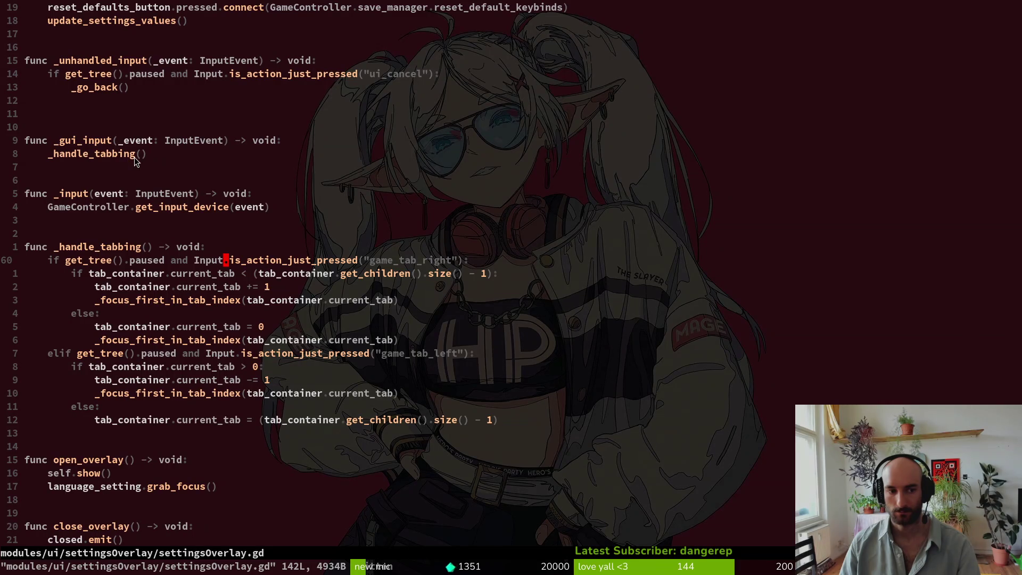
Step: Add an 'event: InputEvent' parameter to the _handle_tabbing function signature
{"action": "left_click", "coordinate": [211, 261]}
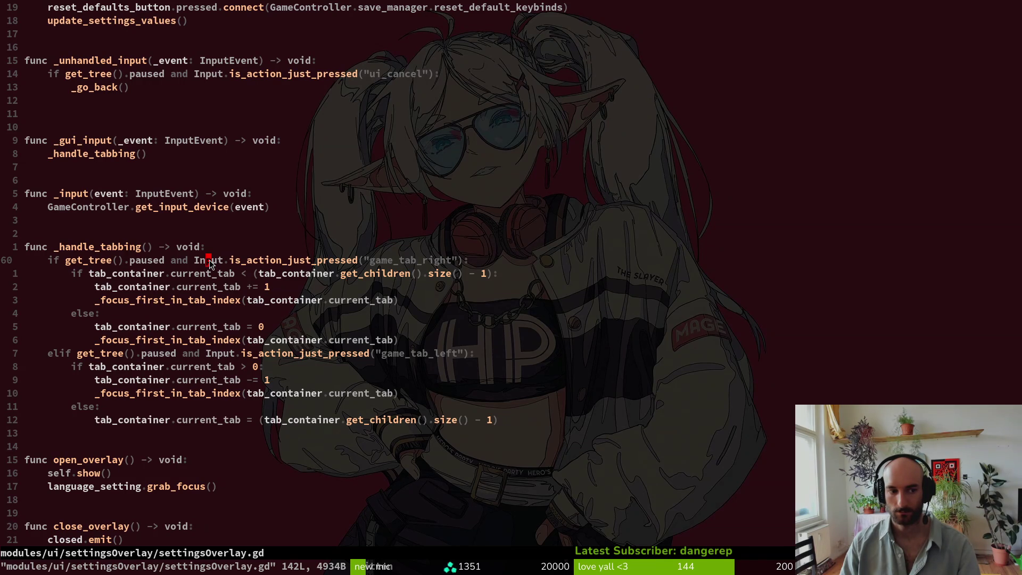
{"action": "key", "text": "k"}
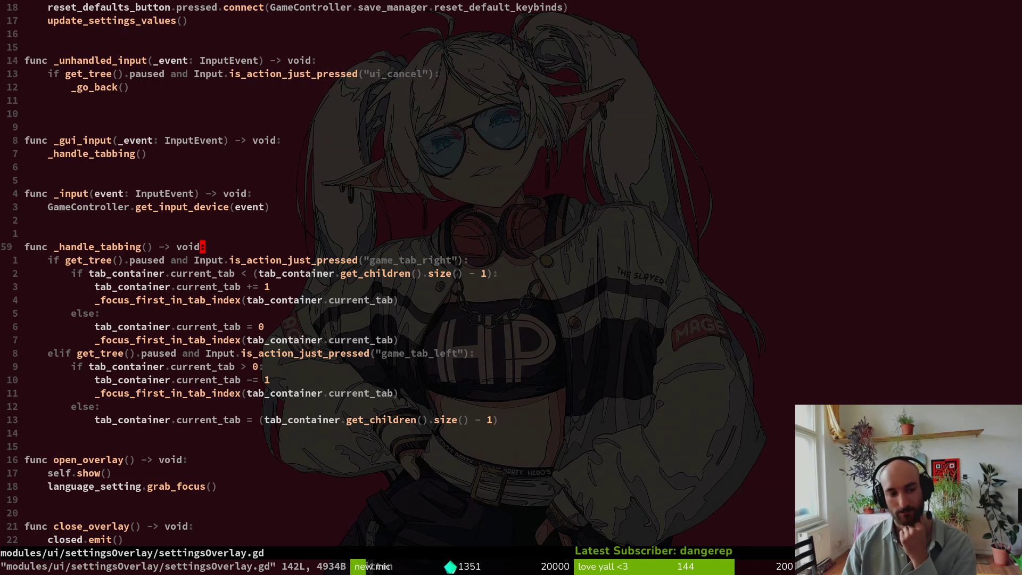
{"action": "key", "text": "h"}
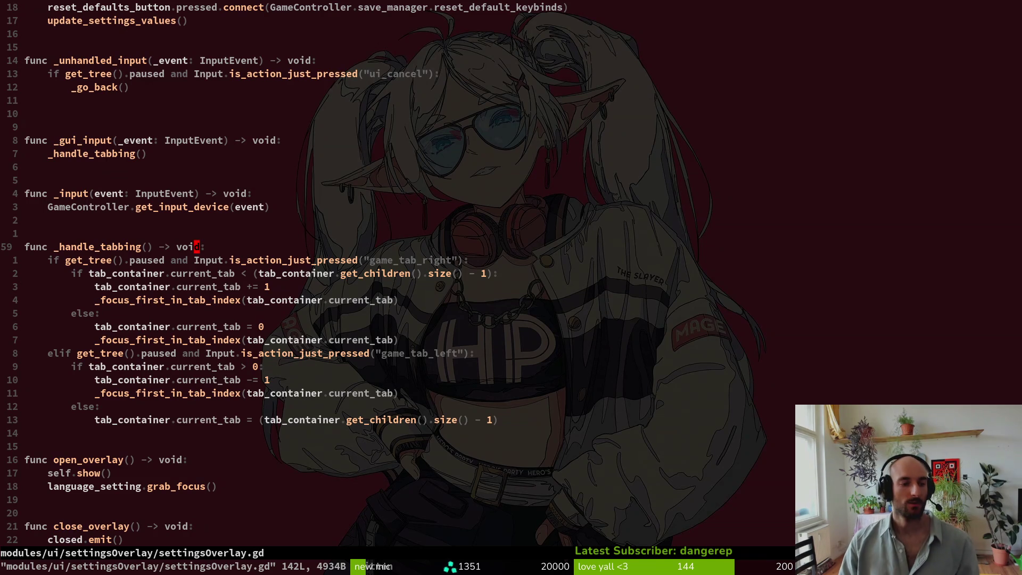
{"action": "key", "text": "j"}
{"action": "key", "text": "k"}
{"action": "key", "text": "k"}
{"action": "key", "text": "k"}
{"action": "key", "text": "j"}
{"action": "key", "text": "k"}
{"action": "key", "text": "b"}
{"action": "key", "text": "b"}
{"action": "key", "text": "b"}
{"action": "key", "text": "b"}
{"action": "key", "text": "b"}
{"action": "key", "text": "j"}
{"action": "key", "text": "j"}
{"action": "key", "text": "j"}
{"action": "key", "text": "j"}
{"action": "key", "text": "j"}
{"action": "key", "text": "j"}
{"action": "key", "text": "j"}
{"action": "key", "text": "w"}
{"action": "key", "text": "w"}
{"action": "key", "text": "w"}
{"action": "type", "text": "wkbbaevent"}
{"action": "type", "text": ": InputEvent"}
{"action": "key", "text": "Escape"}
Step: Call _handle_tabbing(event) from _gui_input and rename its _event parameter to event
{"action": "key", "text": "k"}
{"action": "key", "text": "k"}
{"action": "key", "text": "k"}
{"action": "key", "text": "k"}
{"action": "key", "text": "k"}
{"action": "key", "text": "k"}
{"action": "key", "text": "h"}
{"action": "key", "text": "i"}
{"action": "key", "text": "BackSpace"}
{"action": "key", "text": "BackSpace"}
{"action": "key", "text": "BackSpace"}
{"action": "key", "text": "BackSpace"}
{"action": "key", "text": "BackSpace"}
{"action": "type", "text": "tabbing("}
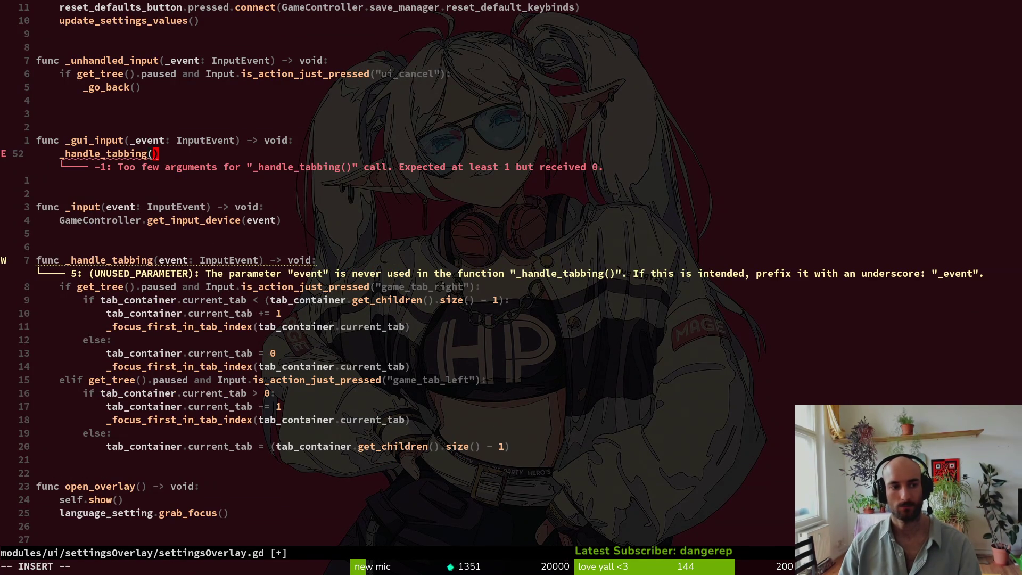
{"action": "type", "text": "event"}
{"action": "key", "text": "Escape"}
{"action": "key", "text": "k"}
{"action": "key", "text": "b"}
{"action": "key", "text": "x"}
{"action": "key", "text": "j"}
{"action": "key", "text": "j"}
{"action": "key", "text": "j"}
Step: Change the game_tab_right check to event.is_action_pressed and save with :w
{"action": "key", "text": "w"}
{"action": "key", "text": "w"}
{"action": "key", "text": "w"}
{"action": "type", "text": "cwevent"}
{"action": "key", "text": "Escape"}
{"action": "key", "text": "w"}
{"action": "key", "text": "w"}
{"action": "type", "text": "cwisac"}
{"action": "key", "text": "Down"}
{"action": "key", "text": "Return"}
{"action": "key", "text": "Escape"}
{"action": "type", "text": ":w"}
{"action": "key", "text": "Return"}
{"action": "key", "text": "j"}
{"action": "key", "text": "j"}
{"action": "key", "text": "j"}
Step: Look over the edited _handle_tabbing function in settingsOverlay.gd
{"action": "key", "text": "j"}
{"action": "key", "text": "j"}
{"action": "key", "text": "j"}
{"action": "key", "text": "j"}
Step: Change the game_tab_left check to event.is_action_pressed and save with :w
{"action": "key", "text": "b"}
{"action": "key", "text": "b"}
{"action": "key", "text": "b"}
{"action": "type", "text": "cwevent"}
{"action": "key", "text": "Escape"}
{"action": "key", "text": "w"}
{"action": "key", "text": "w"}
{"action": "type", "text": "cwisac"}
{"action": "key", "text": "Down"}
{"action": "key", "text": "Return"}
{"action": "key", "text": "Escape"}
{"action": "type", "text": ":w"}
{"action": "key", "text": "Return"}
{"action": "key", "text": "j"}
{"action": "key", "text": "j"}
{"action": "key", "text": "j"}
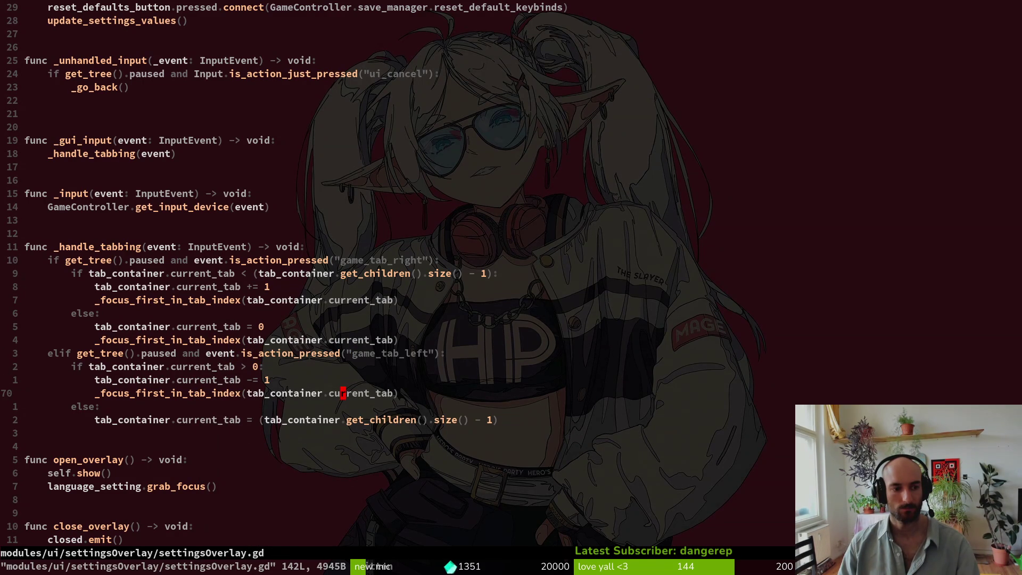
{"action": "key", "text": "j"}
{"action": "key", "text": "j"}
{"action": "key", "text": "k"}
{"action": "key", "text": "k"}
{"action": "key", "text": "k"}
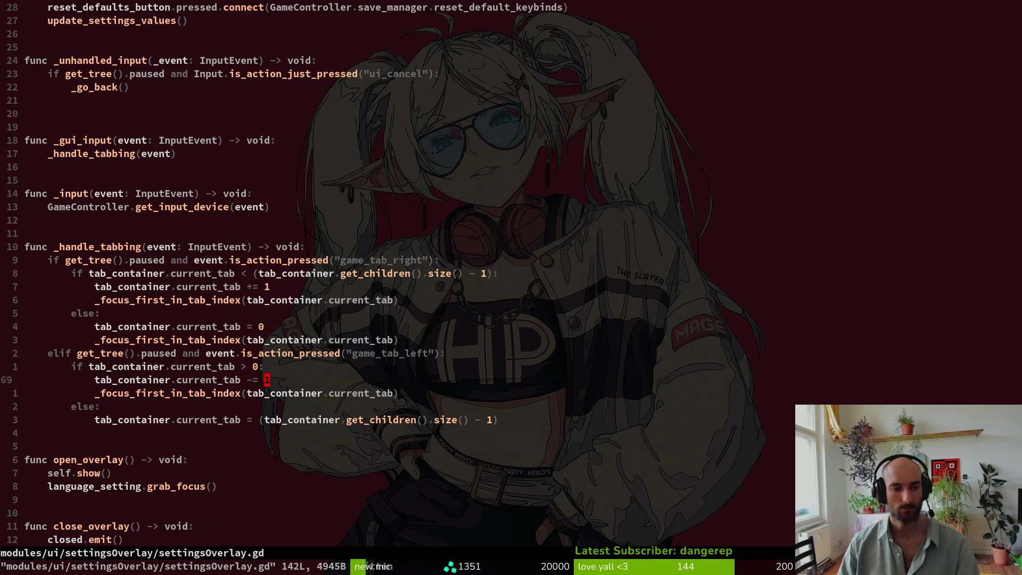
{"action": "key", "text": "k"}
{"action": "key", "text": "k"}
{"action": "key", "text": "k"}
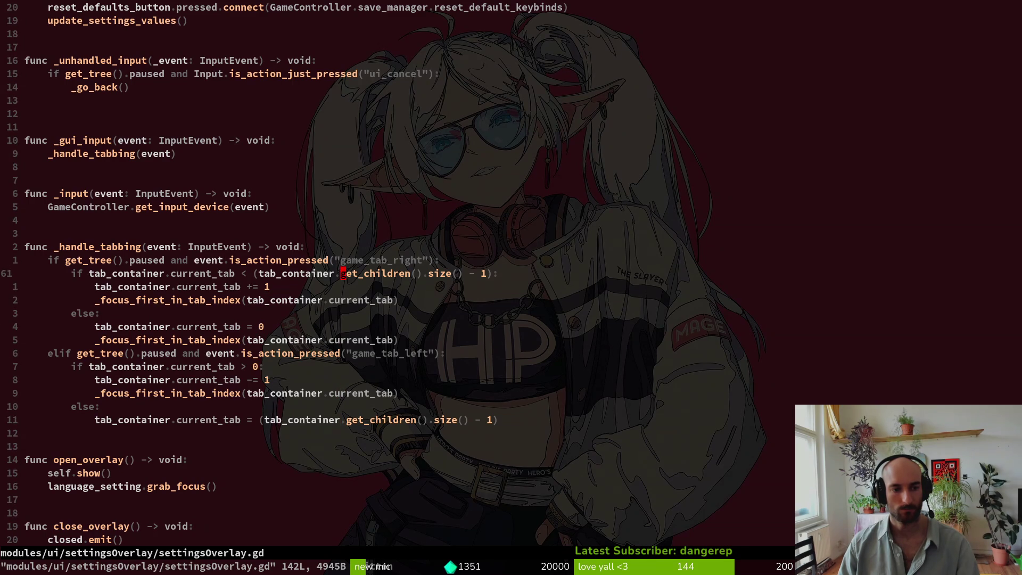
{"action": "key", "text": "j"}
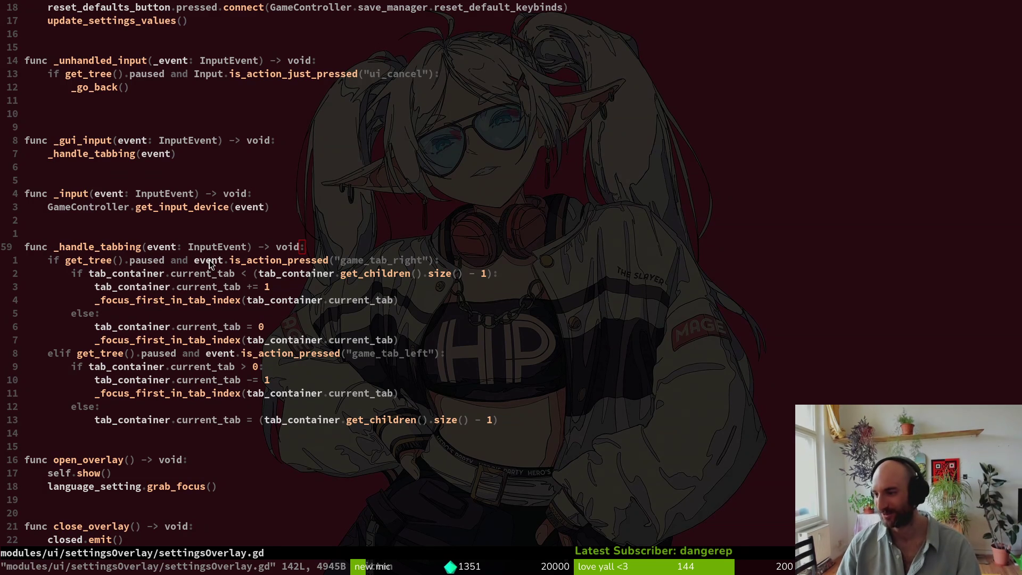
{"action": "key", "text": "alt+Tab"}
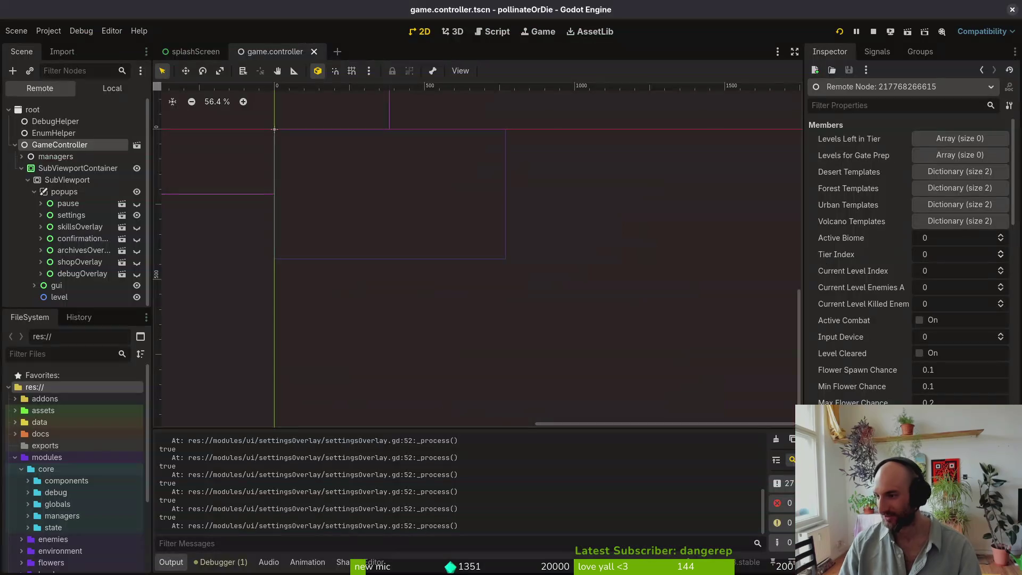
Step: Stop the running game, relaunch the project, and open the game's settings panel
{"action": "left_click", "coordinate": [873, 32]}
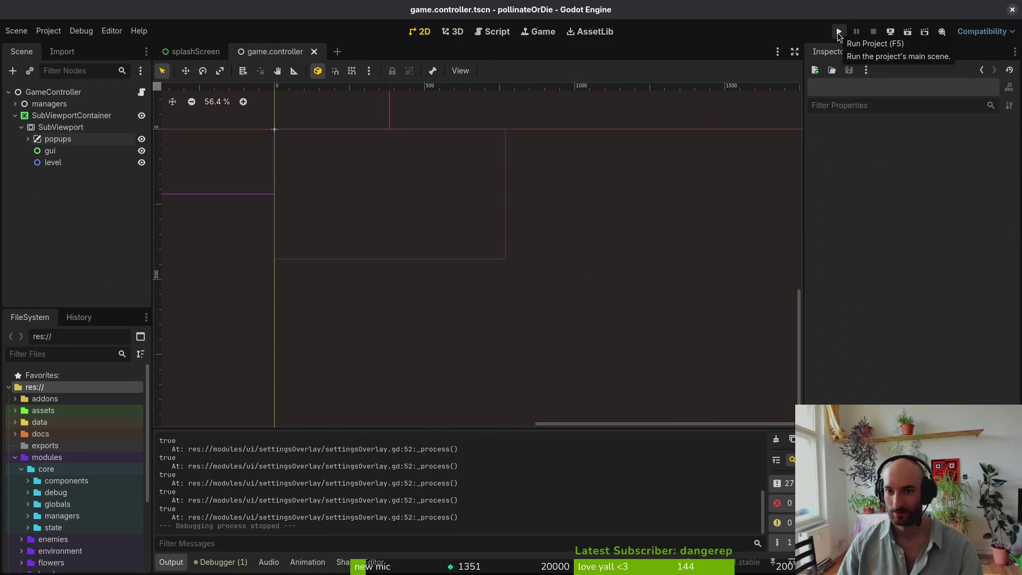
{"action": "left_click", "coordinate": [840, 33]}
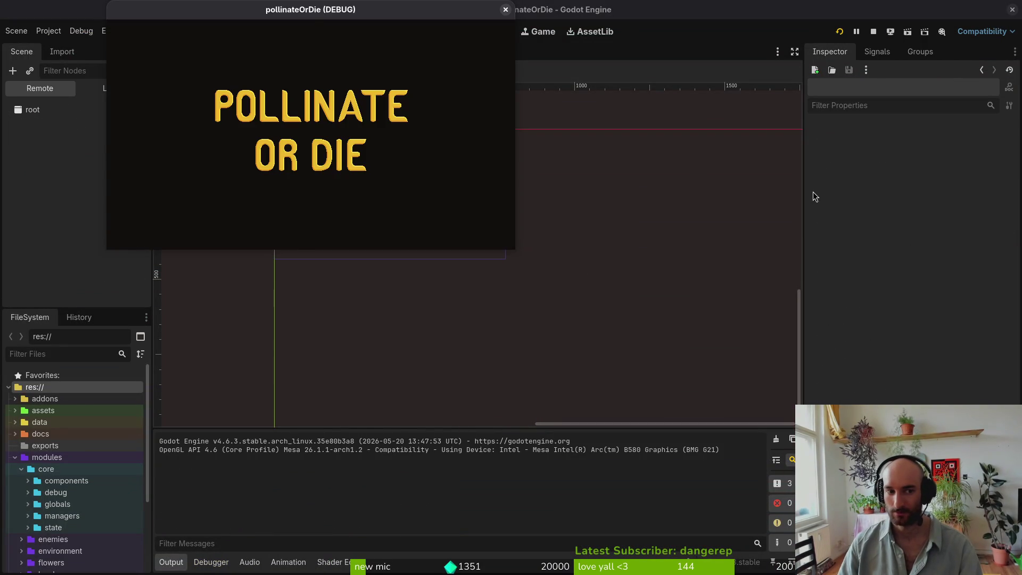
{"action": "key", "text": "Down"}
{"action": "key", "text": "Down"}
{"action": "key", "text": "Return"}
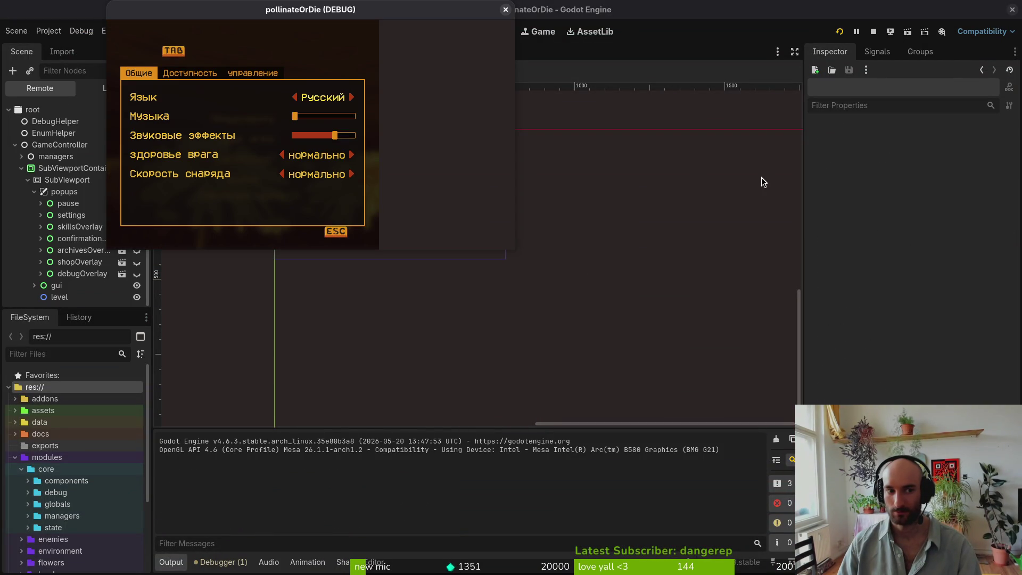
Step: Cycle the game language through Polish to Chinese, then close the game window
{"action": "key", "text": "Left"}
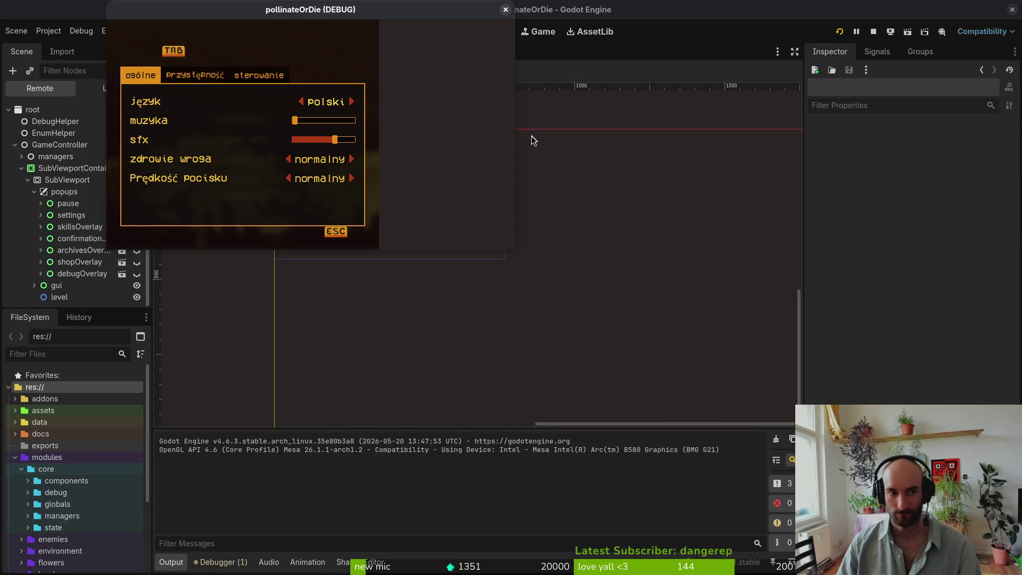
{"action": "key", "text": "Left"}
{"action": "key", "text": "Left"}
{"action": "key", "text": "Left"}
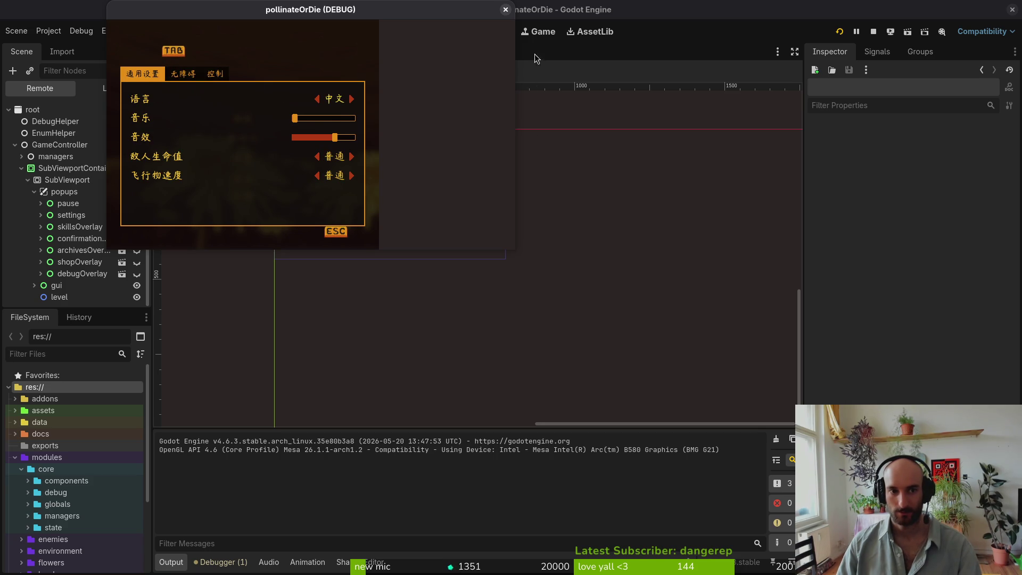
{"action": "key", "text": "Left"}
{"action": "key", "text": "Right"}
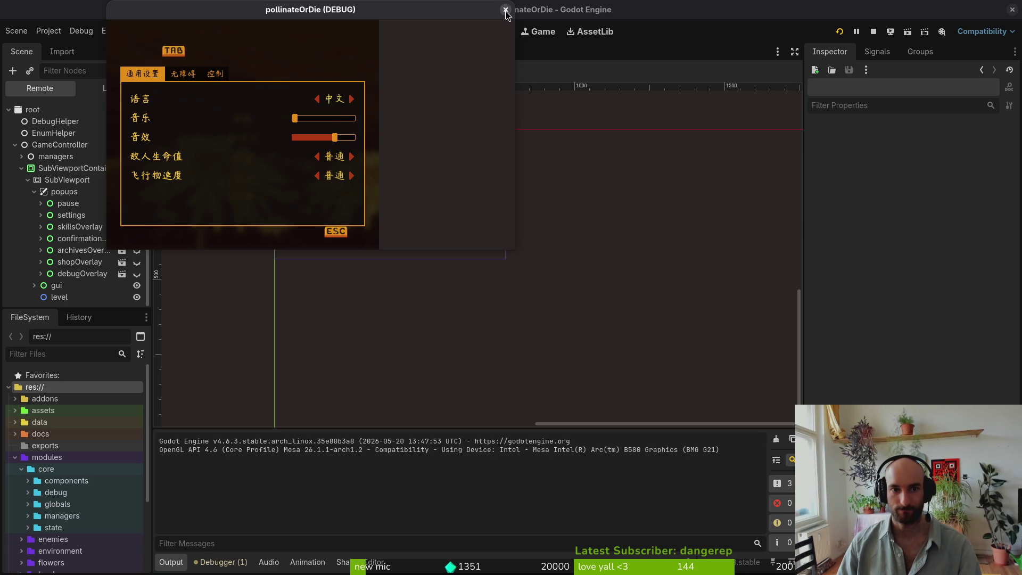
{"action": "left_click", "coordinate": [506, 10]}
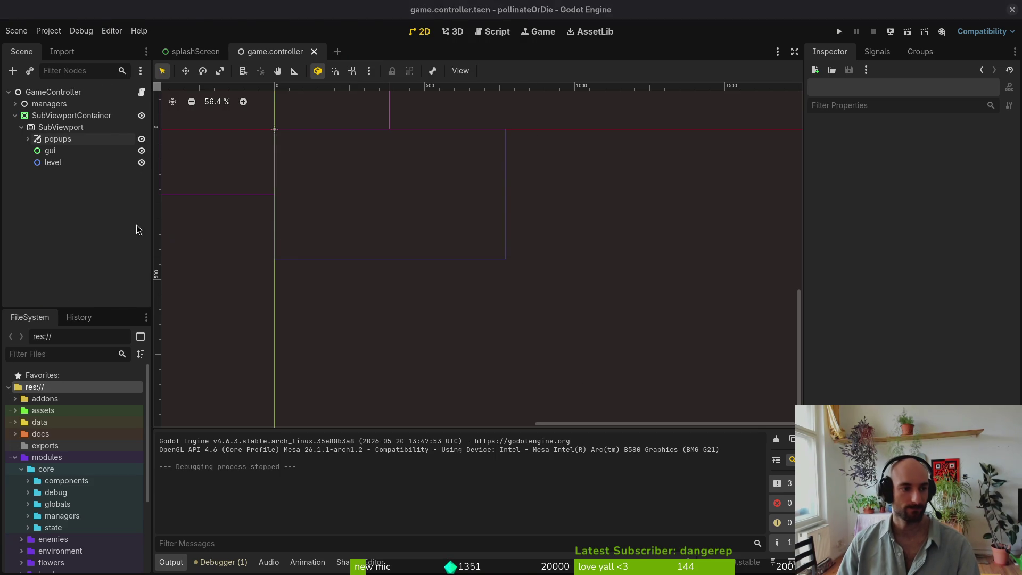
{"action": "key", "text": "alt+Tab"}
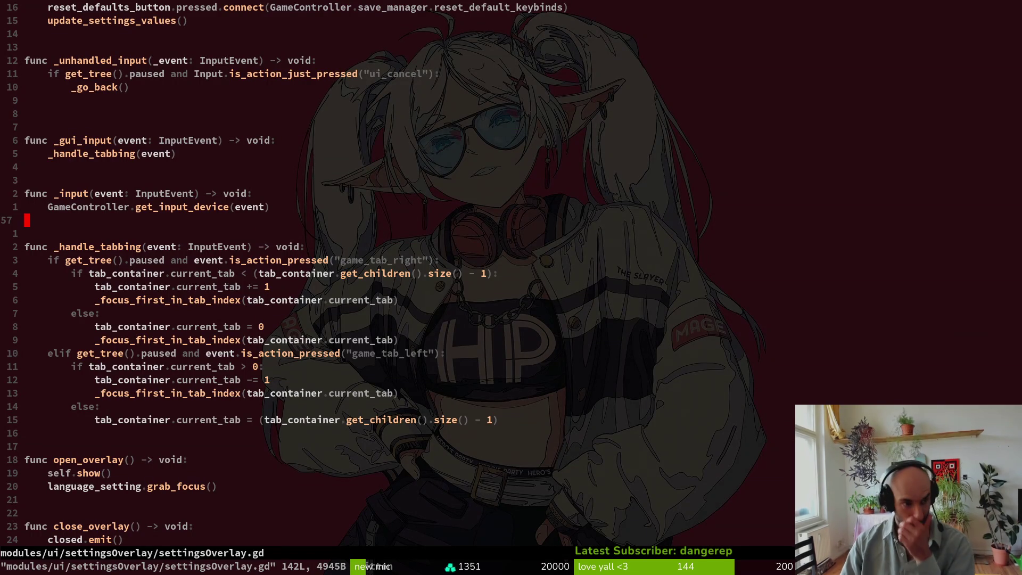
{"action": "key", "text": "alt+Tab"}
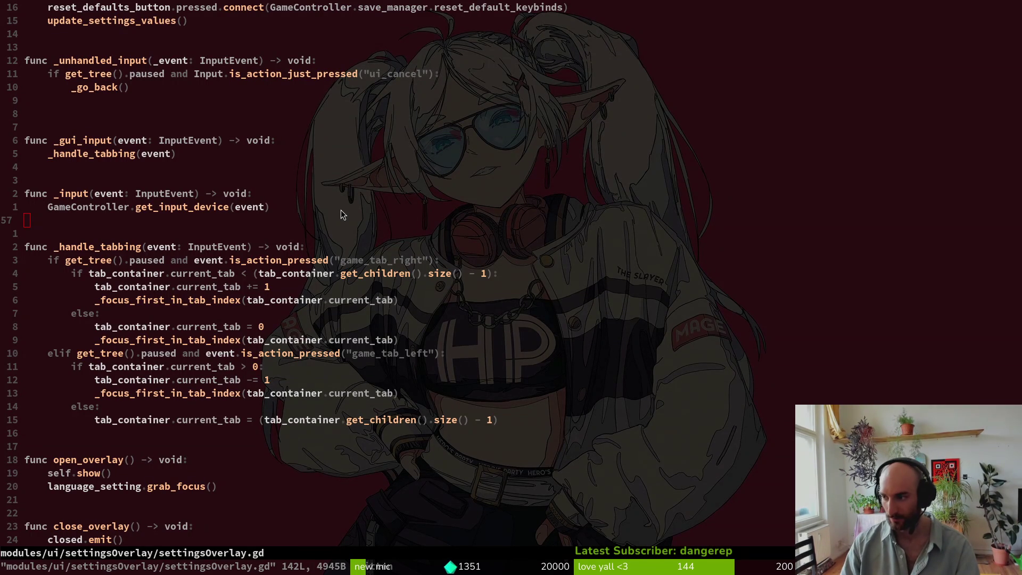
{"action": "key", "text": "F5"}
{"action": "key", "text": "Down"}
{"action": "key", "text": "Down"}
{"action": "key", "text": "Return"}
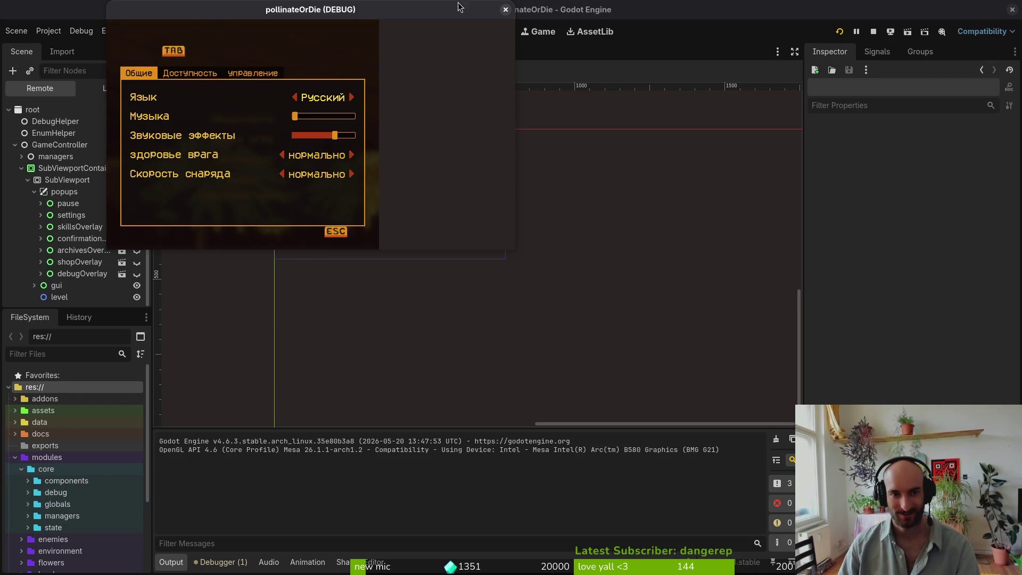
{"action": "left_click", "coordinate": [506, 10]}
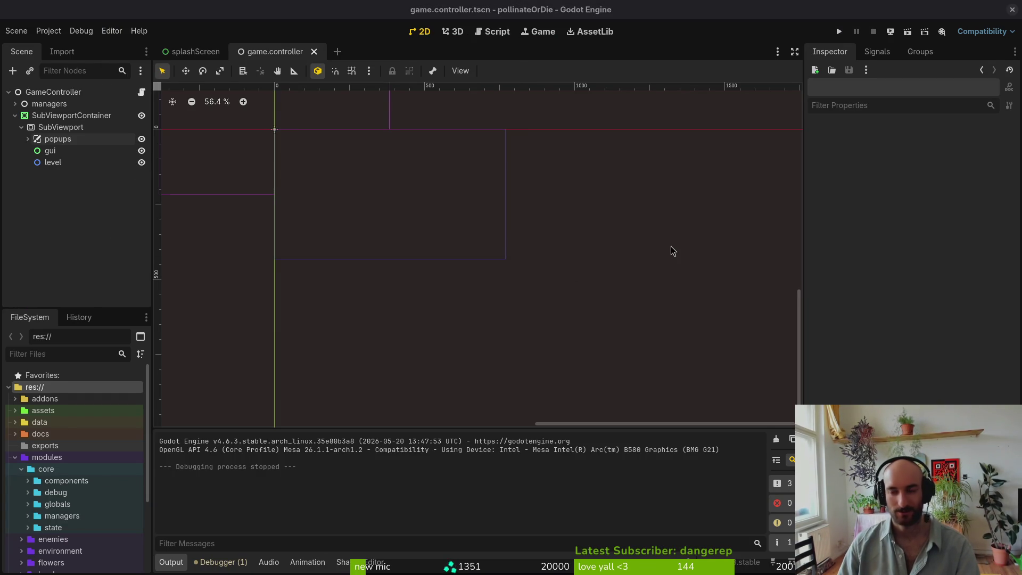
{"action": "key", "text": "alt+Tab"}
{"action": "key", "text": "u"}
{"action": "key", "text": "u"}
{"action": "key", "text": "u"}
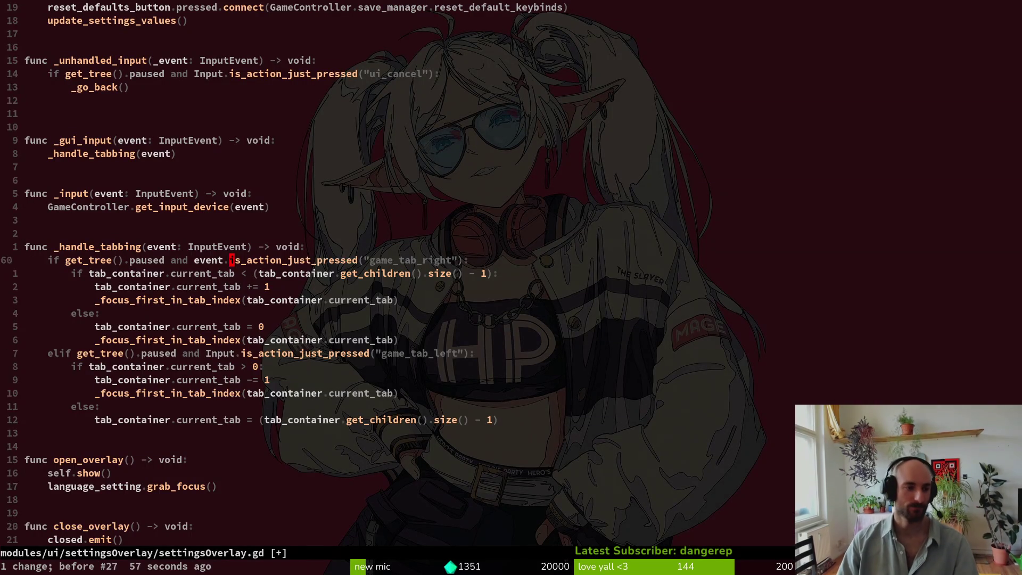
Step: Undo the edits back to the _process version of settingsOverlay.gd and save it
{"action": "key", "text": "u"}
{"action": "key", "text": "u"}
{"action": "key", "text": "u"}
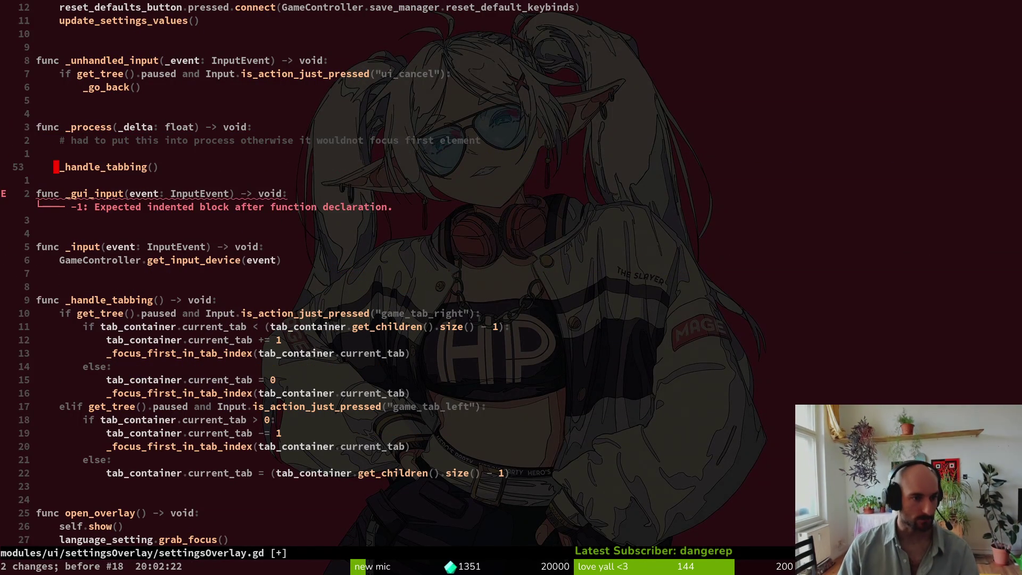
{"action": "key", "text": "u"}
{"action": "key", "text": "u"}
{"action": "key", "text": "u"}
{"action": "type", "text": ":w"}
{"action": "key", "text": "Return"}
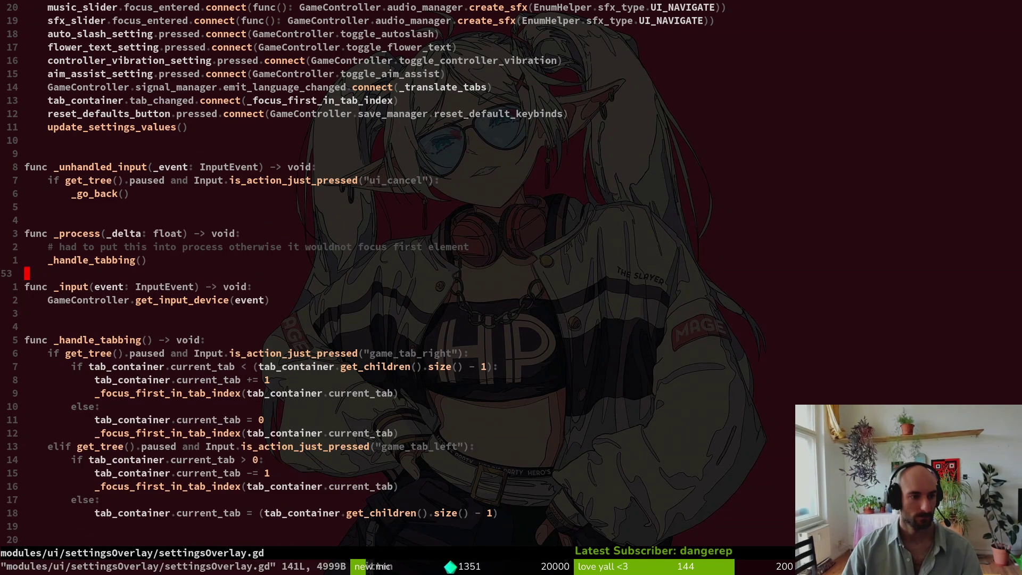
Step: Find and open game.controller.gd ('gamcontr'), browse its top, then quit Vim with :qa
{"action": "key", "text": "o"}
{"action": "key", "text": "Escape"}
{"action": "key", "text": "space"}
{"action": "key", "text": "f"}
{"action": "key", "text": "f"}
{"action": "type", "text": "gamcontr"}
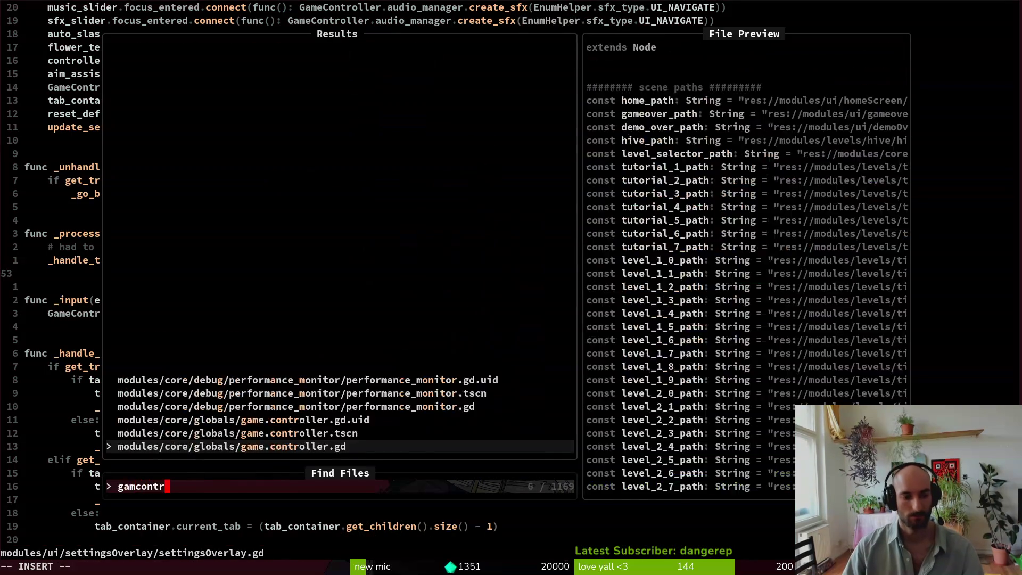
{"action": "key", "text": "Return"}
{"action": "key", "text": "ctrl+u"}
{"action": "key", "text": "ctrl+u"}
{"action": "key", "text": "ctrl+u"}
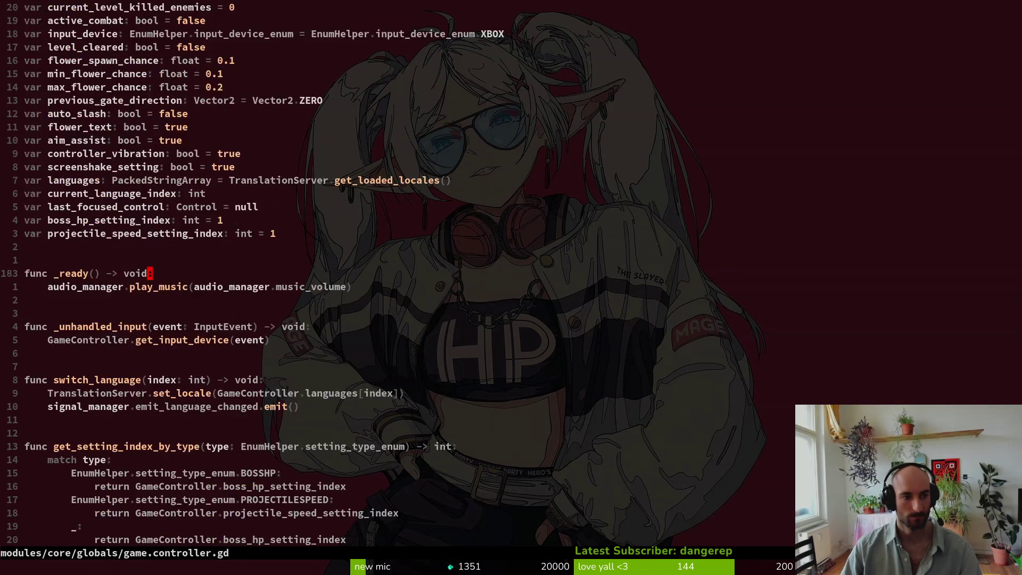
{"action": "key", "text": "ctrl+u"}
{"action": "key", "text": "ctrl+u"}
{"action": "key", "text": "ctrl+u"}
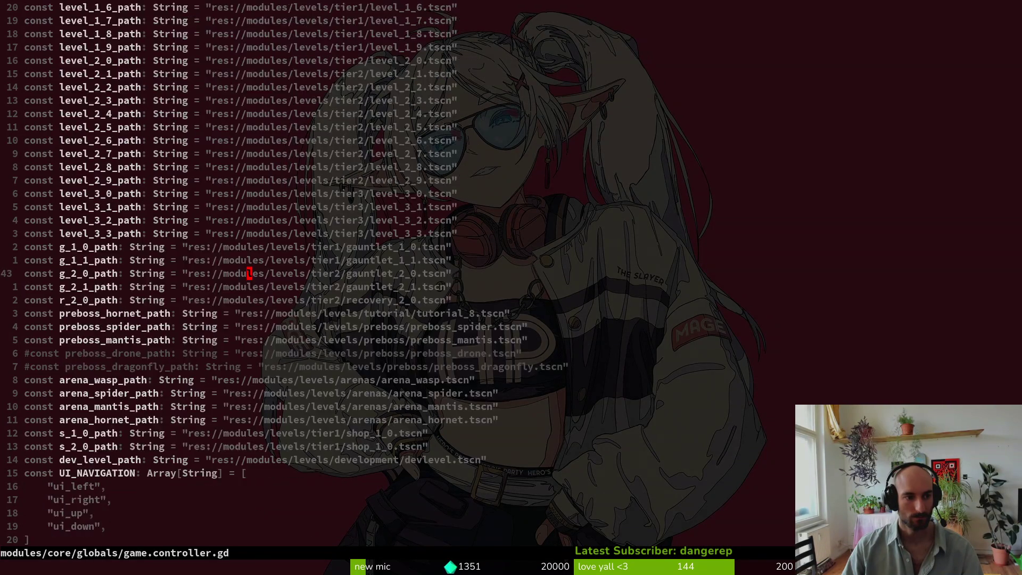
{"action": "type", "text": ":qa"}
{"action": "key", "text": "Return"}
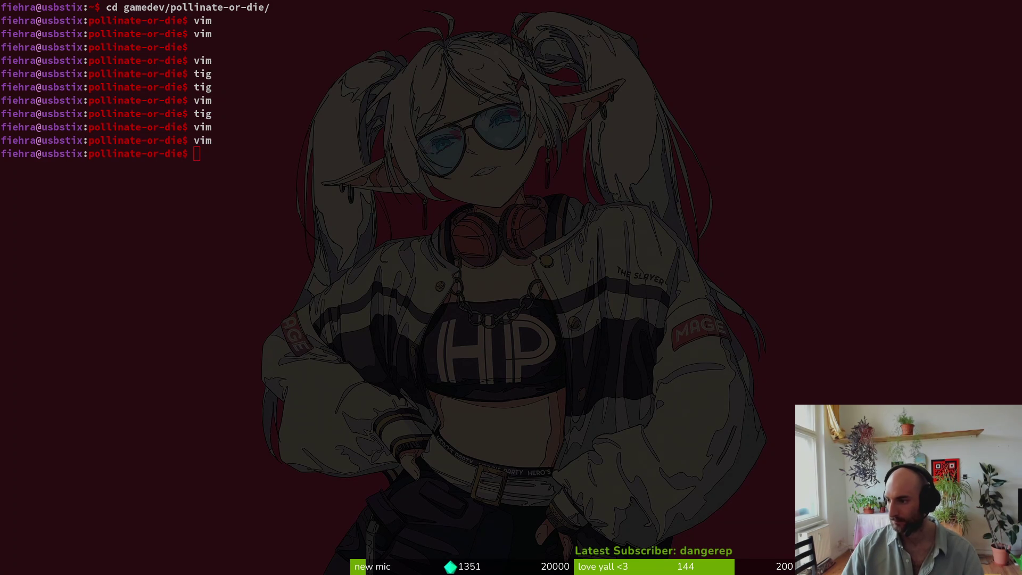
Step: In tig status, revert the changes to game.controller.tscn and settingsOverlay.gd
{"action": "key", "text": "alt+Tab"}
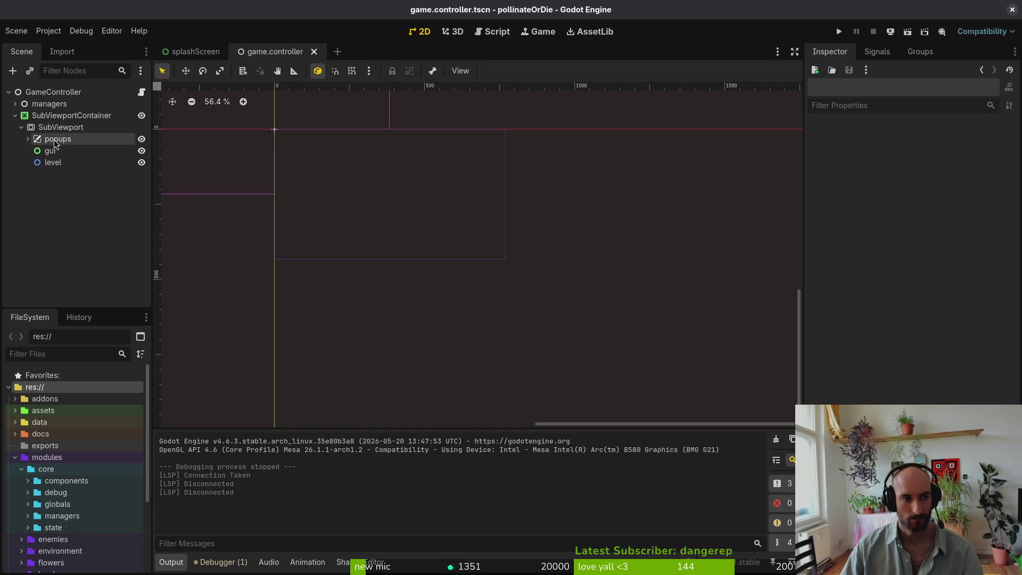
{"action": "key", "text": "alt+Tab"}
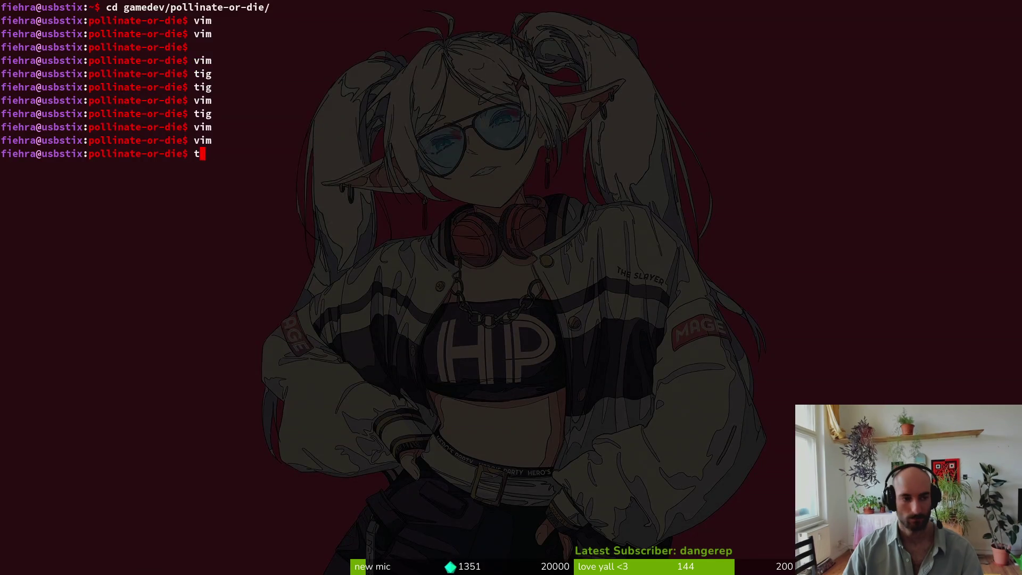
{"action": "type", "text": "tig status"}
{"action": "key", "text": "Return"}
{"action": "key", "text": "Down"}
{"action": "key", "text": "Down"}
{"action": "key", "text": "exclam"}
{"action": "key", "text": "y"}
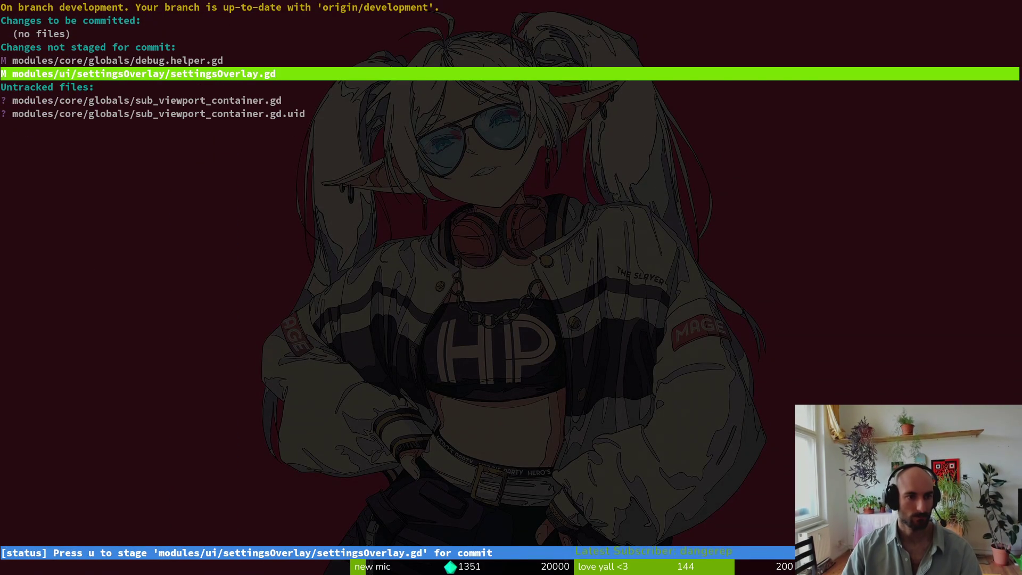
{"action": "key", "text": "Return"}
{"action": "key", "text": "exclam"}
{"action": "key", "text": "y"}
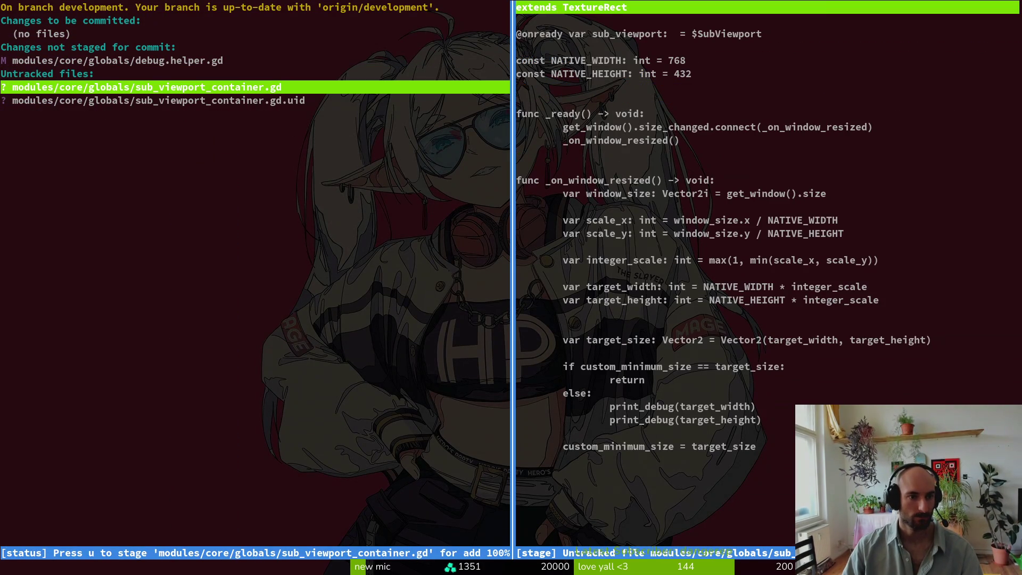
Step: Quit tig, reload the changed files from disk in Godot, and save the scene
{"action": "key", "text": "q"}
{"action": "key", "text": "Up"}
{"action": "key", "text": "Return"}
{"action": "key", "text": "q"}
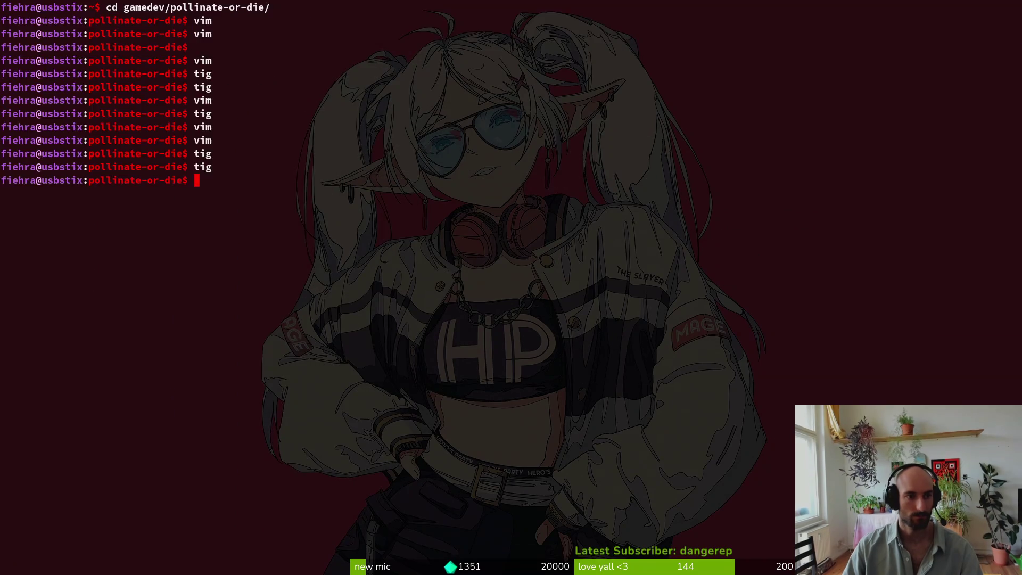
{"action": "key", "text": "alt+Tab"}
{"action": "key", "text": "Return"}
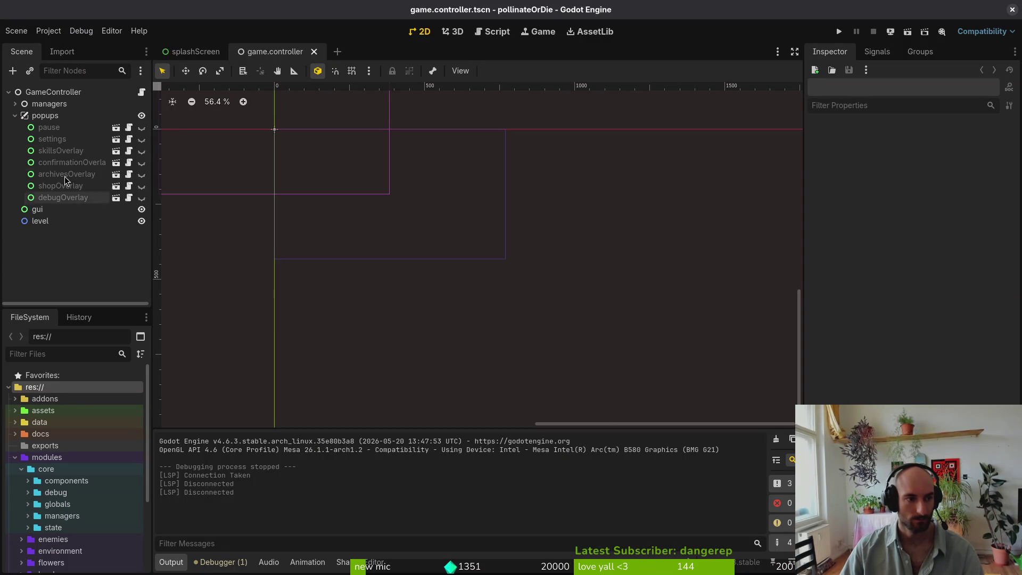
{"action": "key", "text": "ctrl+s"}
{"action": "left_click", "coordinate": [53, 31]}
{"action": "left_click", "coordinate": [62, 44]}
{"action": "scroll", "coordinate": [511, 290], "scroll_direction": "down", "scroll_amount": 8}
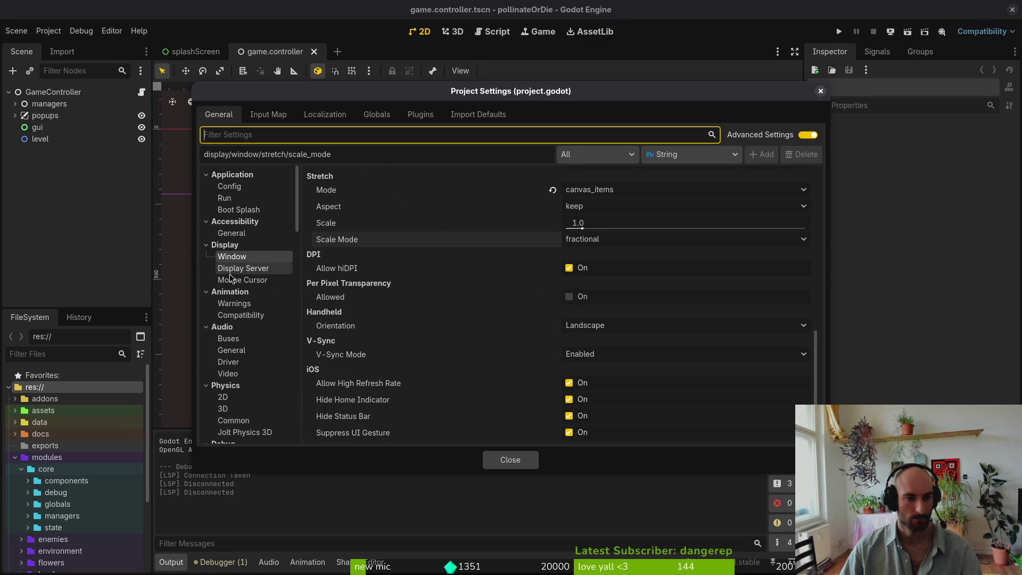
{"action": "scroll", "coordinate": [550, 317], "scroll_direction": "up", "scroll_amount": 5}
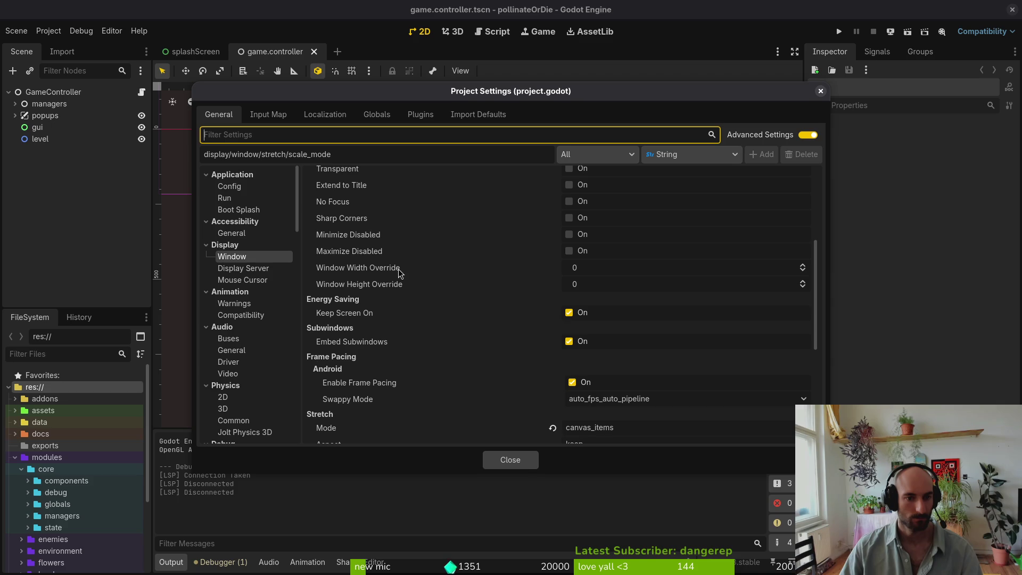
{"action": "scroll", "coordinate": [577, 269], "scroll_direction": "up", "scroll_amount": 4}
{"action": "left_click", "coordinate": [821, 91]}
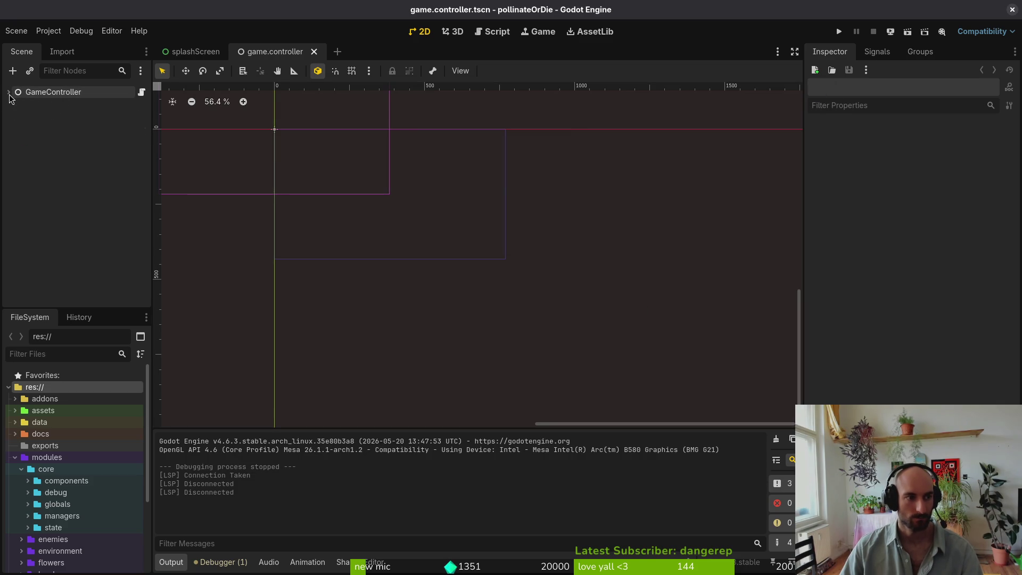
{"action": "left_click", "coordinate": [196, 51]}
Step: Close the splashScreen scene and add a SubViewportContainer with a SubViewport child
{"action": "left_click", "coordinate": [231, 52]}
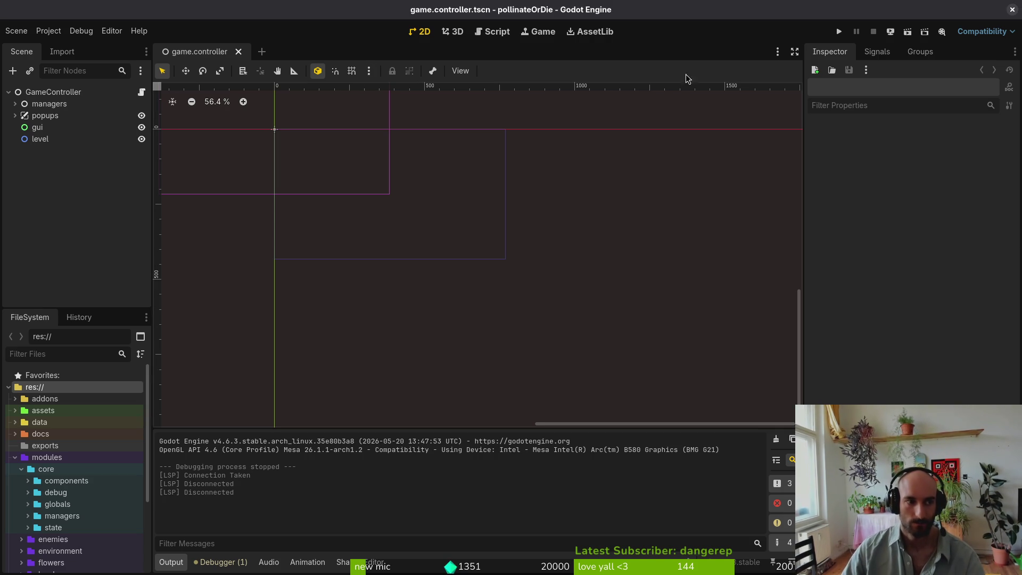
{"action": "key", "text": "ctrl+a"}
{"action": "type", "text": "sub"}
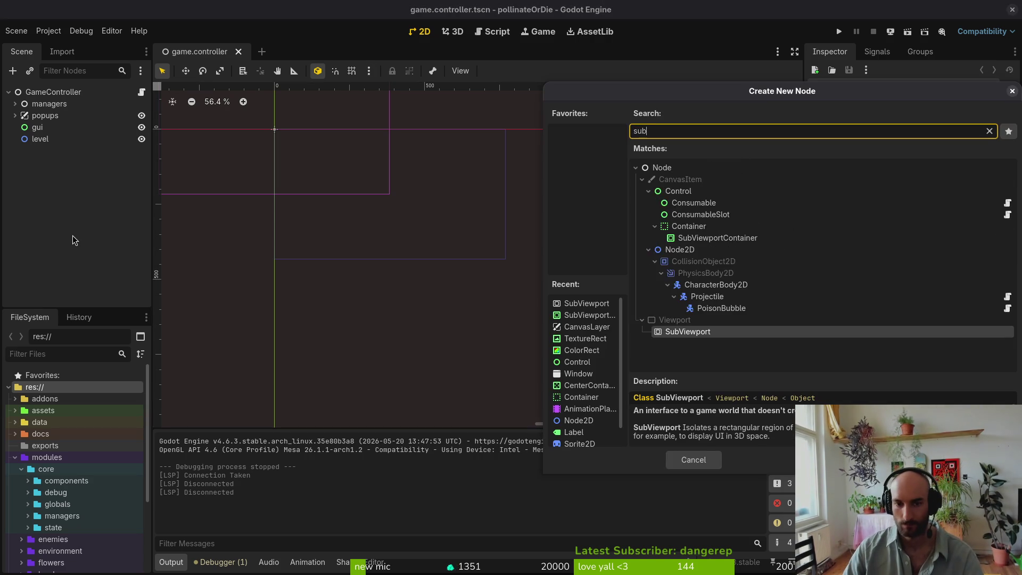
{"action": "type", "text": "con"}
{"action": "key", "text": "Return"}
{"action": "key", "text": "ctrl+a"}
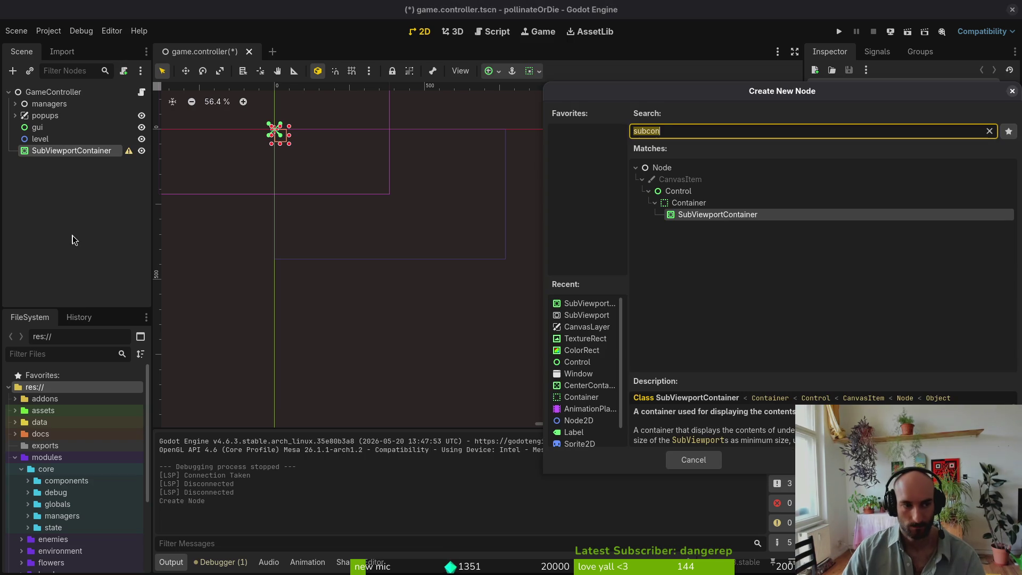
{"action": "type", "text": "suview"}
{"action": "key", "text": "Return"}
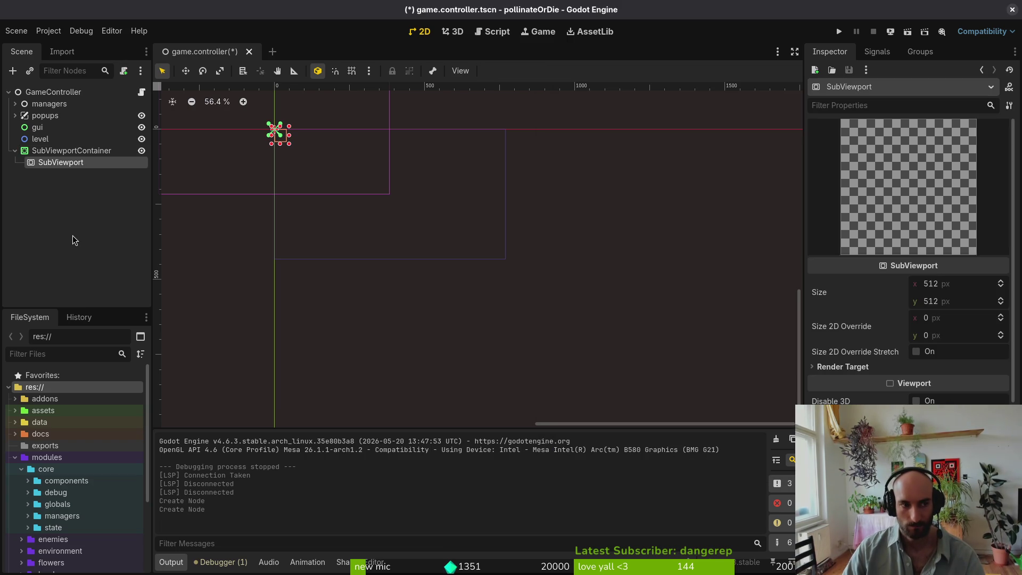
Step: Move popups, gui, level and managers under SubViewport, save, and run the project
{"action": "left_click", "coordinate": [47, 118]}
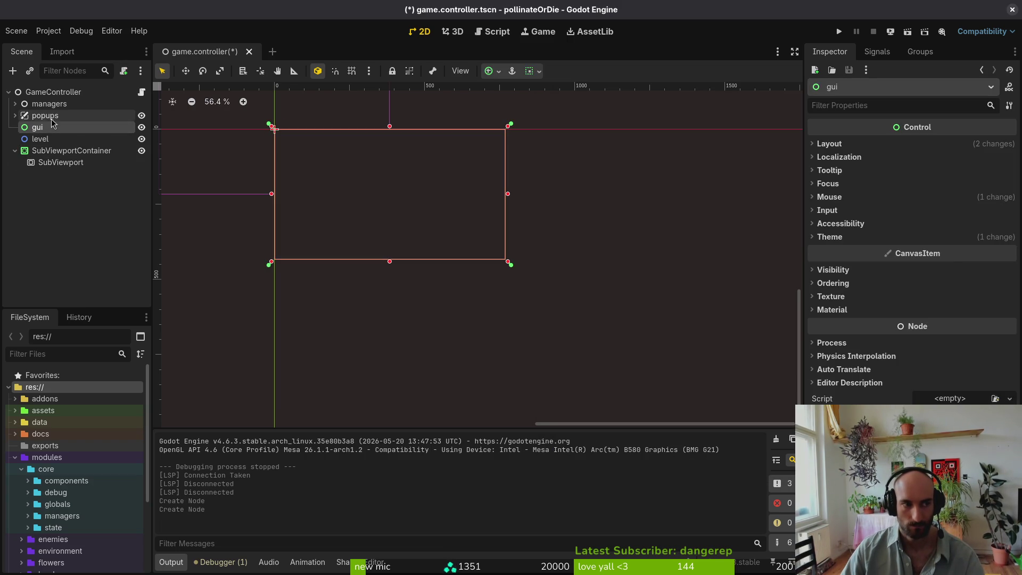
{"action": "left_click", "coordinate": [40, 139], "text": "shift"}
{"action": "left_click_drag", "start_coordinate": [47, 127], "coordinate": [61, 167]}
{"action": "left_click_drag", "start_coordinate": [49, 103], "coordinate": [72, 132]}
{"action": "key", "text": "ctrl+s"}
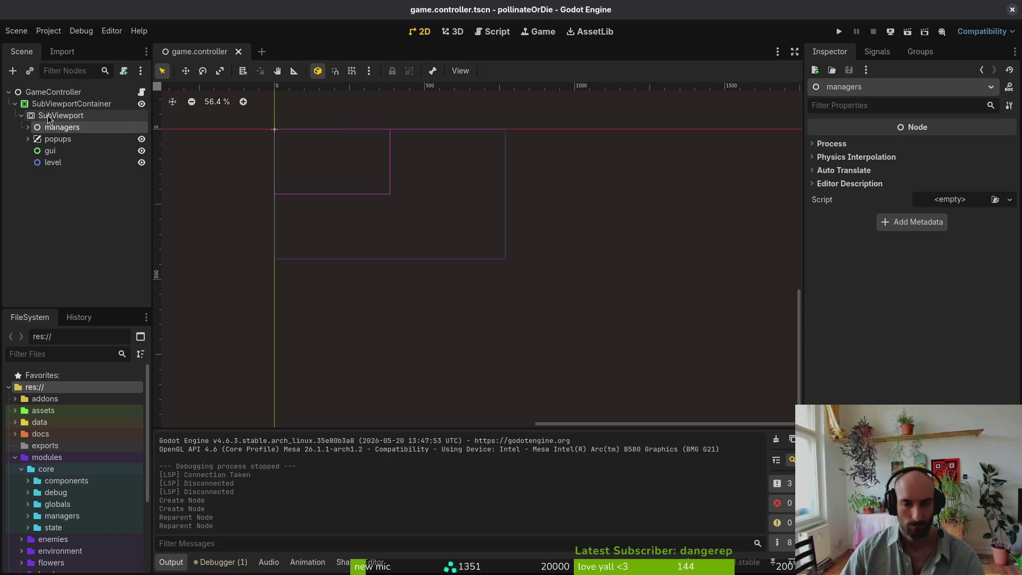
{"action": "left_click", "coordinate": [48, 116]}
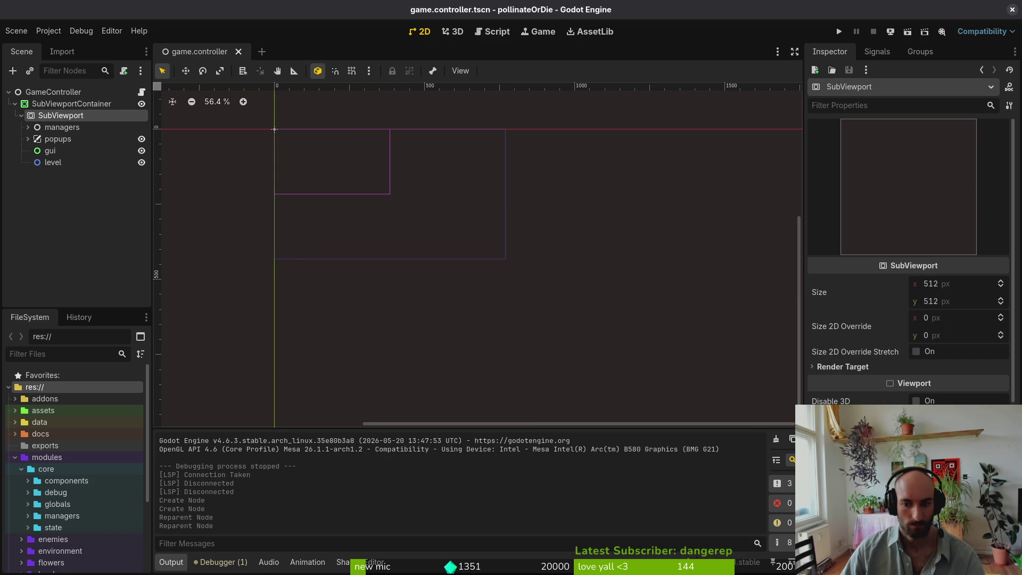
{"action": "left_click", "coordinate": [839, 31]}
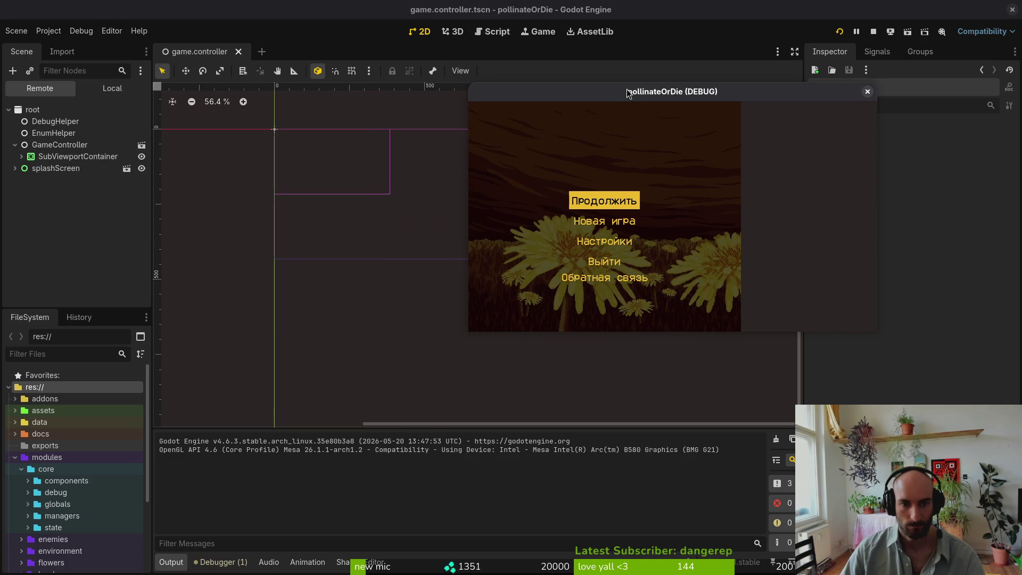
{"action": "key", "text": "Down"}
{"action": "key", "text": "Down"}
{"action": "key", "text": "Return"}
{"action": "key", "text": "Tab"}
{"action": "key", "text": "Tab"}
{"action": "key", "text": "Tab"}
{"action": "key", "text": "Tab"}
{"action": "key", "text": "Tab"}
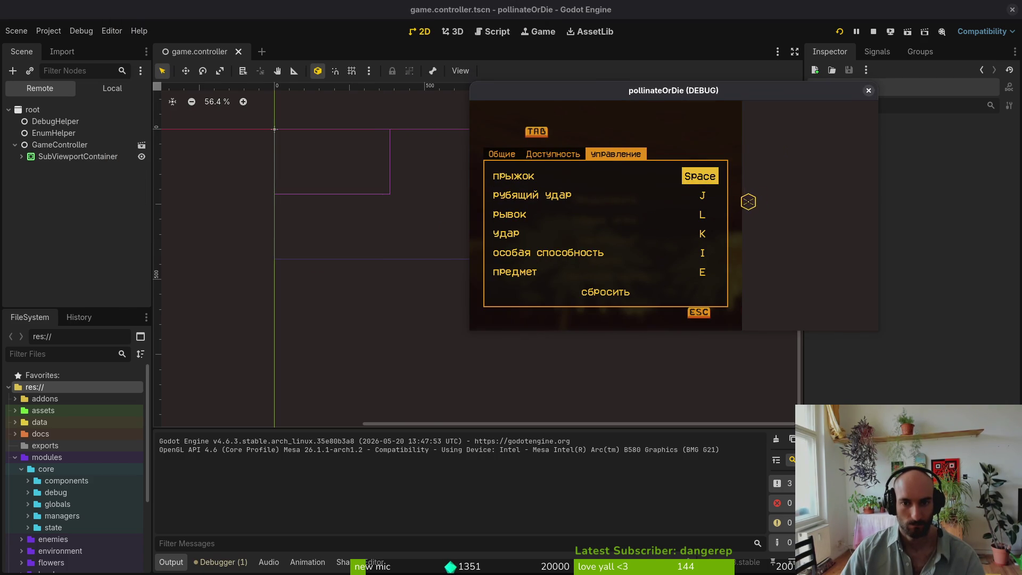
{"action": "left_click", "coordinate": [21, 156]}
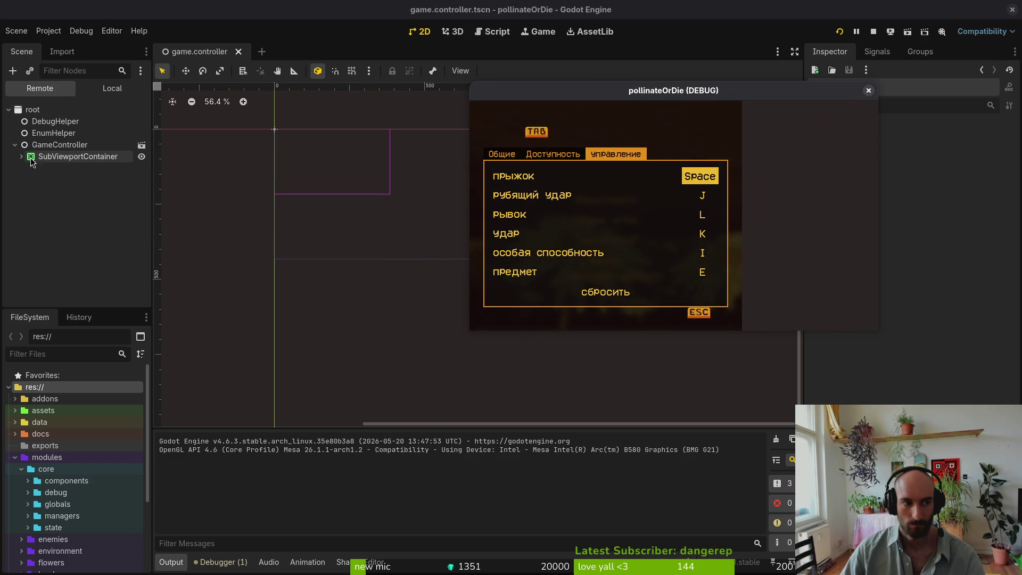
{"action": "left_click", "coordinate": [53, 169]}
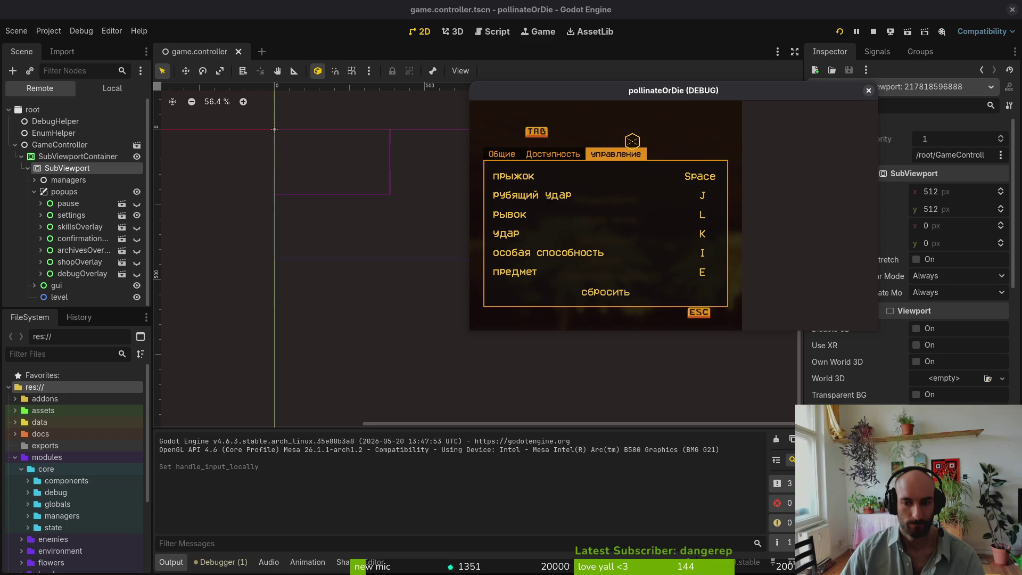
{"action": "key", "text": "Tab"}
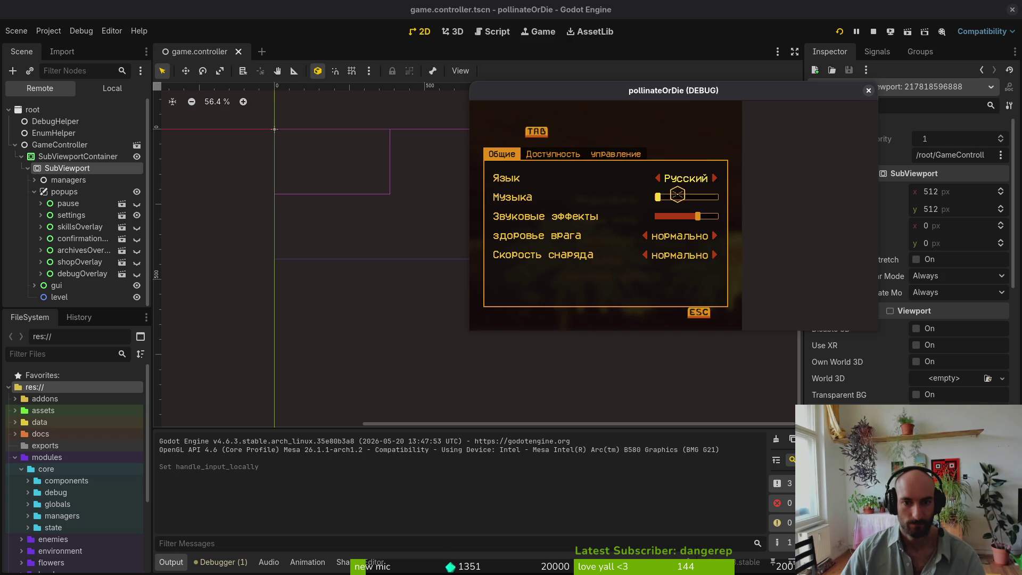
{"action": "key", "text": "Tab"}
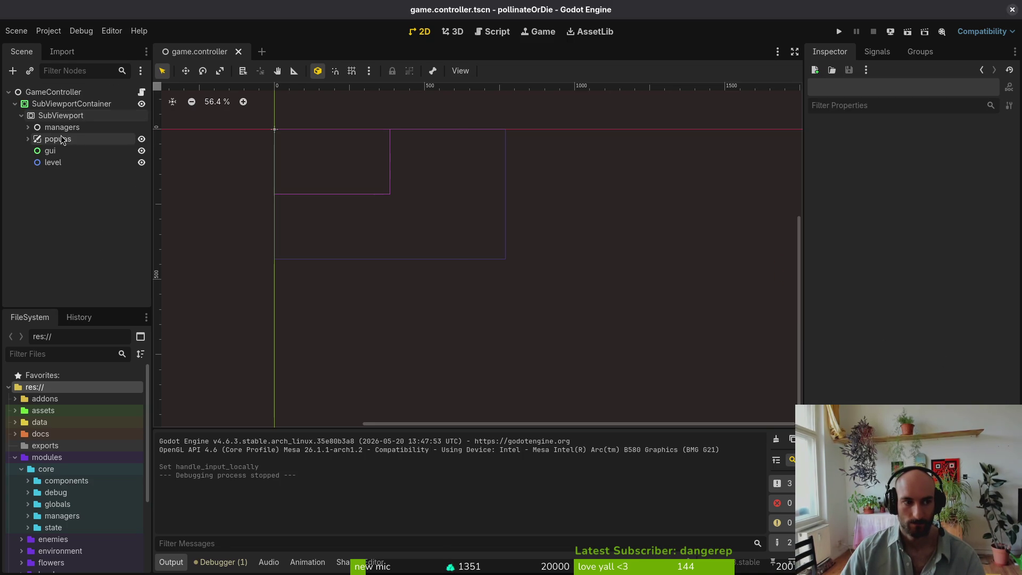
Step: Inspect the SubViewport, GameController and managers nodes, then rerun the project with F5
{"action": "left_click", "coordinate": [60, 116]}
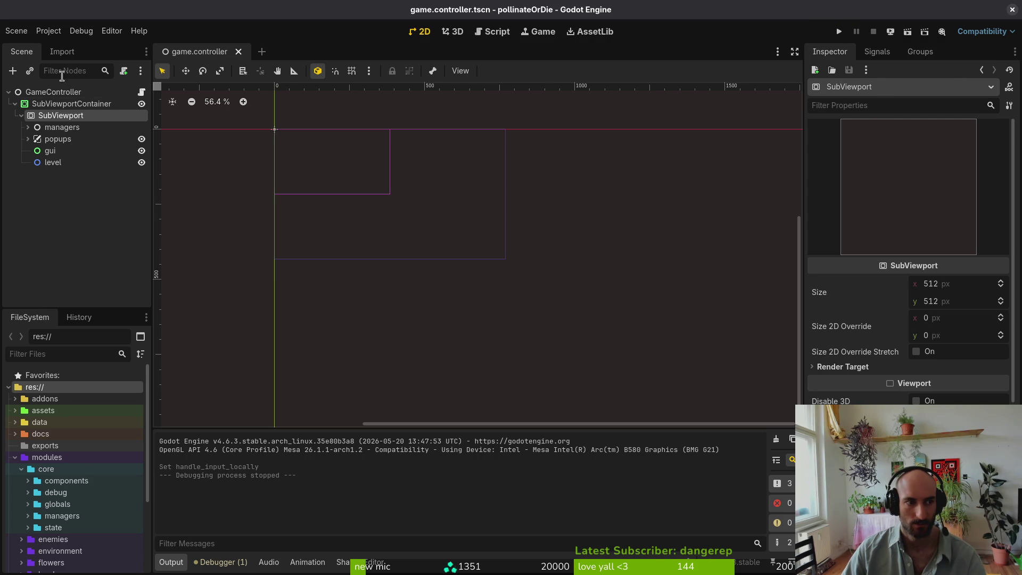
{"action": "left_click", "coordinate": [53, 92]}
{"action": "scroll", "coordinate": [892, 242], "scroll_direction": "down", "scroll_amount": 2}
{"action": "scroll", "coordinate": [891, 242], "scroll_direction": "up", "scroll_amount": 2}
{"action": "left_click", "coordinate": [48, 128]}
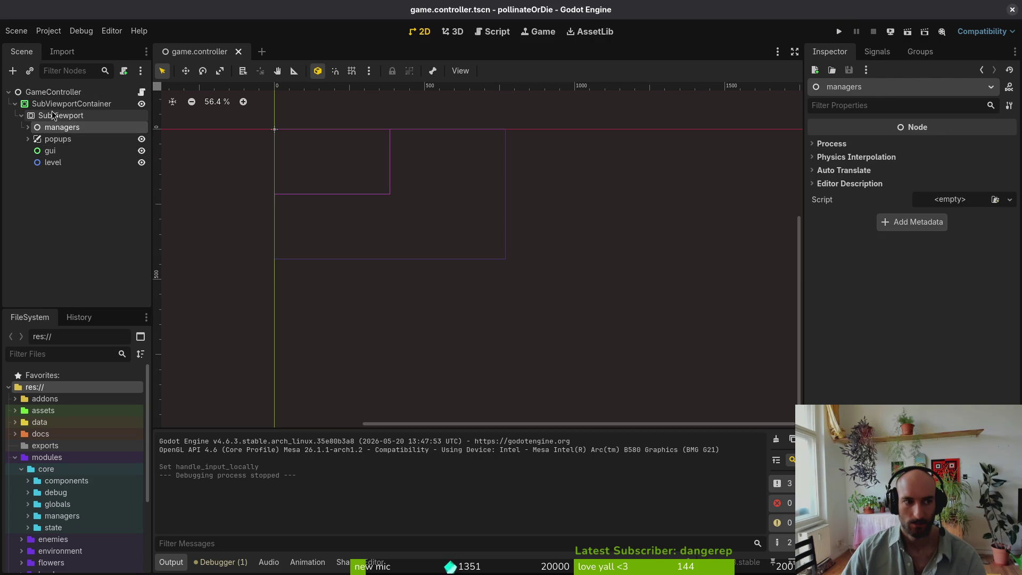
{"action": "left_click", "coordinate": [58, 115]}
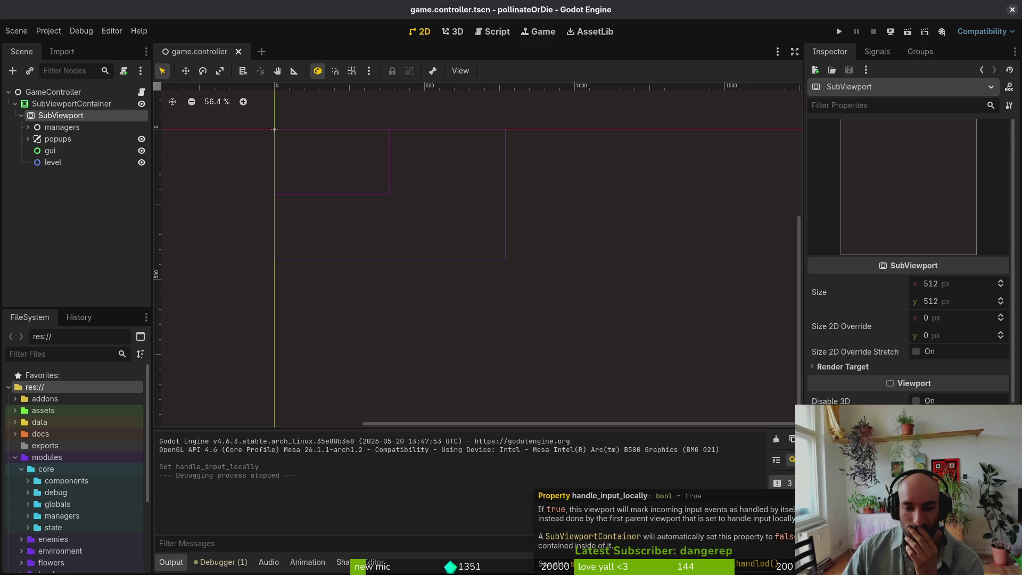
{"action": "left_click", "coordinate": [621, 311]}
{"action": "key", "text": "F5"}
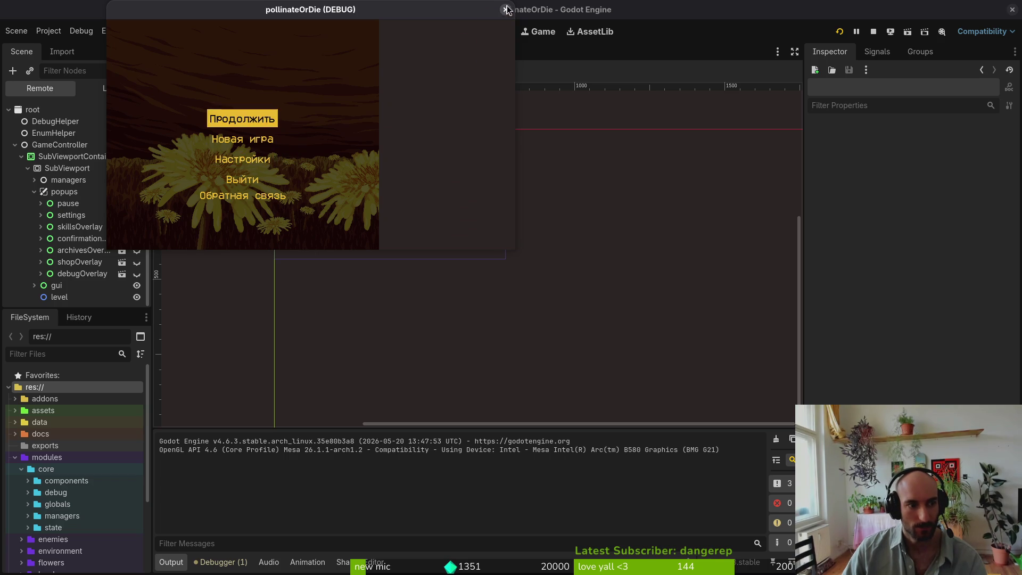
Step: Center the game window and check its settings page across a restart, then close it
{"action": "left_click_drag", "start_coordinate": [317, 18], "coordinate": [500, 114]}
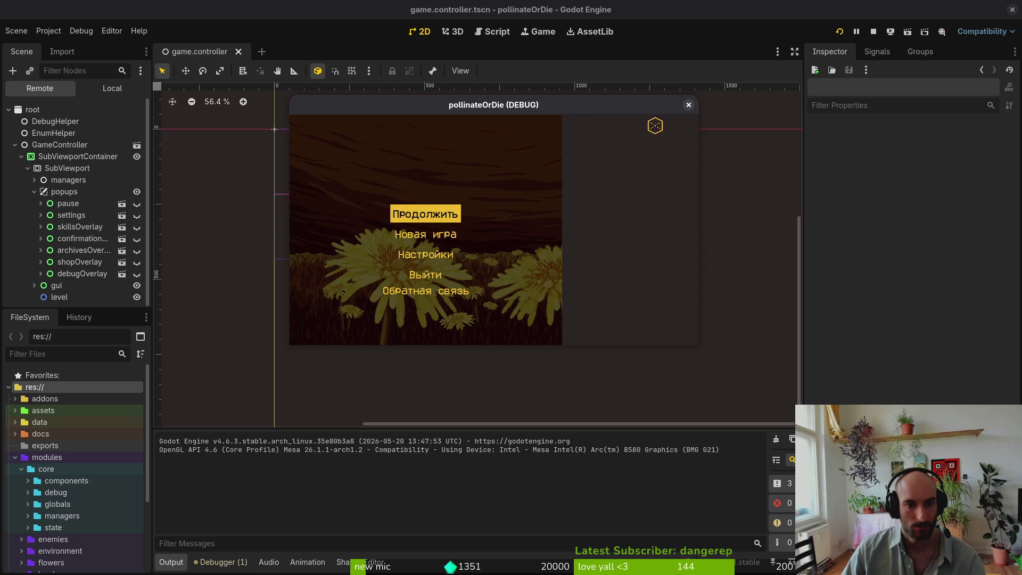
{"action": "key", "text": "Return"}
{"action": "key", "text": "Right"}
{"action": "key", "text": "Right"}
{"action": "key", "text": "Right"}
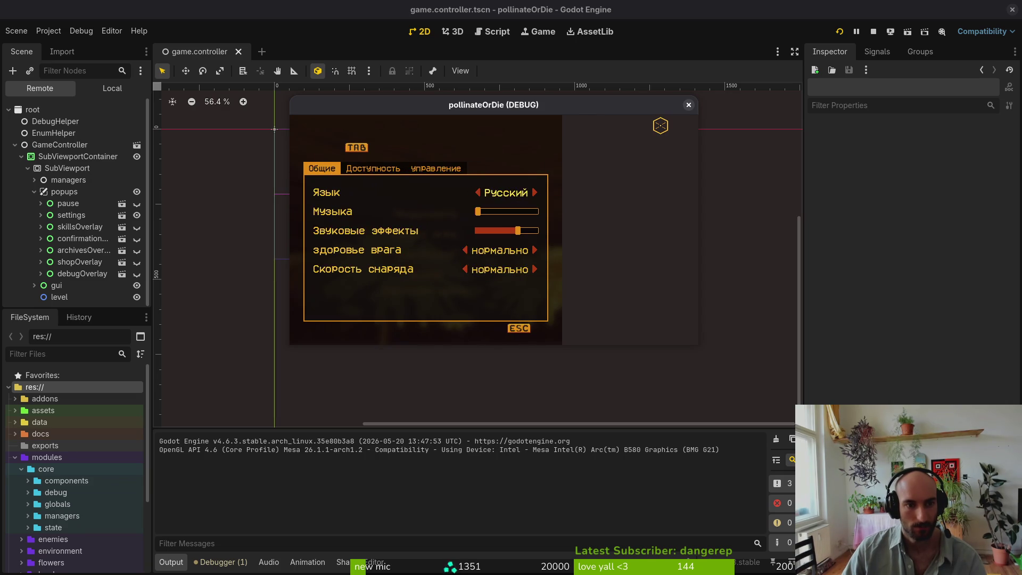
{"action": "left_click", "coordinate": [688, 104]}
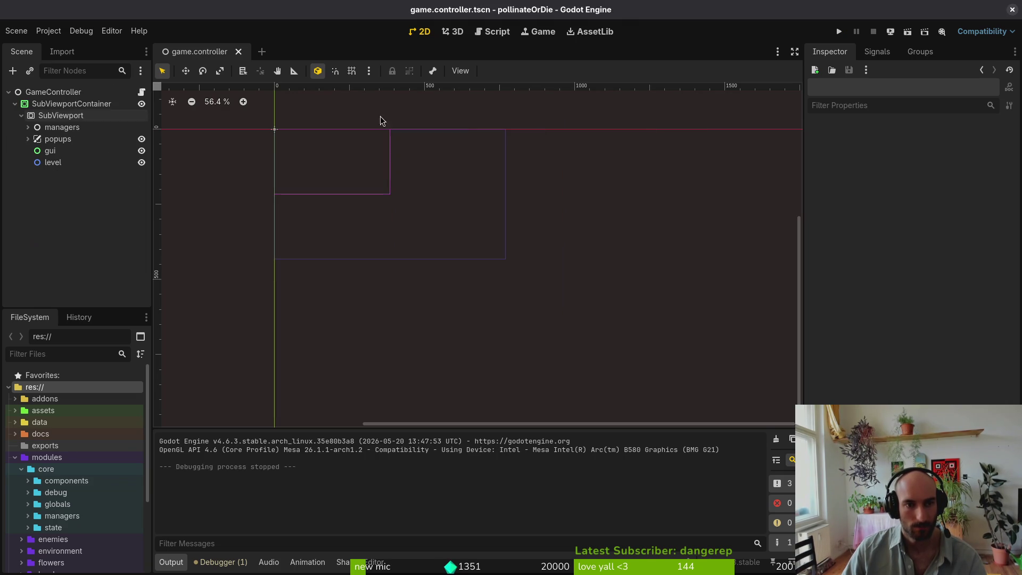
{"action": "left_click", "coordinate": [839, 31]}
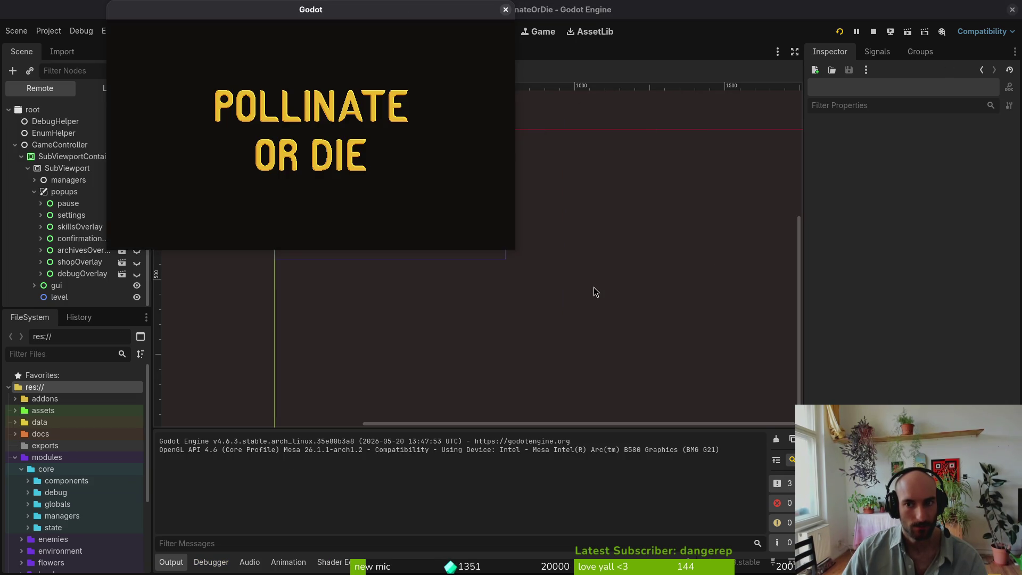
{"action": "key", "text": "Down"}
{"action": "key", "text": "Down"}
{"action": "key", "text": "Up"}
{"action": "key", "text": "Up"}
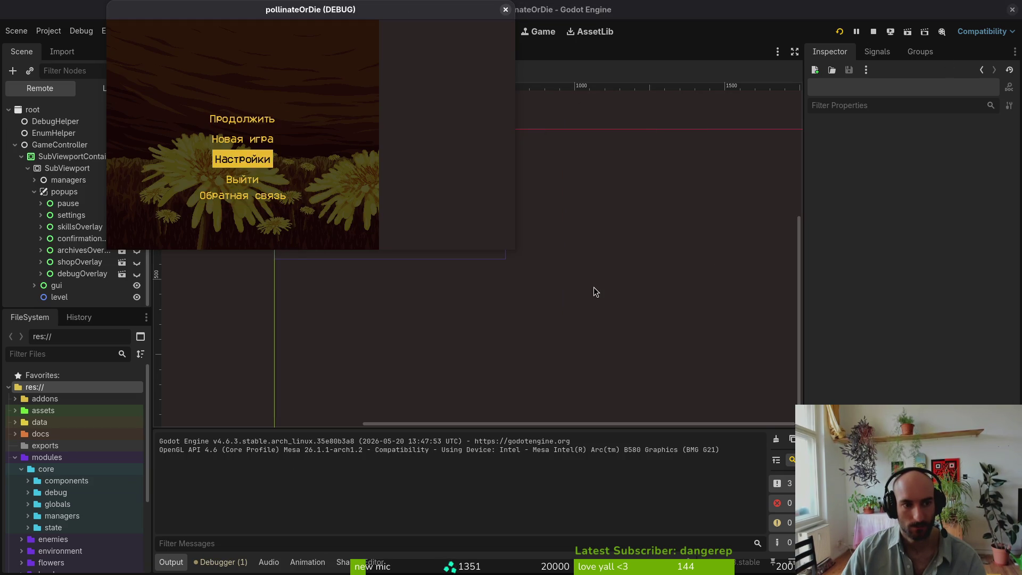
{"action": "key", "text": "Return"}
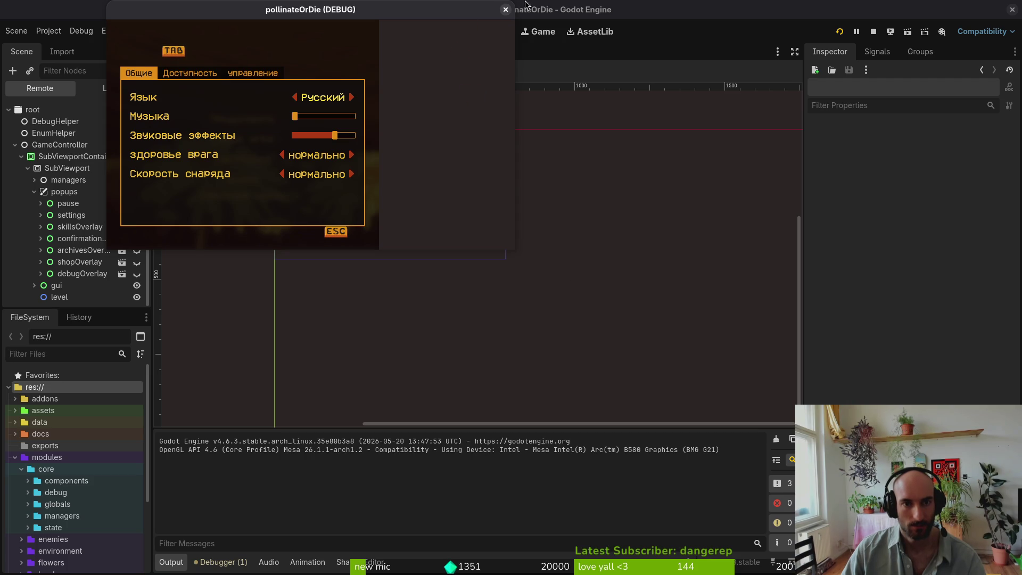
{"action": "left_click", "coordinate": [505, 9]}
Step: Restart the game, choose Продолжить to play the hive level, then stop the run
{"action": "left_click", "coordinate": [841, 32]}
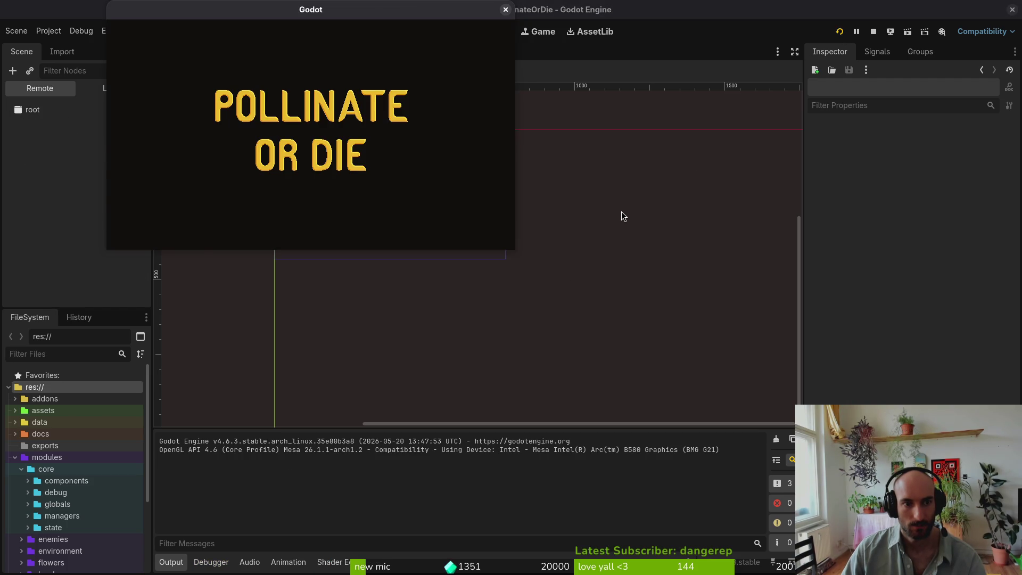
{"action": "key", "text": "Down"}
{"action": "key", "text": "Down"}
{"action": "key", "text": "Down"}
{"action": "key", "text": "Up"}
{"action": "key", "text": "Up"}
{"action": "key", "text": "Up"}
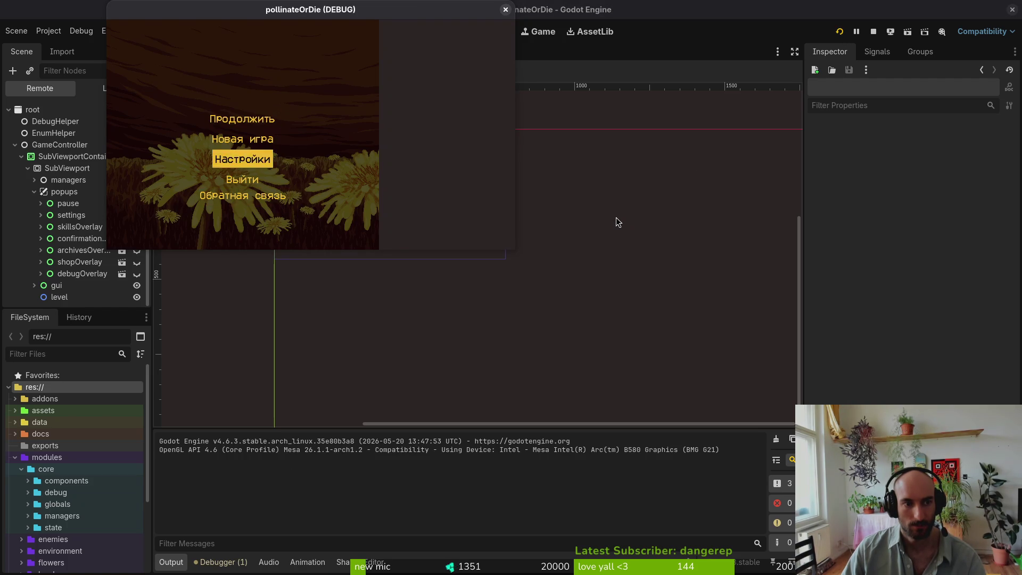
{"action": "key", "text": "Up"}
{"action": "key", "text": "Up"}
{"action": "key", "text": "Up"}
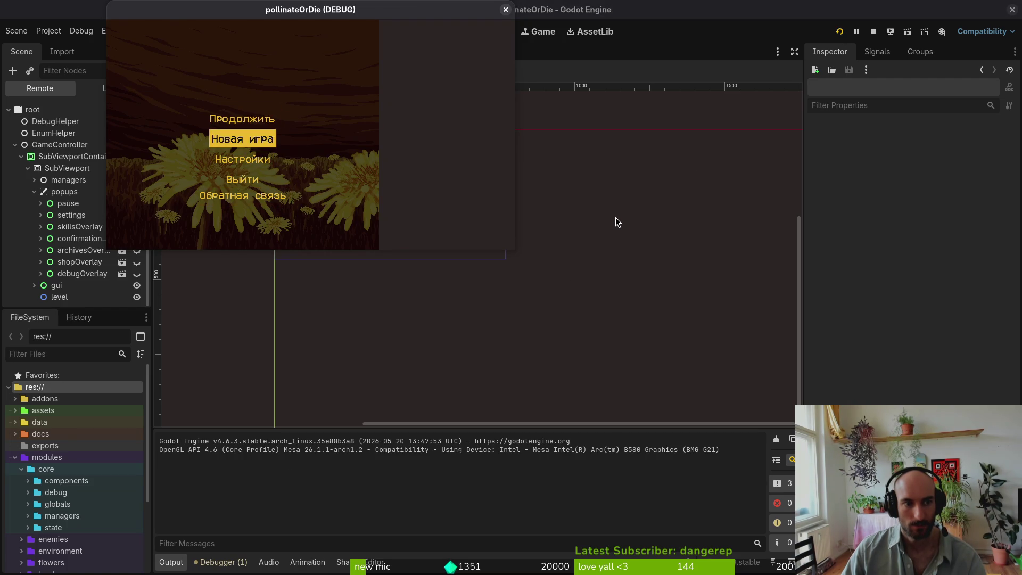
{"action": "key", "text": "Return"}
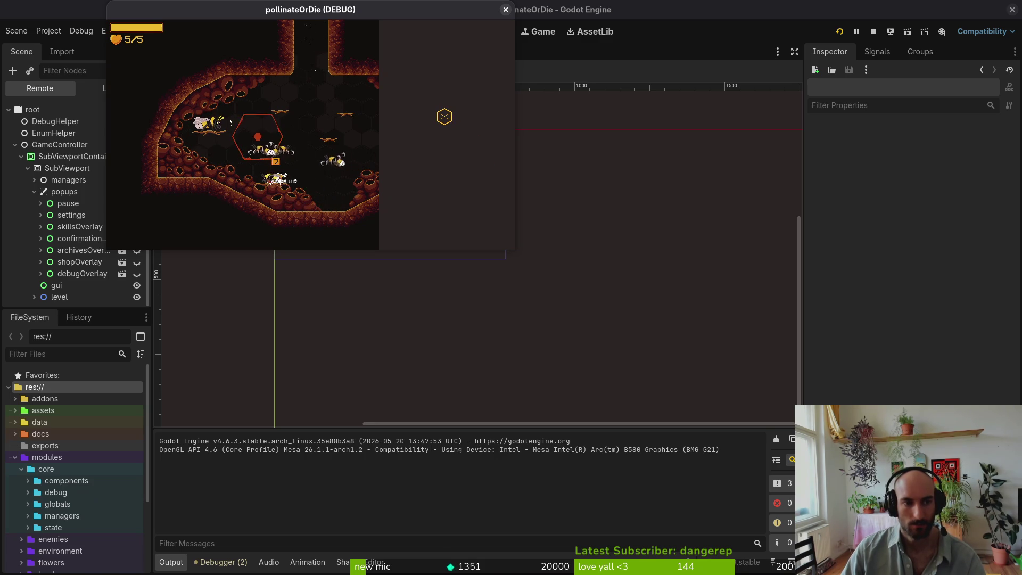
{"action": "left_click", "coordinate": [504, 10]}
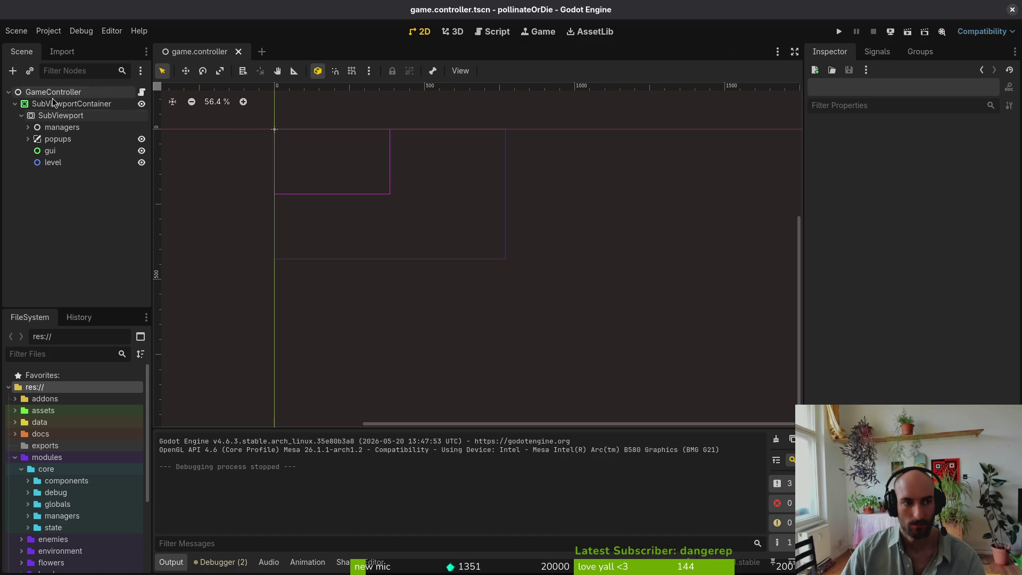
{"action": "left_click", "coordinate": [61, 126]}
{"action": "left_click", "coordinate": [62, 117]}
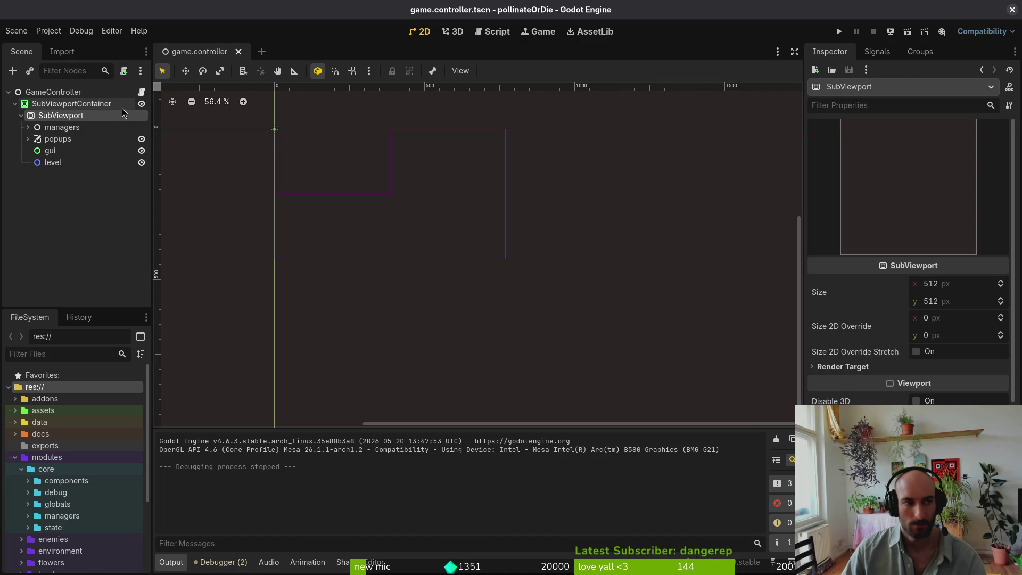
{"action": "left_click", "coordinate": [71, 103]}
{"action": "left_click", "coordinate": [830, 266]}
{"action": "left_click", "coordinate": [830, 266]}
{"action": "left_click", "coordinate": [831, 281]}
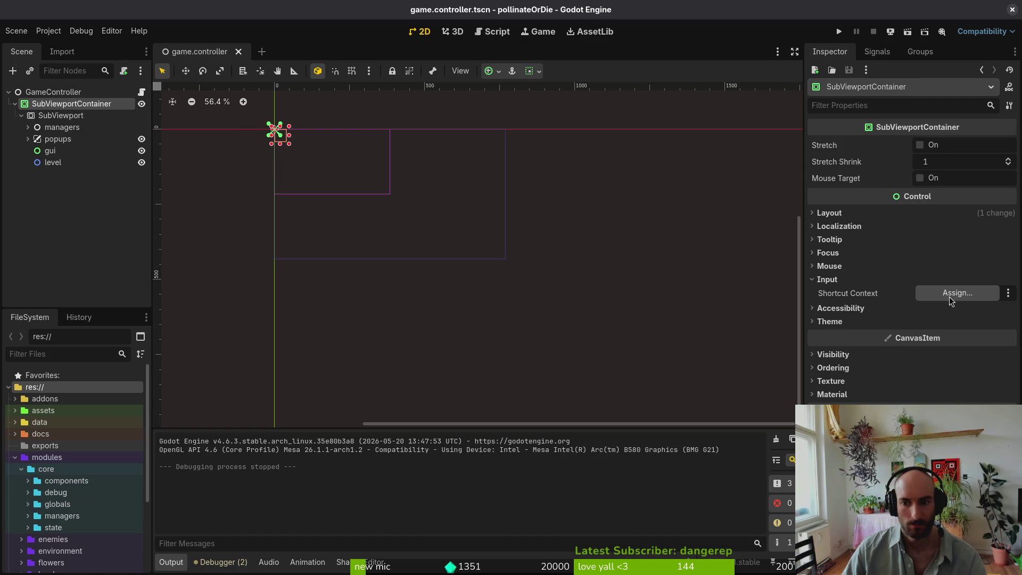
{"action": "left_click", "coordinate": [966, 294]}
{"action": "key", "text": "Escape"}
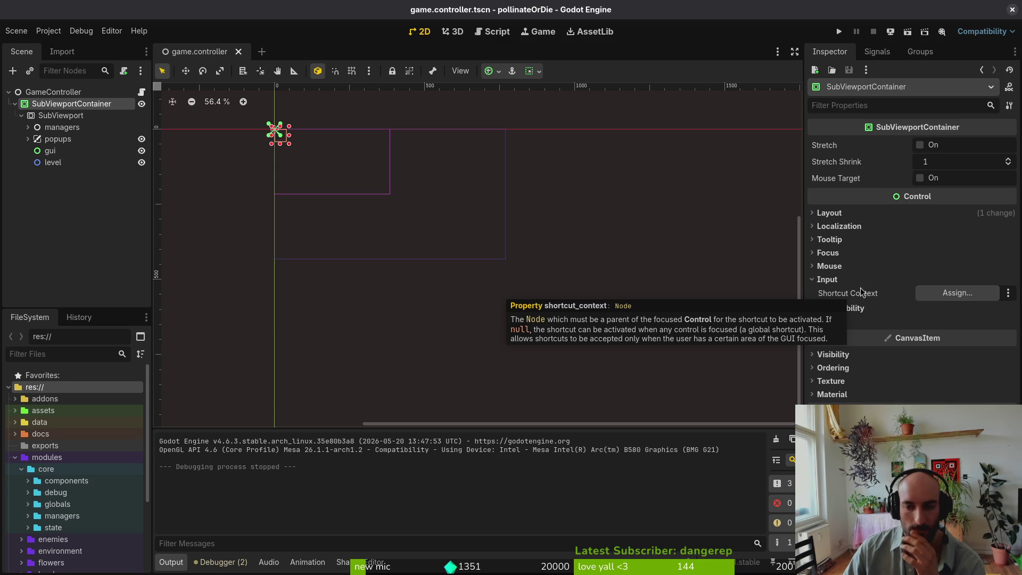
{"action": "left_click", "coordinate": [827, 279]}
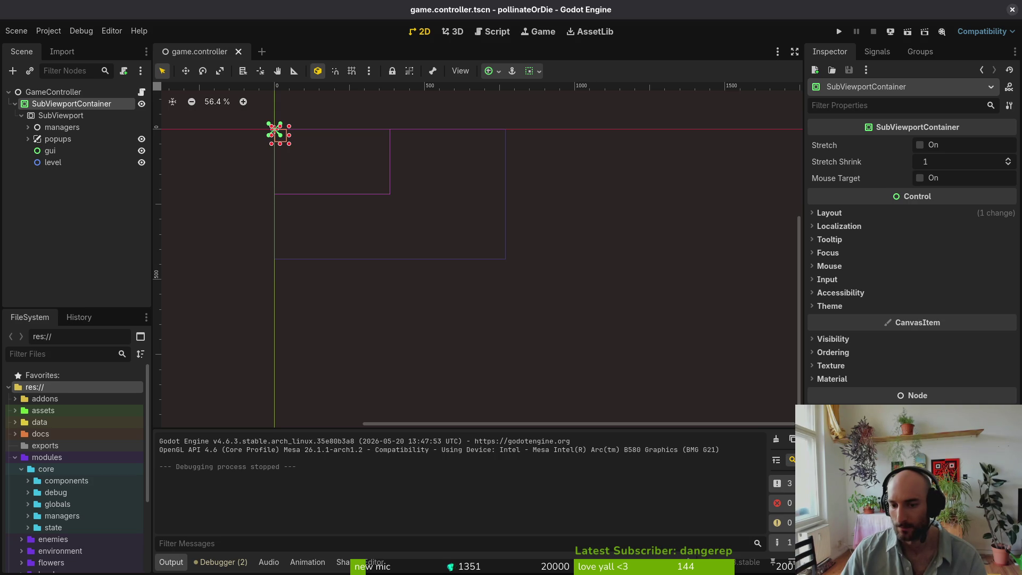
{"action": "left_click", "coordinate": [88, 208]}
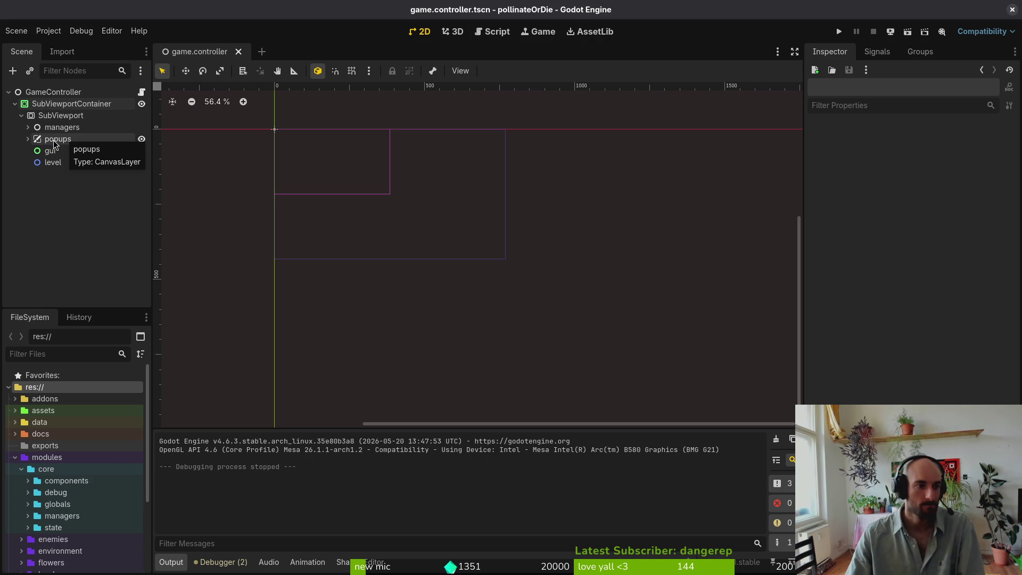
{"action": "left_click", "coordinate": [59, 116]}
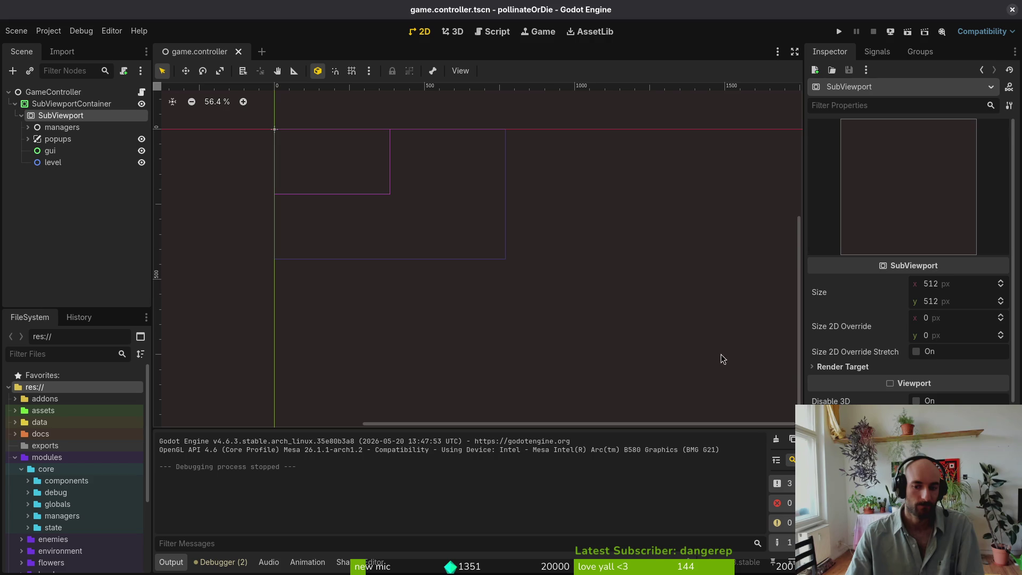
{"action": "key", "text": "Up"}
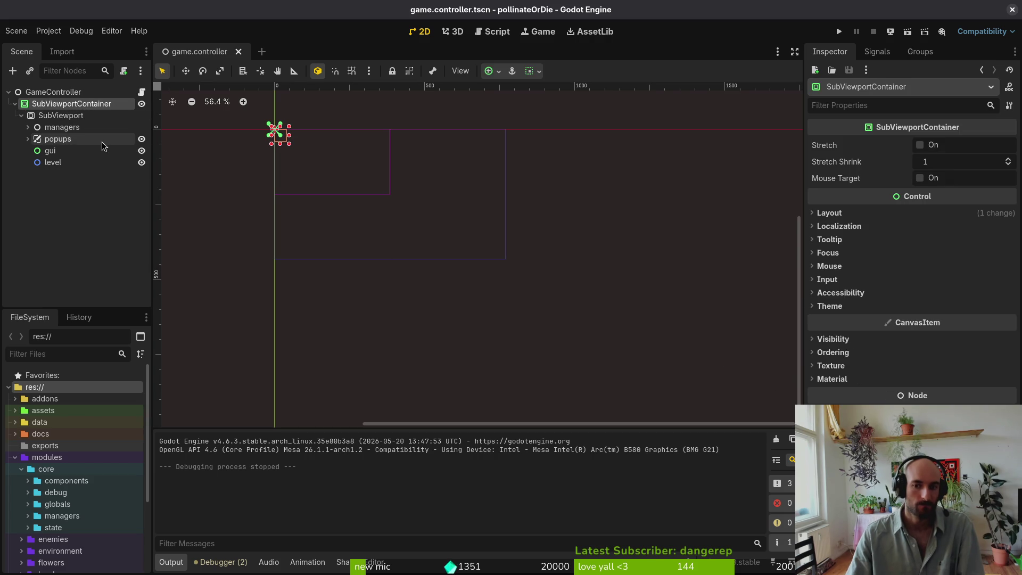
{"action": "left_click", "coordinate": [49, 115]}
{"action": "key", "text": "Up"}
{"action": "left_click", "coordinate": [53, 162]}
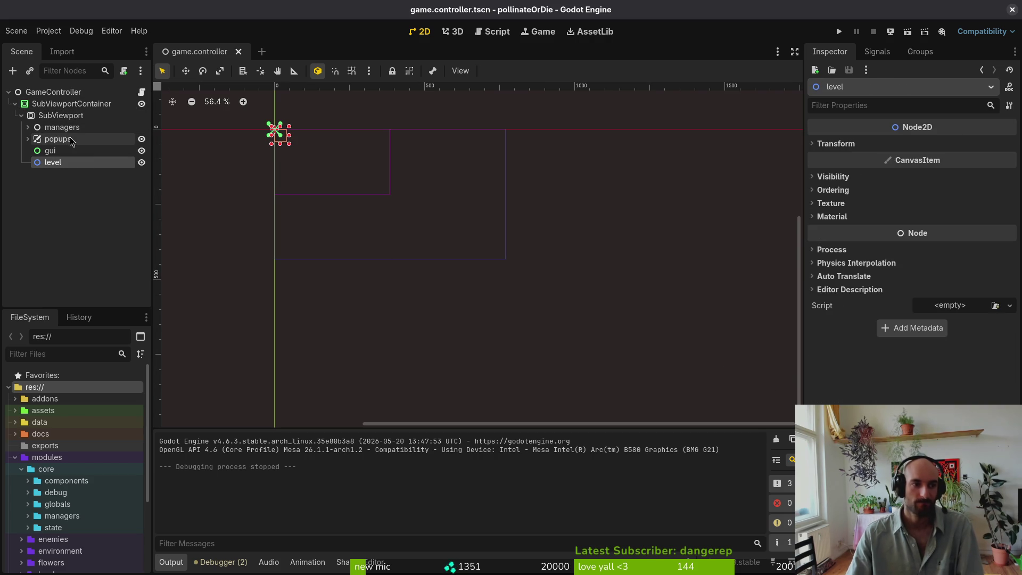
{"action": "left_click", "coordinate": [71, 127]}
{"action": "left_click", "coordinate": [70, 221]}
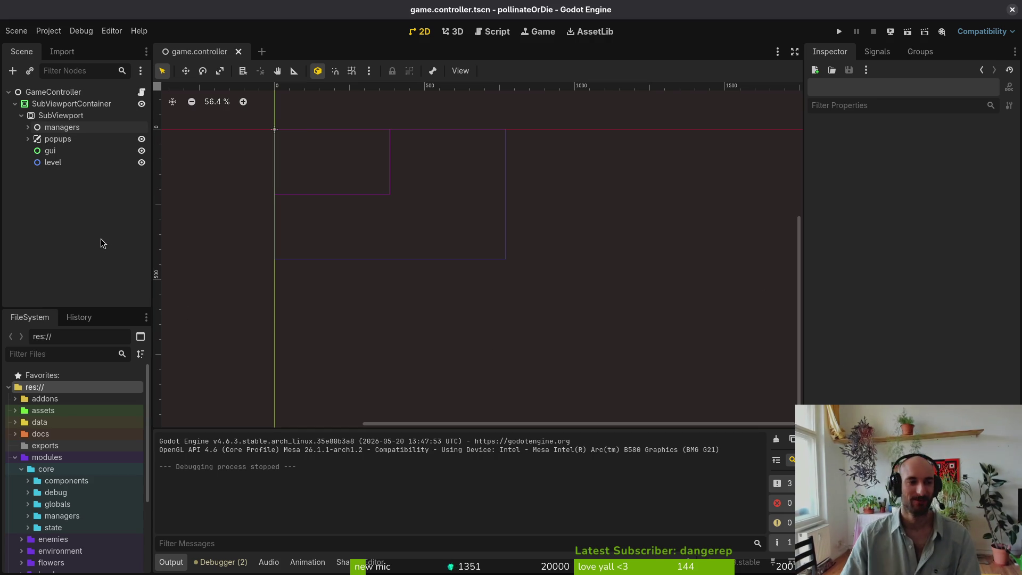
{"action": "key", "text": "alt+Tab"}
{"action": "type", "text": "tig"}
Step: Review the uncommitted changes in tig, declining to revert game.controller.tscn
{"action": "key", "text": "Return"}
{"action": "key", "text": "Down"}
{"action": "key", "text": "Down"}
{"action": "key", "text": "Down"}
{"action": "key", "text": "exclam"}
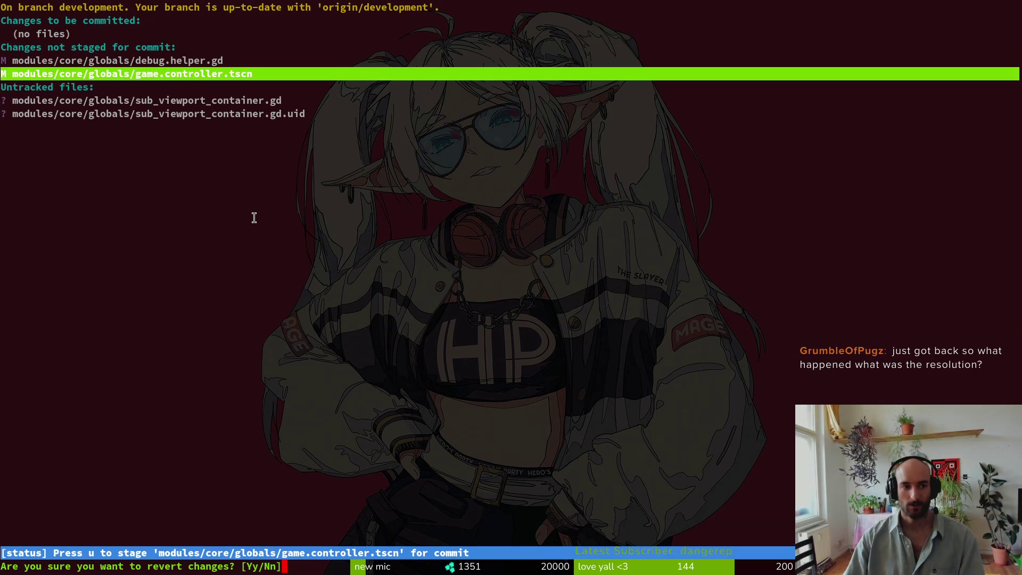
{"action": "key", "text": "n"}
{"action": "key", "text": "Down"}
{"action": "key", "text": "Down"}
{"action": "key", "text": "Down"}
{"action": "key", "text": "Up"}
{"action": "key", "text": "Up"}
{"action": "key", "text": "Up"}
{"action": "key", "text": "Down"}
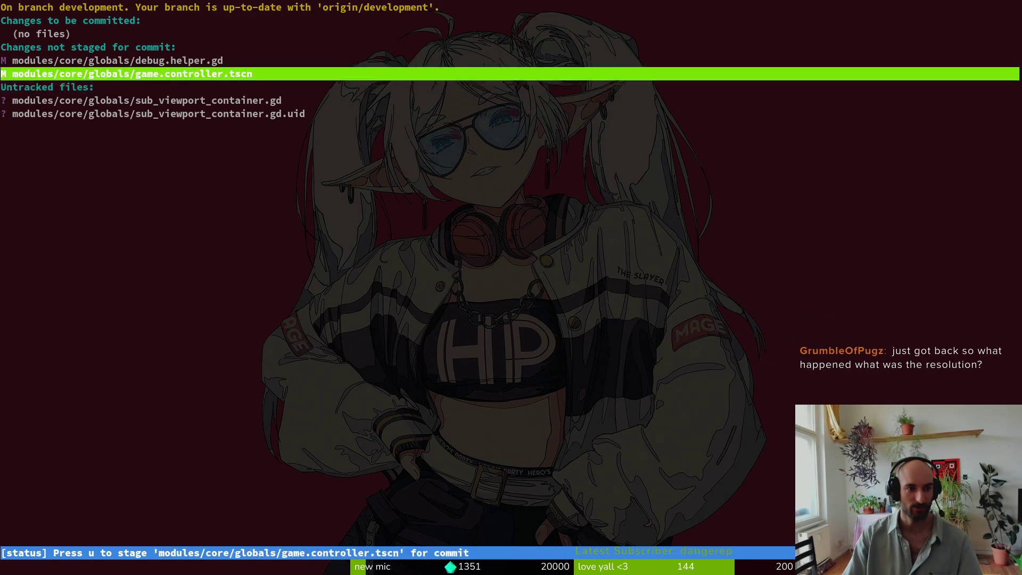
{"action": "key", "text": "Up"}
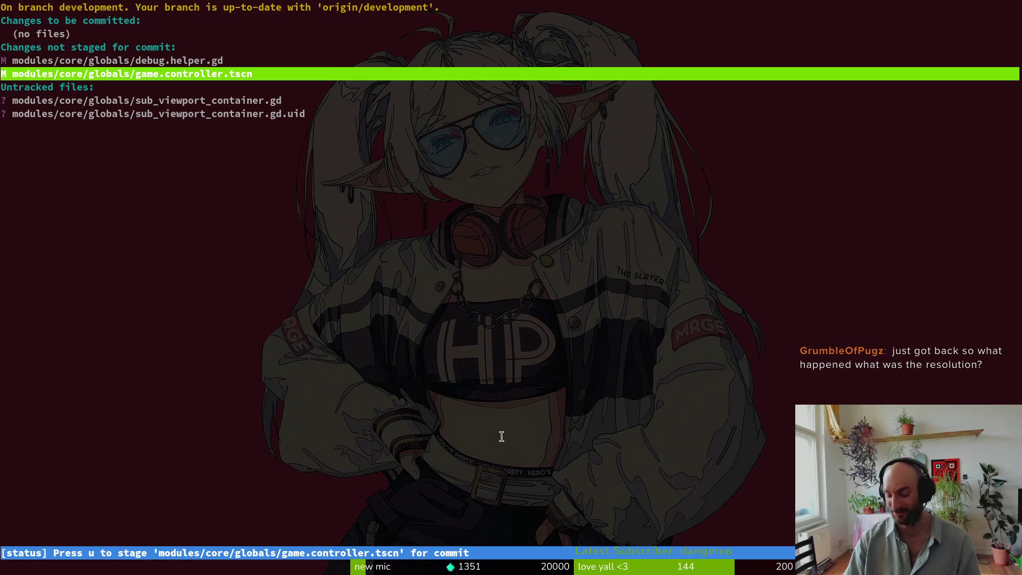
Step: Browse the untracked script files like sub_viewport_container.gd, quit tig and return to Godot
{"action": "key", "text": "Down"}
{"action": "key", "text": "Down"}
{"action": "key", "text": "Down"}
{"action": "key", "text": "Up"}
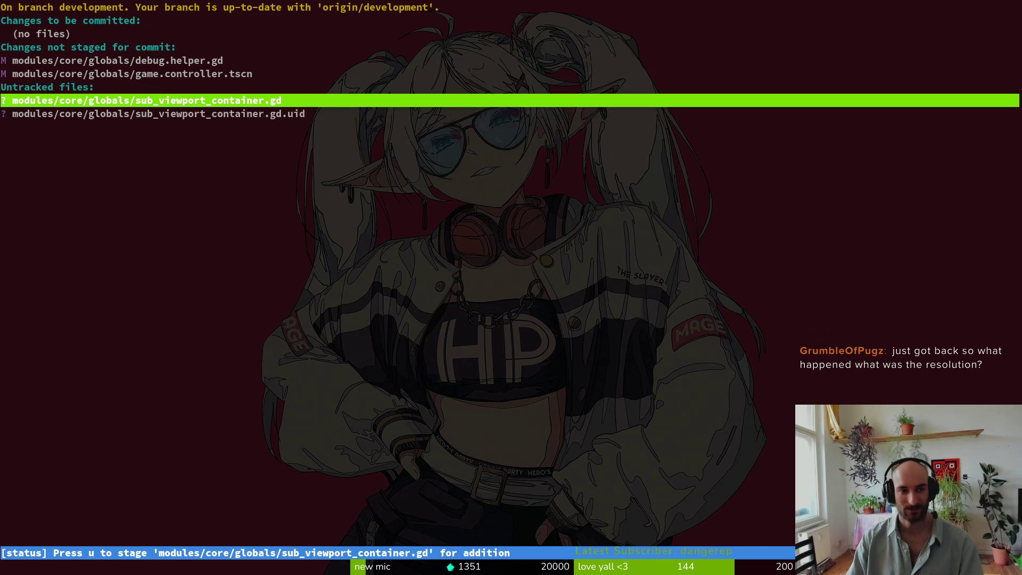
{"action": "type", "text": "qtigs"}
{"action": "key", "text": "Return"}
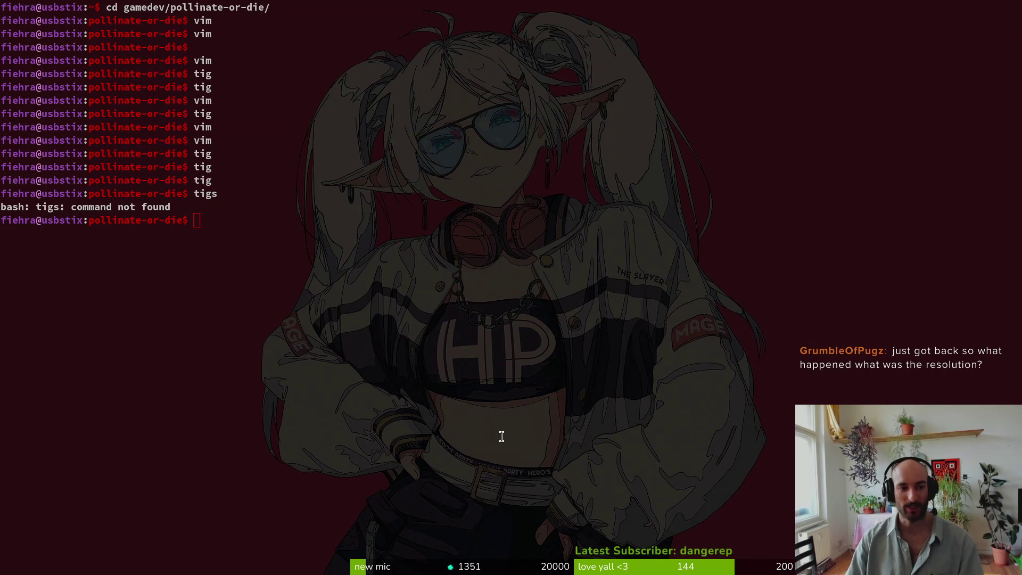
{"action": "key", "text": "alt+Tab"}
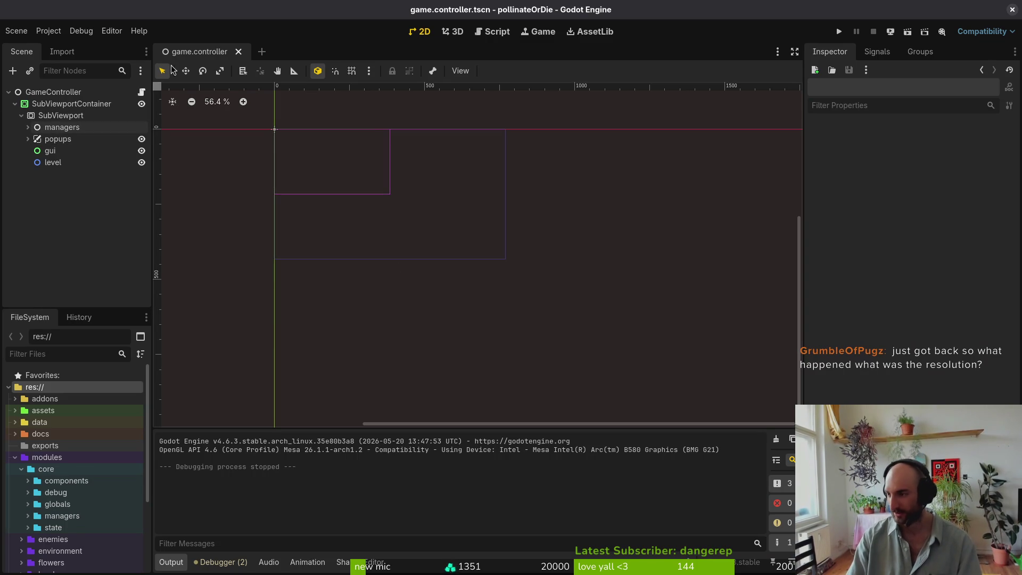
Step: Check the sub_viewport_container.gd entry in tig's status view, then go back to Godot
{"action": "key", "text": "alt+Tab"}
{"action": "type", "text": "tig"}
{"action": "key", "text": "Return"}
{"action": "key", "text": "s"}
{"action": "key", "text": "Down"}
{"action": "key", "text": "Down"}
{"action": "key", "text": "alt+Tab"}
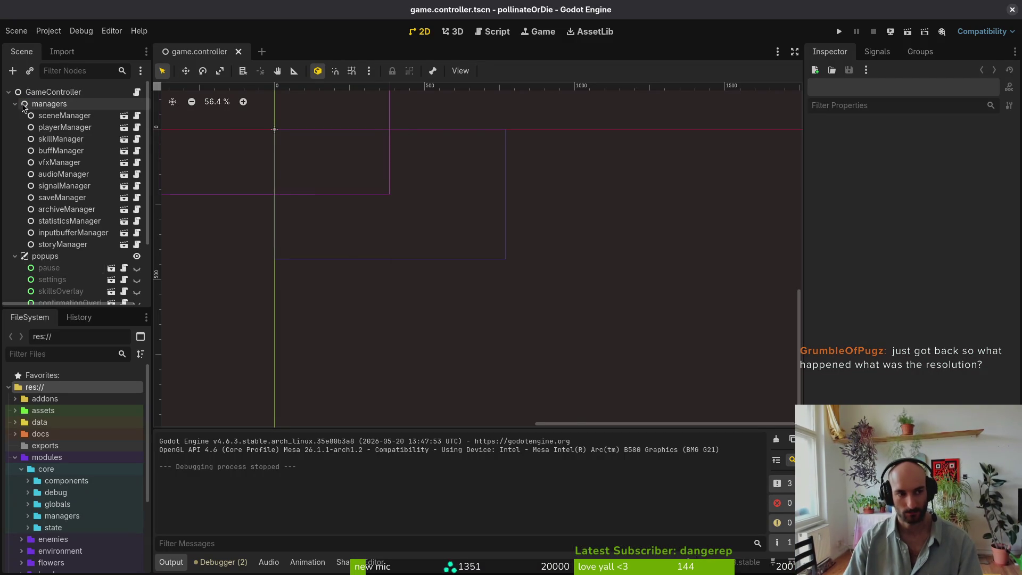
Step: Collapse managers and popups, test-run the game's Settings menu, then close the game window
{"action": "left_click", "coordinate": [15, 104]}
{"action": "left_click", "coordinate": [15, 115]}
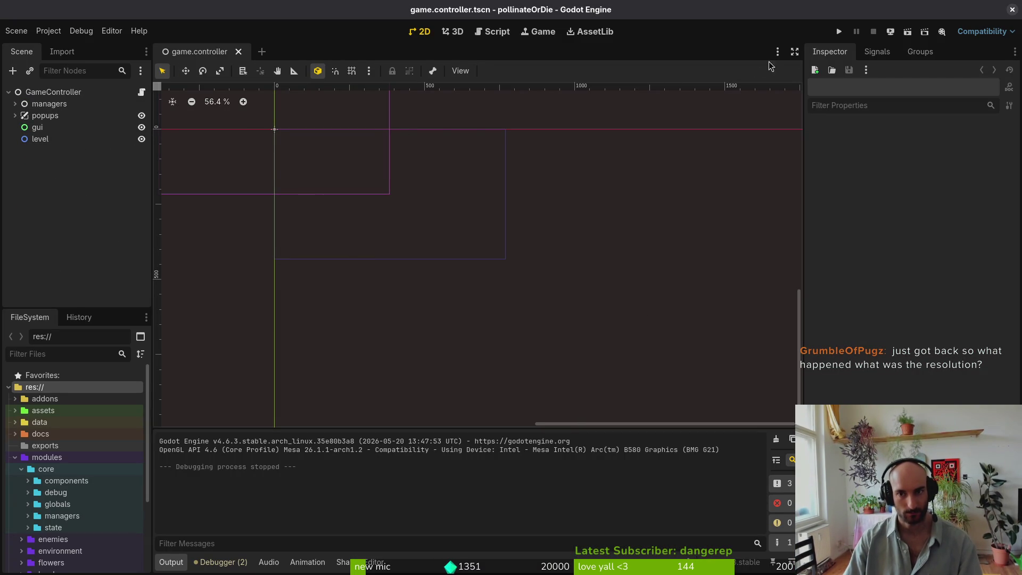
{"action": "left_click", "coordinate": [839, 33]}
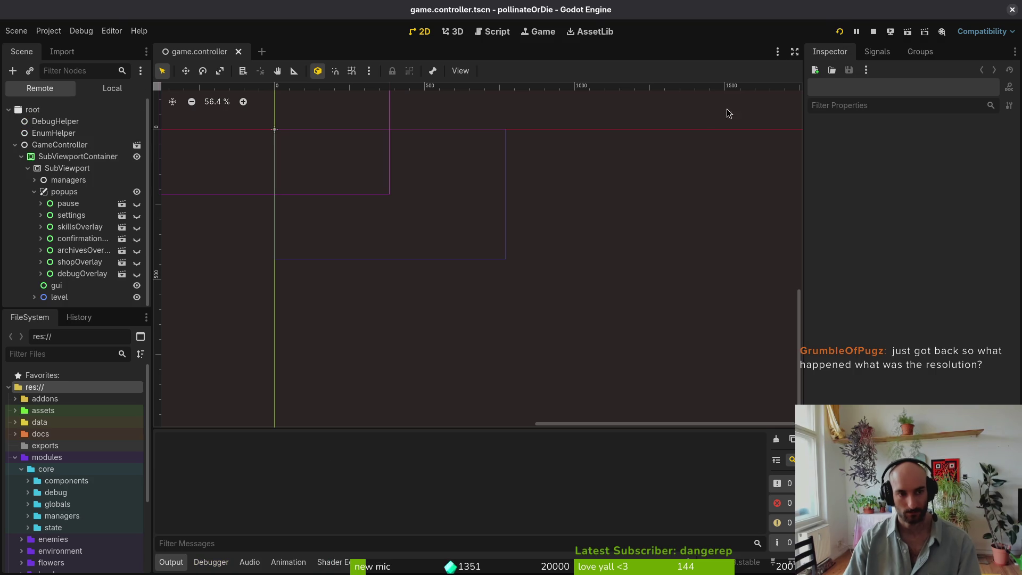
{"action": "key", "text": "Down"}
{"action": "key", "text": "Down"}
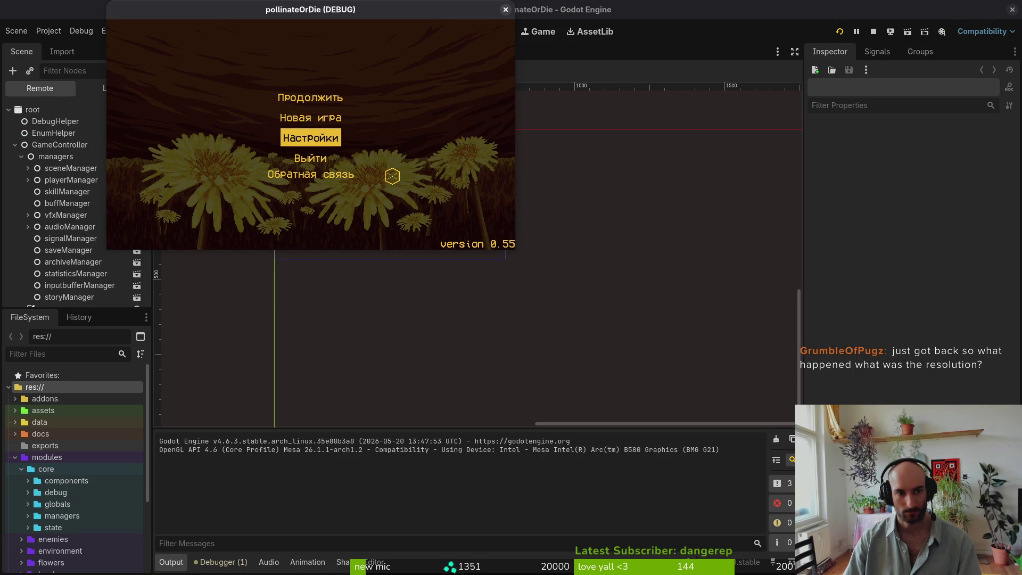
{"action": "key", "text": "Return"}
{"action": "key", "text": "Escape"}
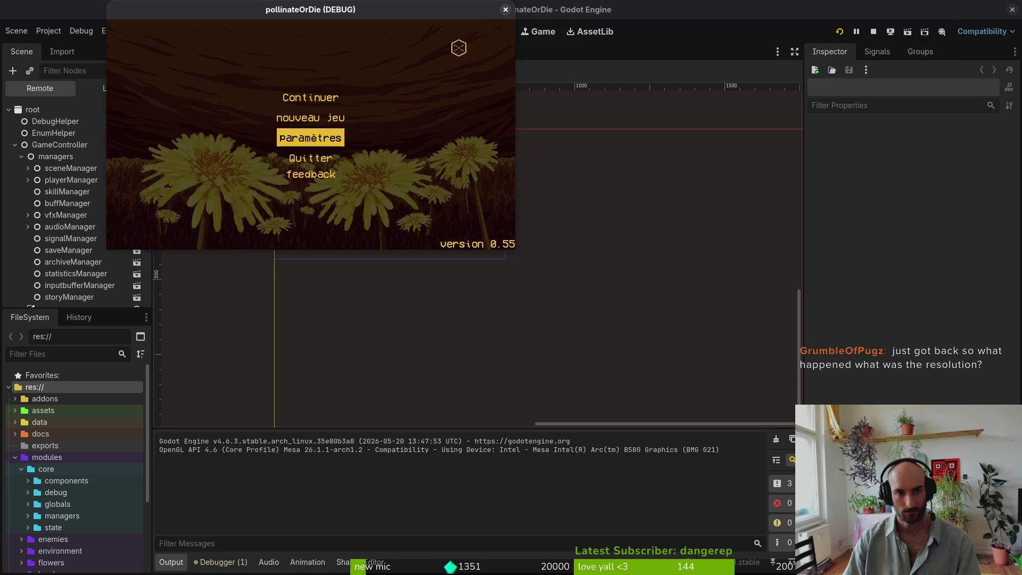
{"action": "left_click", "coordinate": [506, 10]}
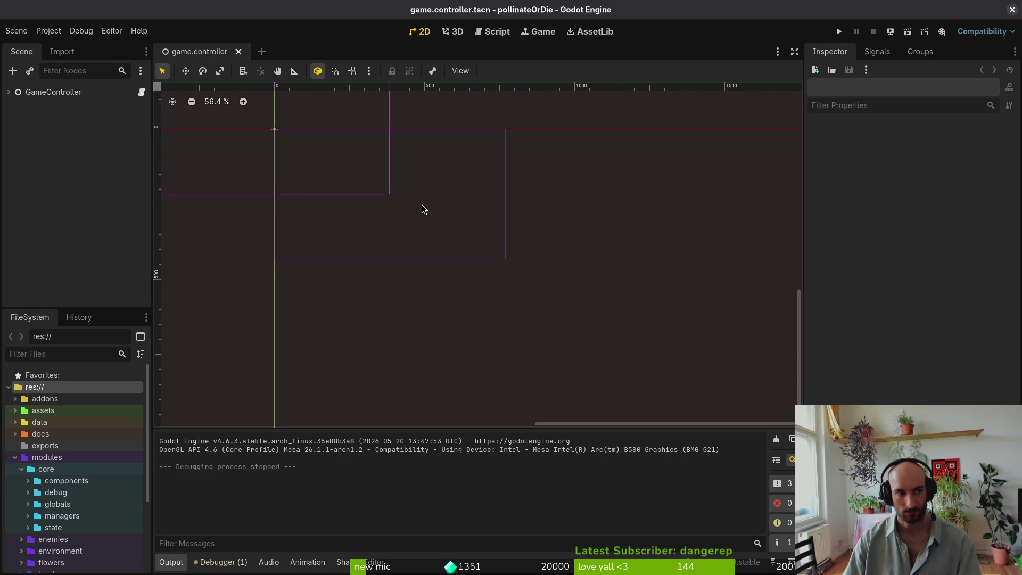
{"action": "left_click", "coordinate": [11, 95]}
Step: Add a TextureRect and a SubViewport node to the GameController scene
{"action": "left_click", "coordinate": [8, 92]}
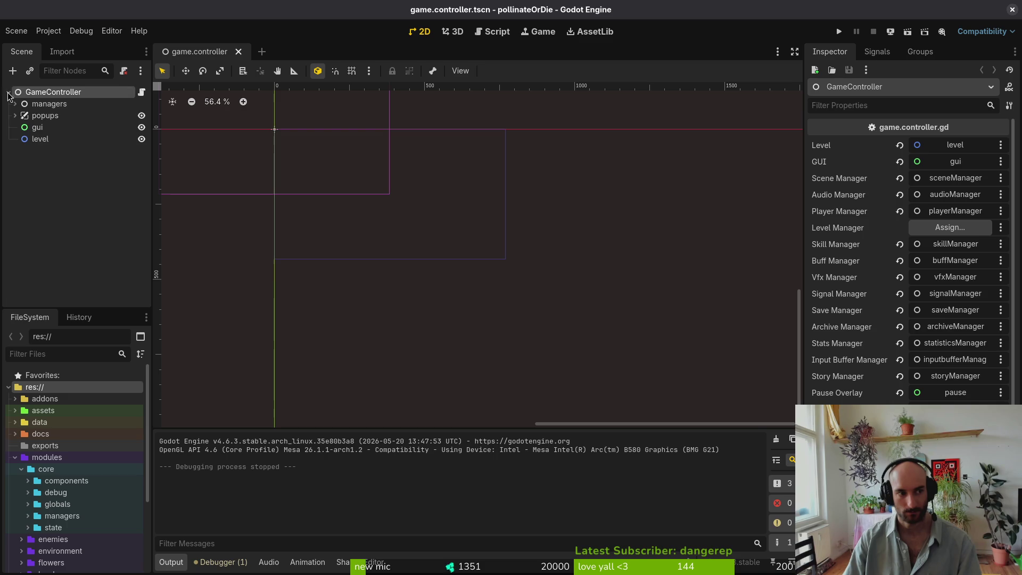
{"action": "left_click", "coordinate": [80, 171]}
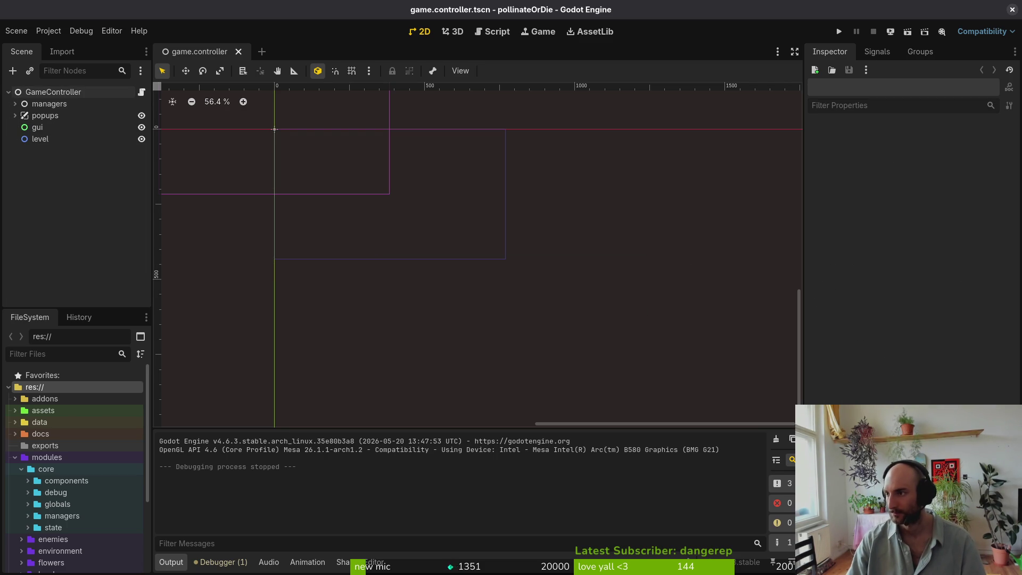
{"action": "right_click", "coordinate": [54, 173]}
{"action": "left_click", "coordinate": [80, 183]}
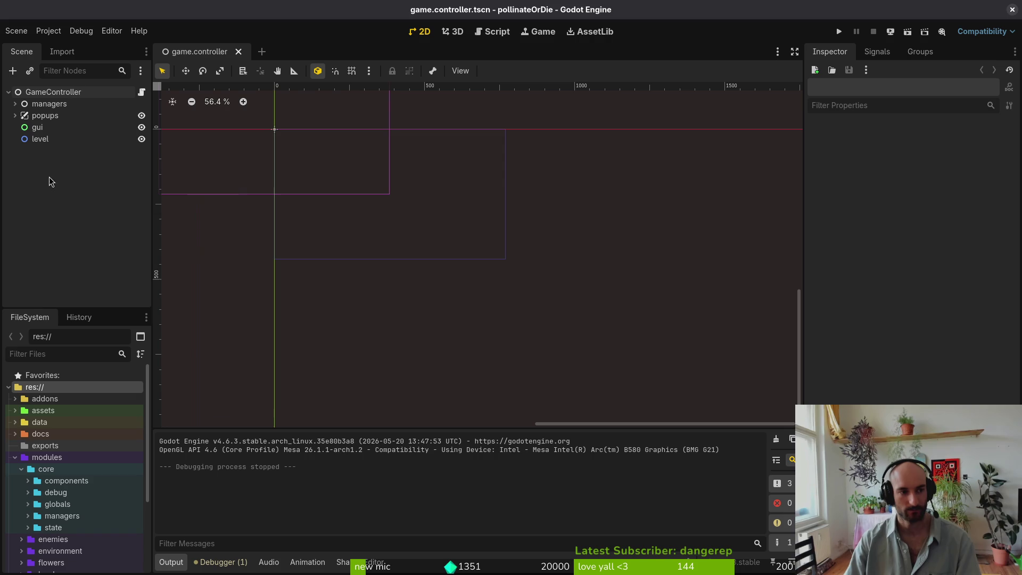
{"action": "type", "text": "text"}
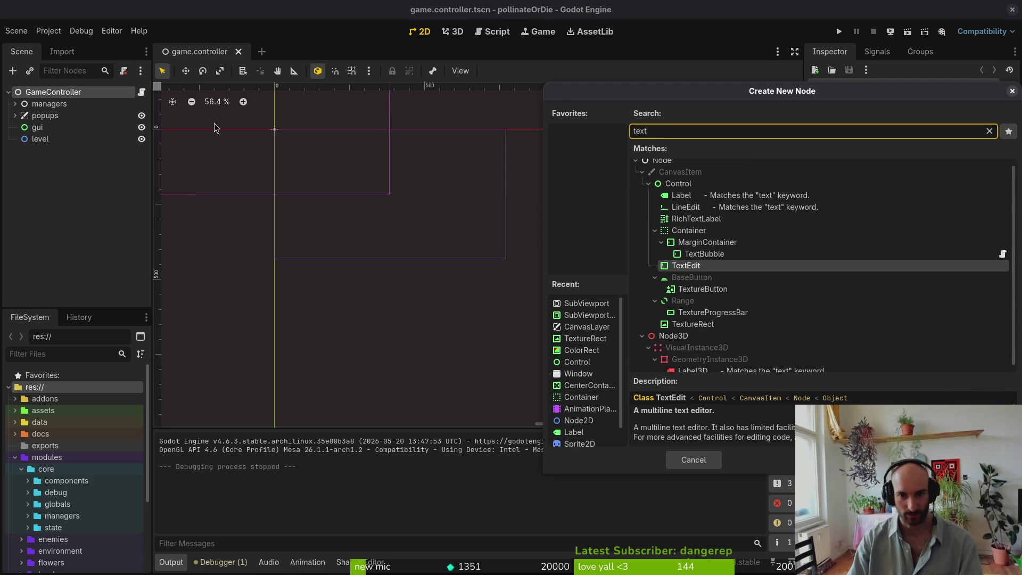
{"action": "type", "text": "re"}
{"action": "key", "text": "Return"}
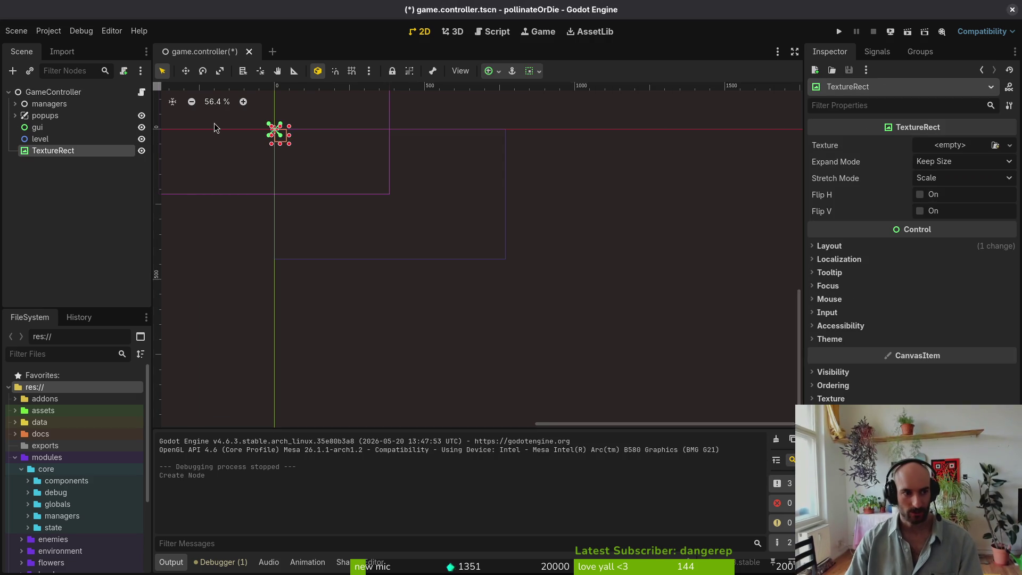
{"action": "left_click", "coordinate": [75, 200]}
{"action": "key", "text": "ctrl+a"}
{"action": "type", "text": "sub"}
{"action": "key", "text": "Return"}
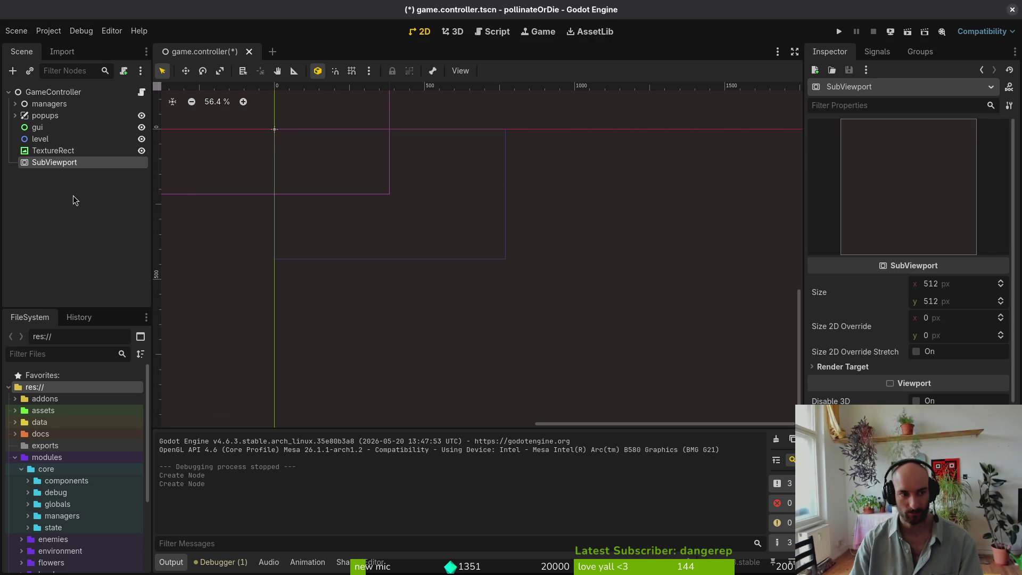
Step: Move managers, popups, gui and level under the SubViewport and give TextureRect its viewport texture
{"action": "left_click", "coordinate": [55, 106]}
{"action": "left_click", "coordinate": [43, 138], "text": "shift"}
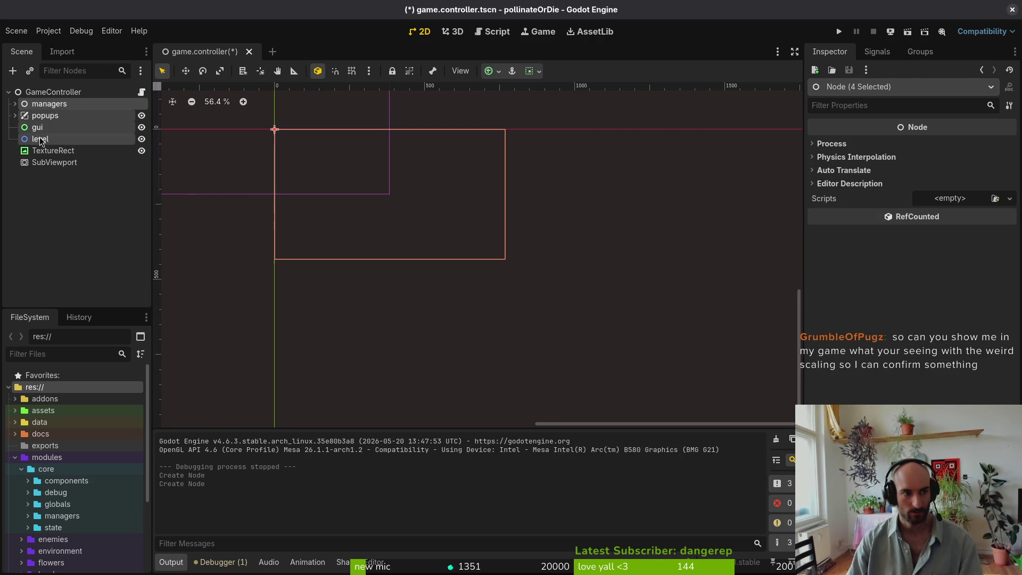
{"action": "left_click_drag", "start_coordinate": [43, 139], "coordinate": [61, 163]}
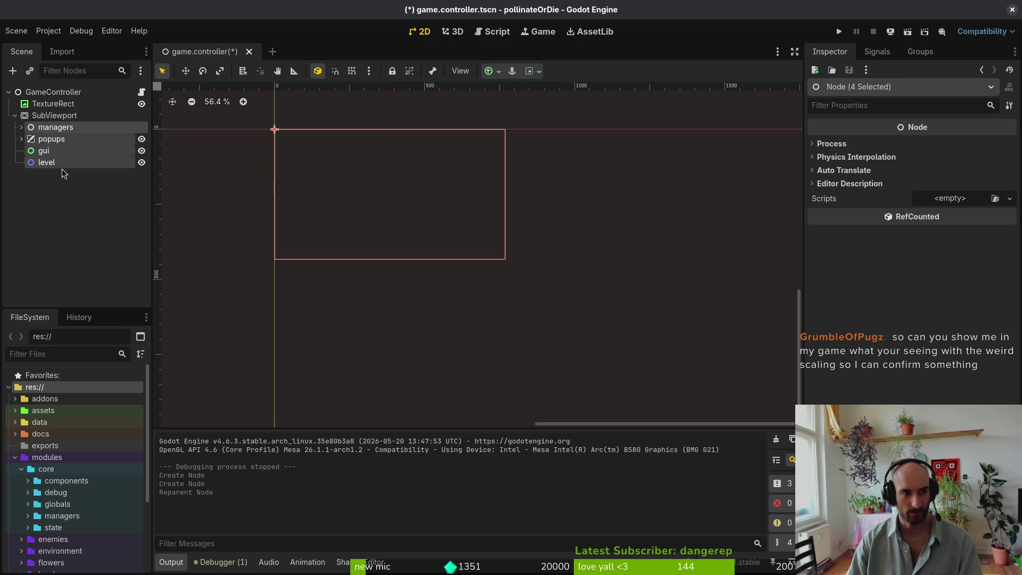
{"action": "left_click", "coordinate": [53, 104]}
{"action": "left_click_drag", "start_coordinate": [53, 116], "coordinate": [942, 149]}
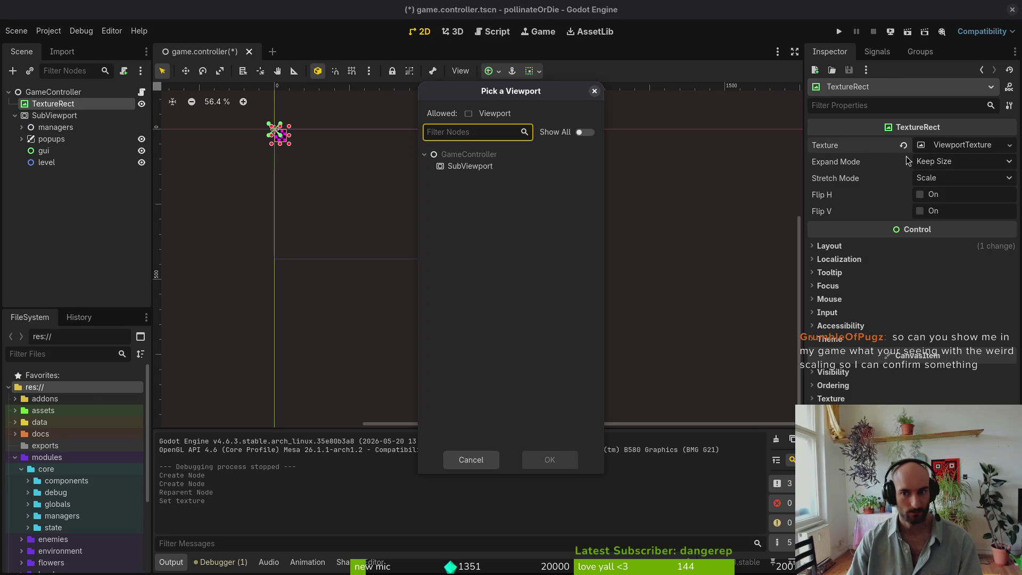
{"action": "left_click", "coordinate": [470, 168]}
{"action": "left_click", "coordinate": [549, 460]}
{"action": "left_click", "coordinate": [51, 118]}
{"action": "left_click", "coordinate": [53, 104]}
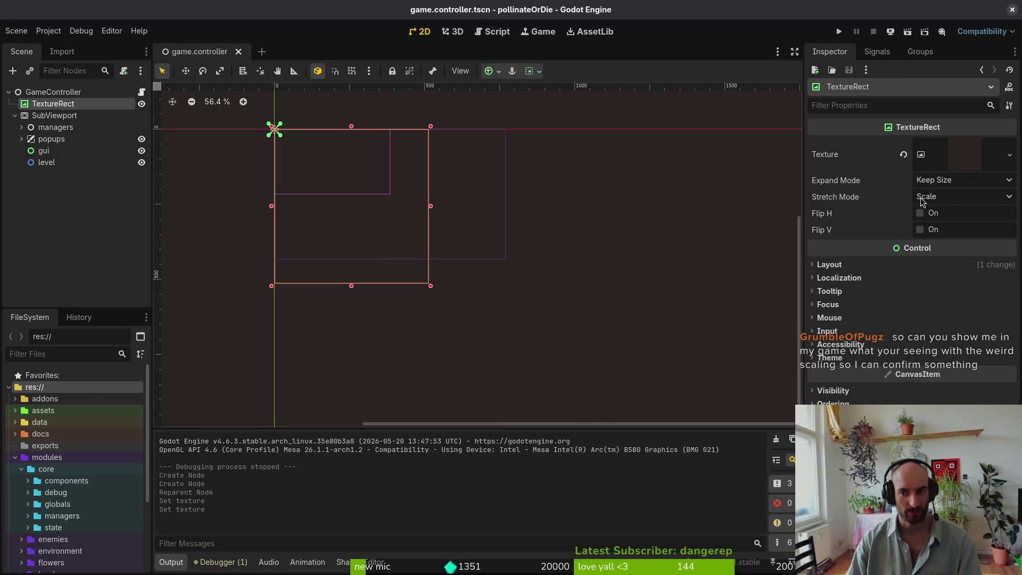
{"action": "left_click", "coordinate": [56, 116]}
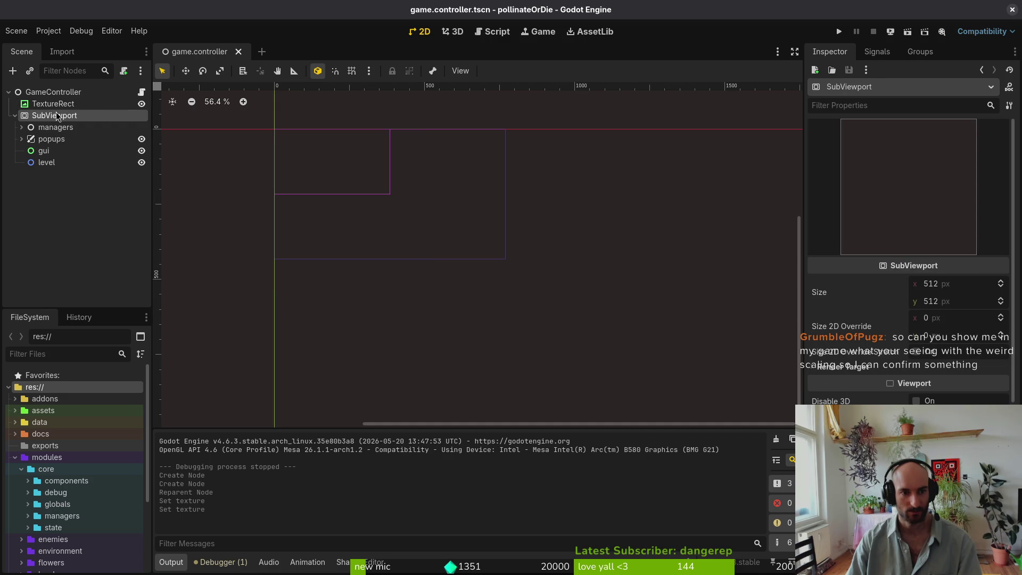
Step: Test-run the scaling, then undo the reparenting and the new TextureRect and SubViewport nodes
{"action": "left_click", "coordinate": [839, 31]}
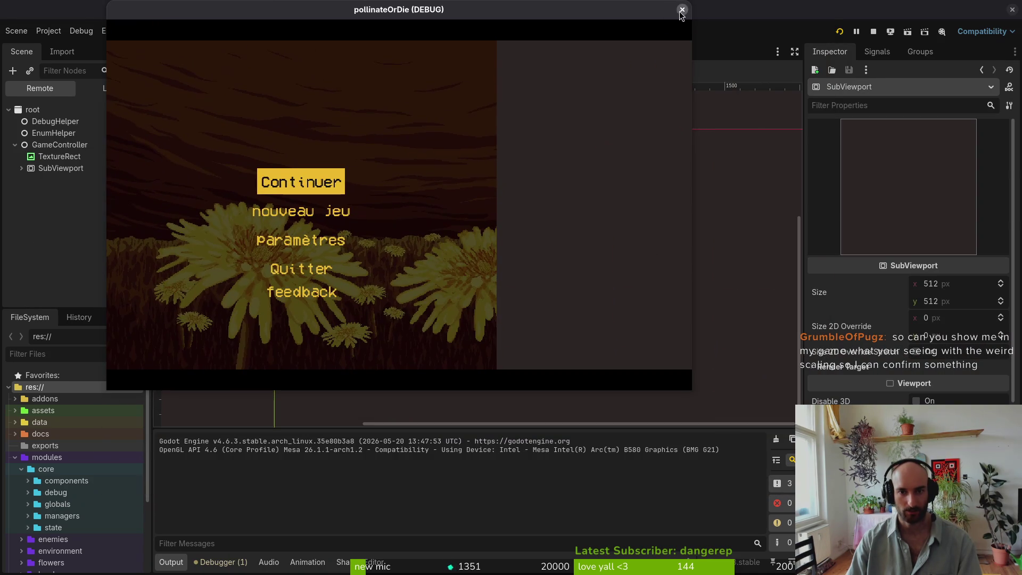
{"action": "left_click", "coordinate": [680, 11]}
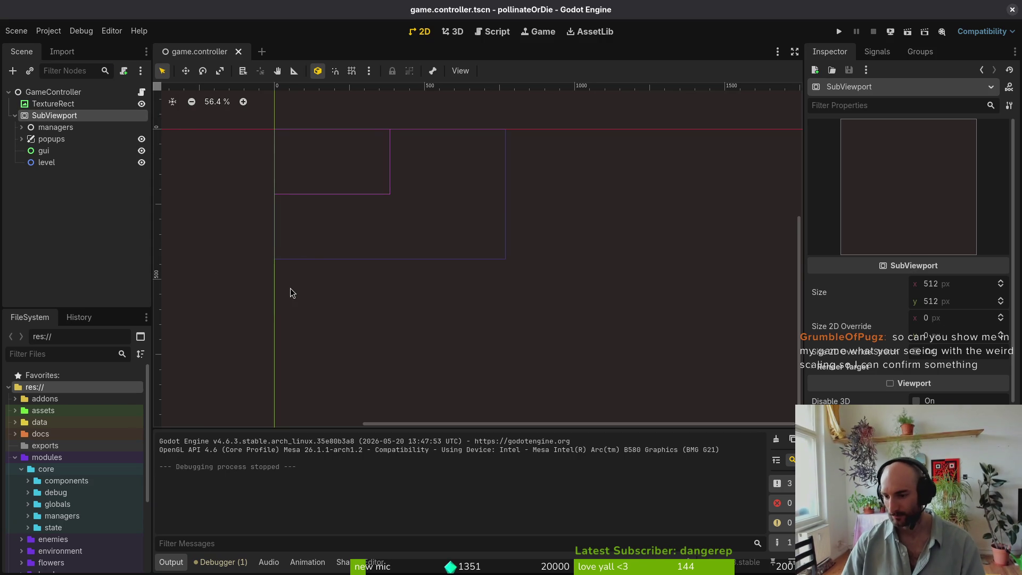
{"action": "key", "text": "ctrl+z"}
{"action": "key", "text": "ctrl+z"}
{"action": "key", "text": "ctrl+z"}
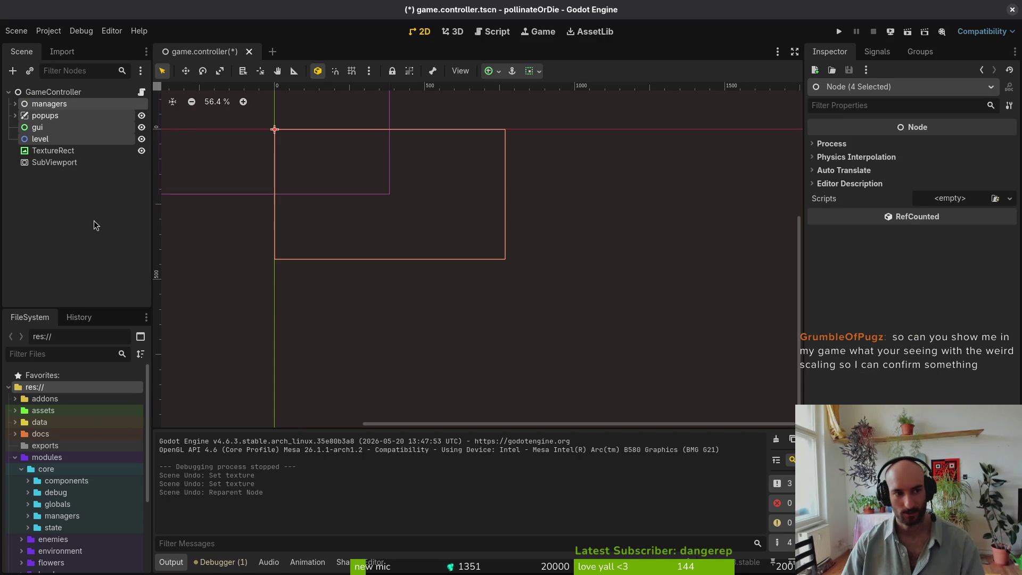
{"action": "key", "text": "ctrl+z"}
{"action": "key", "text": "ctrl+z"}
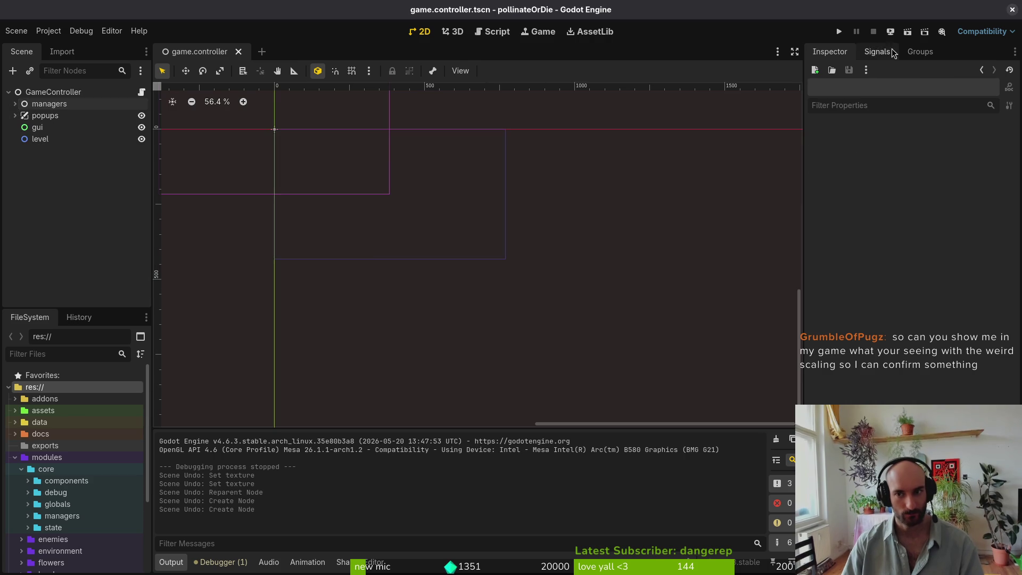
{"action": "left_click", "coordinate": [1012, 10]}
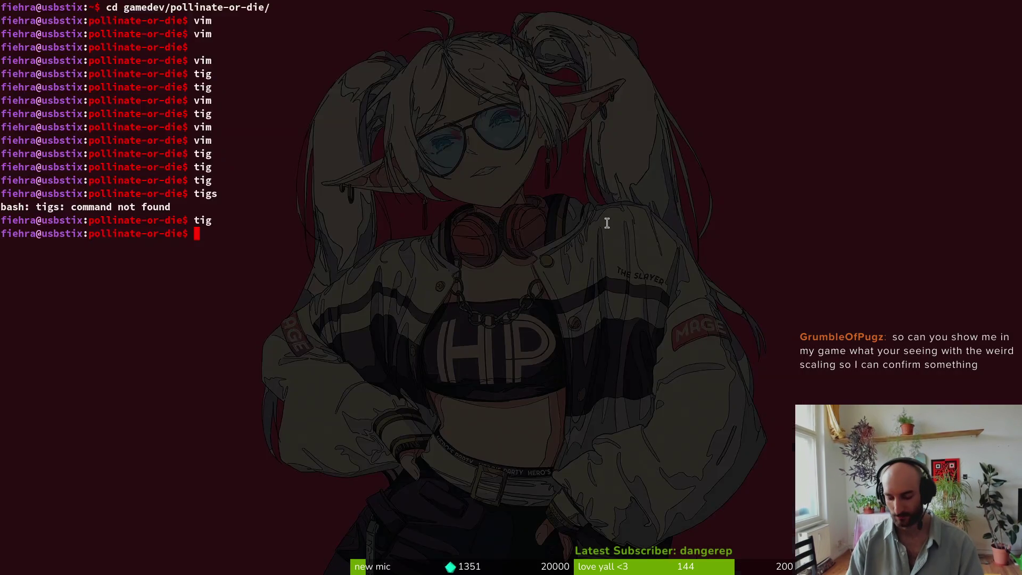
Step: Launch the Megabat Demo from the Steam library
{"action": "key", "text": "alt+Tab"}
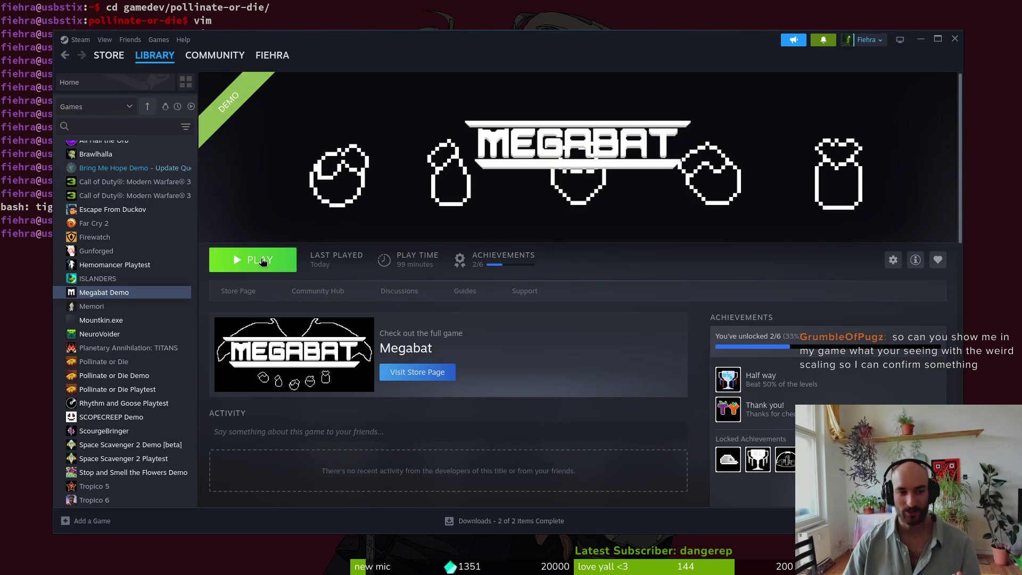
{"action": "left_click", "coordinate": [261, 261]}
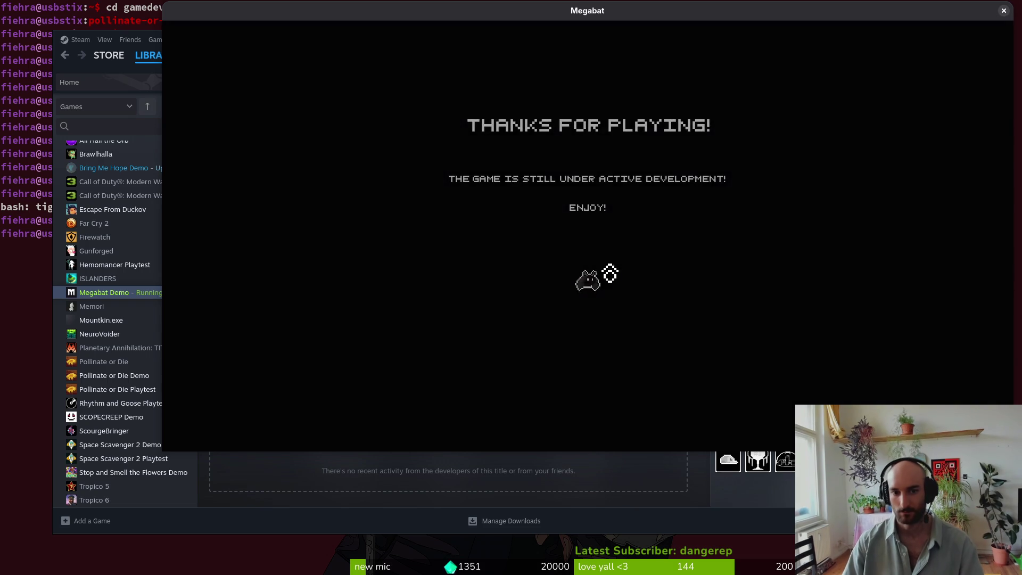
Step: Skip the intro, choose the existing save profile and start level 01
{"action": "key", "text": "Return"}
{"action": "key", "text": "Escape"}
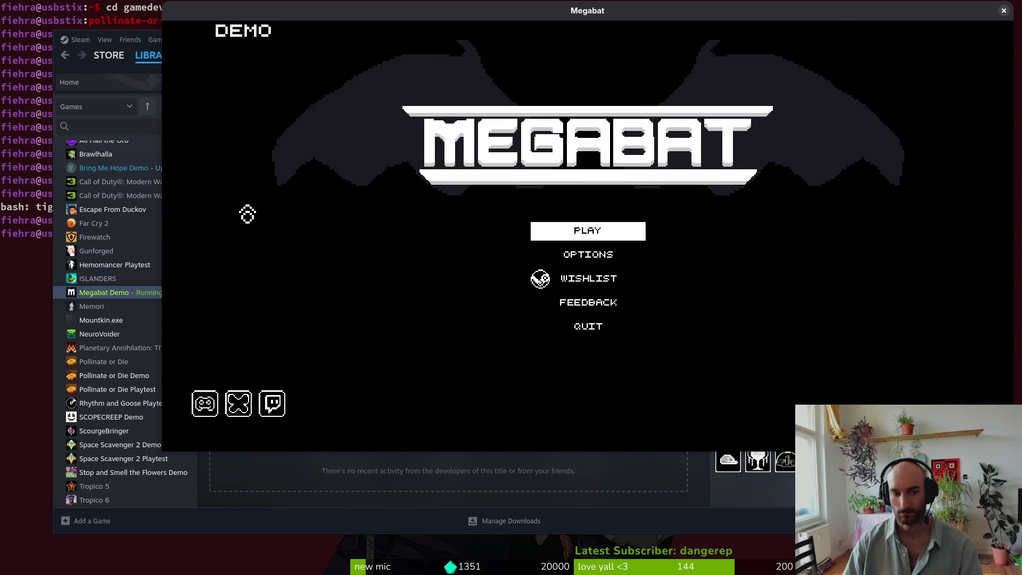
{"action": "left_click", "coordinate": [594, 228]}
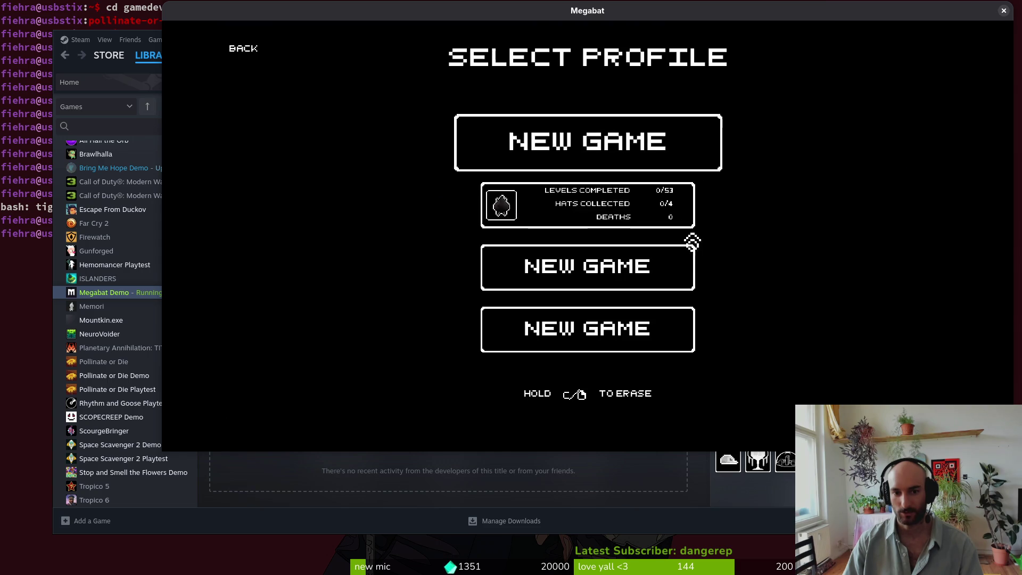
{"action": "left_click", "coordinate": [568, 209]}
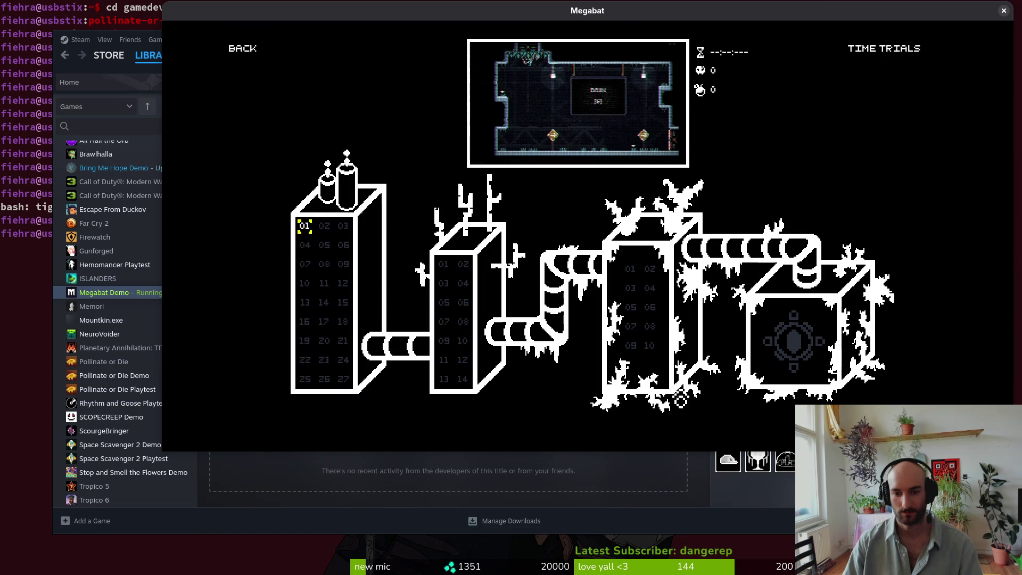
{"action": "left_click", "coordinate": [306, 232]}
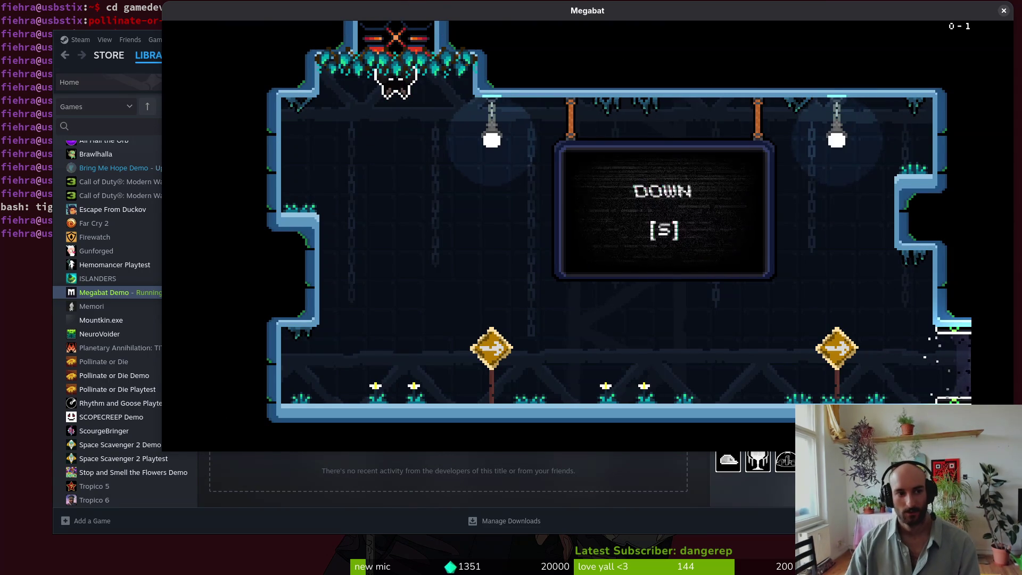
{"action": "mouse_move", "coordinate": [163, 452]}
{"action": "left_mouse_down"}
{"action": "mouse_move", "coordinate": [313, 373]}
{"action": "mouse_move", "coordinate": [490, 305]}
{"action": "mouse_move", "coordinate": [552, 307]}
{"action": "mouse_move", "coordinate": [480, 367]}
{"action": "mouse_move", "coordinate": [450, 421]}
{"action": "mouse_move", "coordinate": [134, 521]}
{"action": "mouse_move", "coordinate": [507, 284]}
{"action": "mouse_move", "coordinate": [110, 497]}
{"action": "mouse_move", "coordinate": [228, 485]}
{"action": "mouse_move", "coordinate": [293, 383]}
{"action": "mouse_move", "coordinate": [475, 292]}
{"action": "mouse_move", "coordinate": [160, 479]}
{"action": "mouse_move", "coordinate": [305, 358]}
{"action": "left_mouse_up"}
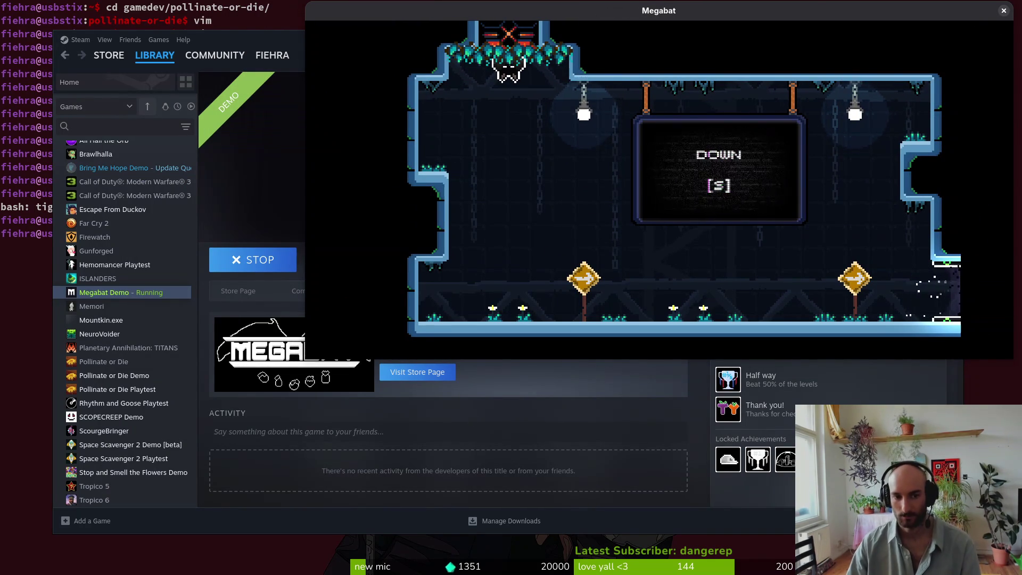
Step: Enlarge, reposition and shrink the Megabat window to compare how level 01 rescales
{"action": "mouse_move", "coordinate": [307, 361]}
{"action": "left_mouse_down"}
{"action": "mouse_move", "coordinate": [204, 485]}
{"action": "mouse_move", "coordinate": [95, 568]}
{"action": "mouse_move", "coordinate": [58, 568]}
{"action": "mouse_move", "coordinate": [111, 542]}
{"action": "left_mouse_up"}
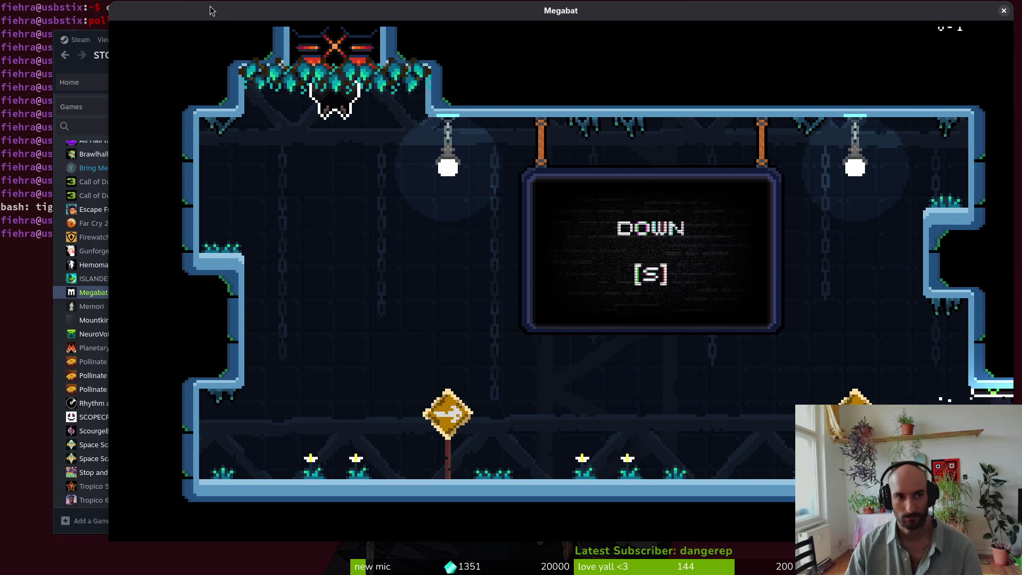
{"action": "left_click_drag", "start_coordinate": [212, 8], "coordinate": [196, 21]}
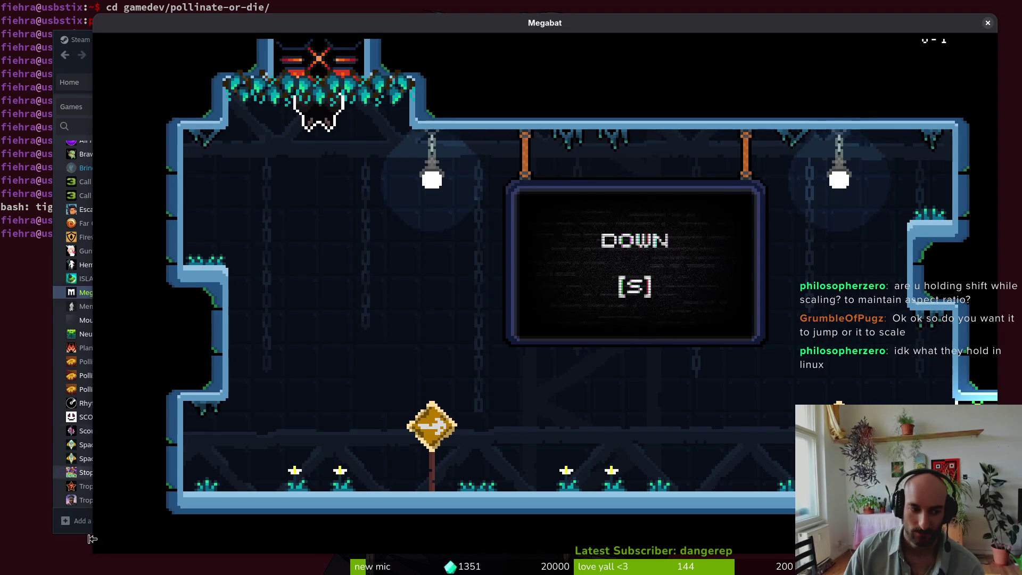
{"action": "mouse_move", "coordinate": [95, 554]}
{"action": "left_mouse_down"}
{"action": "mouse_move", "coordinate": [149, 548]}
{"action": "mouse_move", "coordinate": [109, 543]}
{"action": "mouse_move", "coordinate": [256, 487]}
{"action": "mouse_move", "coordinate": [557, 274]}
{"action": "mouse_move", "coordinate": [506, 184]}
{"action": "mouse_move", "coordinate": [489, 190]}
{"action": "mouse_move", "coordinate": [550, 163]}
{"action": "mouse_move", "coordinate": [365, 147]}
{"action": "mouse_move", "coordinate": [323, 398]}
{"action": "mouse_move", "coordinate": [89, 333]}
{"action": "left_mouse_up"}
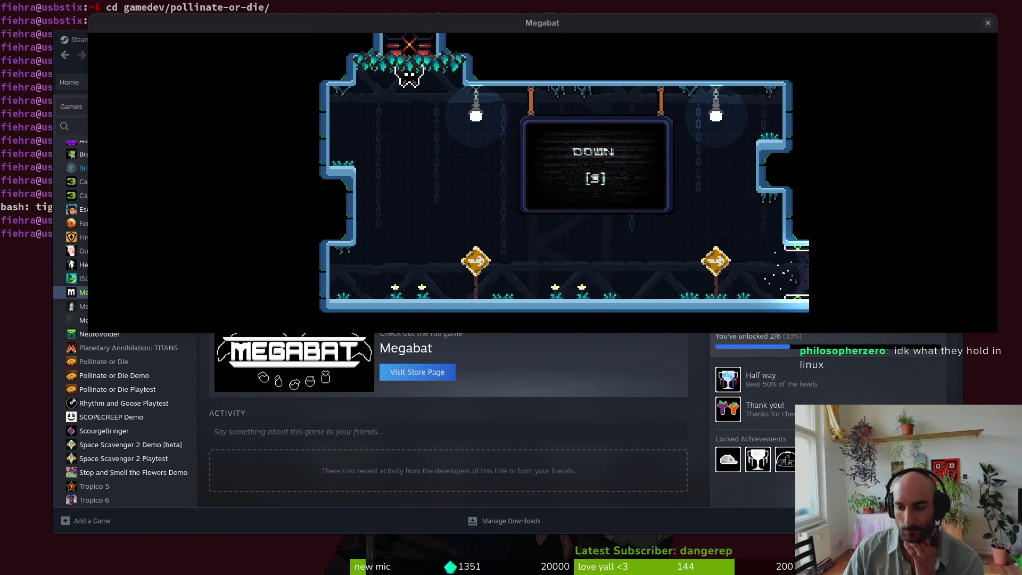
Step: Enlarge and move the Megabat window once more, then close the game
{"action": "key", "text": "alt+Tab"}
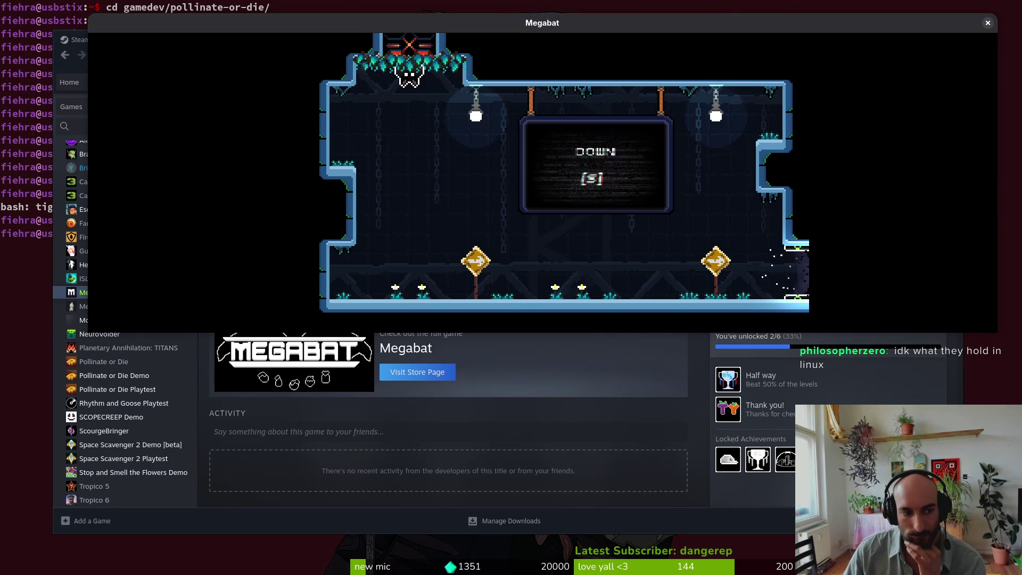
{"action": "mouse_move", "coordinate": [88, 333]}
{"action": "left_mouse_down"}
{"action": "mouse_move", "coordinate": [184, 525]}
{"action": "mouse_move", "coordinate": [245, 394]}
{"action": "mouse_move", "coordinate": [318, 551]}
{"action": "mouse_move", "coordinate": [248, 464]}
{"action": "left_mouse_up"}
{"action": "mouse_move", "coordinate": [911, 24]}
{"action": "left_mouse_down"}
{"action": "mouse_move", "coordinate": [727, 59]}
{"action": "mouse_move", "coordinate": [795, 64]}
{"action": "left_mouse_up"}
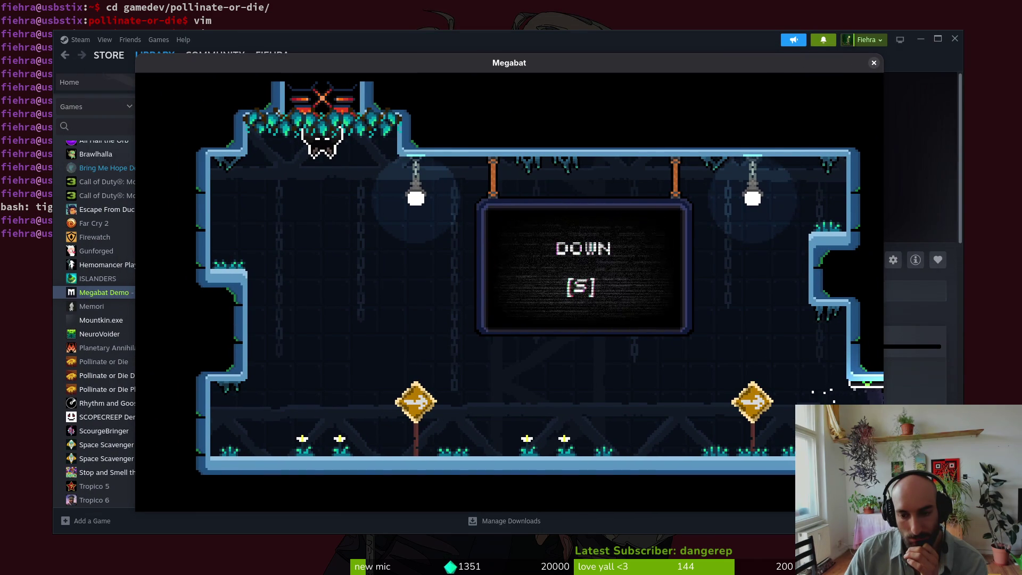
{"action": "left_click", "coordinate": [874, 63]}
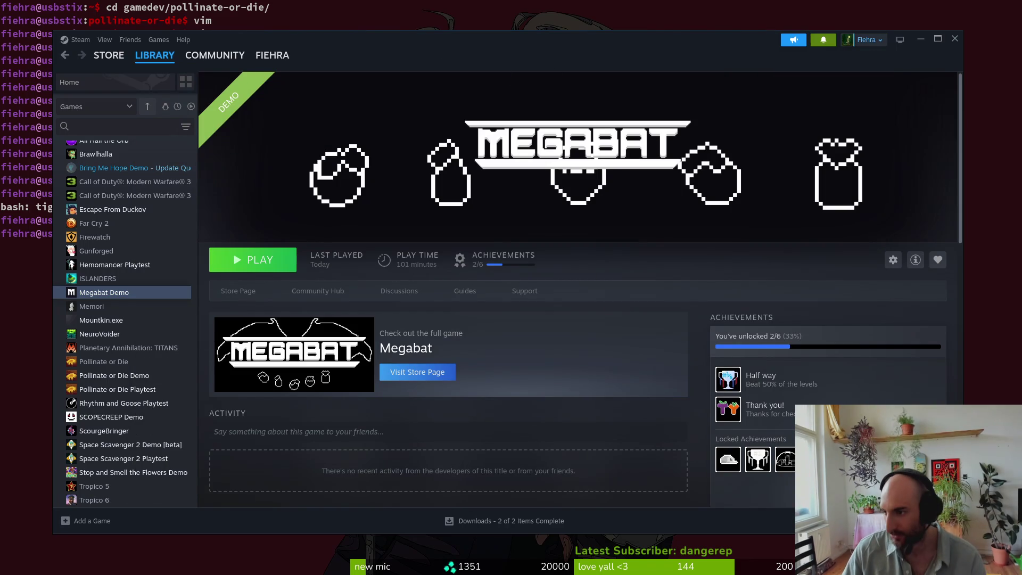
Step: Bring the Godot editor window back in front of Steam and maximize it
{"action": "key", "text": "super"}
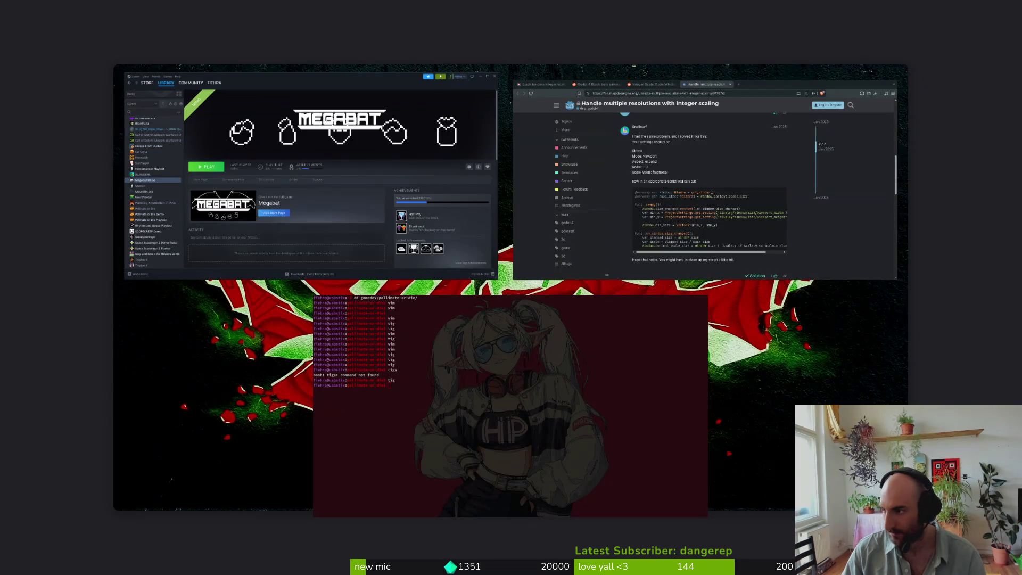
{"action": "key", "text": "super"}
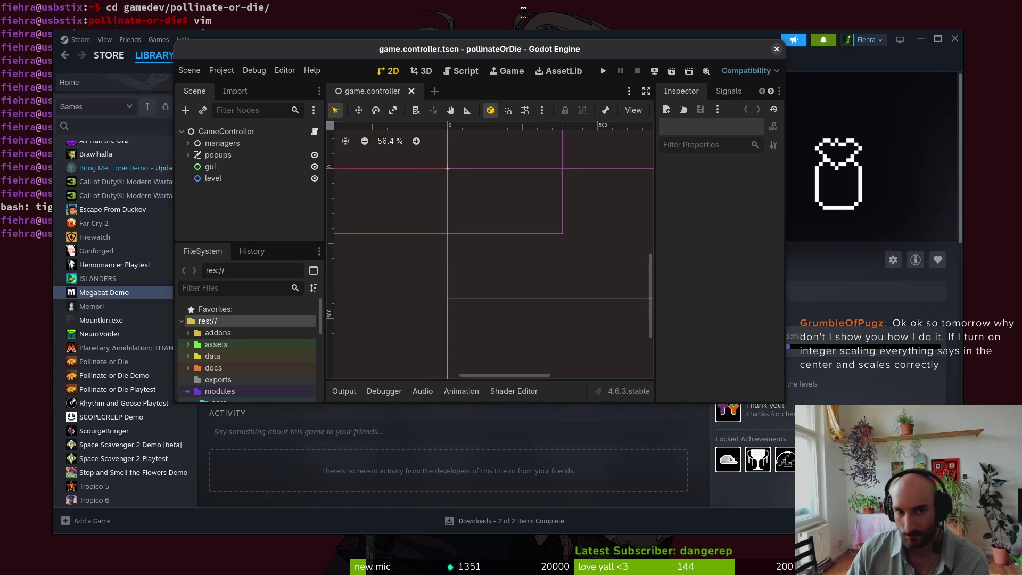
{"action": "double_click", "coordinate": [350, 50]}
Step: Set Display > Window Stretch Scale Mode to integer in Project Settings and run the project
{"action": "left_click", "coordinate": [48, 31]}
{"action": "left_click", "coordinate": [75, 46]}
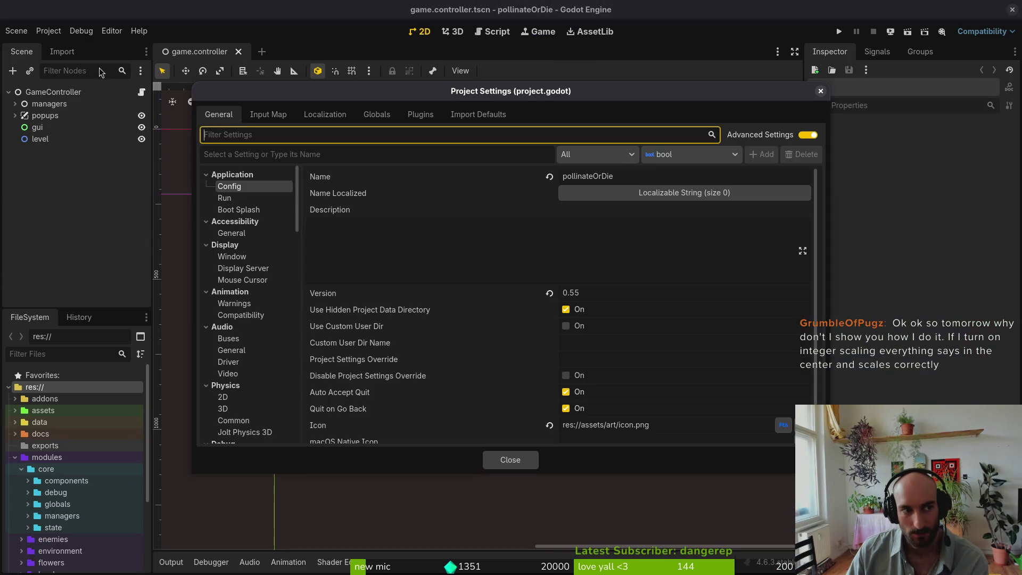
{"action": "scroll", "coordinate": [460, 251], "scroll_direction": "down", "scroll_amount": 2}
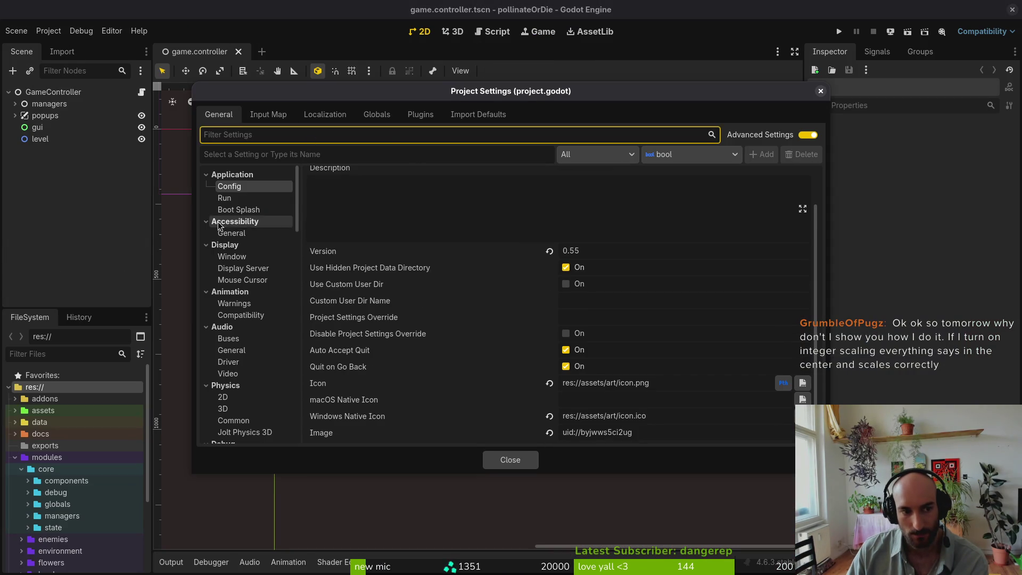
{"action": "left_click", "coordinate": [232, 256]}
{"action": "scroll", "coordinate": [621, 337], "scroll_direction": "down", "scroll_amount": 5}
{"action": "left_click", "coordinate": [581, 290]}
{"action": "left_click", "coordinate": [611, 318]}
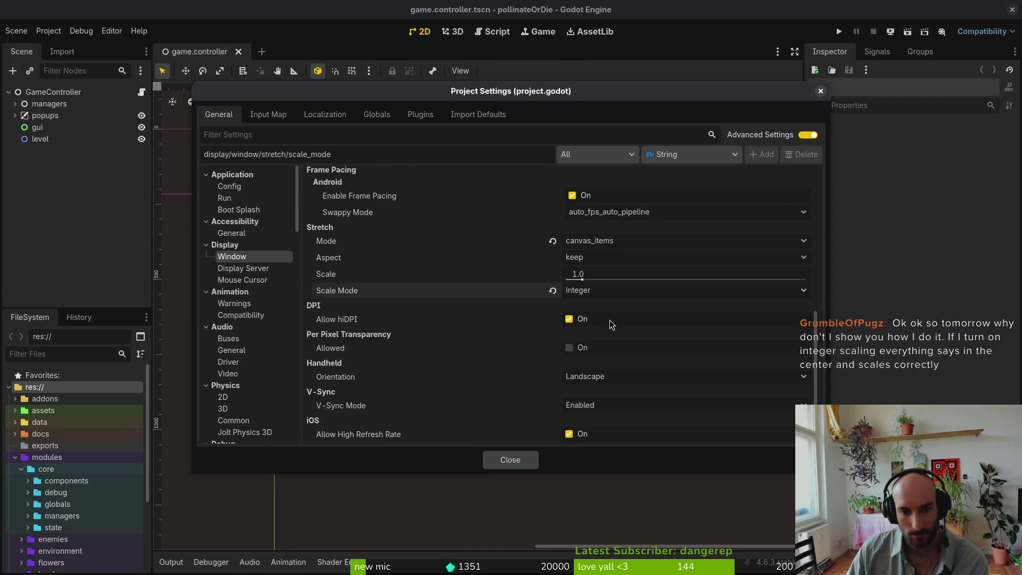
{"action": "left_click", "coordinate": [511, 460]}
{"action": "left_click", "coordinate": [839, 31]}
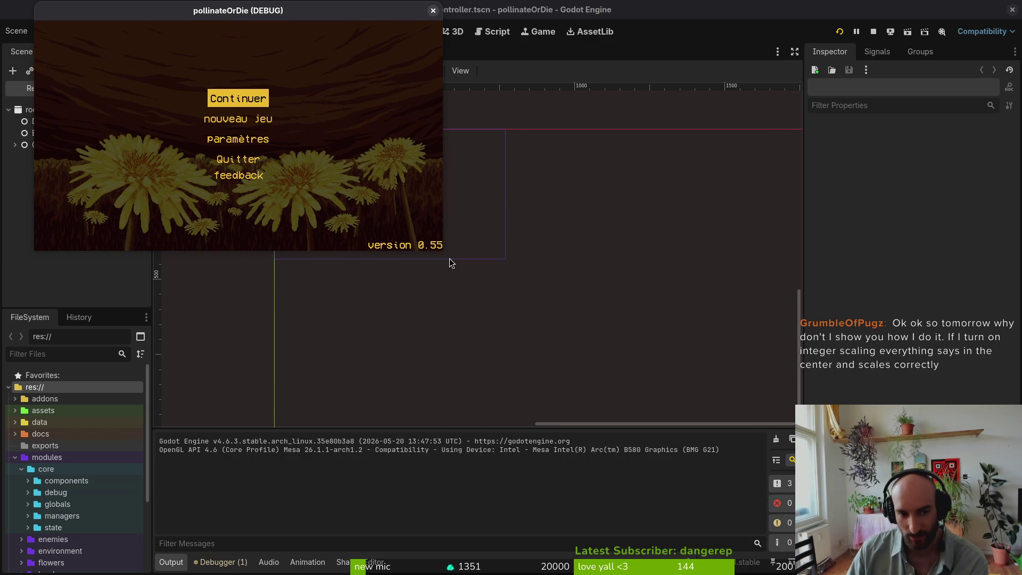
Step: Maximize and enlarge the running game window to check the integer-scaled French menu
{"action": "key", "text": "super+Up"}
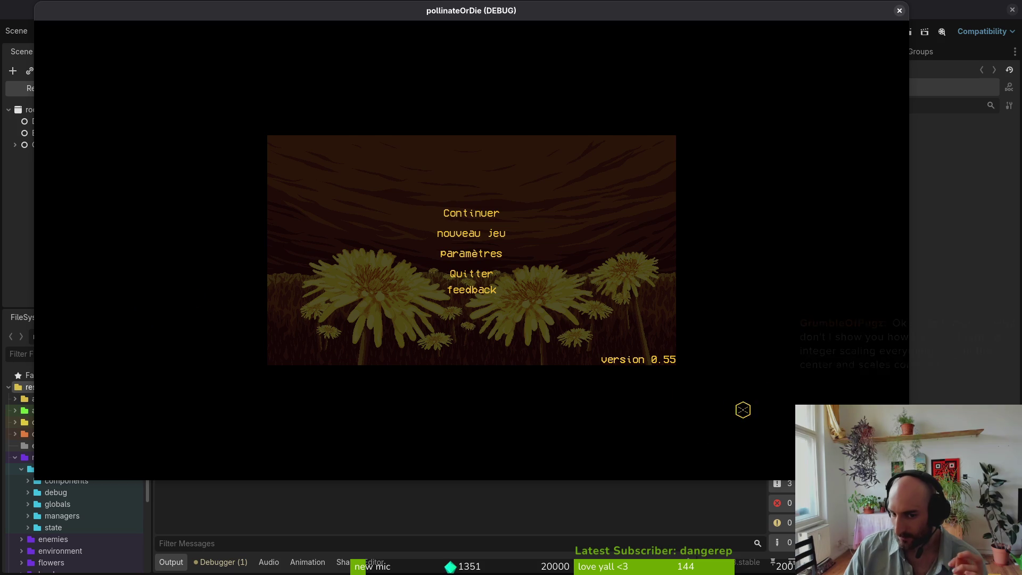
{"action": "mouse_move", "coordinate": [909, 479]}
{"action": "left_mouse_down"}
{"action": "mouse_move", "coordinate": [946, 540]}
{"action": "mouse_move", "coordinate": [890, 472]}
{"action": "mouse_move", "coordinate": [909, 495]}
{"action": "mouse_move", "coordinate": [795, 472]}
{"action": "mouse_move", "coordinate": [879, 532]}
{"action": "mouse_move", "coordinate": [788, 469]}
{"action": "mouse_move", "coordinate": [878, 527]}
{"action": "mouse_move", "coordinate": [840, 498]}
{"action": "mouse_move", "coordinate": [998, 556]}
{"action": "mouse_move", "coordinate": [978, 537]}
{"action": "left_mouse_up"}
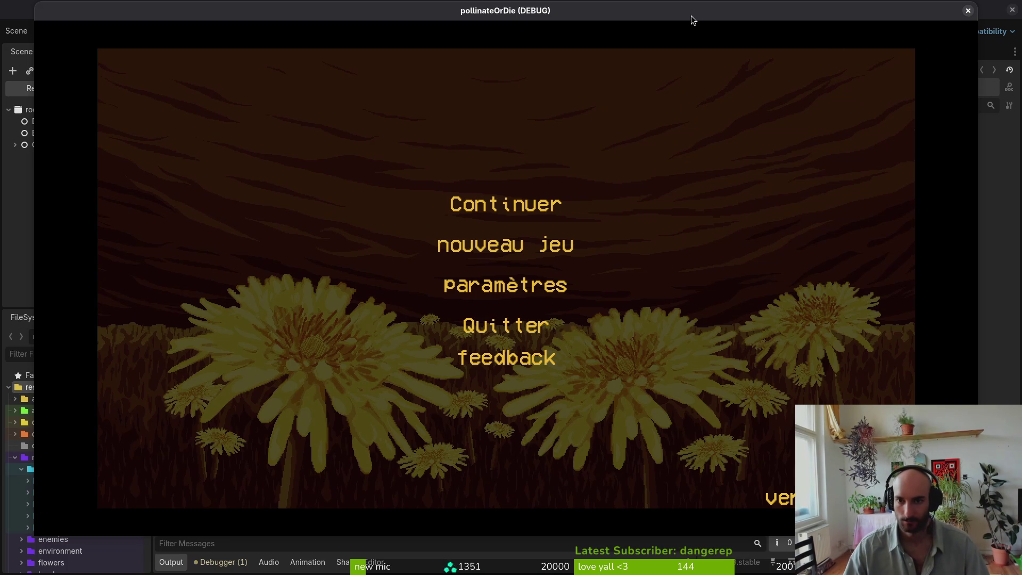
Step: Move the running game window, close it, and pan the 2D scene back into view
{"action": "mouse_move", "coordinate": [619, 21]}
{"action": "left_mouse_down"}
{"action": "mouse_move", "coordinate": [614, 29]}
{"action": "mouse_move", "coordinate": [632, 33]}
{"action": "mouse_move", "coordinate": [814, 53]}
{"action": "mouse_move", "coordinate": [660, 22]}
{"action": "mouse_move", "coordinate": [604, 25]}
{"action": "left_mouse_up"}
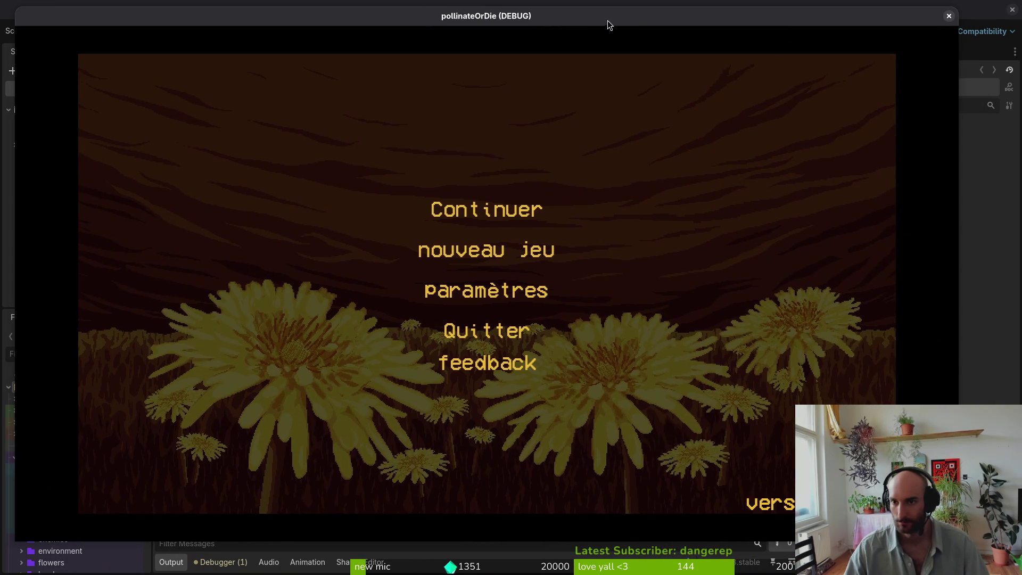
{"action": "left_click", "coordinate": [969, 12]}
{"action": "left_click_drag", "start_coordinate": [393, 172], "coordinate": [516, 315]}
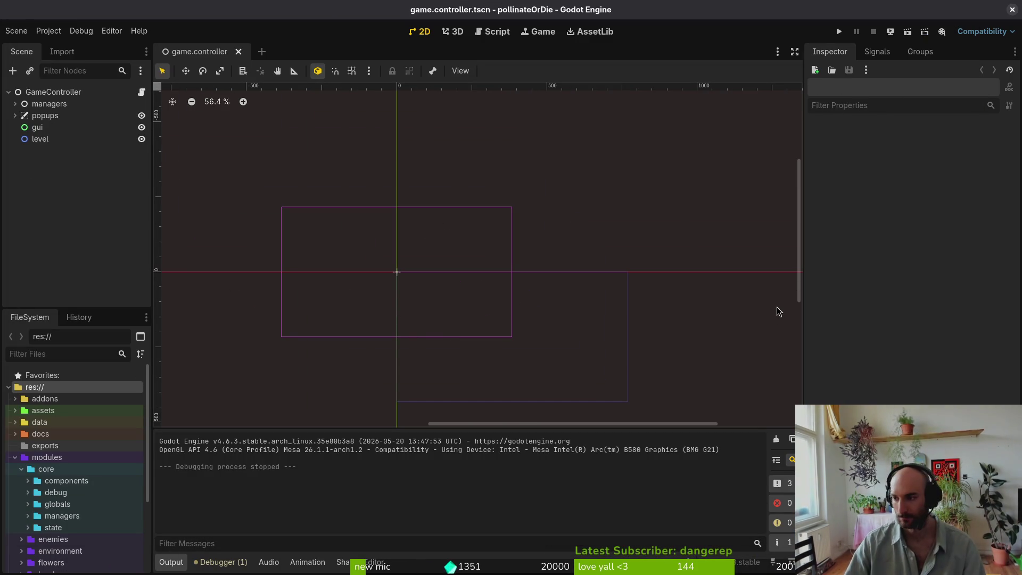
{"action": "key", "text": "alt+Tab"}
Step: Review the game.controller.tscn and project.godot diffs in tig
{"action": "type", "text": "tig"}
{"action": "key", "text": "Return"}
{"action": "key", "text": "Down"}
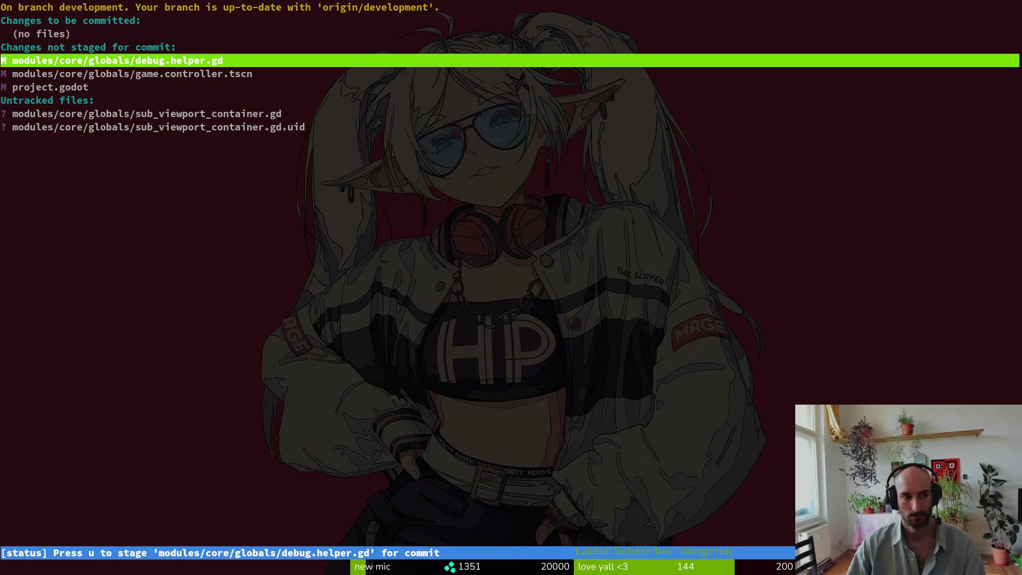
{"action": "key", "text": "Down"}
{"action": "key", "text": "Return"}
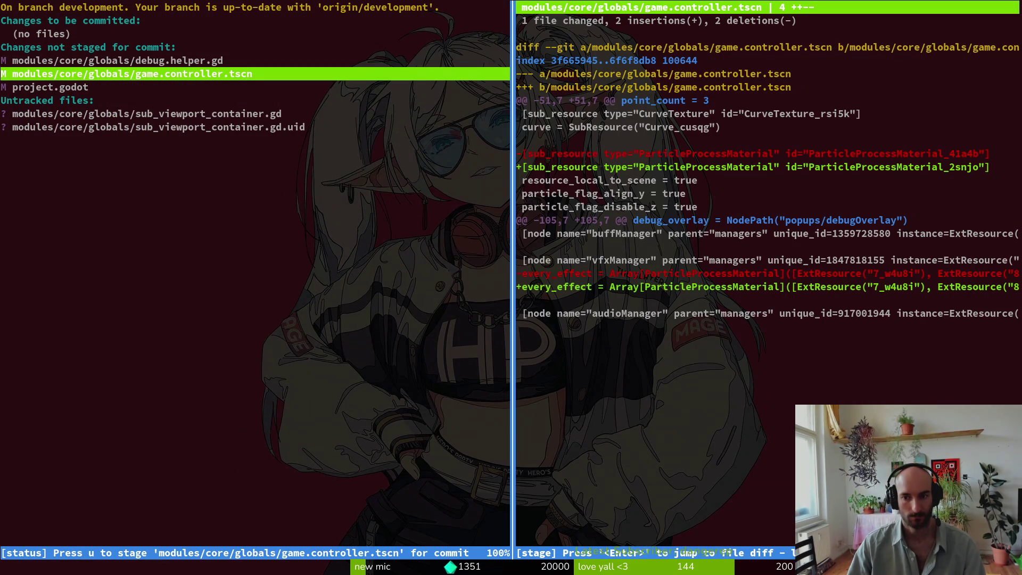
{"action": "key", "text": "Tab"}
{"action": "key", "text": "O"}
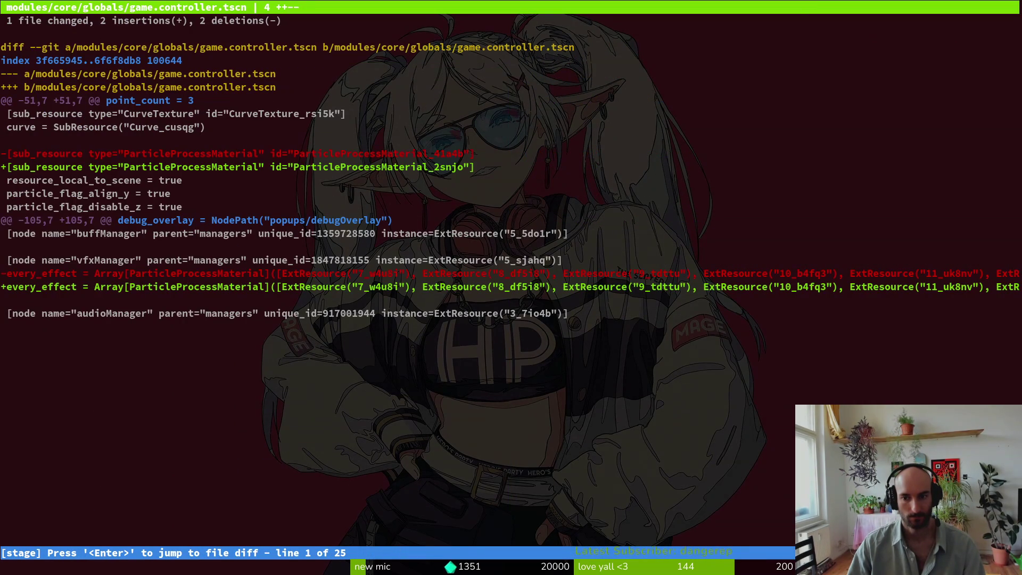
{"action": "key", "text": "q"}
{"action": "key", "text": "u"}
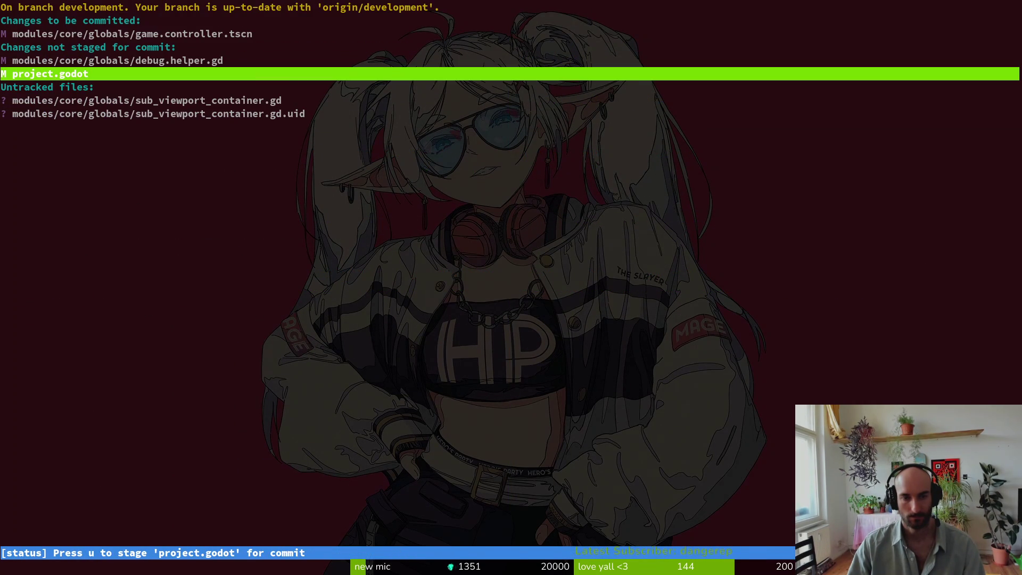
{"action": "key", "text": "Return"}
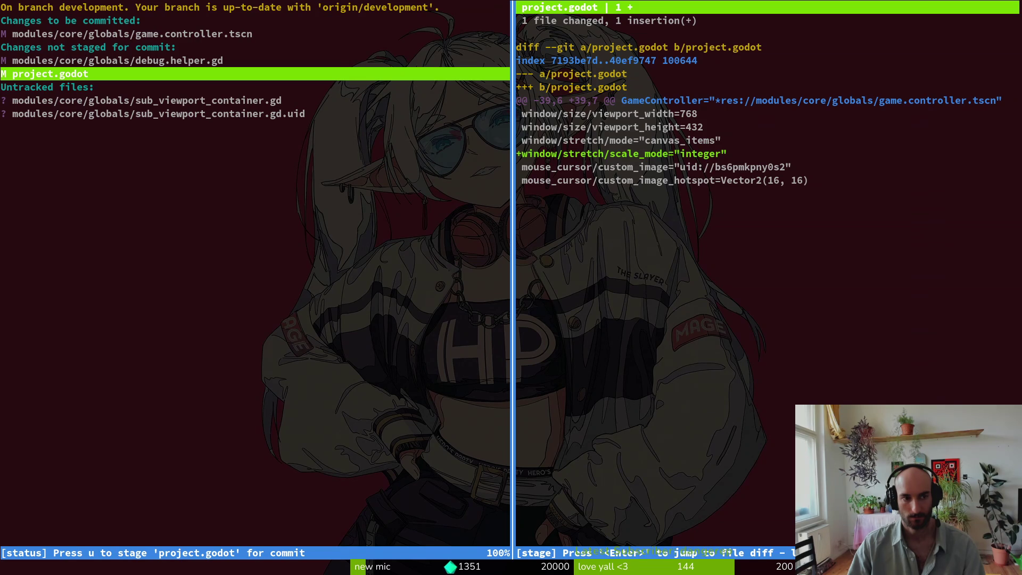
{"action": "key", "text": "q"}
{"action": "key", "text": "q"}
Step: Relaunch tig's status view, unstage game.controller.tscn, and quit to the shell
{"action": "type", "text": "tig"}
{"action": "key", "text": "Return"}
{"action": "key", "text": "s"}
{"action": "key", "text": "q"}
{"action": "key", "text": "q"}
{"action": "type", "text": "tig"}
{"action": "key", "text": "Return"}
{"action": "key", "text": "s"}
{"action": "key", "text": "Down"}
{"action": "key", "text": "u"}
{"action": "key", "text": "q"}
{"action": "key", "text": "q"}
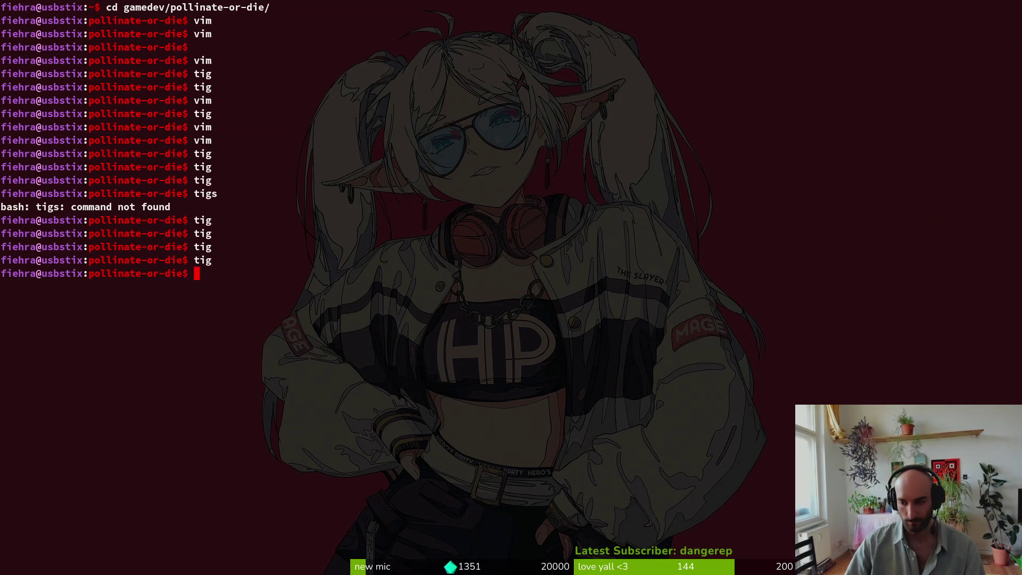
{"action": "key", "text": "alt+Tab"}
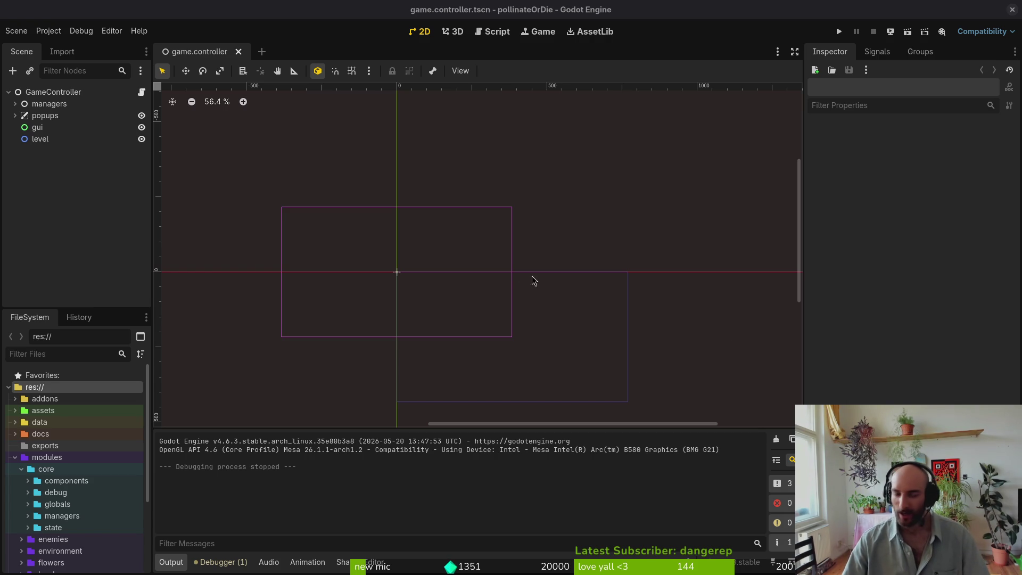
Step: Close the Steam library window and the integer-scaling forum tab in the browser
{"action": "mouse_move", "coordinate": [399, 229]}
{"action": "left_mouse_down"}
{"action": "mouse_move", "coordinate": [426, 212]}
{"action": "mouse_move", "coordinate": [422, 184]}
{"action": "left_mouse_up"}
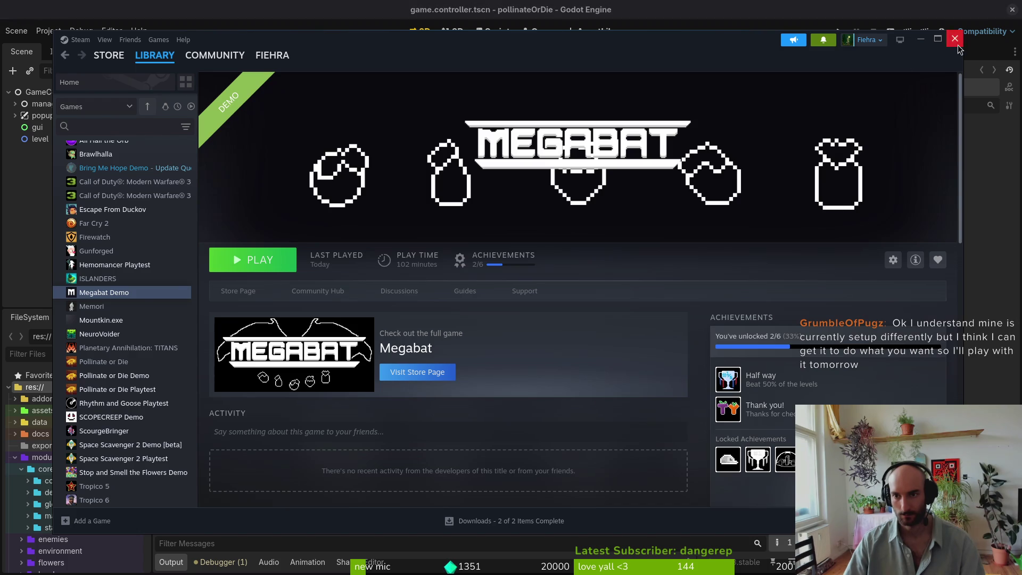
{"action": "left_click", "coordinate": [958, 46]}
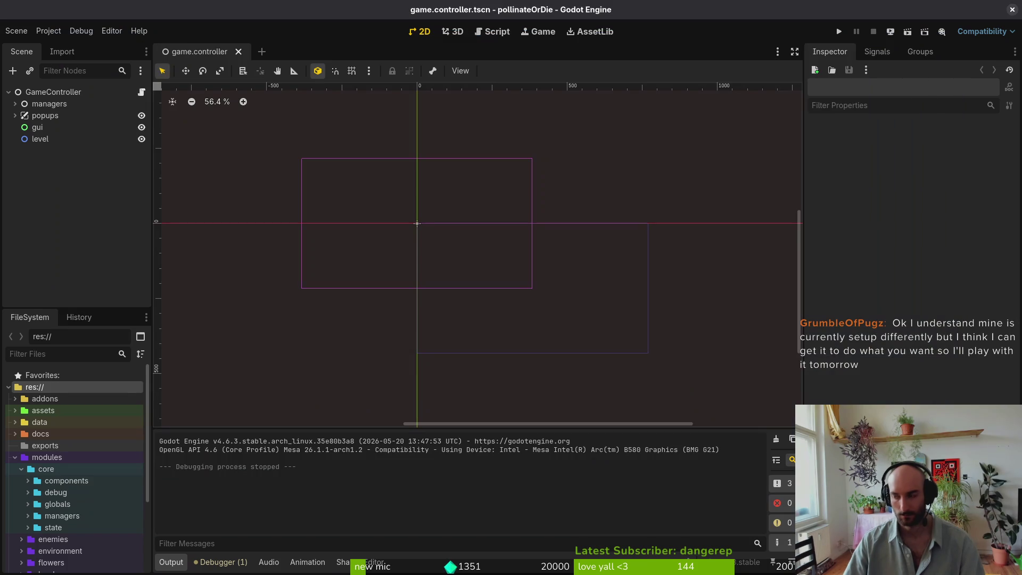
{"action": "key", "text": "alt+Tab"}
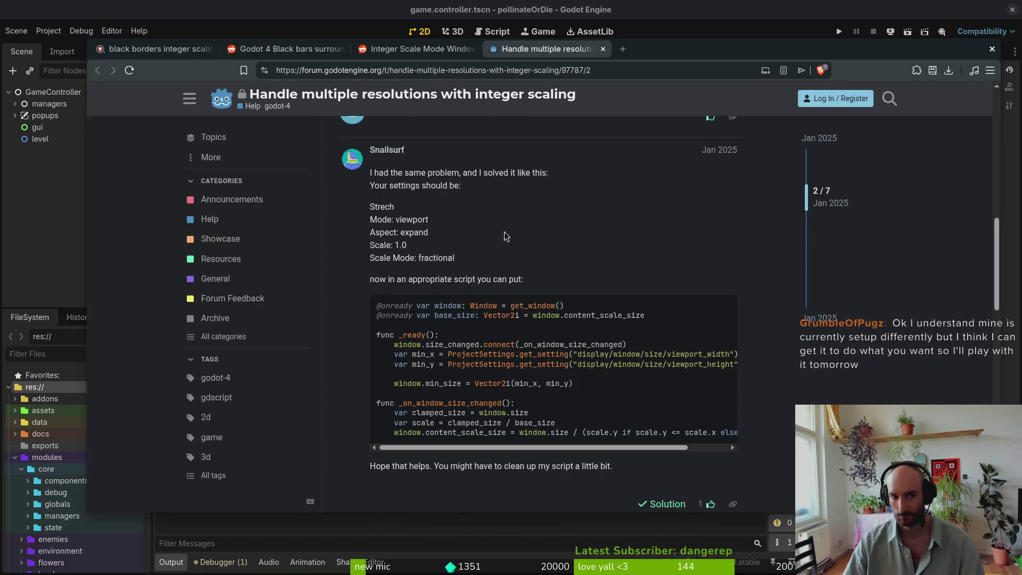
{"action": "key", "text": "ctrl+w"}
{"action": "key", "text": "alt+Tab"}
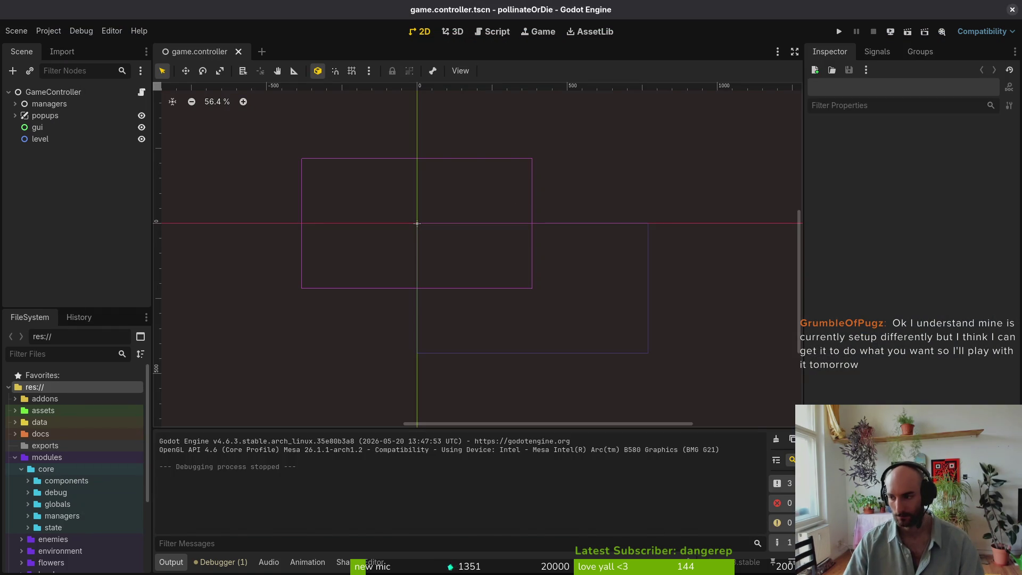
{"action": "key", "text": "alt+Tab"}
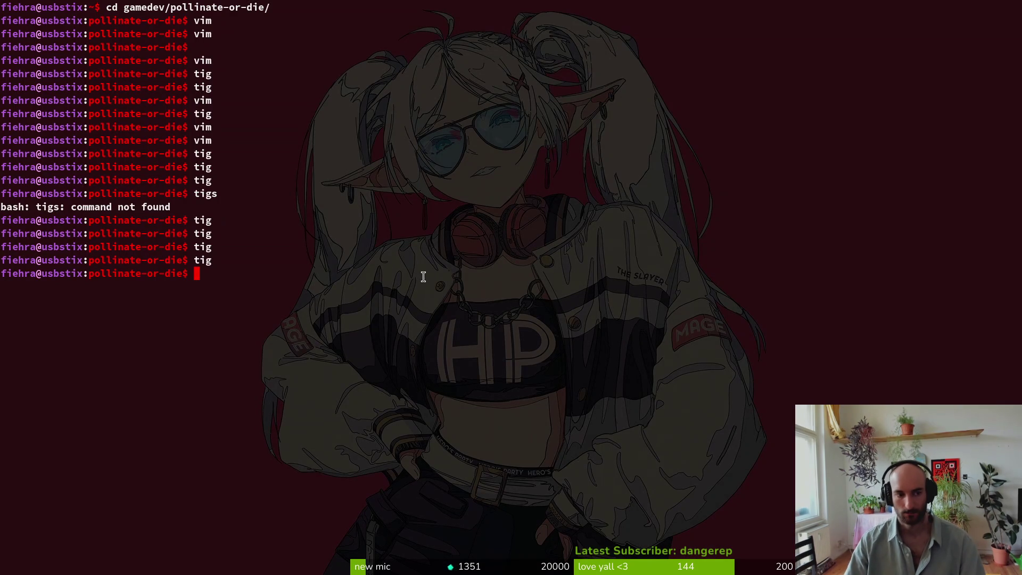
Step: Read the full-screen game.controller.tscn diff in tig, including the removed sub_resource line
{"action": "type", "text": "tig"}
{"action": "key", "text": "Return"}
{"action": "key", "text": "Down"}
{"action": "key", "text": "Down"}
{"action": "key", "text": "Down"}
{"action": "key", "text": "Down"}
{"action": "key", "text": "Return"}
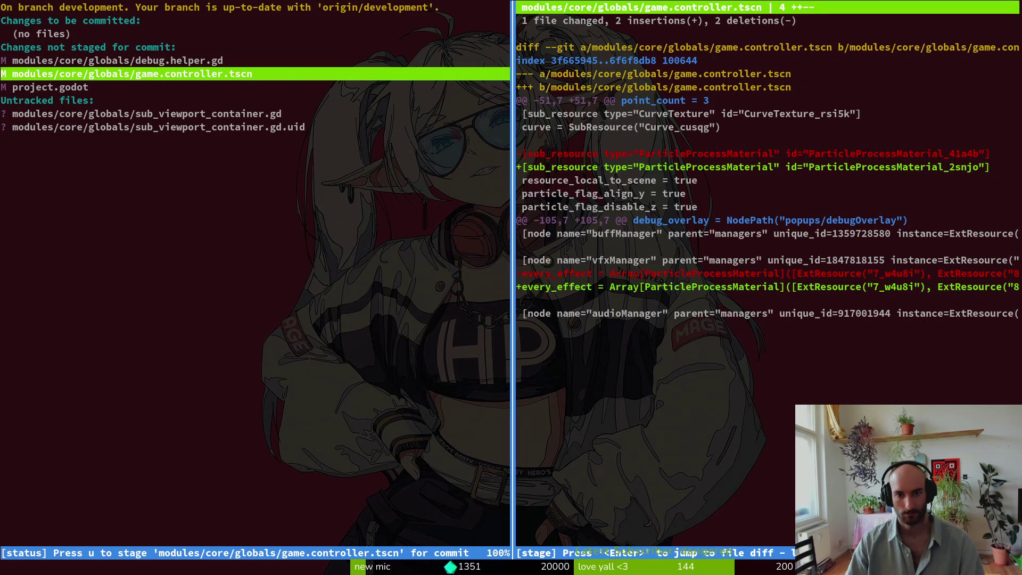
{"action": "key", "text": "shift+o"}
{"action": "key", "text": "Down"}
{"action": "key", "text": "Down"}
{"action": "key", "text": "Down"}
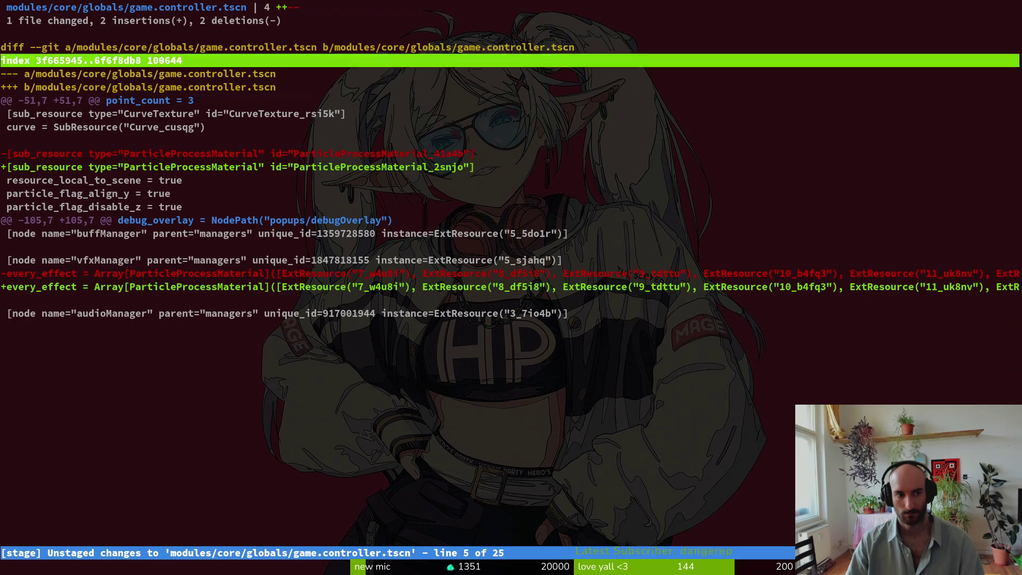
{"action": "key", "text": "Down"}
{"action": "key", "text": "Down"}
{"action": "key", "text": "Down"}
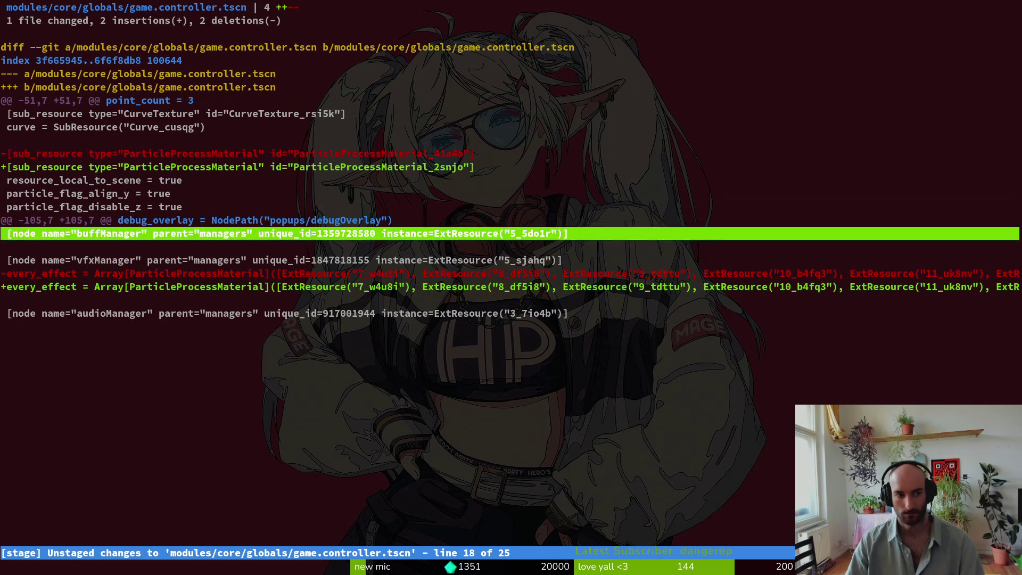
{"action": "key", "text": "Up"}
{"action": "key", "text": "Up"}
{"action": "key", "text": "Up"}
{"action": "key", "text": "Up"}
{"action": "key", "text": "Up"}
{"action": "key", "text": "Up"}
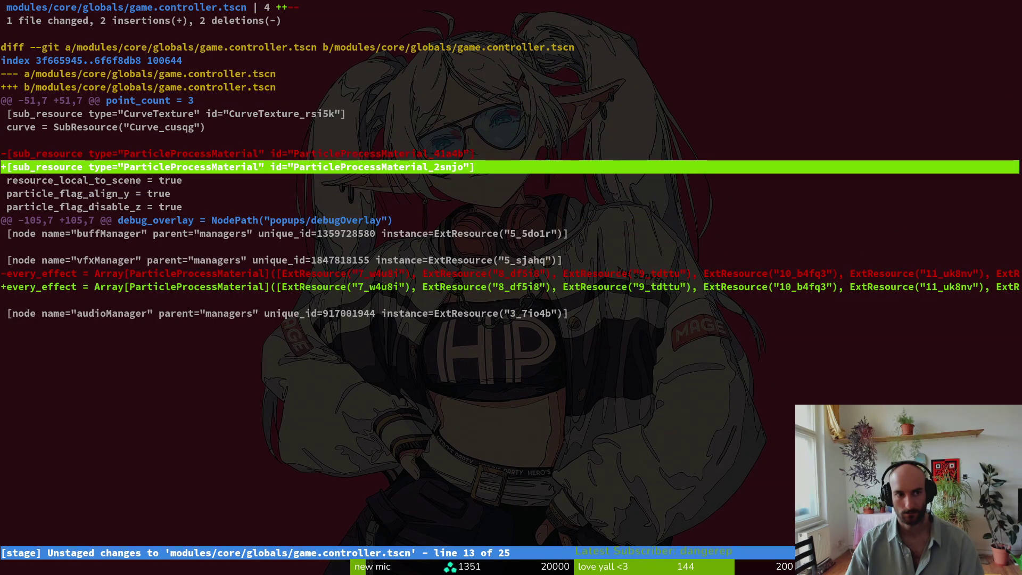
{"action": "type", "text": "qtig"}
{"action": "key", "text": "Return"}
{"action": "key", "text": "Down"}
{"action": "key", "text": "Down"}
{"action": "key", "text": "Down"}
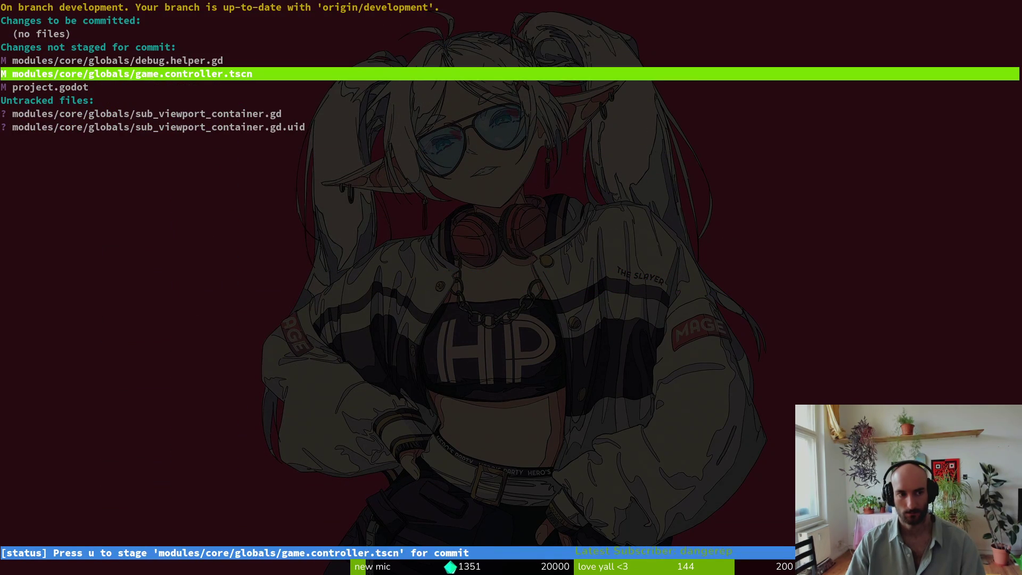
{"action": "key", "text": "q"}
Step: Reload game.controller.tscn from disk in Godot and run the game
{"action": "key", "text": "alt+Tab"}
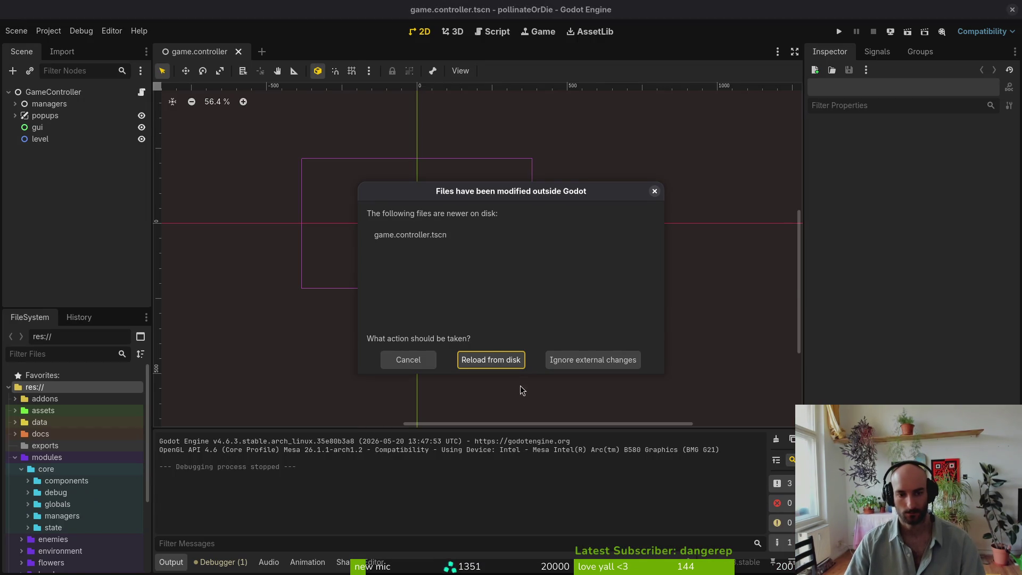
{"action": "left_click", "coordinate": [506, 360]}
{"action": "left_click", "coordinate": [839, 32]}
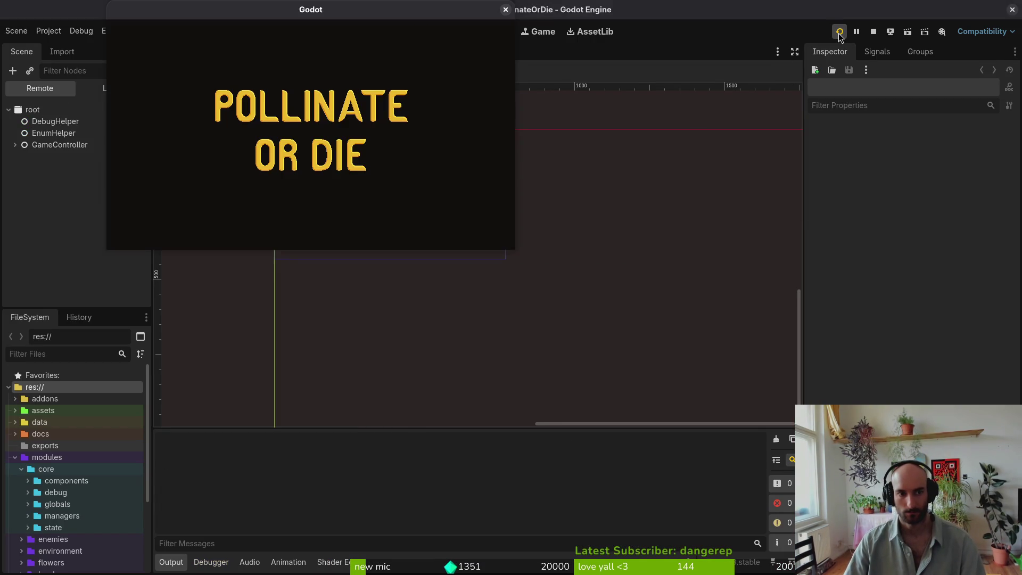
{"action": "key", "text": "alt+Tab"}
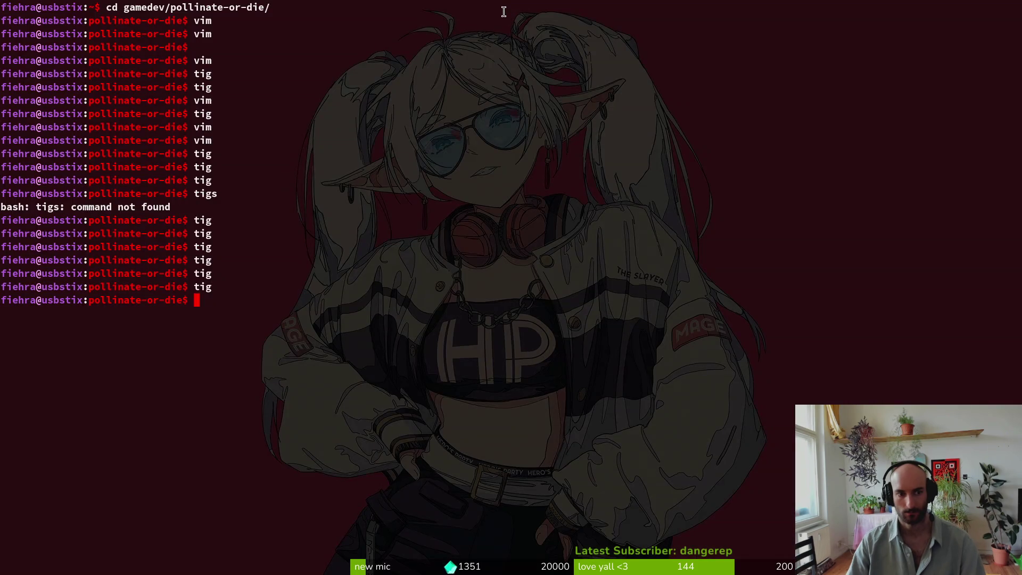
Step: Check the game.controller.tscn and project.godot changes in tig's status view
{"action": "type", "text": "tig"}
{"action": "key", "text": "Return"}
{"action": "key", "text": "s"}
{"action": "key", "text": "Down"}
{"action": "key", "text": "Down"}
{"action": "key", "text": "Return"}
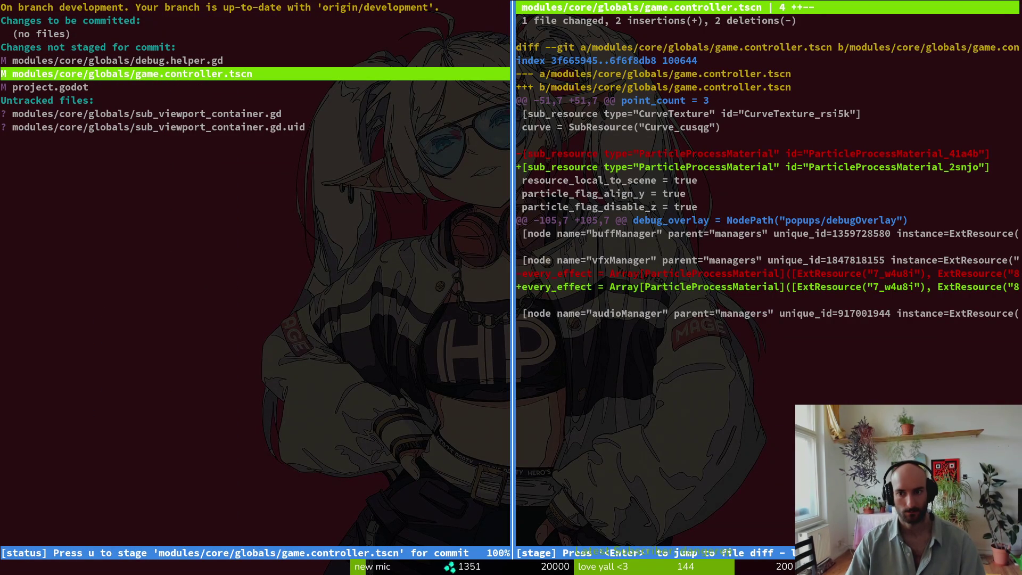
{"action": "key", "text": "Down"}
{"action": "key", "text": "q"}
{"action": "key", "text": "q"}
{"action": "key", "text": "q"}
Step: Commit with message "idk godot things" and git push to the remote
{"action": "type", "text": "git comi"}
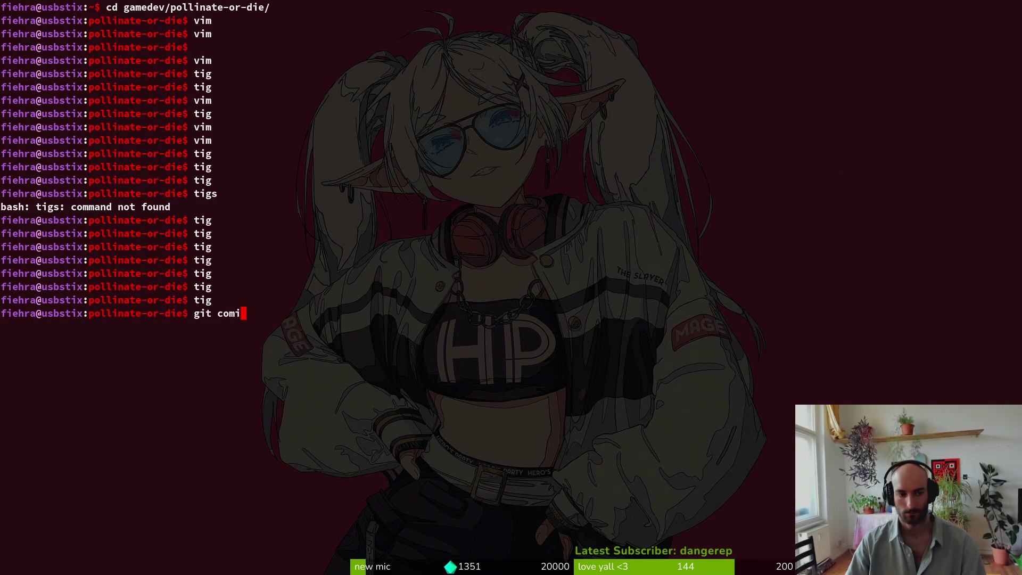
{"action": "key", "text": "BackSpace"}
{"action": "type", "text": "mit -m \""}
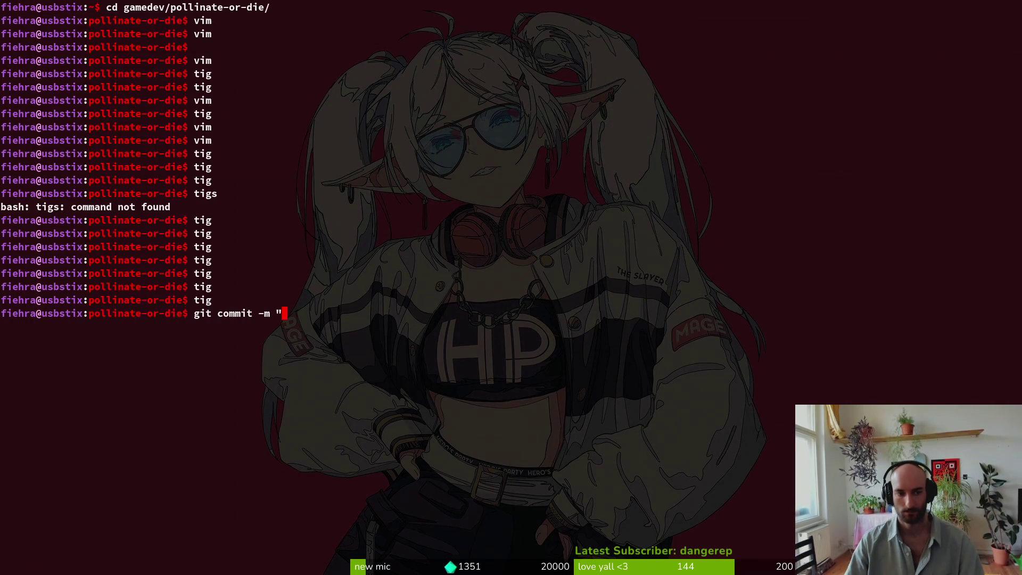
{"action": "type", "text": "idk godot things\""}
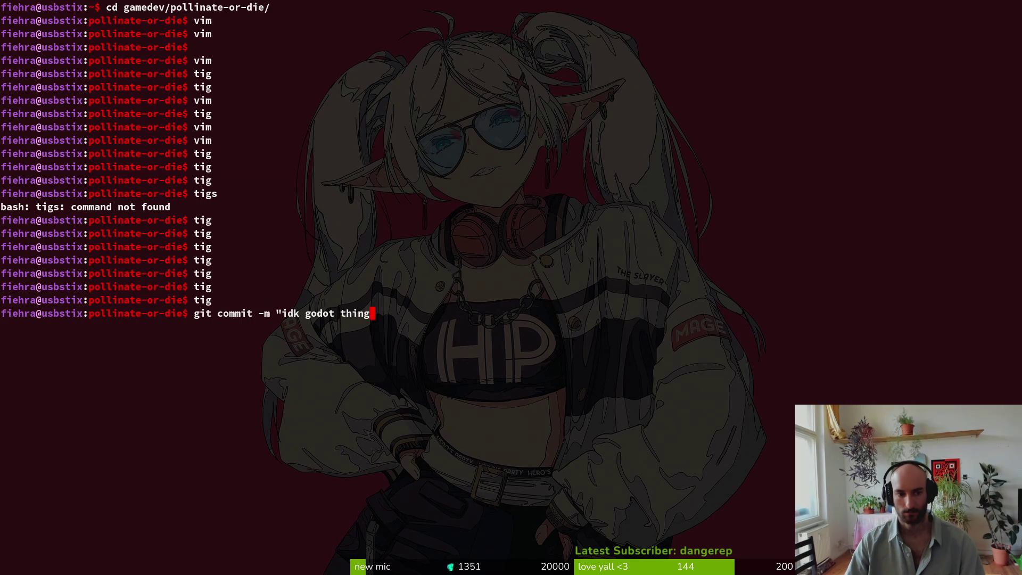
{"action": "key", "text": "Return"}
{"action": "type", "text": "git push"}
{"action": "key", "text": "Return"}
Step: Open the project folder with vim . and search Telescope for 'poisong'
{"action": "key", "text": "alt+Tab"}
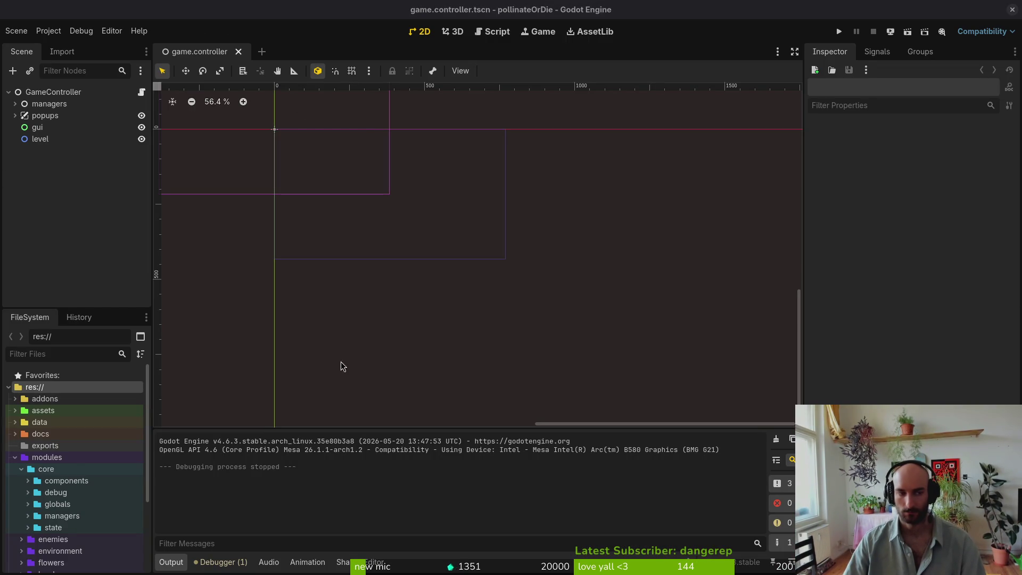
{"action": "key", "text": "alt+Tab"}
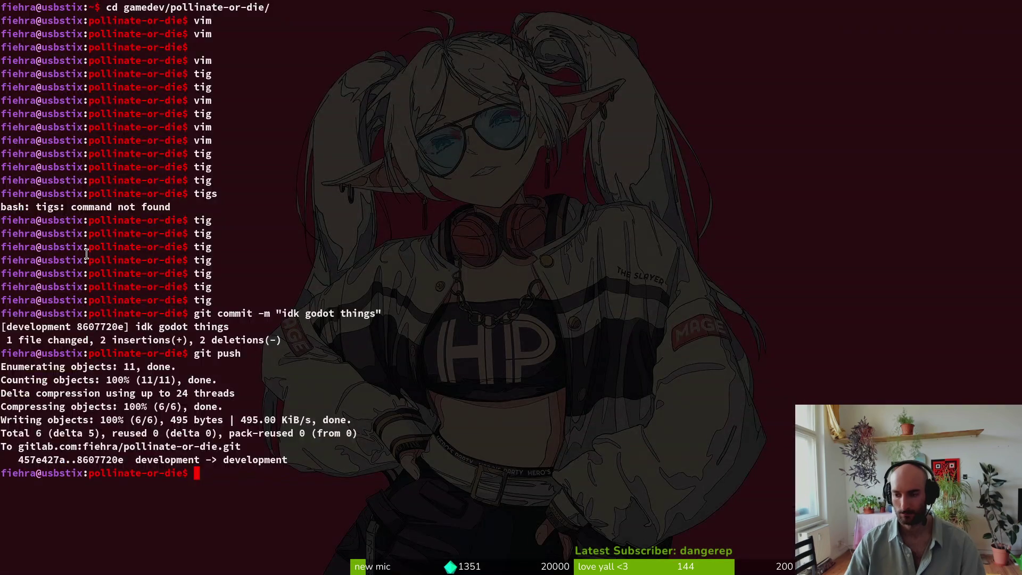
{"action": "type", "text": "vim ."}
{"action": "key", "text": "Return"}
{"action": "key", "text": "space"}
{"action": "key", "text": "f"}
{"action": "key", "text": "f"}
{"action": "type", "text": "poisong"}
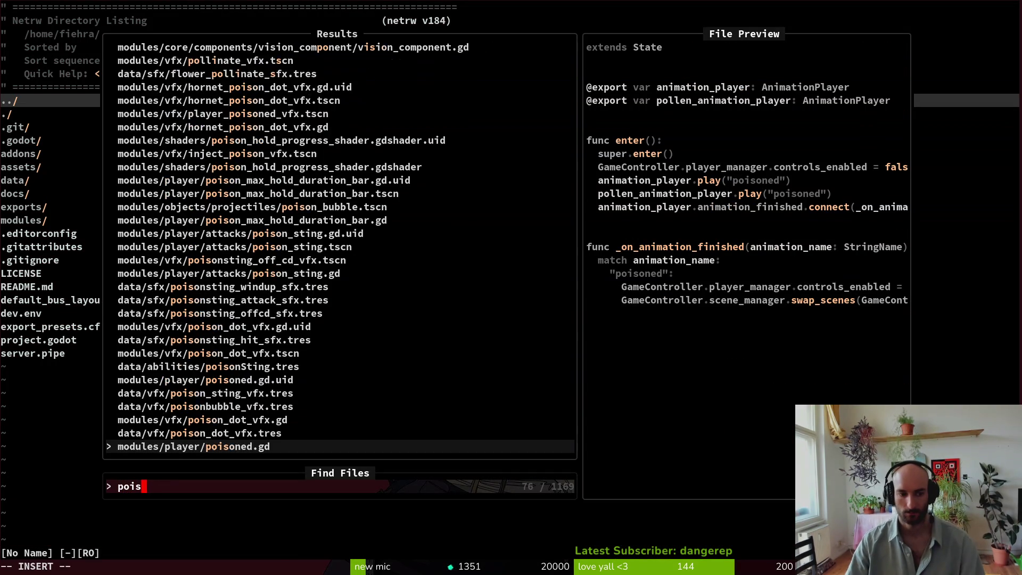
Step: Open poison_sting.gd and read through its code
{"action": "key", "text": "Up"}
{"action": "key", "text": "Up"}
{"action": "key", "text": "Up"}
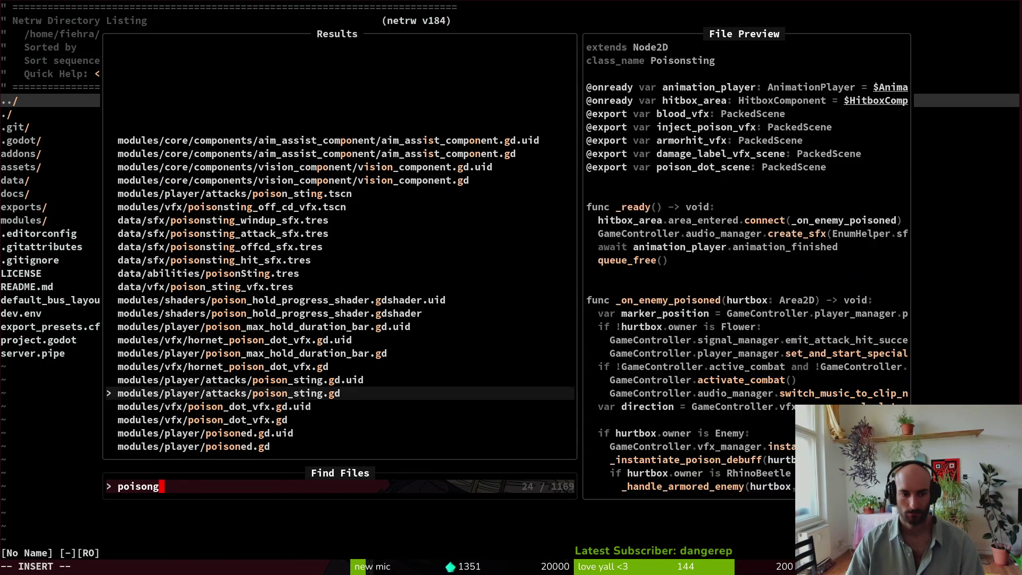
{"action": "key", "text": "Return"}
{"action": "scroll", "coordinate": [212, 329], "scroll_direction": "down", "scroll_amount": 4}
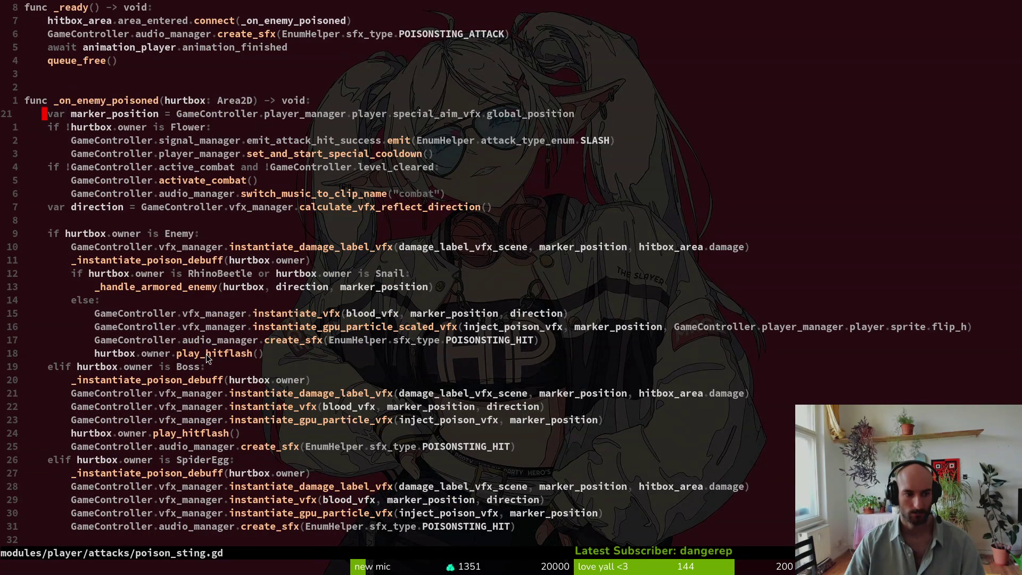
{"action": "scroll", "coordinate": [206, 353], "scroll_direction": "down", "scroll_amount": 13}
{"action": "scroll", "coordinate": [207, 344], "scroll_direction": "up", "scroll_amount": 10}
{"action": "scroll", "coordinate": [202, 310], "scroll_direction": "up", "scroll_amount": 7}
{"action": "scroll", "coordinate": [210, 309], "scroll_direction": "down", "scroll_amount": 4}
Step: Open input_component.gd with the Telescope file finder
{"action": "key", "text": "space"}
{"action": "key", "text": "f"}
{"action": "key", "text": "f"}
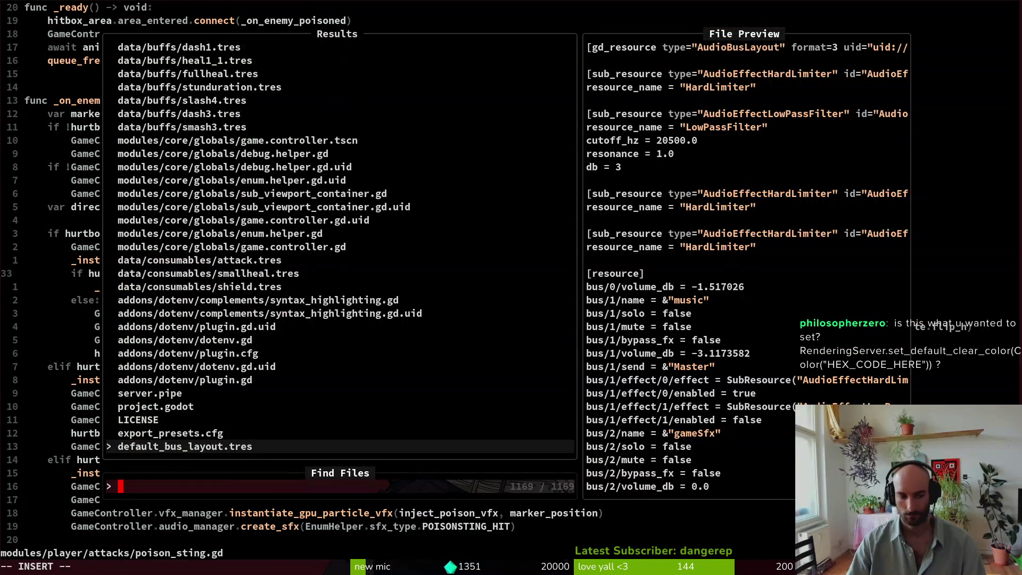
{"action": "type", "text": "inpc"}
{"action": "key", "text": "Return"}
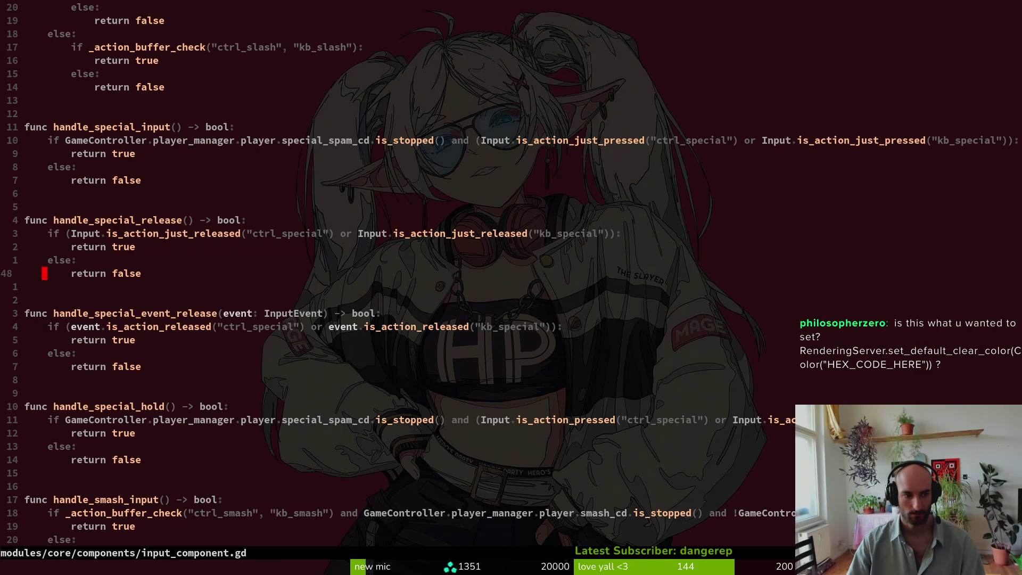
Step: Open stinging.gd, read its release handling, then launch the game in Godot with F5
{"action": "key", "text": "space"}
{"action": "key", "text": "f"}
{"action": "key", "text": "f"}
{"action": "type", "text": "sting"}
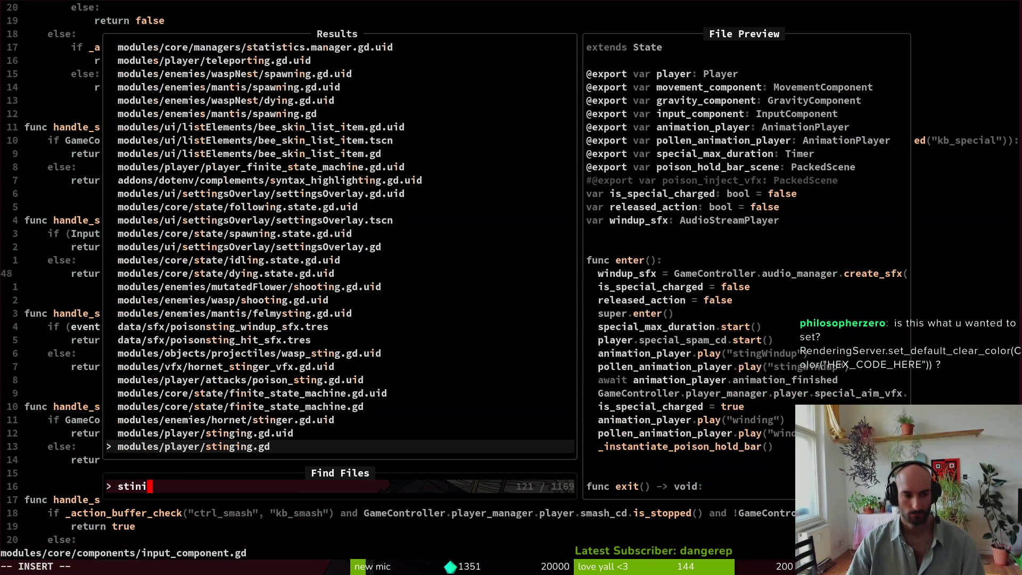
{"action": "key", "text": "Return"}
{"action": "scroll", "coordinate": [196, 315], "scroll_direction": "down", "scroll_amount": 6}
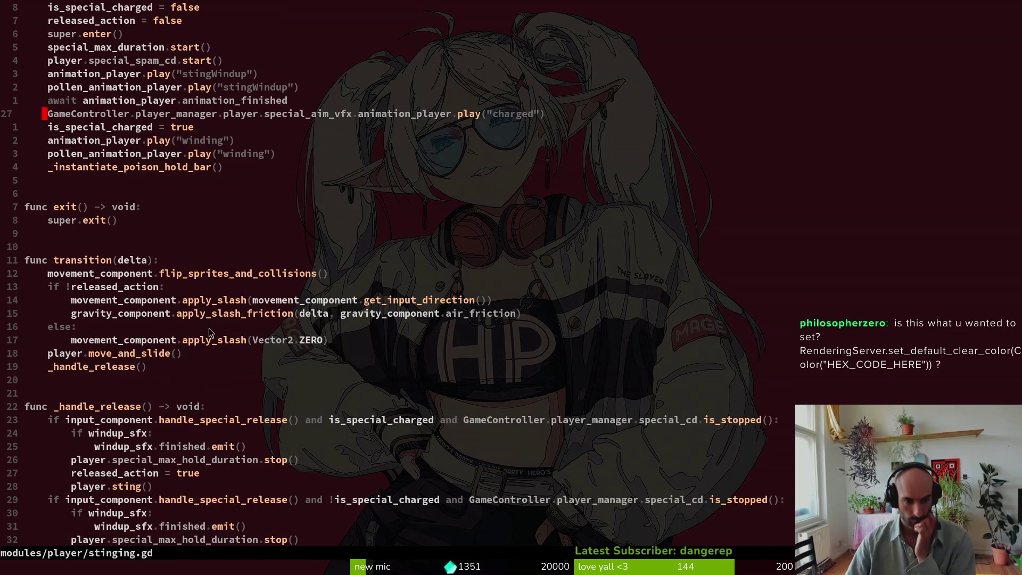
{"action": "scroll", "coordinate": [205, 316], "scroll_direction": "down", "scroll_amount": 1}
{"action": "scroll", "coordinate": [206, 316], "scroll_direction": "down", "scroll_amount": 1}
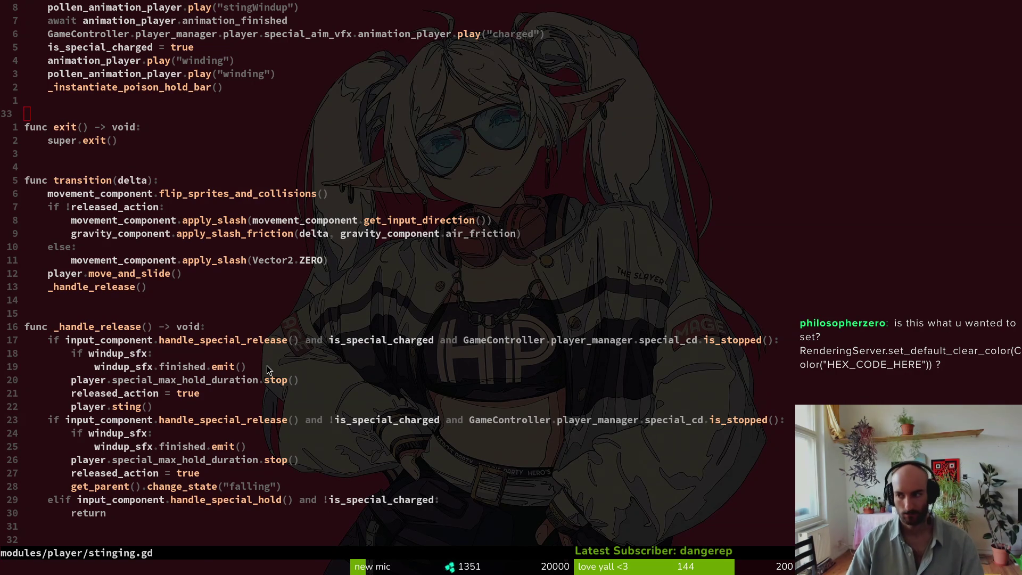
{"action": "key", "text": "alt+Tab"}
{"action": "key", "text": "F5"}
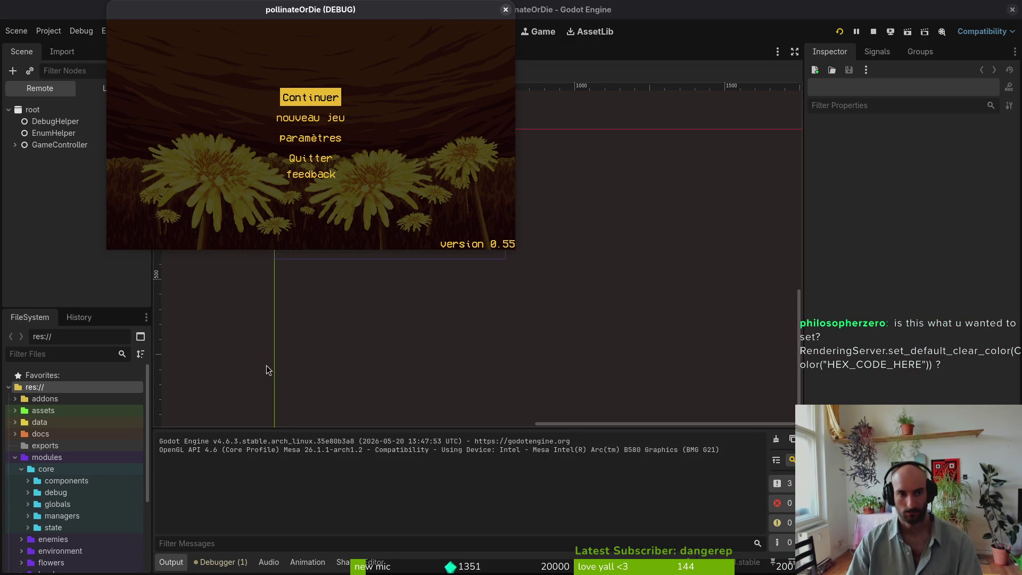
Step: Start playing and grant 10000 honey from the pause menu's debug options
{"action": "key", "text": "Return"}
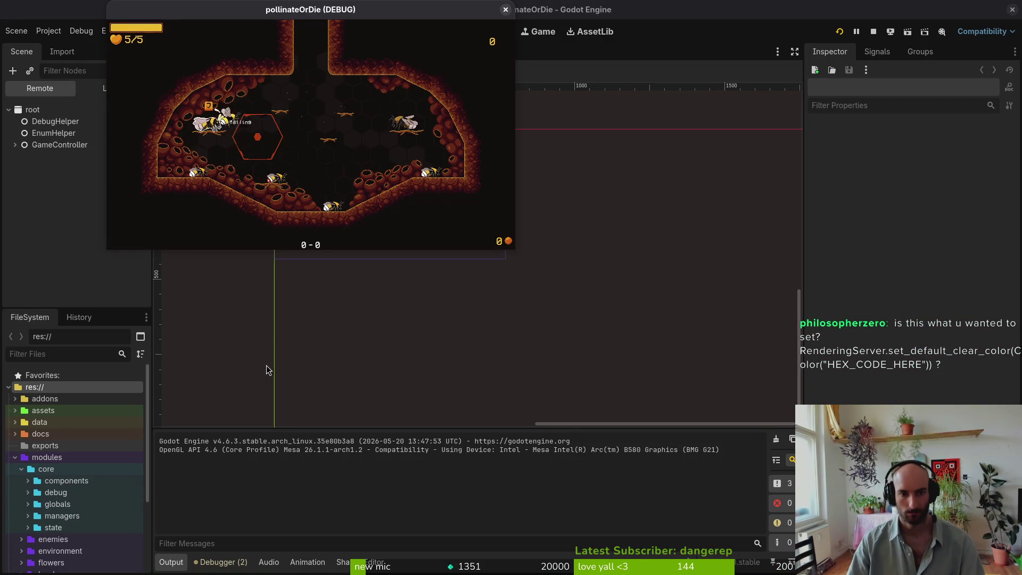
{"action": "key", "text": "Escape"}
{"action": "key", "text": "Down"}
{"action": "key", "text": "Return"}
{"action": "key", "text": "Return"}
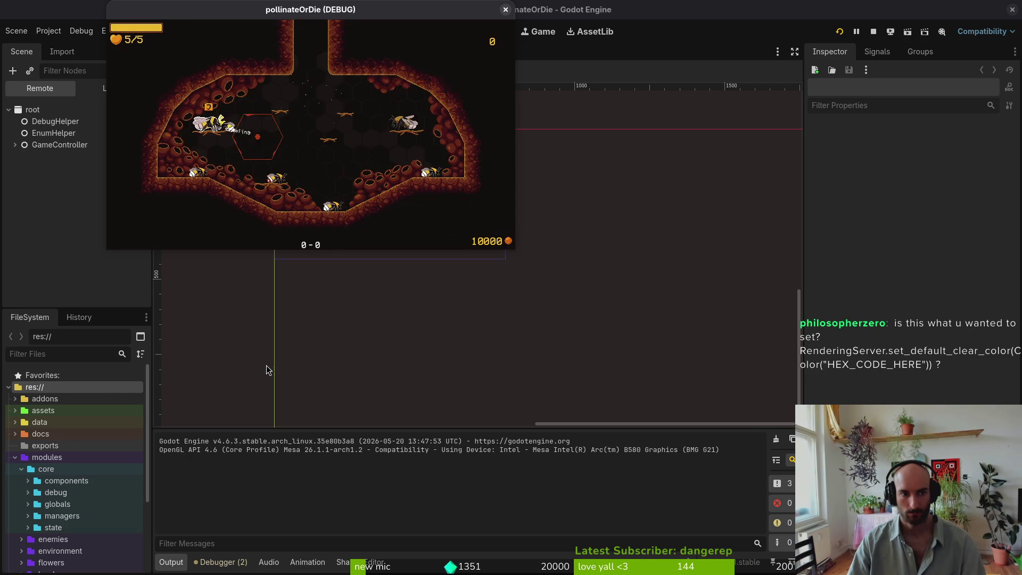
Step: Buy the 'capacité spéciale' upgrade for 500 honey in the upgrade tree
{"action": "key", "text": "Tab"}
{"action": "key", "text": "Escape"}
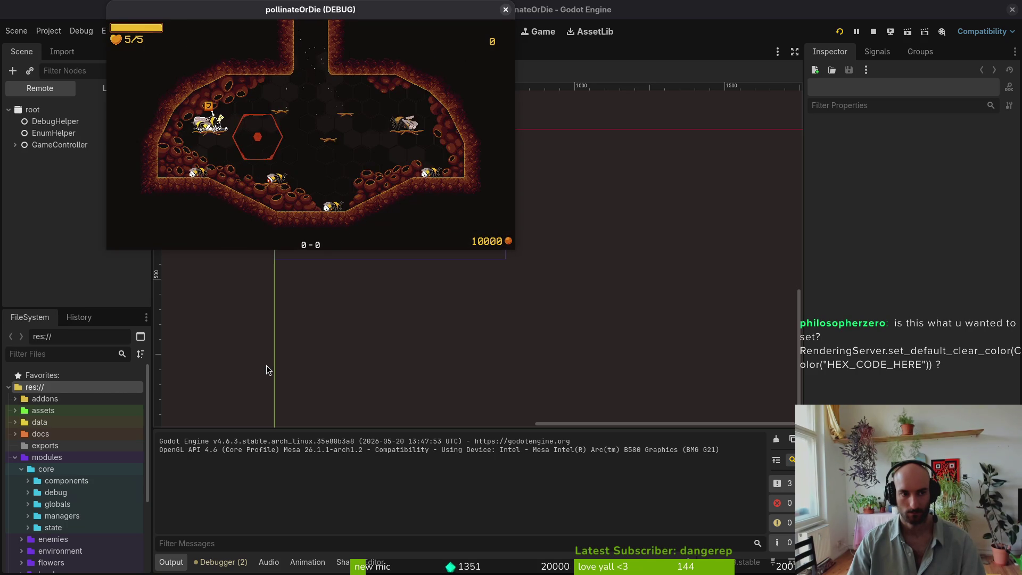
{"action": "key", "text": "Tab"}
{"action": "key", "text": "Right"}
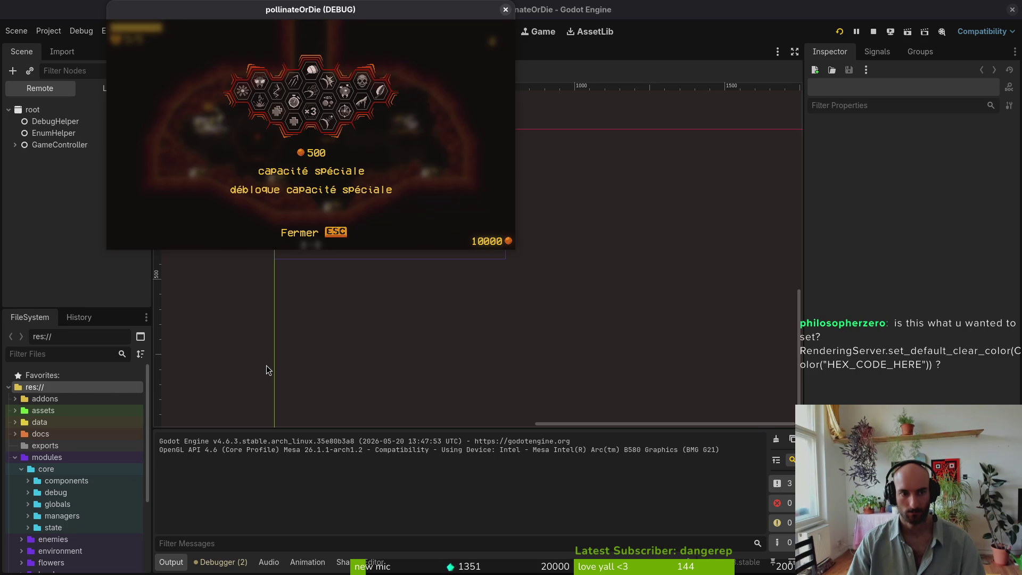
{"action": "key", "text": "Return"}
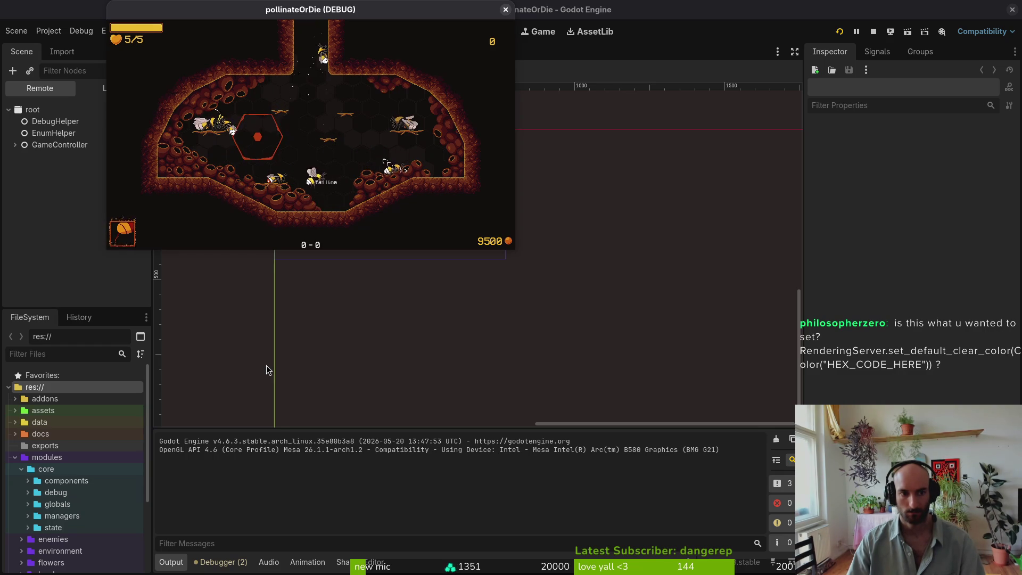
{"action": "key", "text": "alt+Tab"}
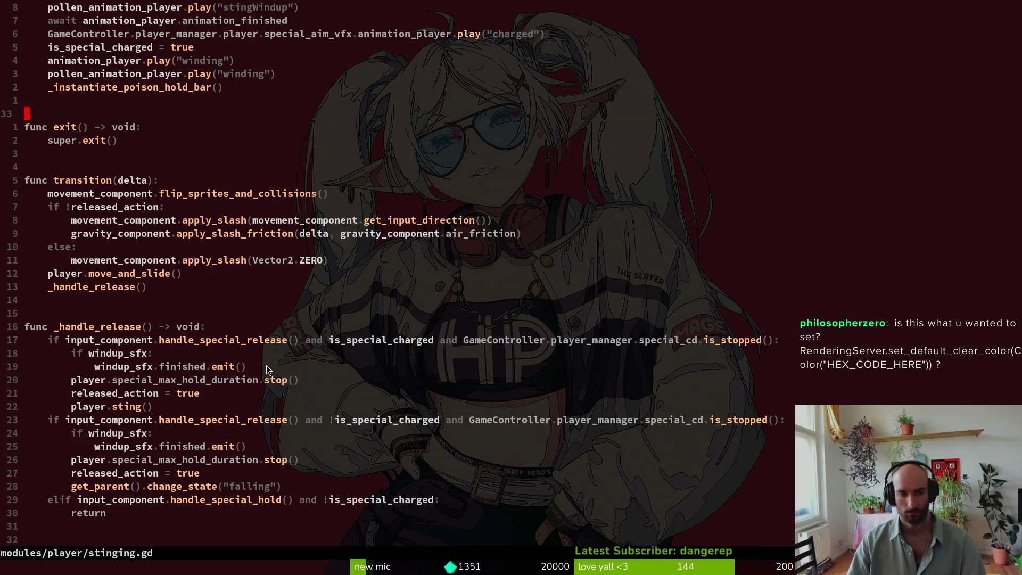
Step: Browse stinging.gd around the enter function, file end and winding animation line
{"action": "key", "text": "j"}
{"action": "key", "text": "j"}
{"action": "key", "text": "j"}
{"action": "key", "text": "j"}
{"action": "key", "text": "j"}
{"action": "key", "text": "j"}
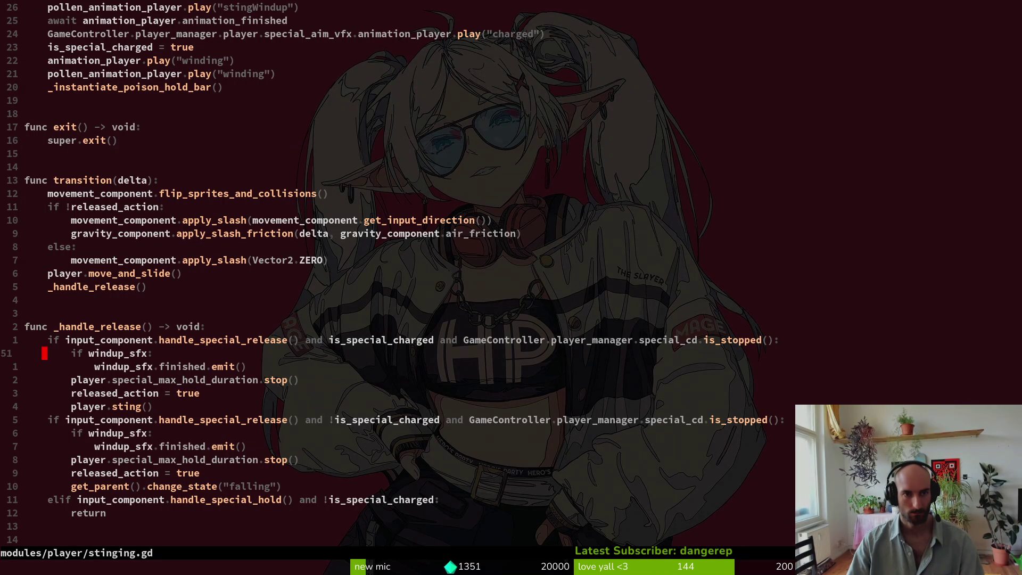
{"action": "key", "text": "2"}
{"action": "key", "text": "0"}
{"action": "key", "text": "k"}
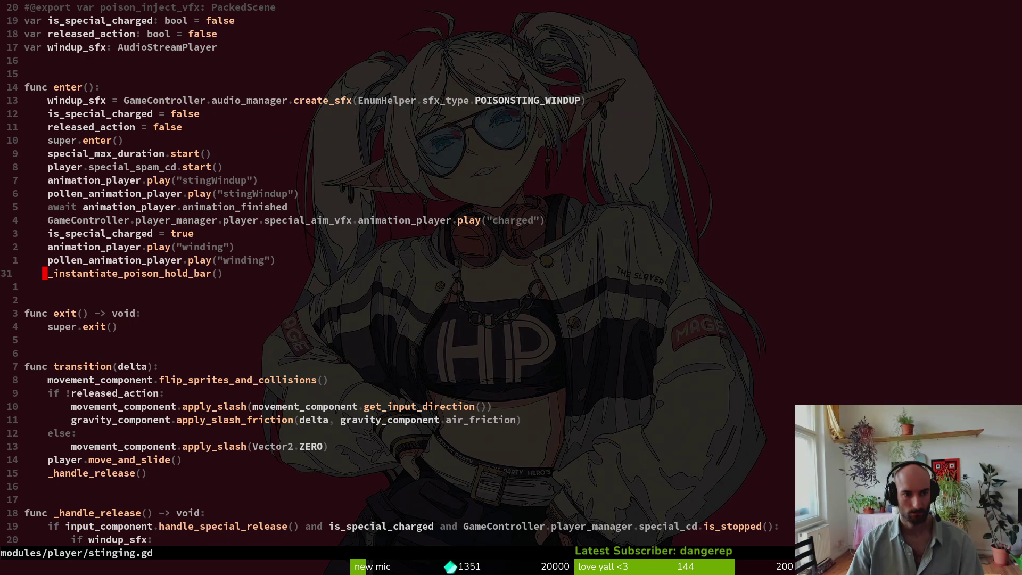
{"action": "key", "text": "G"}
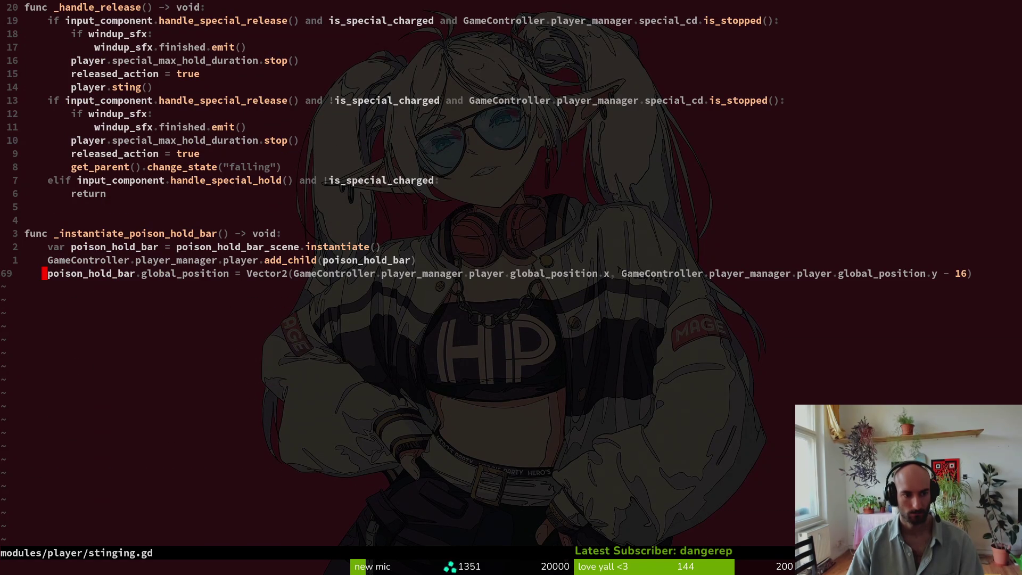
{"action": "key", "text": "4"}
{"action": "key", "text": "0"}
{"action": "key", "text": "k"}
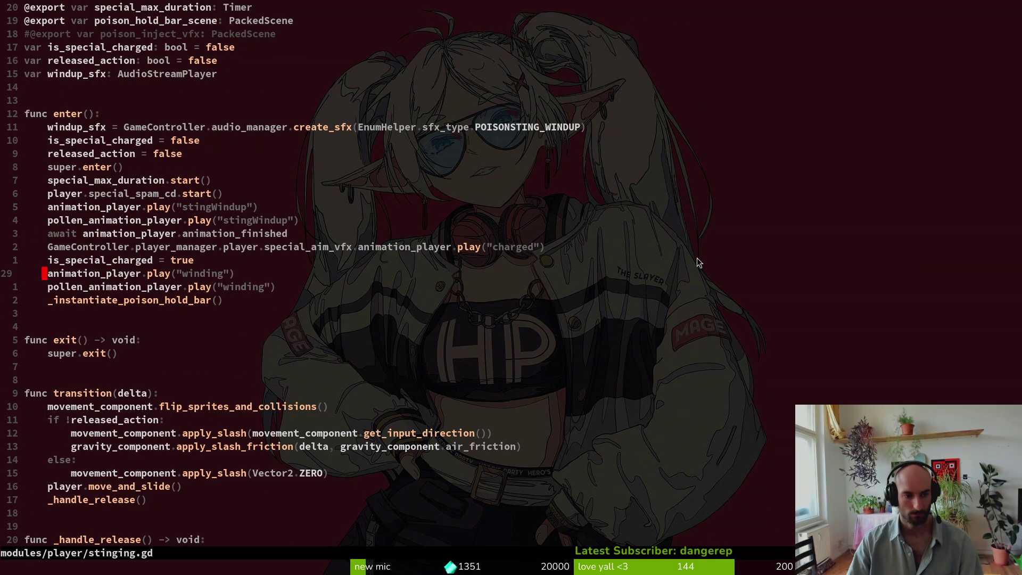
Step: Move down to _handle_release and place the cursor on windup_sfx
{"action": "key", "text": "2"}
{"action": "key", "text": "0"}
{"action": "key", "text": "j"}
{"action": "key", "text": "j"}
{"action": "key", "text": "j"}
{"action": "key", "text": "j"}
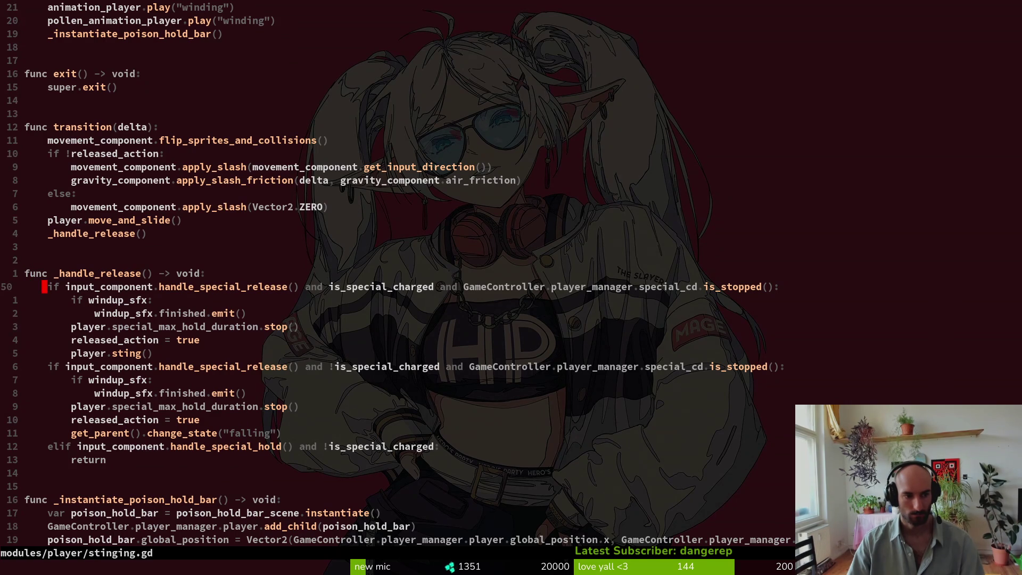
{"action": "key", "text": "shift+v"}
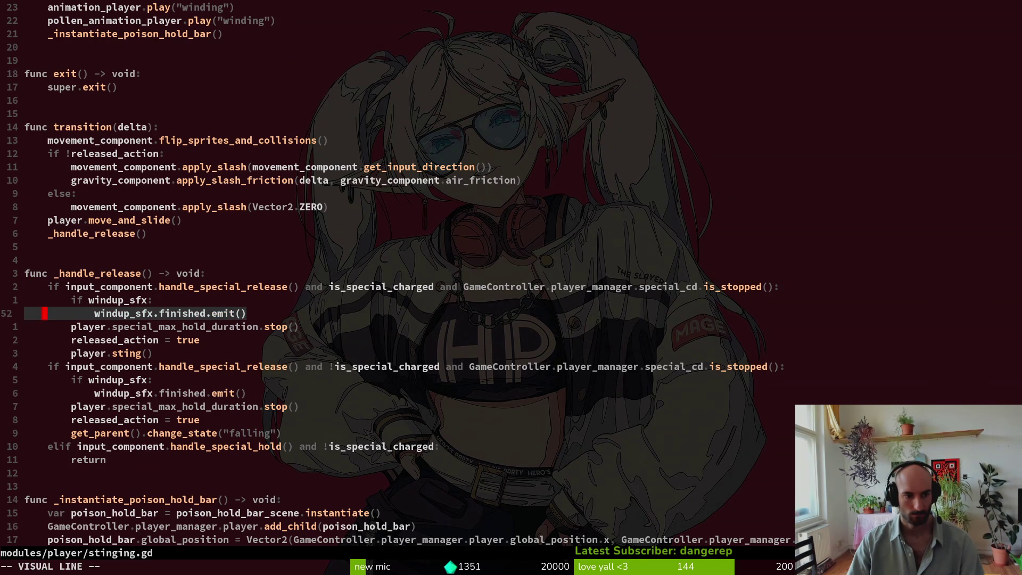
{"action": "key", "text": "Escape"}
{"action": "key", "text": "k"}
{"action": "key", "text": "w"}
{"action": "key", "text": "w"}
Step: Grep the project for windup_sfx and jump to its assignment at stinging.gd line 18
{"action": "key", "text": "ctrl+p"}
{"action": "type", "text": "s"}
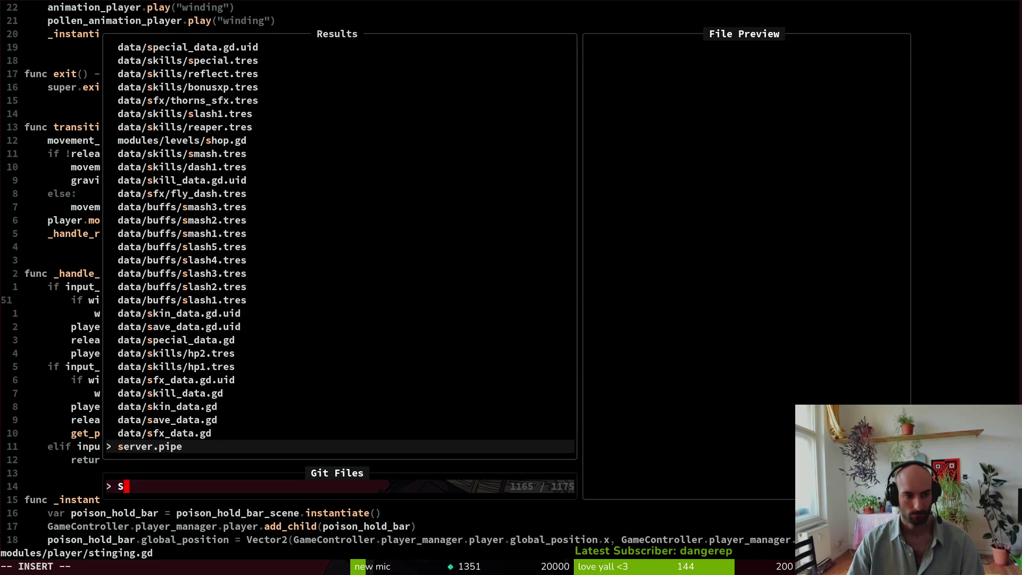
{"action": "key", "text": "Escape"}
{"action": "key", "text": "space"}
{"action": "key", "text": "f"}
{"action": "key", "text": "w"}
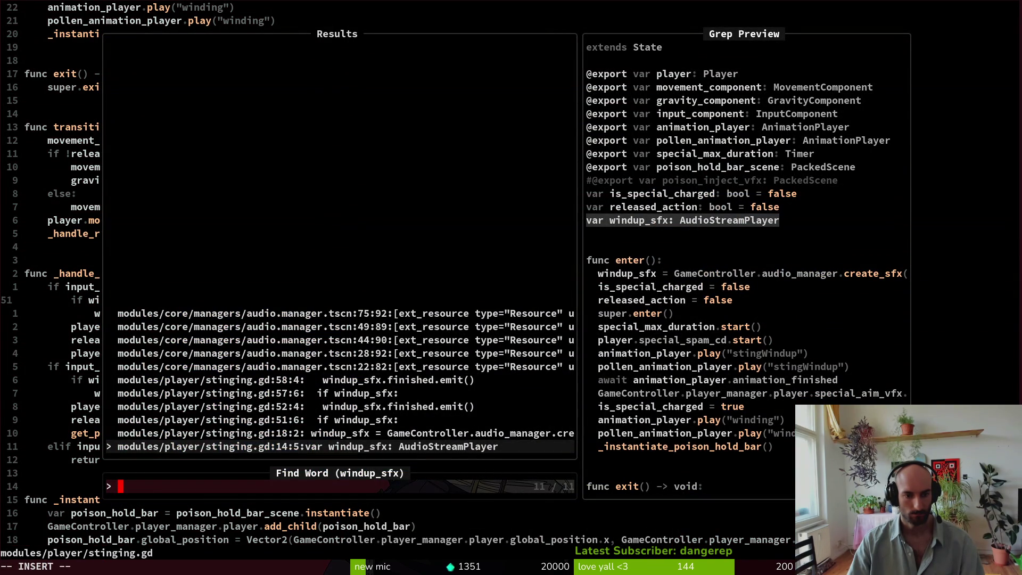
{"action": "key", "text": "Up"}
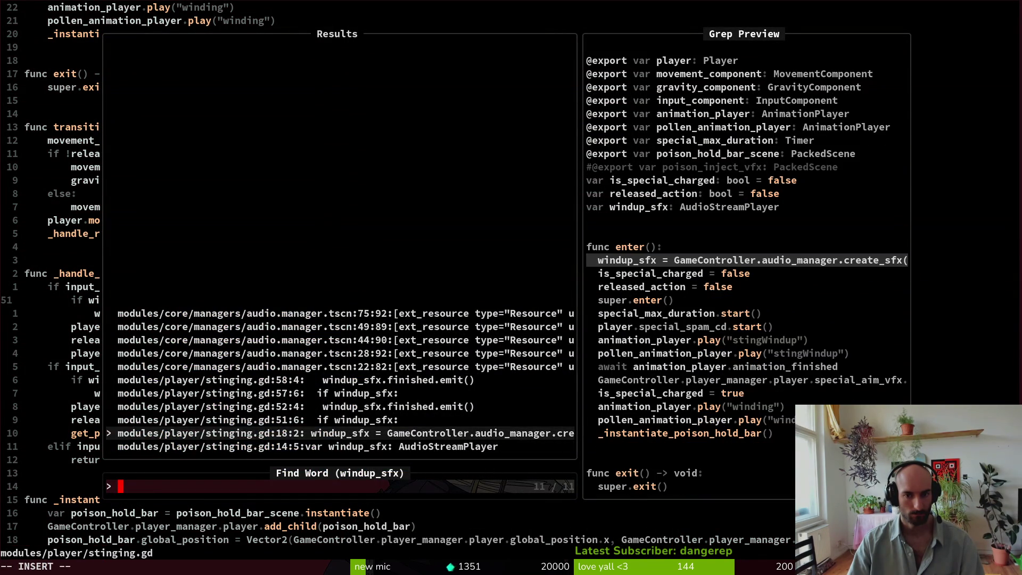
{"action": "key", "text": "Return"}
Step: Comment out the POISONSTING_WINDUP sound line with # and save stinging.gd
{"action": "key", "text": "V"}
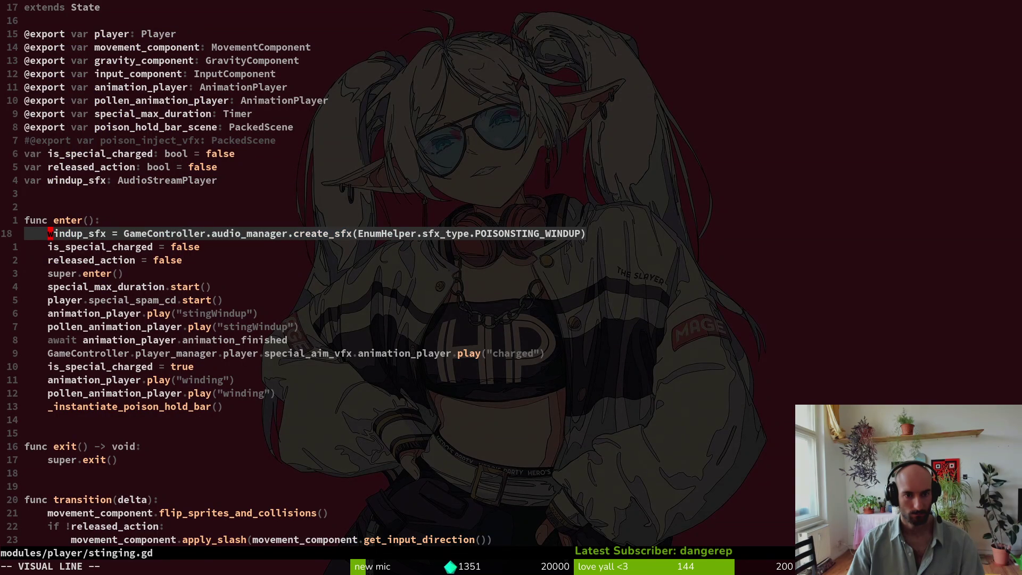
{"action": "key", "text": "Escape"}
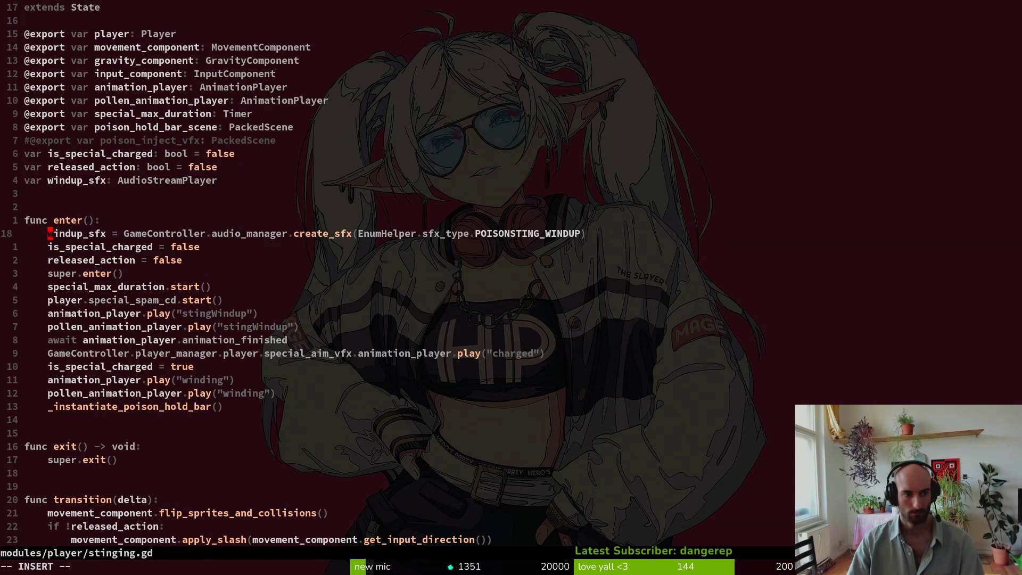
{"action": "type", "text": "I#"}
{"action": "key", "text": "Escape"}
{"action": "type", "text": ":w"}
{"action": "key", "text": "Return"}
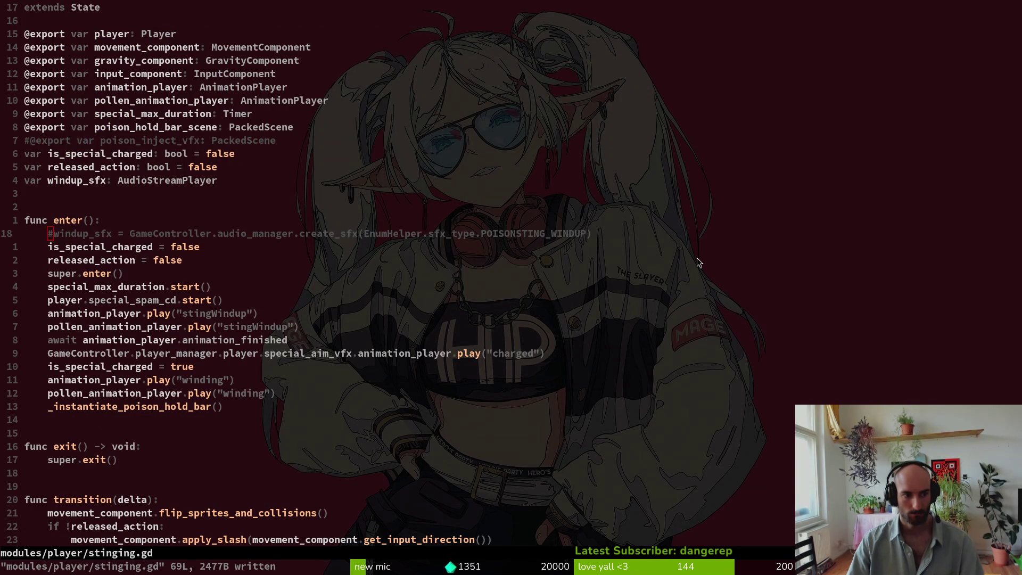
{"action": "key", "text": "alt+Tab"}
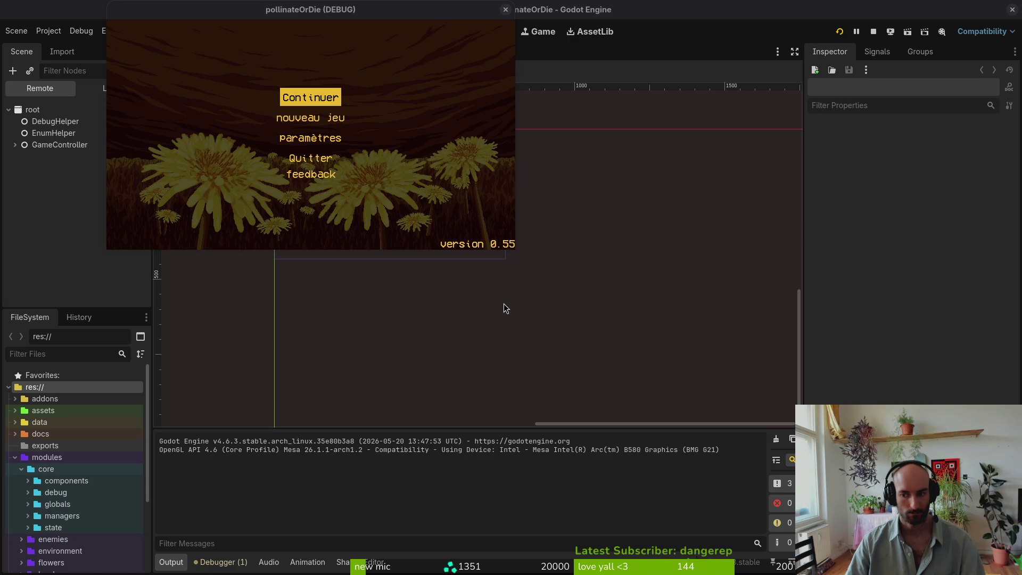
Step: Continue the saved game via Continuer into the hive level and play-test the poison sting
{"action": "left_click", "coordinate": [328, 98]}
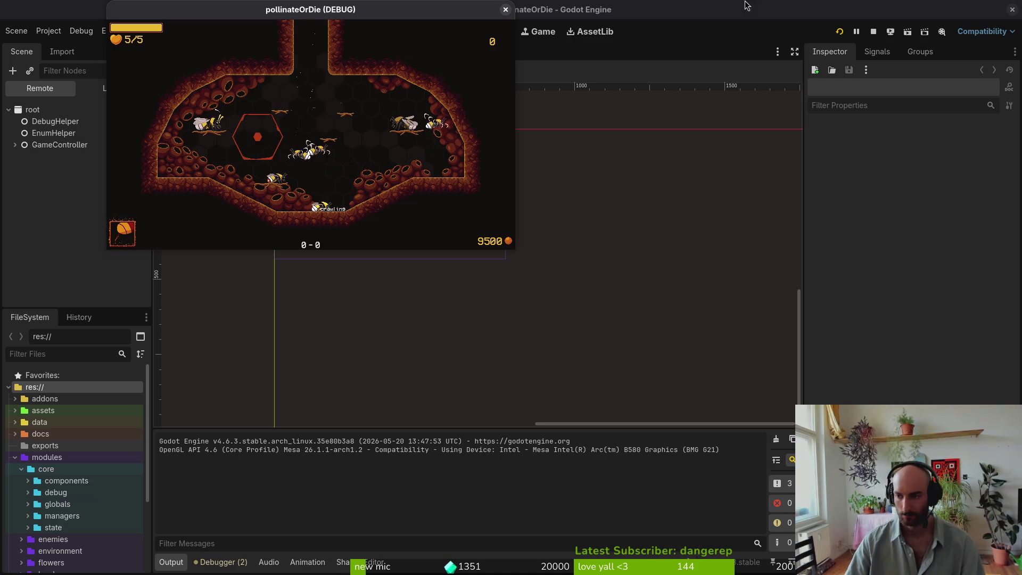
{"action": "key", "text": "alt+Tab"}
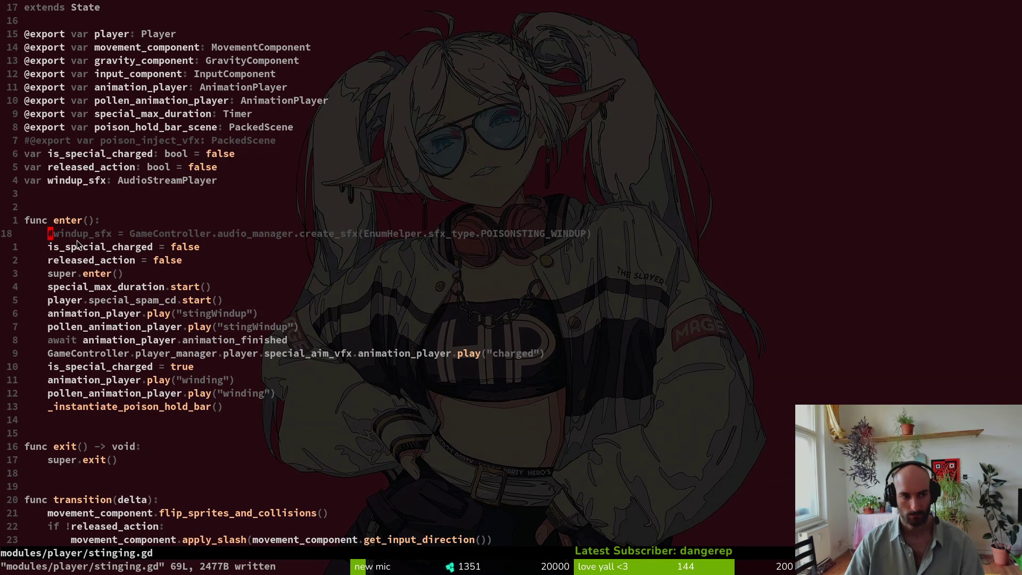
Step: Uncomment the windup_sfx creation line on line 18 of stinging.gd and save it
{"action": "key", "text": "x"}
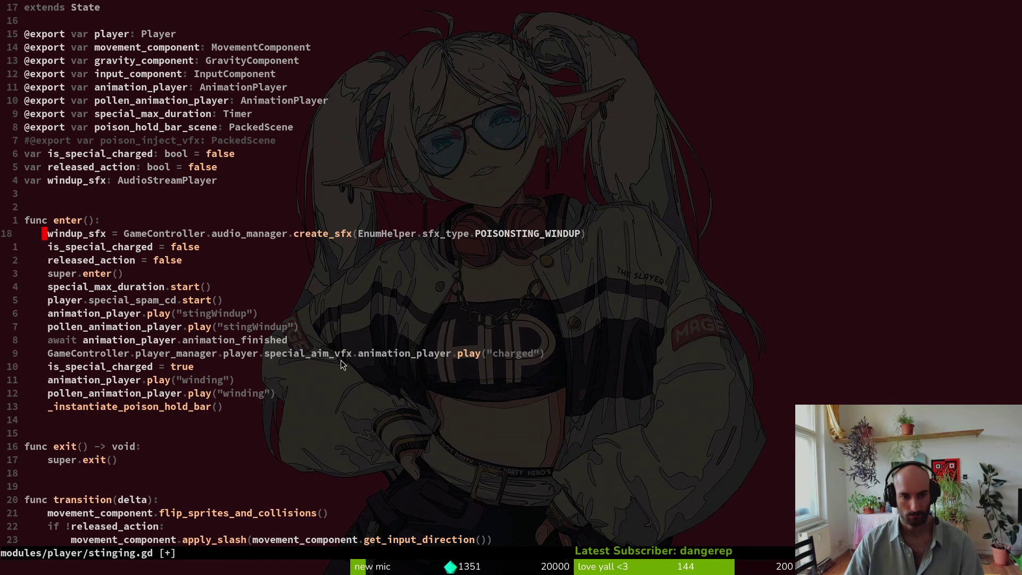
{"action": "type", "text": ":w"}
{"action": "key", "text": "Return"}
{"action": "scroll", "coordinate": [238, 346], "scroll_direction": "down", "scroll_amount": 2}
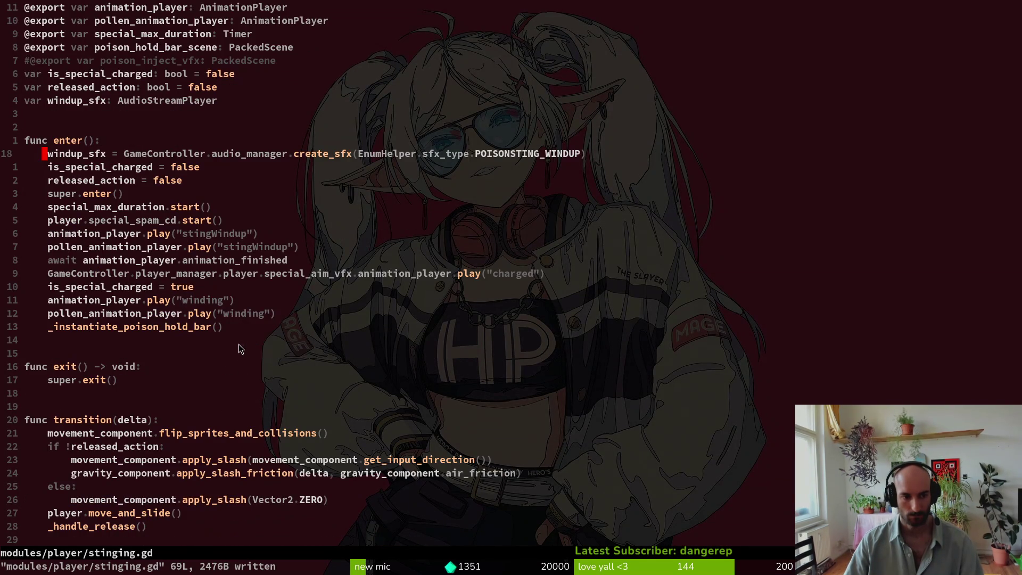
{"action": "scroll", "coordinate": [361, 397], "scroll_direction": "down", "scroll_amount": 5}
{"action": "scroll", "coordinate": [241, 395], "scroll_direction": "down", "scroll_amount": 2}
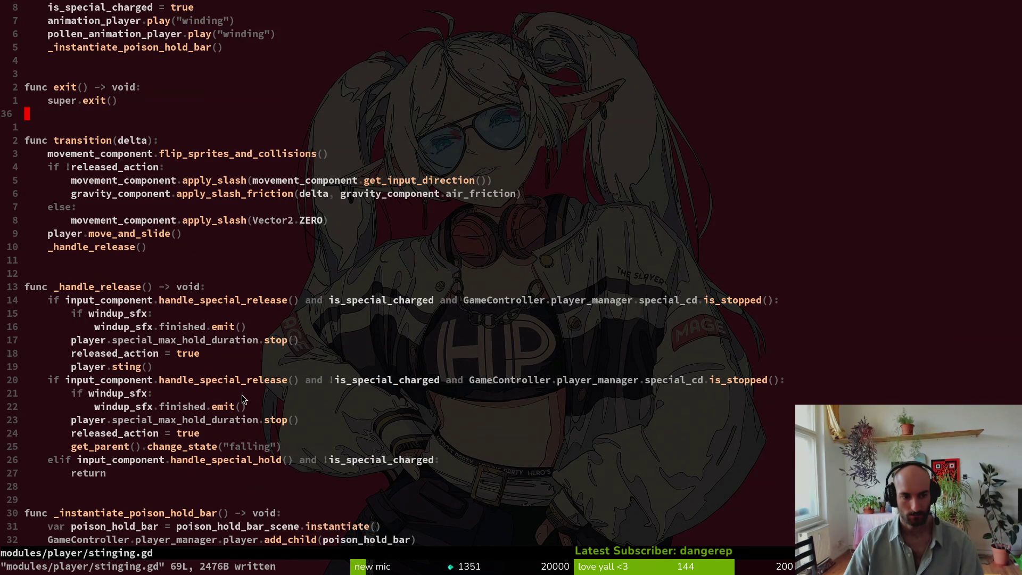
{"action": "scroll", "coordinate": [456, 327], "scroll_direction": "down", "scroll_amount": 7}
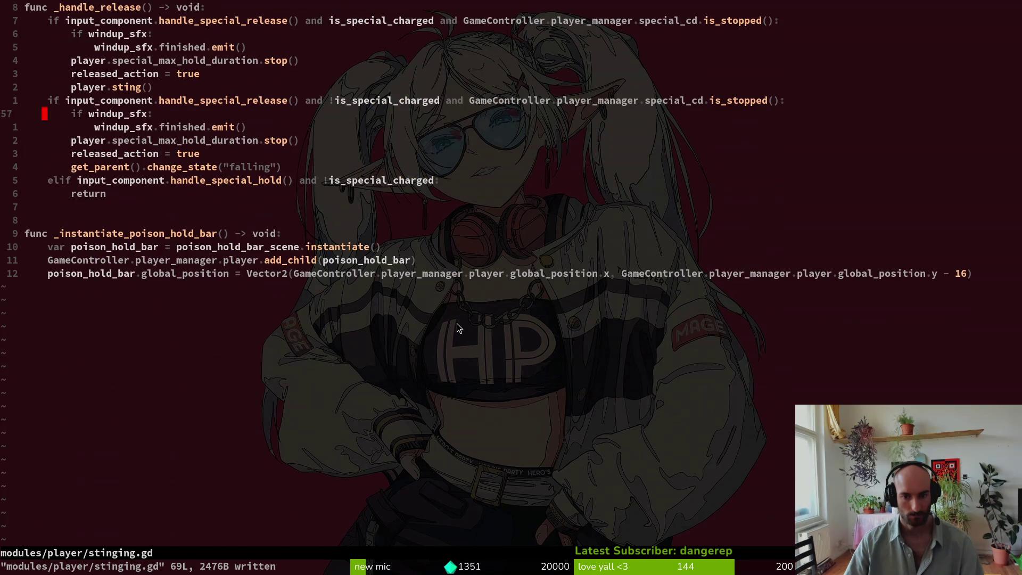
{"action": "scroll", "coordinate": [452, 302], "scroll_direction": "up", "scroll_amount": 14}
Step: Open poison_sting.gd through the Telescope file finder
{"action": "key", "text": "space"}
{"action": "key", "text": "f"}
{"action": "key", "text": "f"}
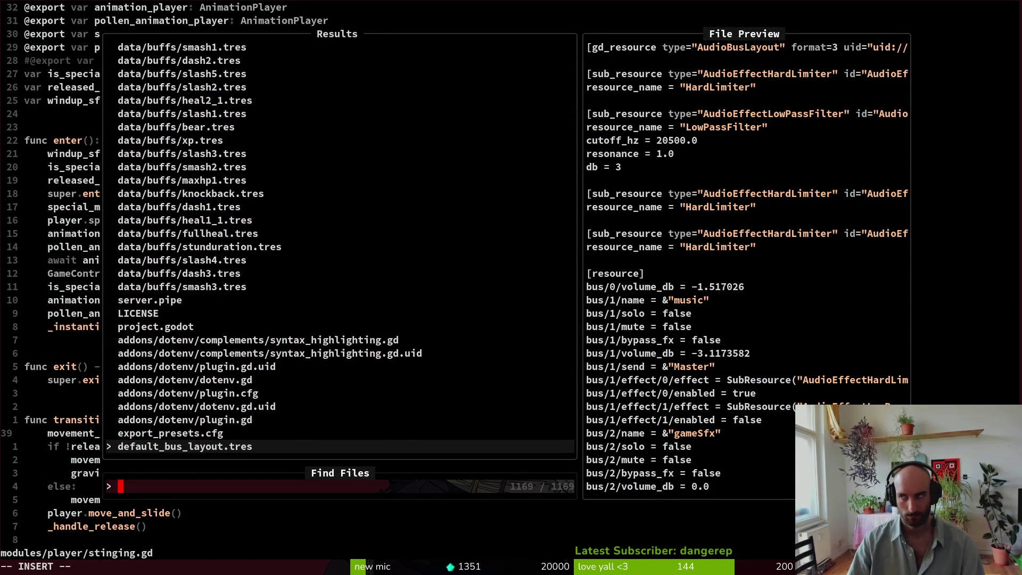
{"action": "type", "text": "poisonting"}
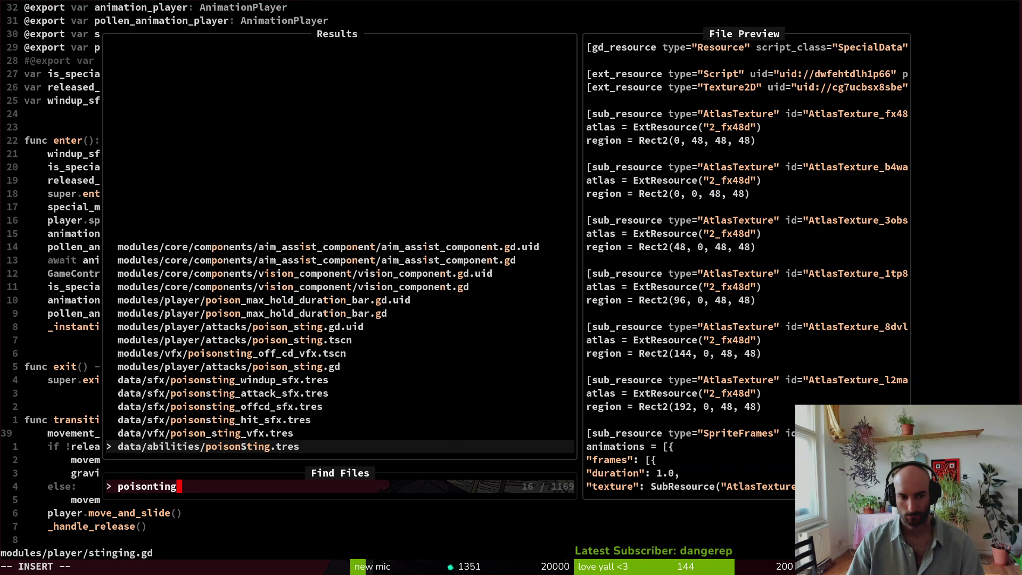
{"action": "key", "text": "BackSpace"}
{"action": "key", "text": "BackSpace"}
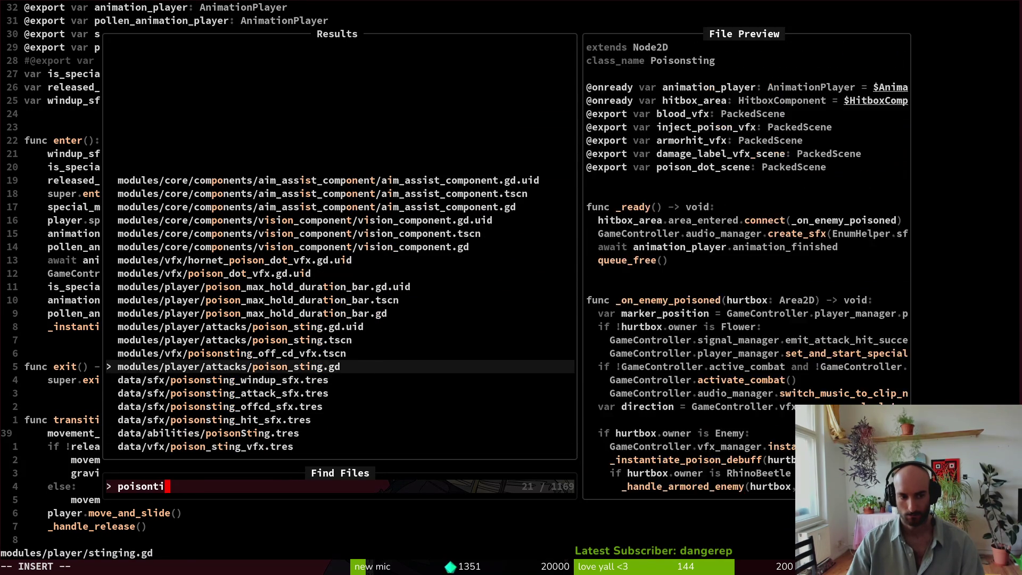
{"action": "key", "text": "Return"}
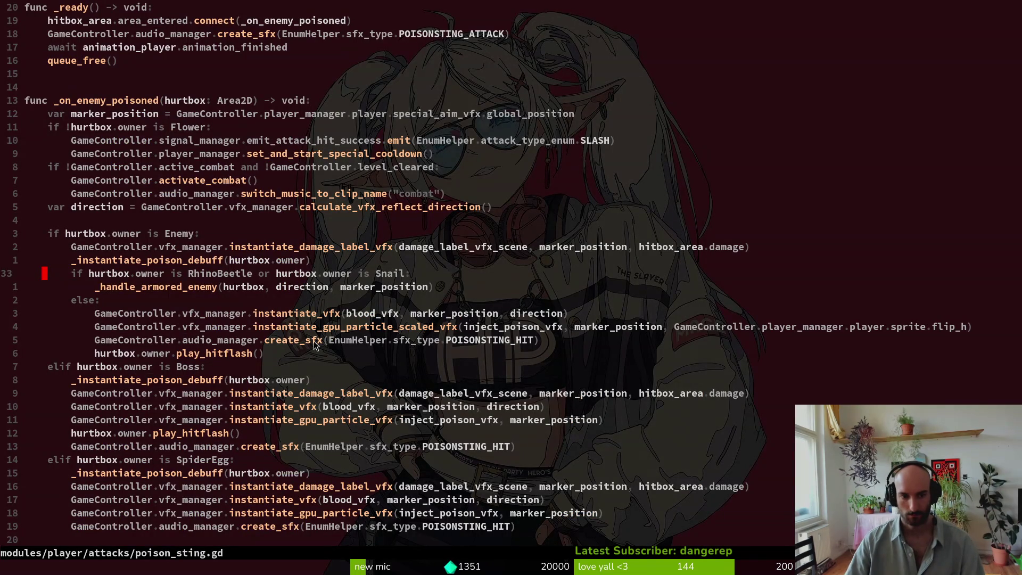
Step: Comment out the POISONSTING_ATTACK create_sfx line in _ready() and save poison_sting.gd
{"action": "scroll", "coordinate": [474, 343], "scroll_direction": "up", "scroll_amount": 4}
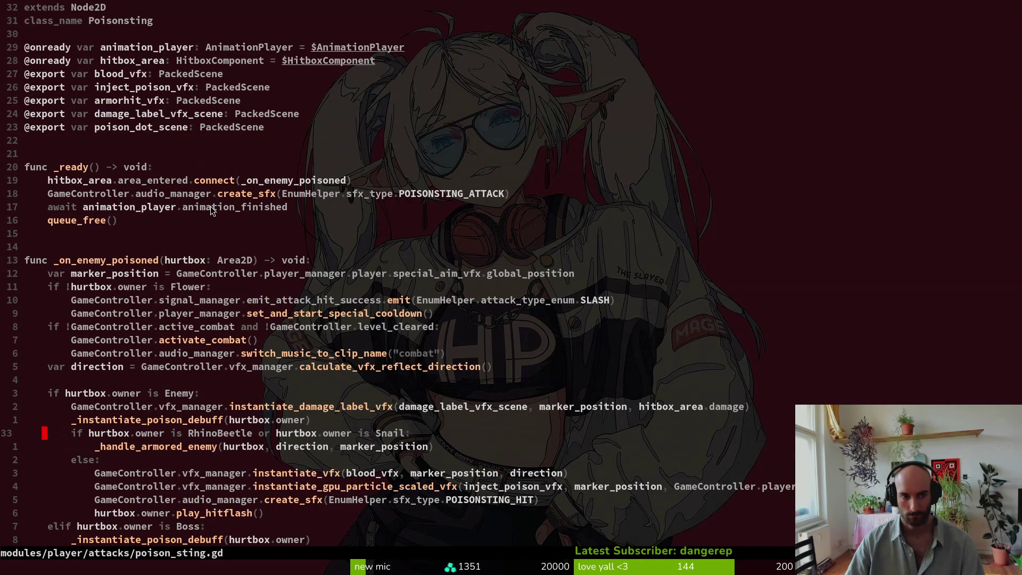
{"action": "key", "text": "1"}
{"action": "key", "text": "8"}
{"action": "key", "text": "k"}
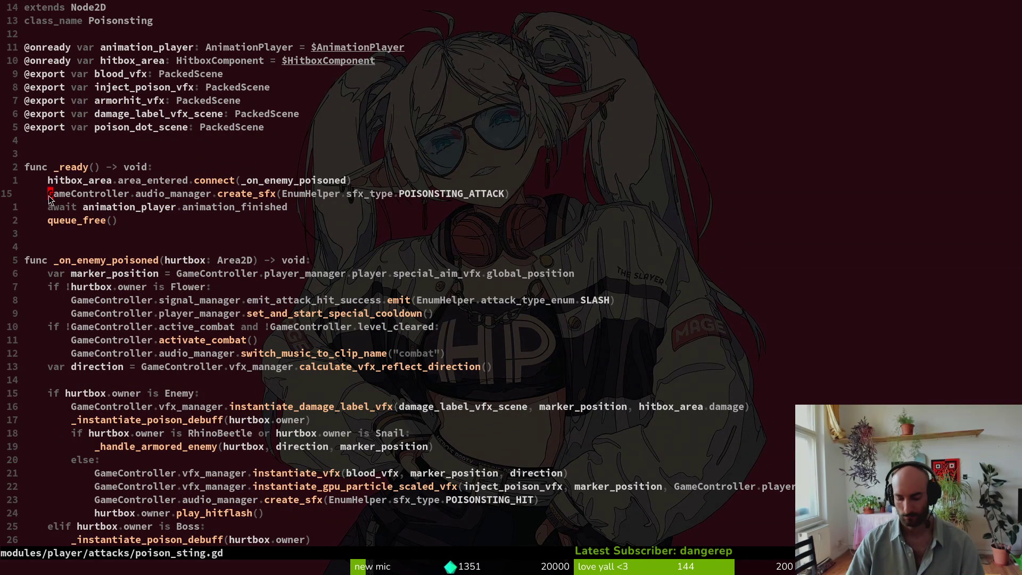
{"action": "key", "text": "g"}
{"action": "key", "text": "c"}
{"action": "key", "text": "c"}
{"action": "type", "text": ":w"}
{"action": "key", "text": "Return"}
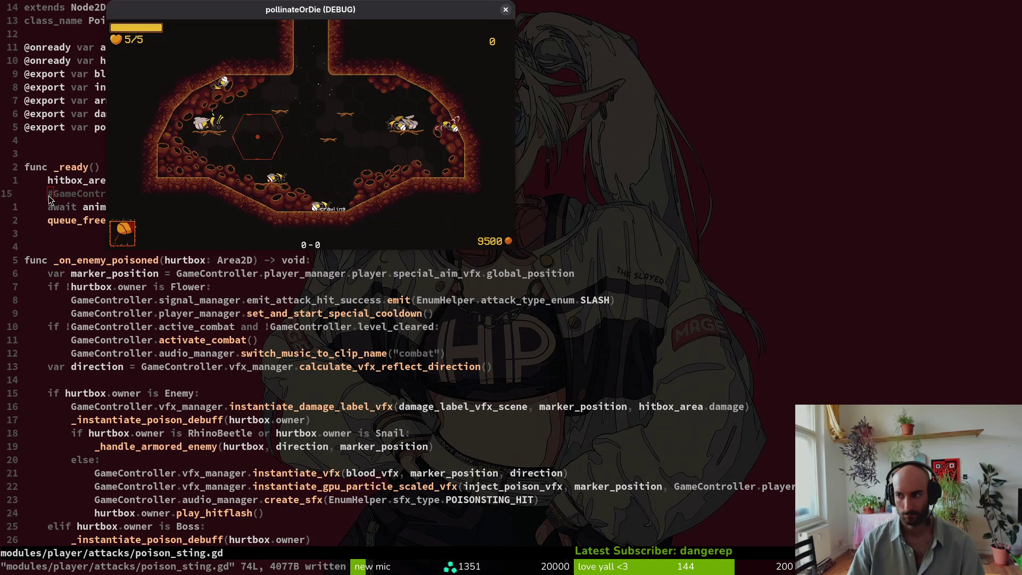
Step: Launch the game, continue into a level, toggle the debug menu, and pause to test the sting
{"action": "key", "text": "F5"}
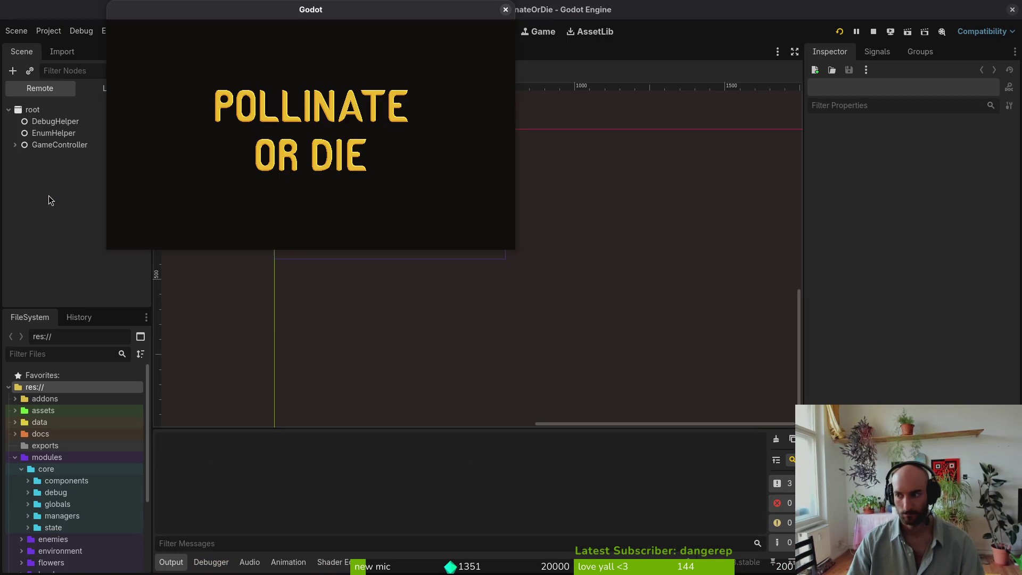
{"action": "key", "text": "Return"}
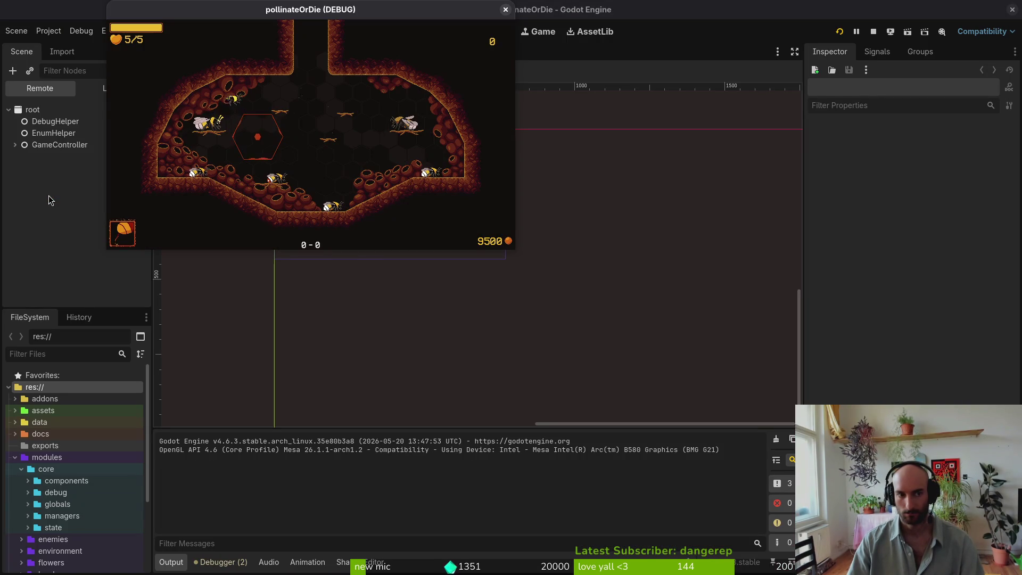
{"action": "key", "text": "Escape"}
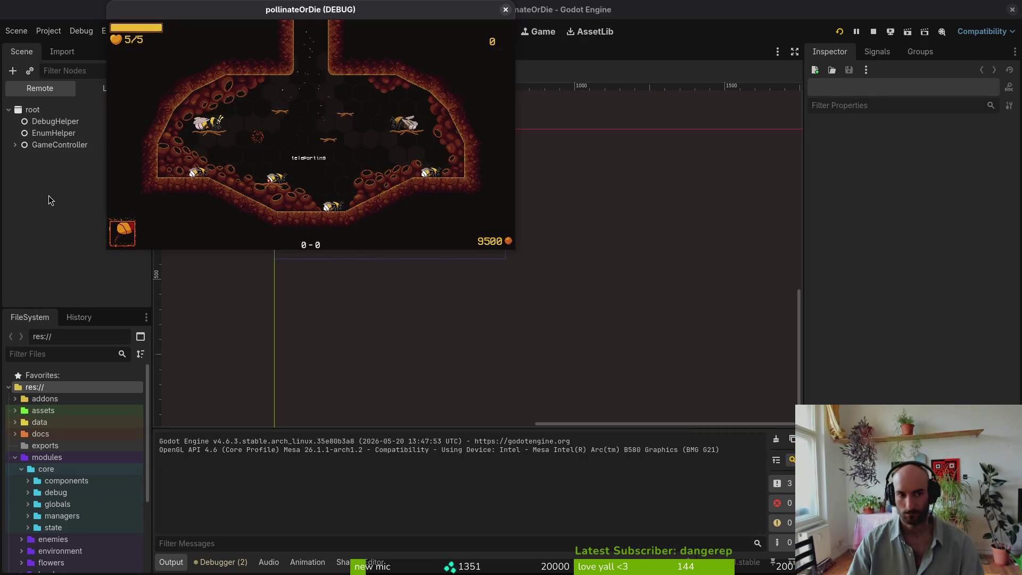
{"action": "key", "text": "Right"}
{"action": "key", "text": "Right"}
{"action": "key", "text": "Return"}
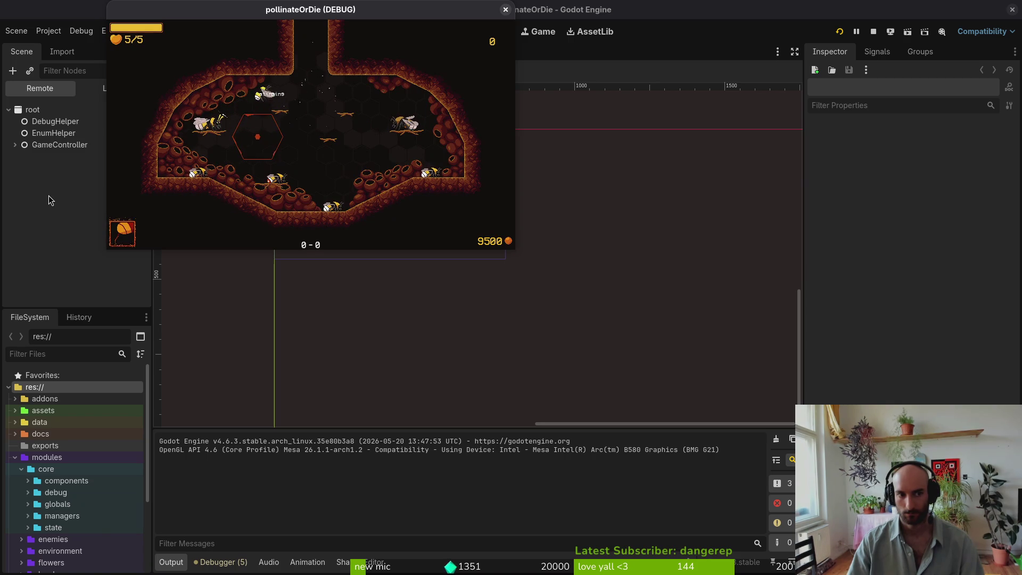
{"action": "key", "text": "Escape"}
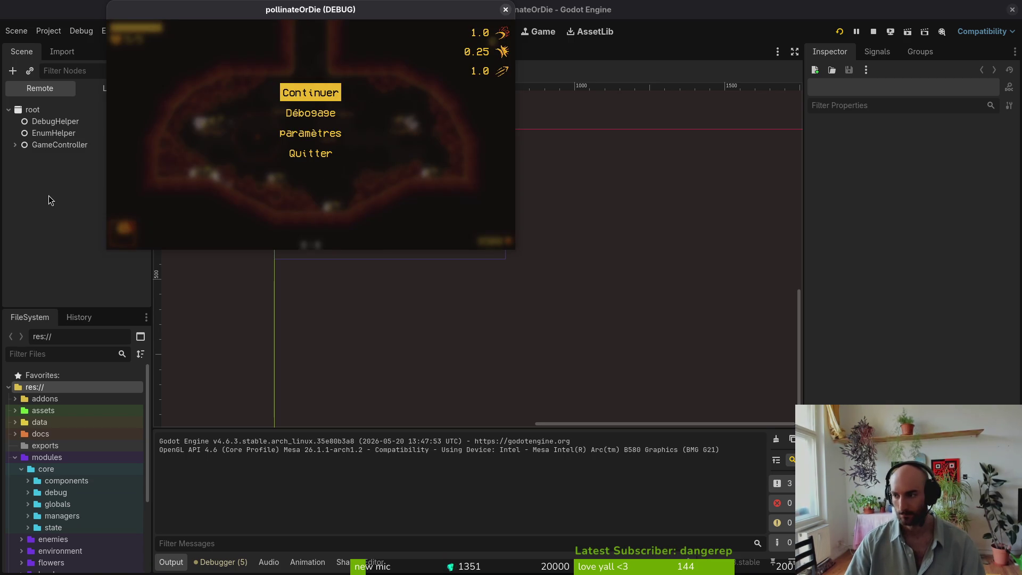
{"action": "key", "text": "alt+Tab"}
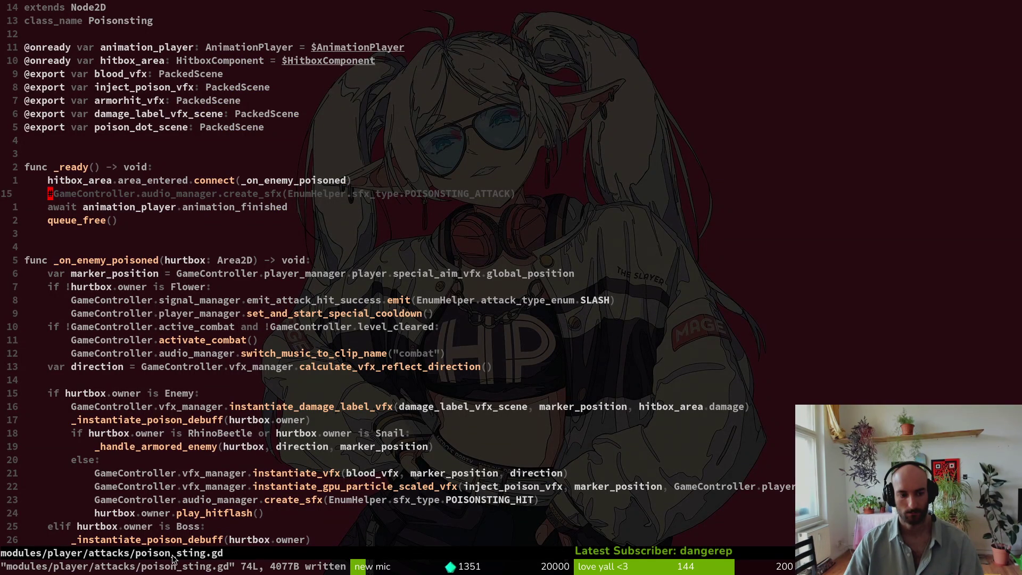
Step: Flip between buffers, then open player.gd through the file finder
{"action": "key", "text": "ctrl+6"}
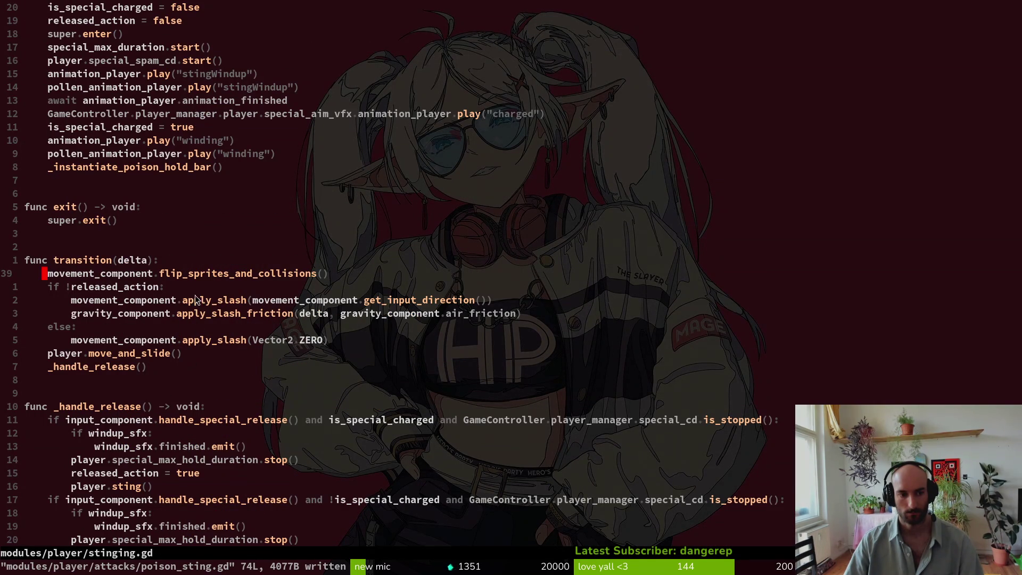
{"action": "key", "text": "ctrl+6"}
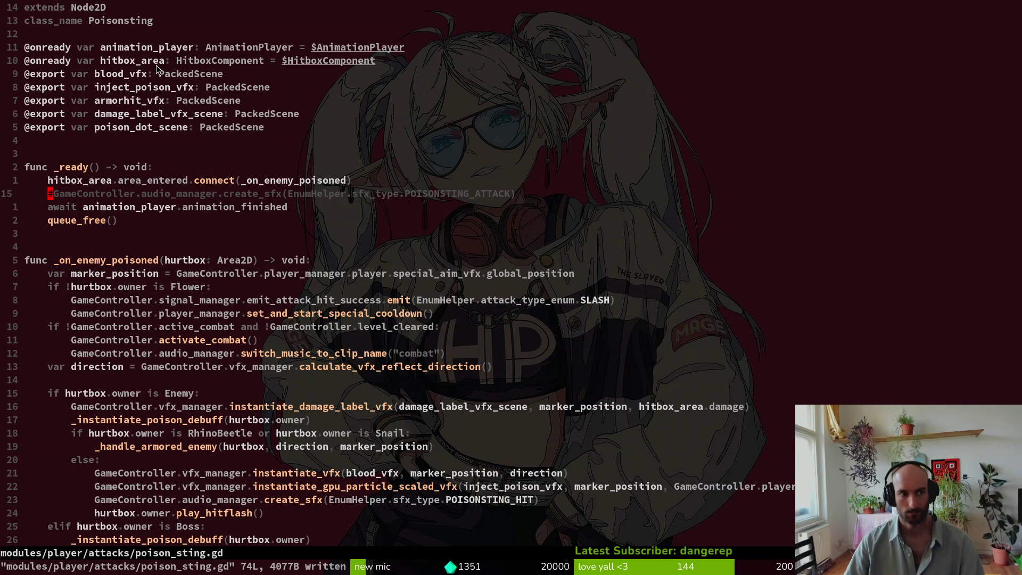
{"action": "key", "text": "ctrl+6"}
{"action": "key", "text": "space"}
{"action": "key", "text": "f"}
{"action": "key", "text": "f"}
{"action": "type", "text": "player"}
{"action": "key", "text": "Return"}
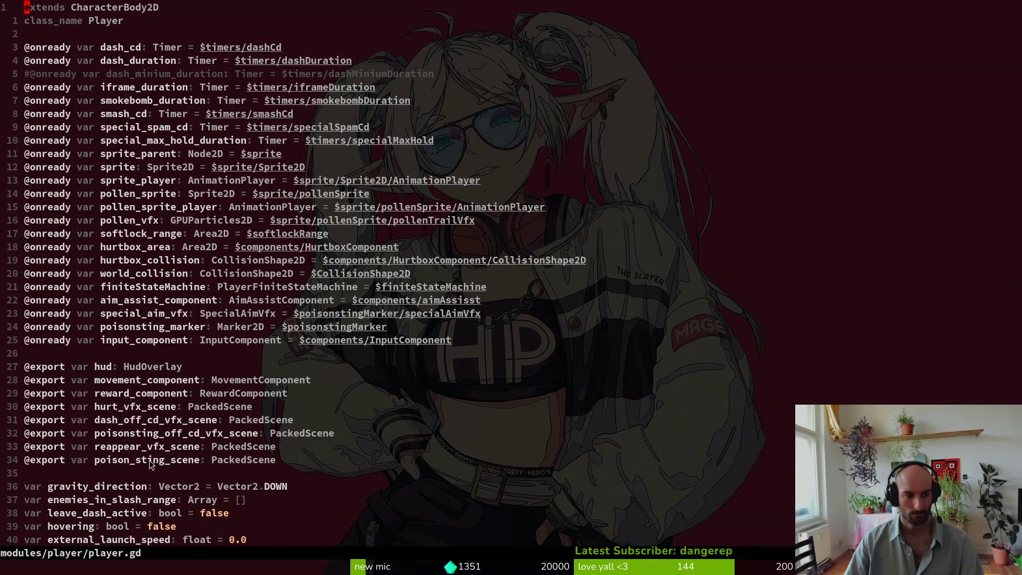
Step: Jump to the bottom of player.gd and place the cursor on sting()'s return line
{"action": "key", "text": "shift+g"}
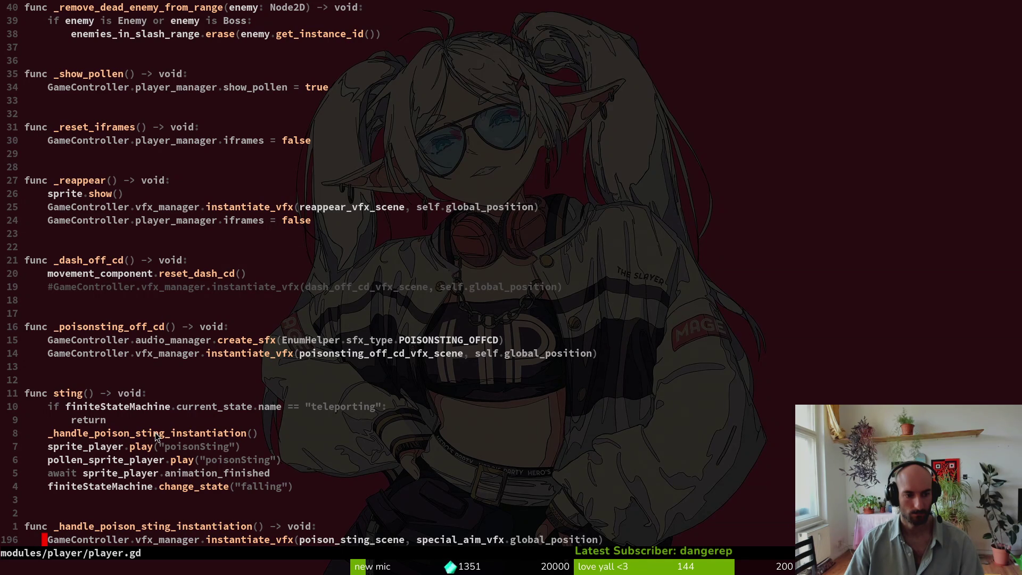
{"action": "left_click", "coordinate": [127, 420]}
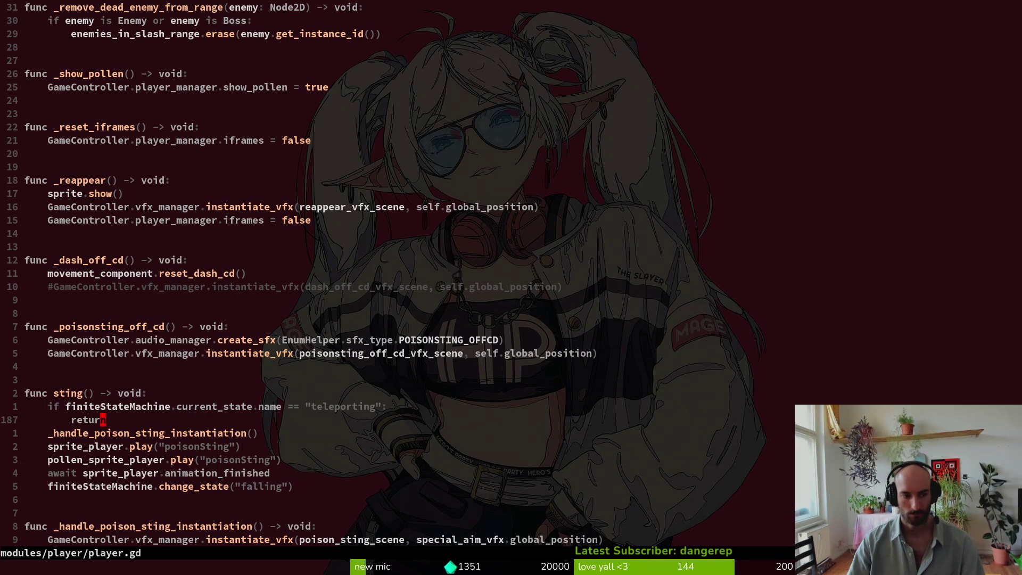
{"action": "key", "text": "space"}
{"action": "key", "text": "f"}
{"action": "key", "text": "f"}
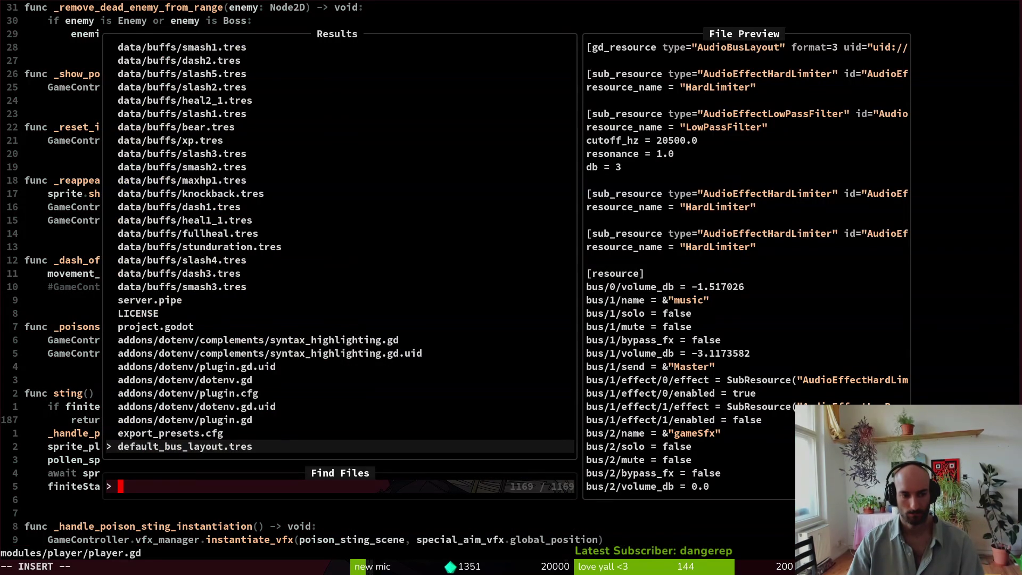
{"action": "type", "text": "stinging"}
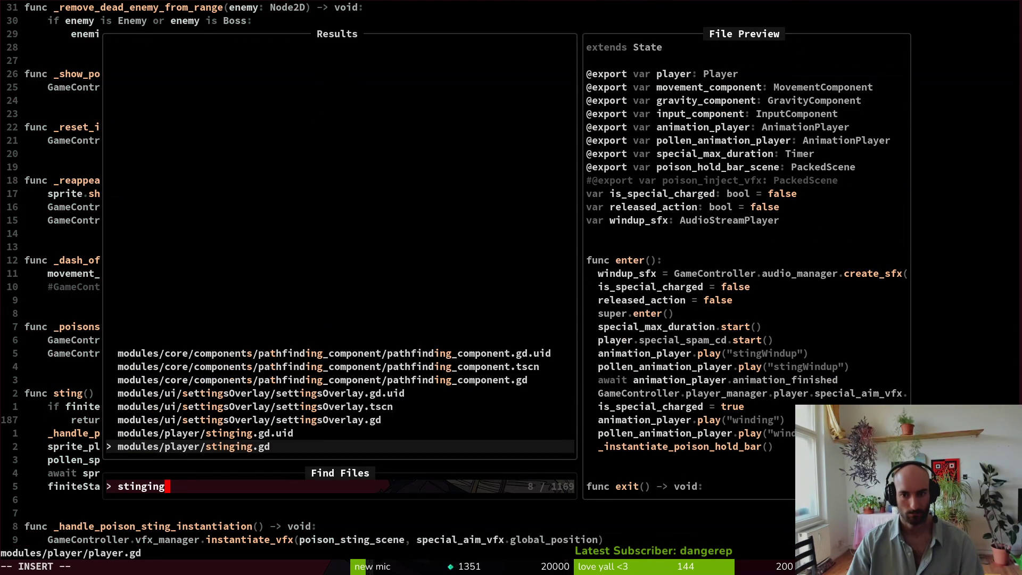
{"action": "key", "text": "BackSpace"}
{"action": "key", "text": "BackSpace"}
{"action": "key", "text": "BackSpace"}
{"action": "key", "text": "Escape"}
{"action": "key", "text": "Escape"}
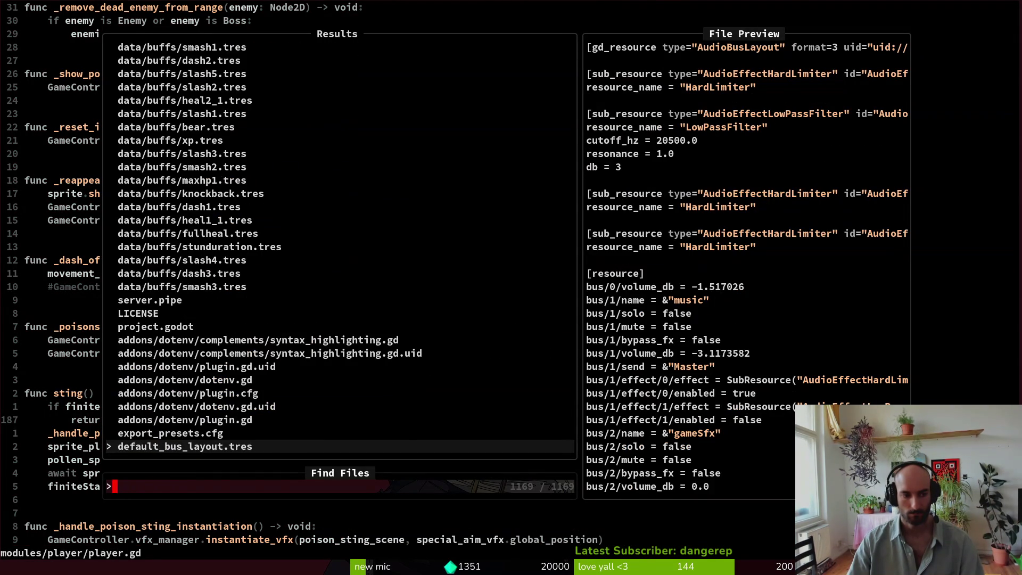
Step: Open poison_sting.gd from the Telescope file finder
{"action": "key", "text": "j"}
{"action": "key", "text": "k"}
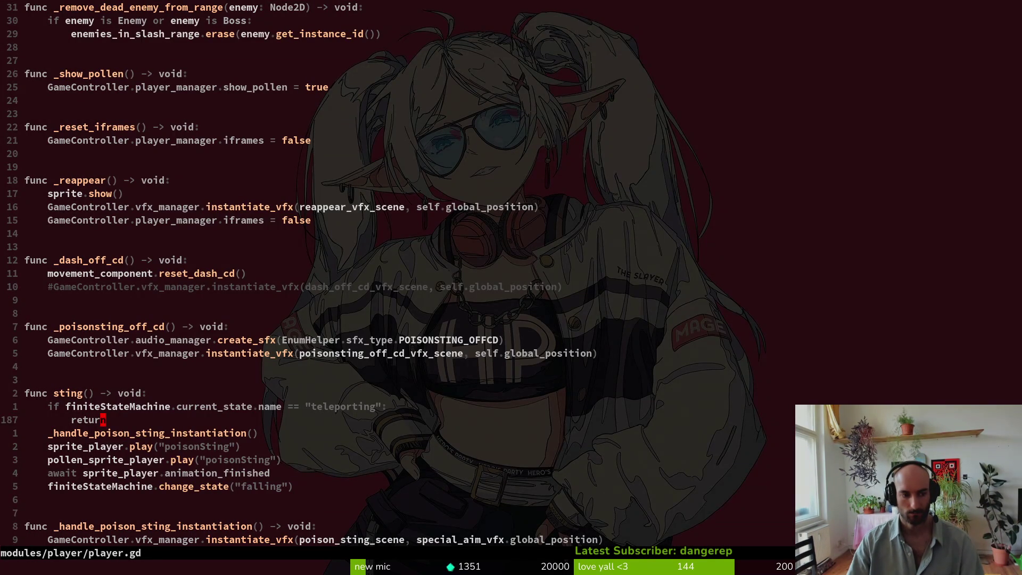
{"action": "key", "text": "space"}
{"action": "key", "text": "f"}
{"action": "key", "text": "f"}
{"action": "type", "text": "poisoting"}
{"action": "key", "text": "Up"}
{"action": "key", "text": "Up"}
{"action": "key", "text": "Up"}
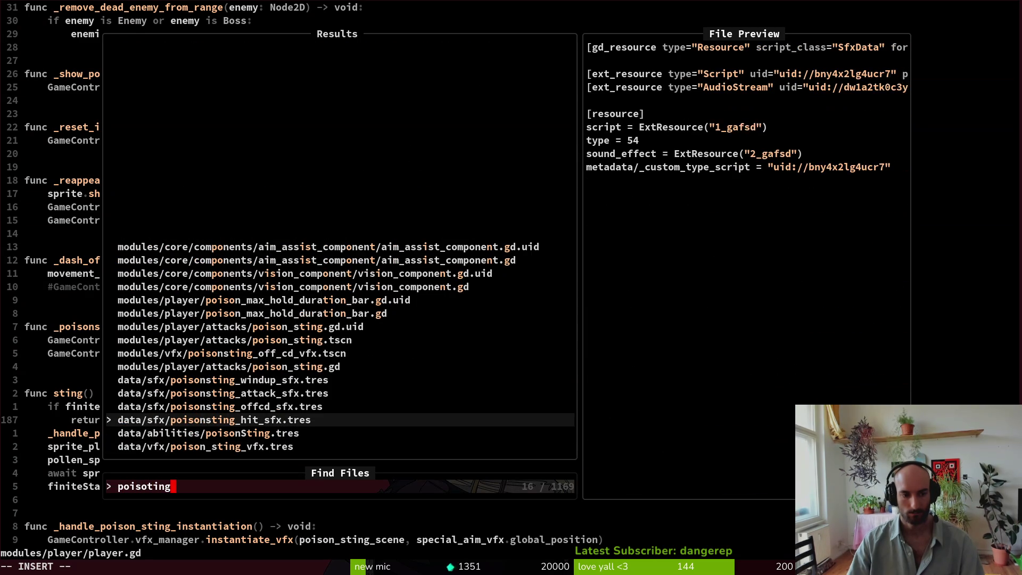
{"action": "key", "text": "Return"}
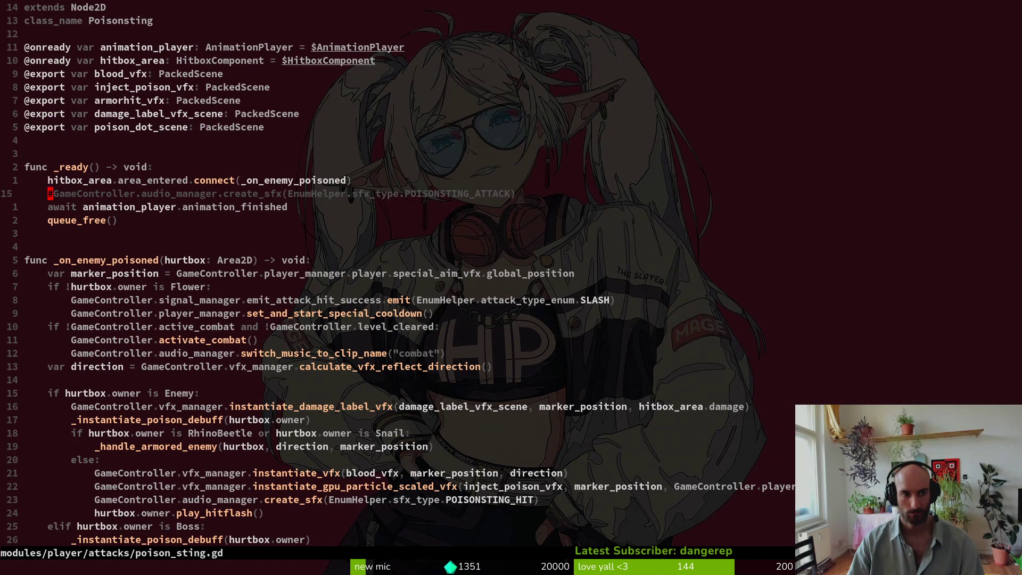
Step: Uncomment the POISONSTING_ATTACK sound line in _ready() and save poison_sting.gd
{"action": "key", "text": "x"}
{"action": "type", "text": "k"}
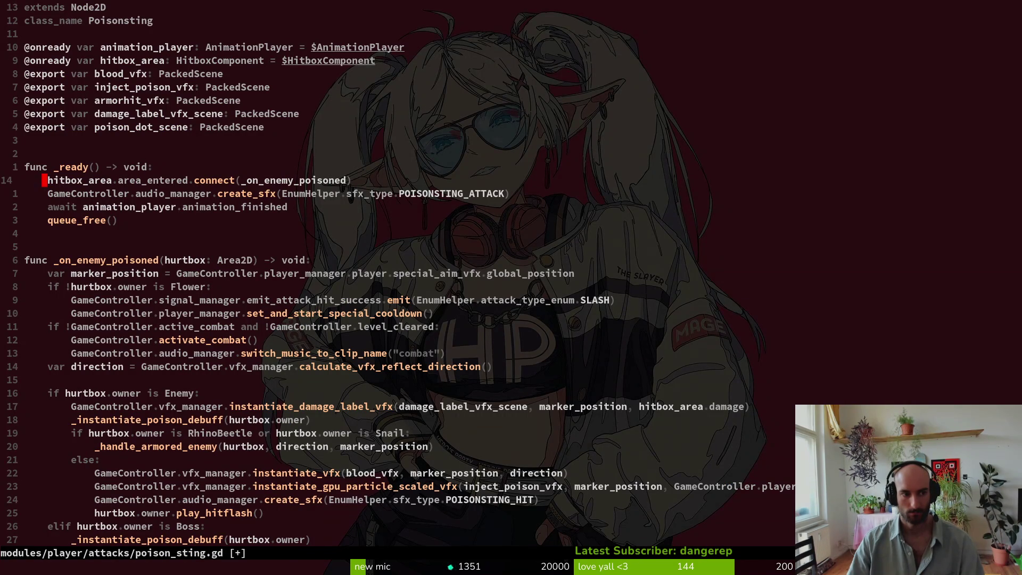
{"action": "type", "text": "oG"}
{"action": "key", "text": "Escape"}
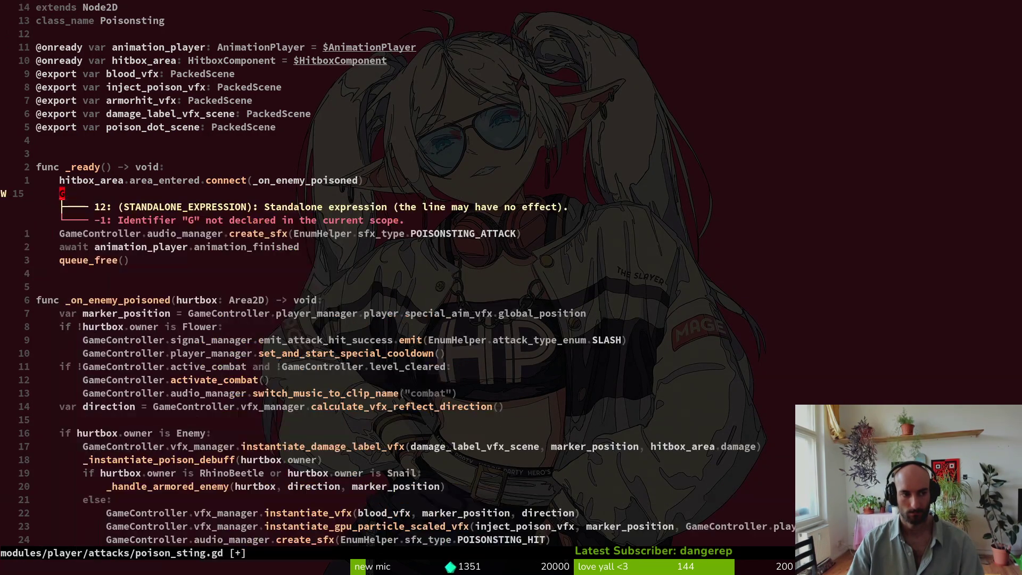
{"action": "key", "text": "d"}
{"action": "key", "text": "d"}
{"action": "type", "text": ":w"}
{"action": "key", "text": "Return"}
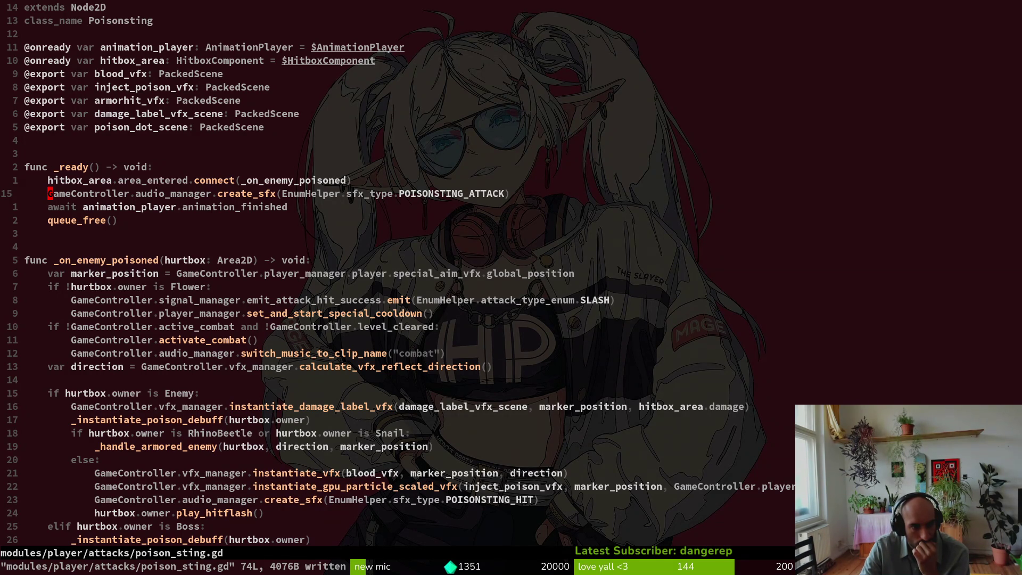
Step: Scroll through poison_sting.gd, then return to player.gd
{"action": "key", "text": "j"}
{"action": "key", "text": "j"}
{"action": "key", "text": "j"}
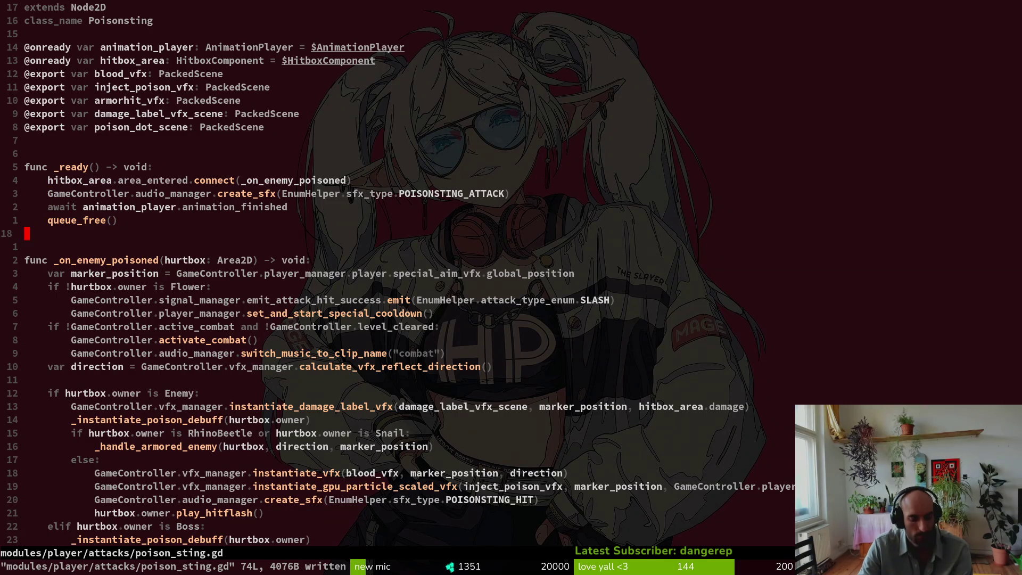
{"action": "key", "text": "ctrl+d"}
{"action": "key", "text": "ctrl+d"}
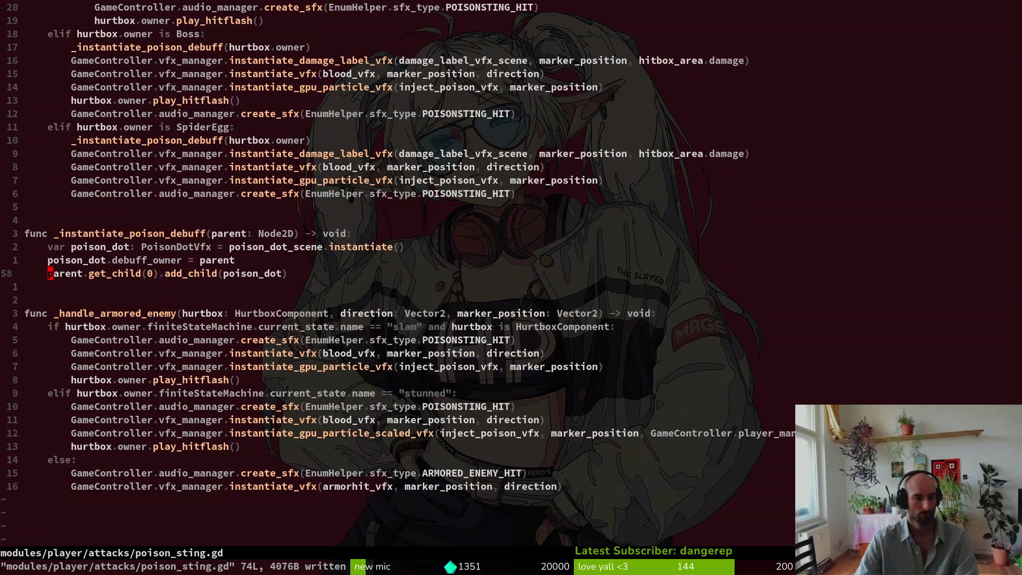
{"action": "key", "text": "g"}
{"action": "key", "text": "g"}
{"action": "key", "text": "j"}
{"action": "key", "text": "j"}
{"action": "key", "text": "j"}
{"action": "key", "text": "j"}
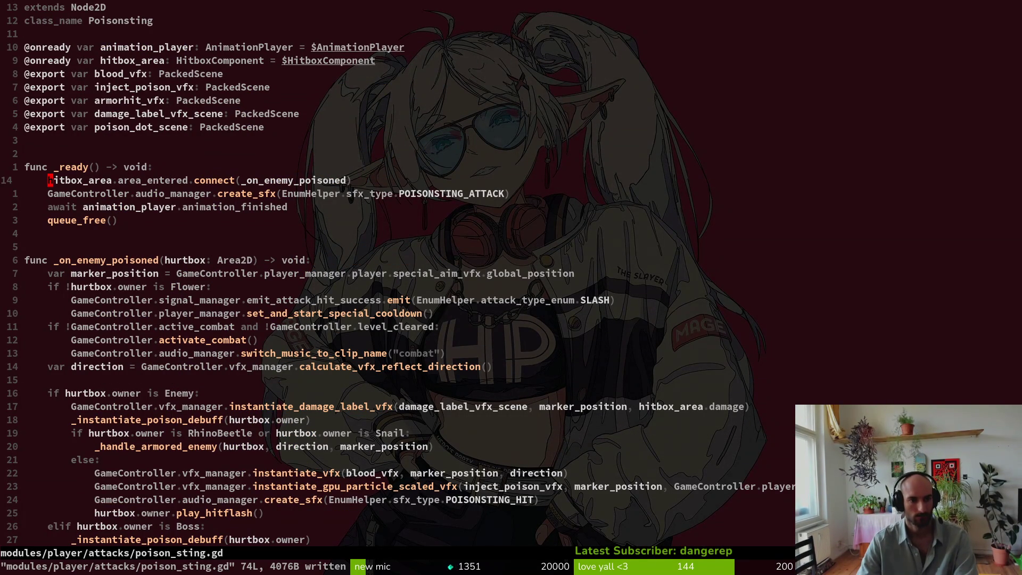
{"action": "type", "text": "jo"}
{"action": "type", "text": "Ga"}
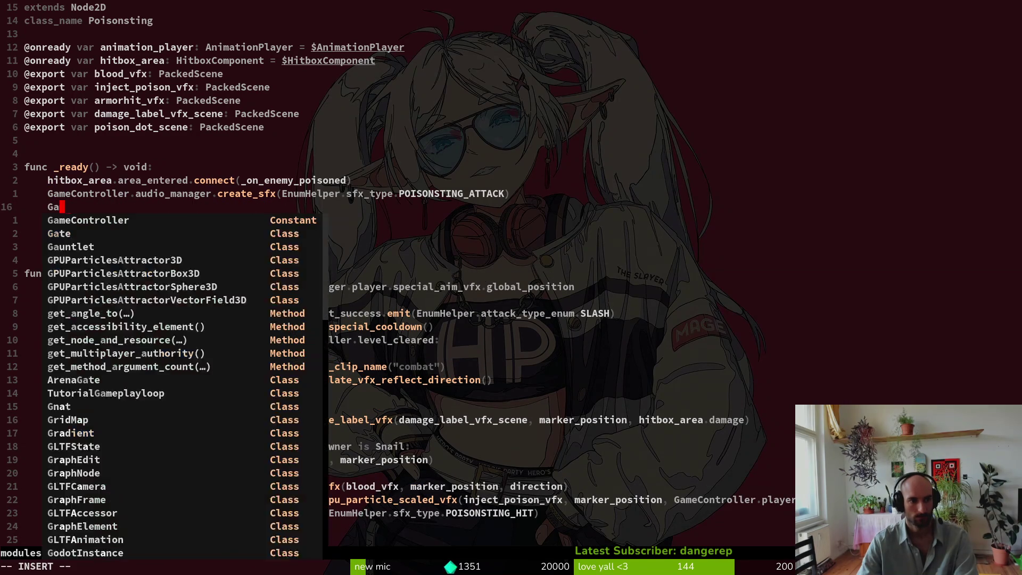
{"action": "type", "text": "meController.player_manager.player."}
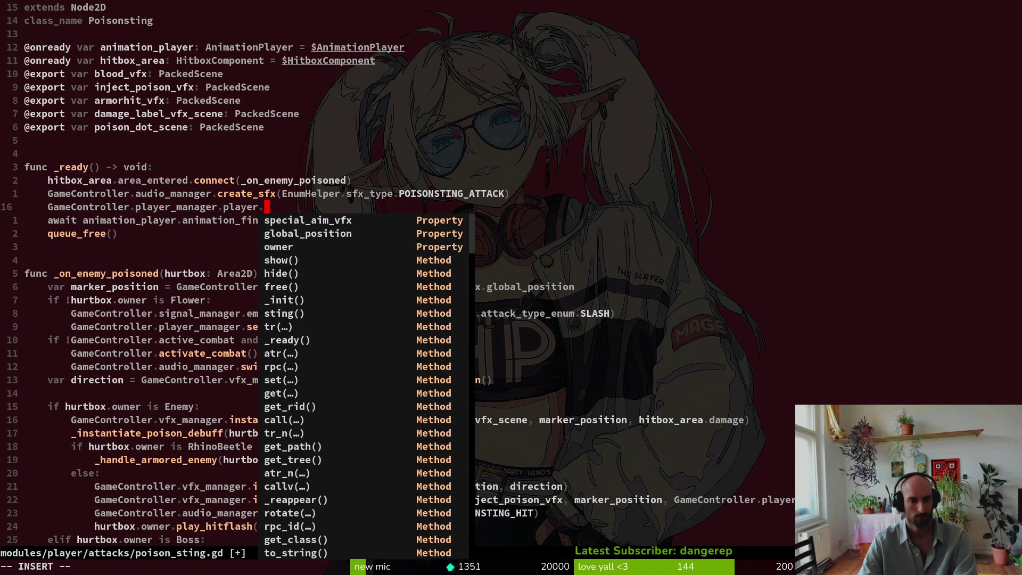
{"action": "key", "text": "Escape"}
{"action": "key", "text": "ctrl+6"}
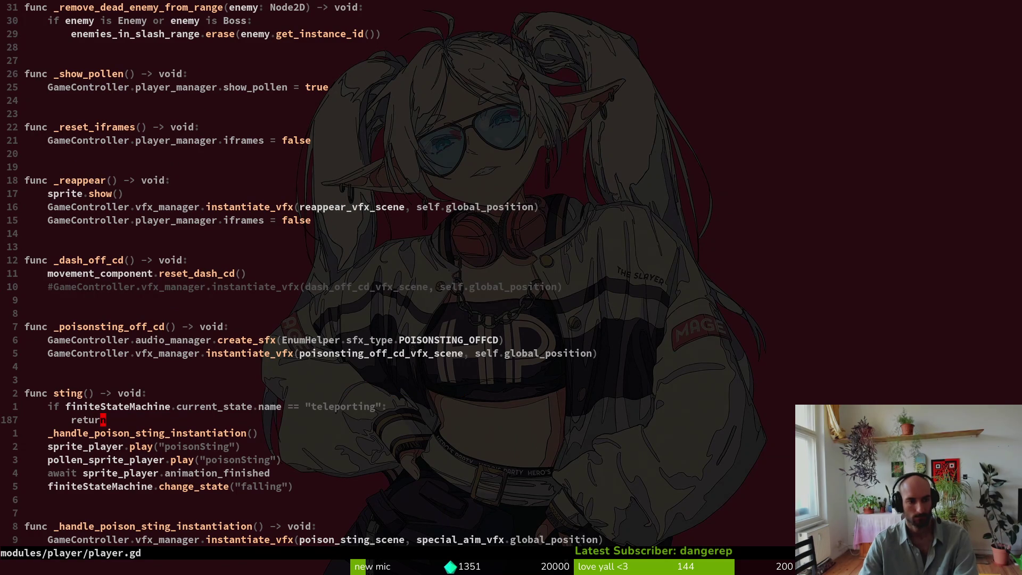
Step: Move through player.gd's sting() function from the teleporting check up to its header
{"action": "key", "text": "k"}
{"action": "key", "text": "shift+v"}
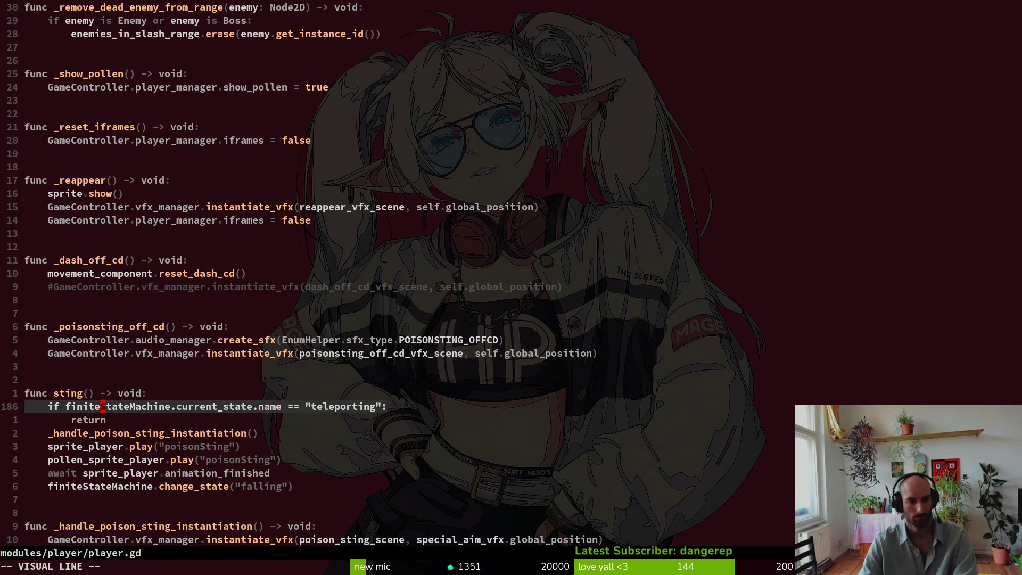
{"action": "key", "text": "Escape"}
{"action": "key", "text": "w"}
{"action": "key", "text": "w"}
{"action": "key", "text": "w"}
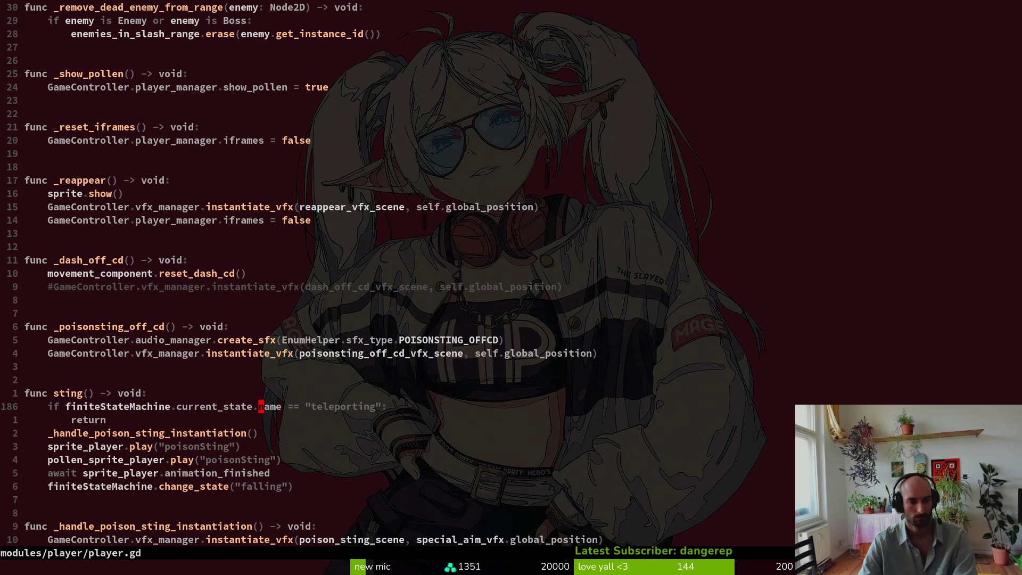
{"action": "key", "text": "j"}
{"action": "key", "text": "j"}
{"action": "key", "text": "j"}
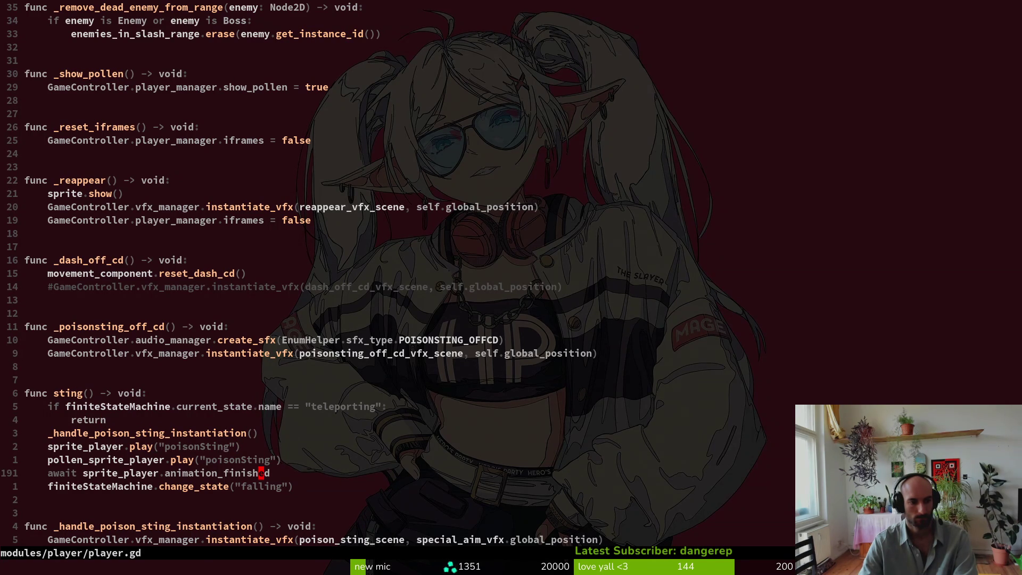
{"action": "key", "text": "k"}
{"action": "key", "text": "k"}
{"action": "key", "text": "k"}
{"action": "key", "text": "b"}
{"action": "key", "text": "b"}
{"action": "key", "text": "b"}
{"action": "key", "text": "b"}
Step: Undo the accidental rename of sting and run a project-wide search for 'sting'
{"action": "key", "text": "space"}
{"action": "key", "text": "f"}
{"action": "key", "text": "Escape"}
{"action": "type", "text": "altinu"}
{"action": "key", "text": "space"}
{"action": "key", "text": "s"}
{"action": "key", "text": "w"}
{"action": "key", "text": "Escape"}
{"action": "key", "text": "space"}
{"action": "type", "text": "pssting"}
{"action": "key", "text": "Return"}
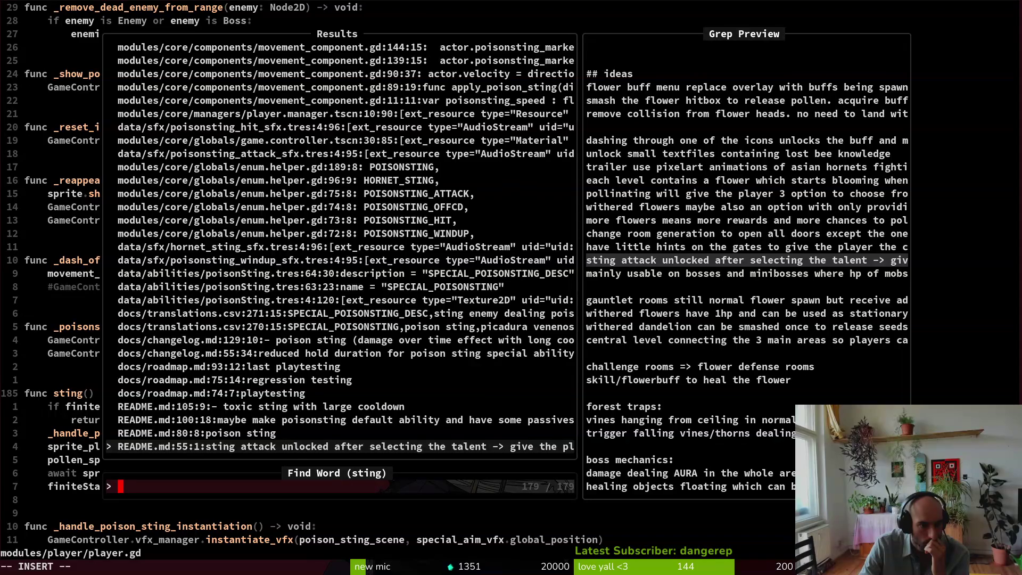
Step: Preview the sting matches in the wasp, hornet and poison_sting files
{"action": "key", "text": "Up"}
{"action": "key", "text": "Down"}
{"action": "key", "text": "Down"}
{"action": "key", "text": "Down"}
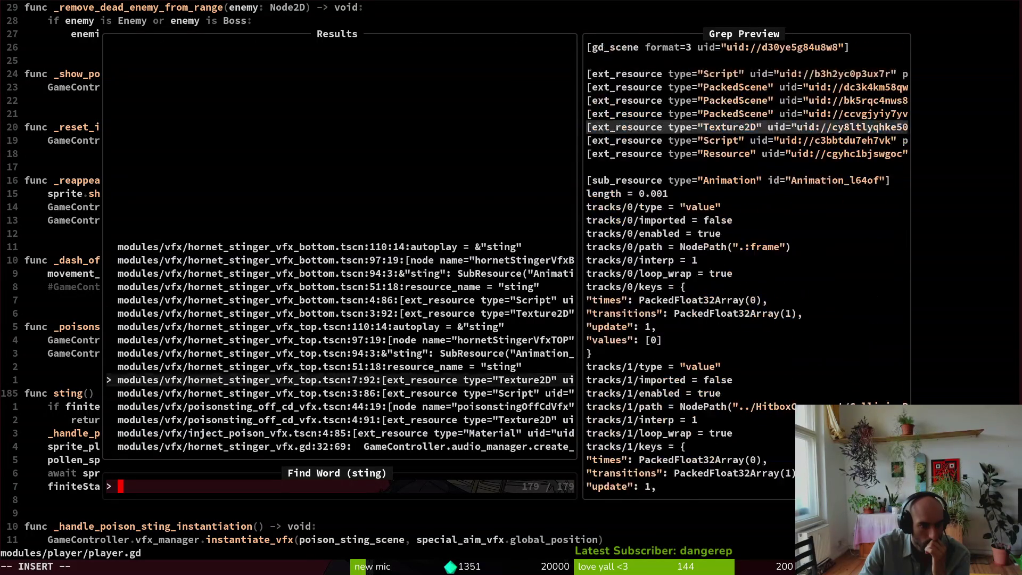
{"action": "key", "text": "Down"}
{"action": "key", "text": "Down"}
{"action": "key", "text": "Down"}
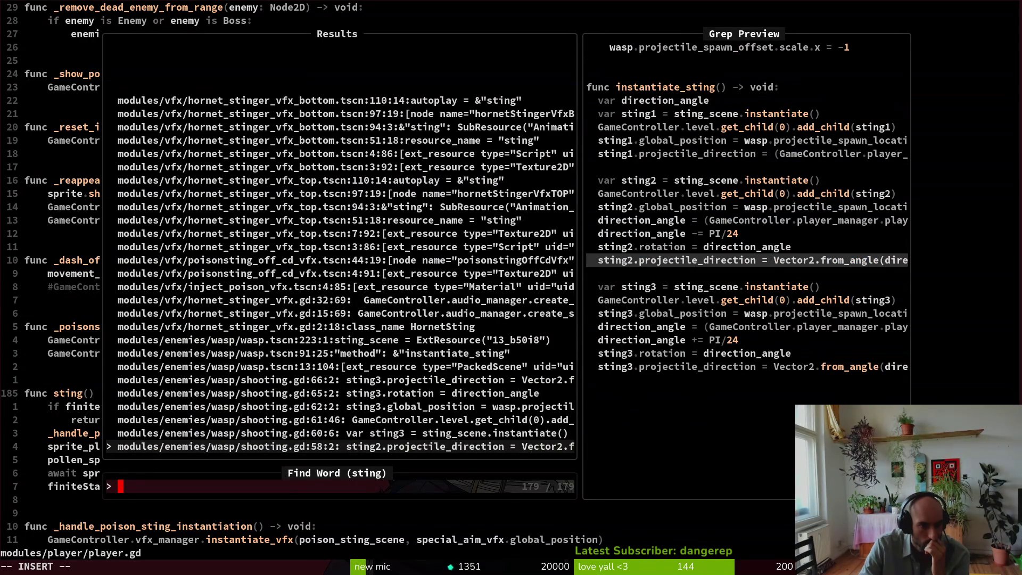
{"action": "key", "text": "Down"}
{"action": "key", "text": "Down"}
{"action": "key", "text": "Down"}
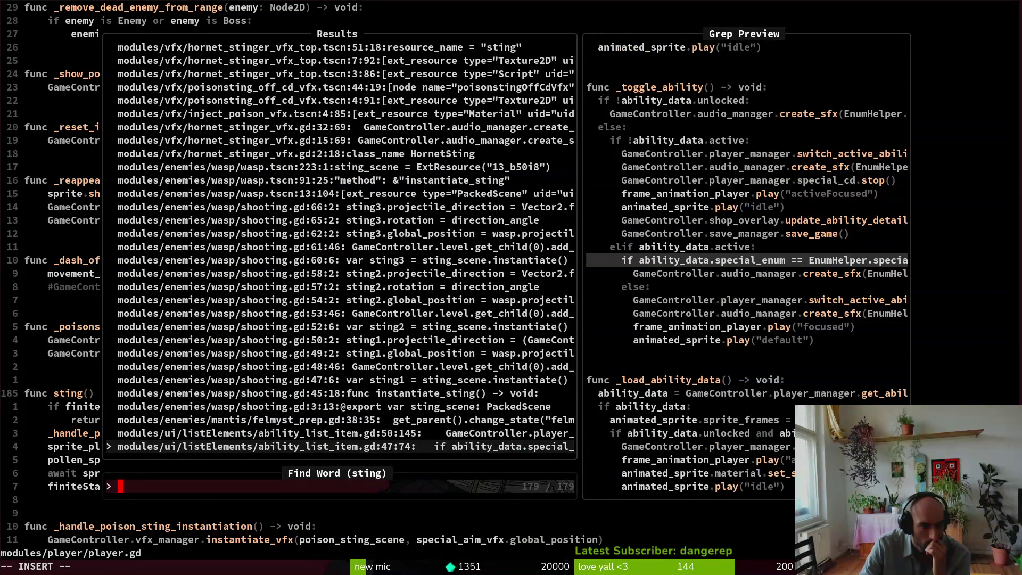
{"action": "key", "text": "Down"}
{"action": "key", "text": "Down"}
{"action": "key", "text": "Down"}
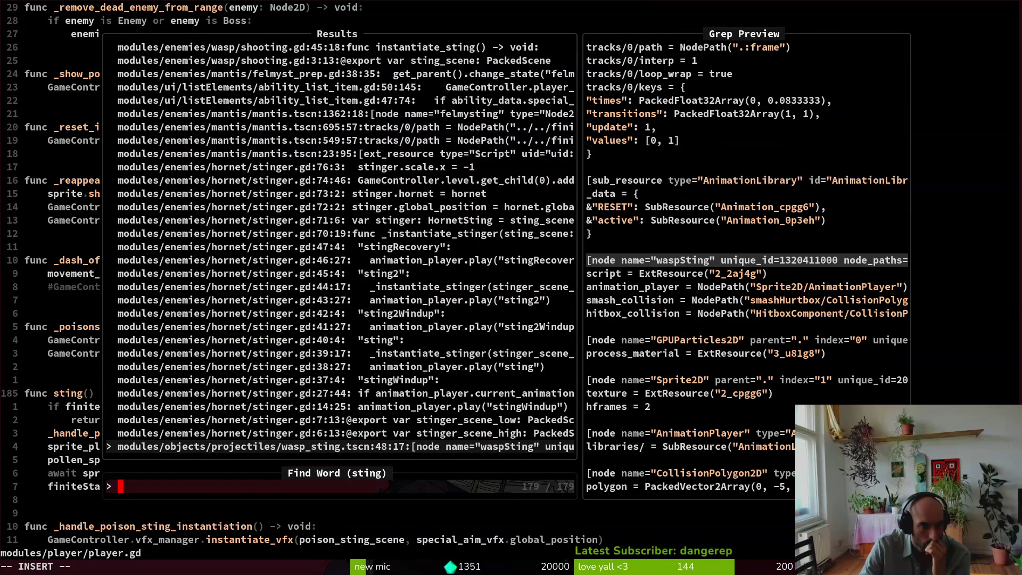
{"action": "key", "text": "Down"}
{"action": "key", "text": "Down"}
{"action": "key", "text": "Down"}
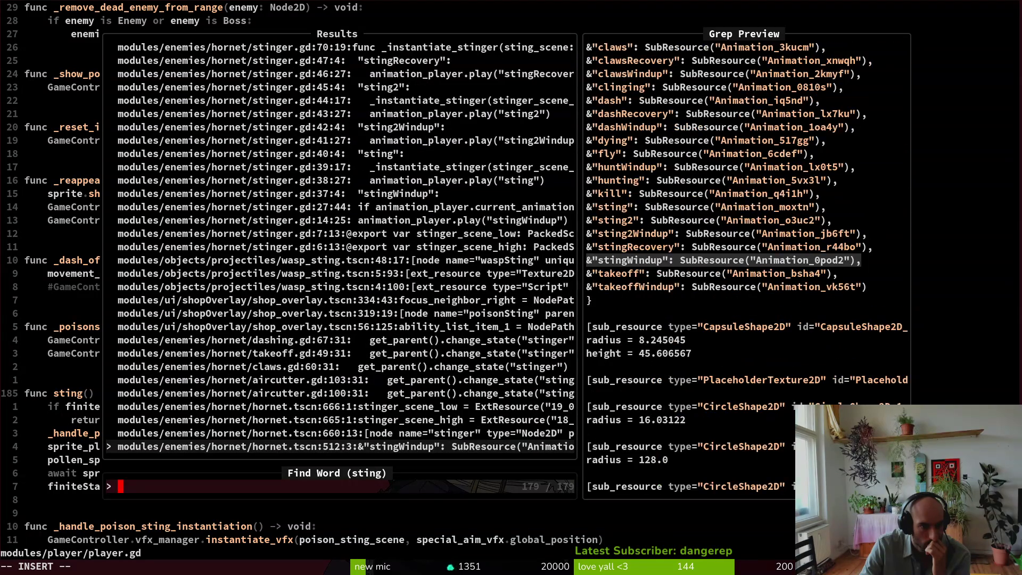
{"action": "key", "text": "Down"}
{"action": "key", "text": "Down"}
{"action": "key", "text": "Down"}
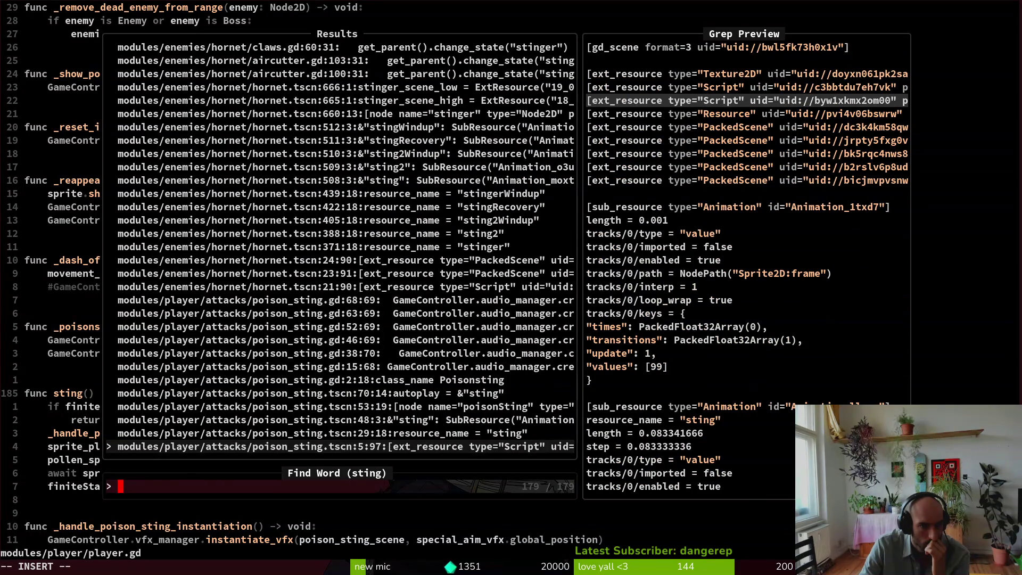
{"action": "key", "text": "Up"}
{"action": "key", "text": "Up"}
{"action": "key", "text": "Up"}
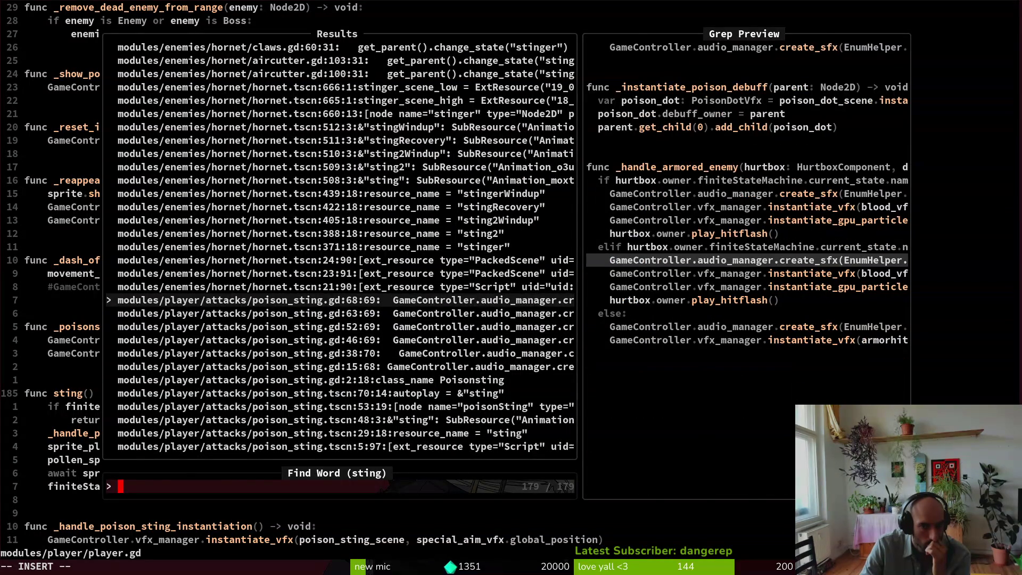
{"action": "key", "text": "Down"}
{"action": "key", "text": "Down"}
{"action": "key", "text": "Down"}
{"action": "key", "text": "Down"}
{"action": "key", "text": "Down"}
Step: Continue past the player scene matches and open stinging.gd at its player.sting() call
{"action": "key", "text": "Down"}
{"action": "key", "text": "Down"}
{"action": "key", "text": "Down"}
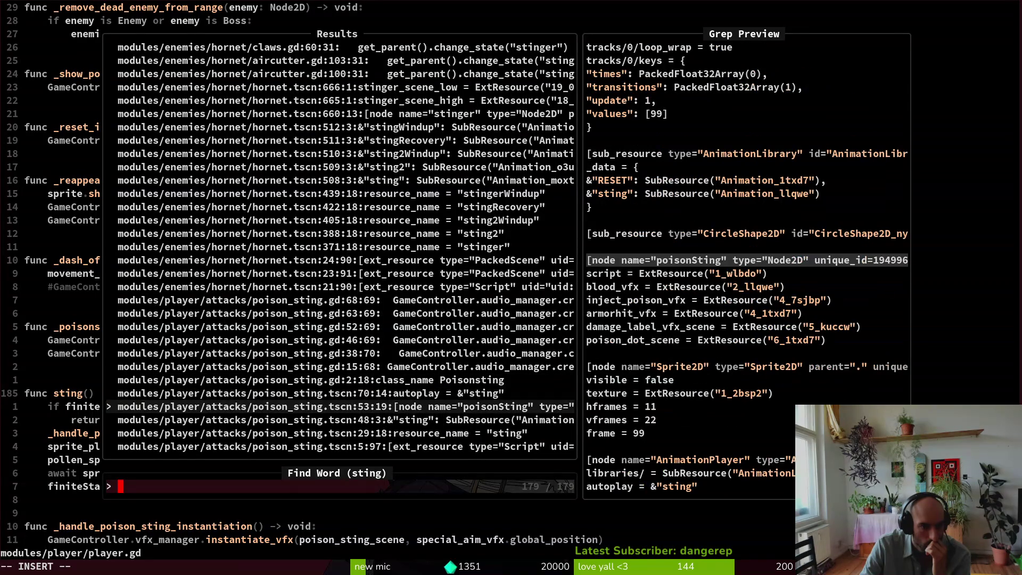
{"action": "key", "text": "Down"}
{"action": "key", "text": "Down"}
{"action": "key", "text": "Down"}
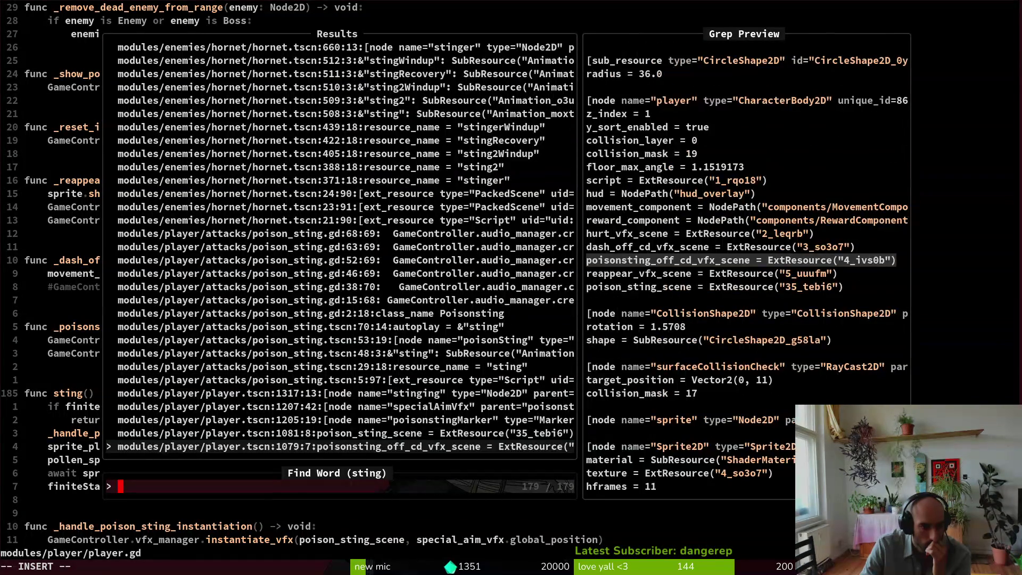
{"action": "key", "text": "Down"}
{"action": "key", "text": "Down"}
{"action": "key", "text": "Down"}
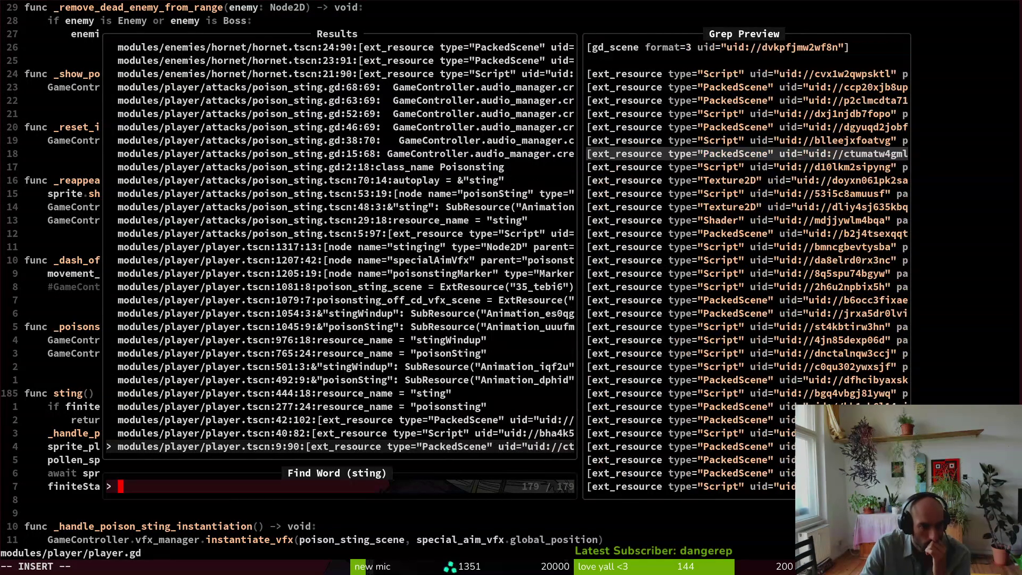
{"action": "key", "text": "Up"}
{"action": "key", "text": "Up"}
{"action": "key", "text": "Up"}
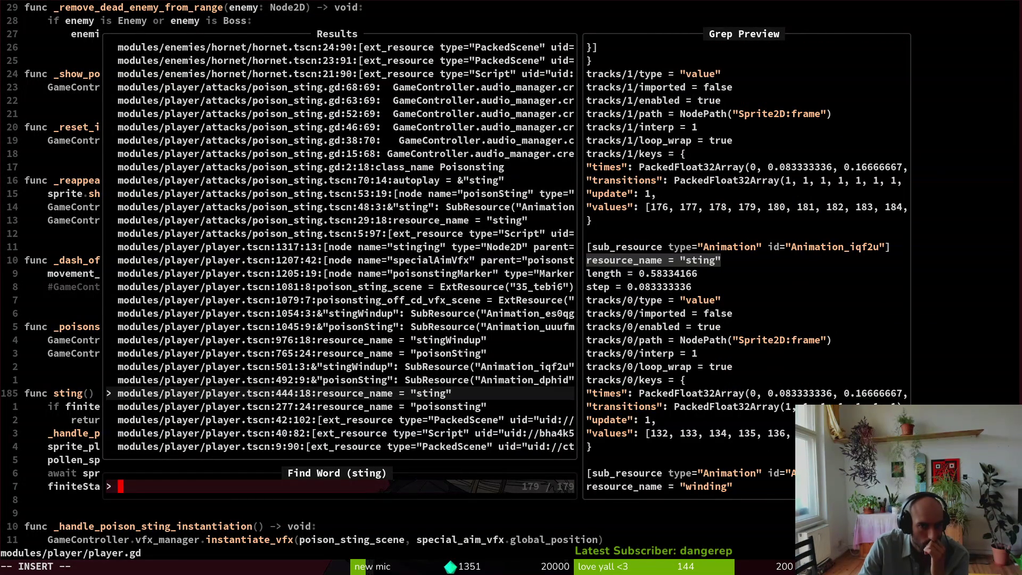
{"action": "key", "text": "Down"}
{"action": "key", "text": "Down"}
{"action": "key", "text": "Down"}
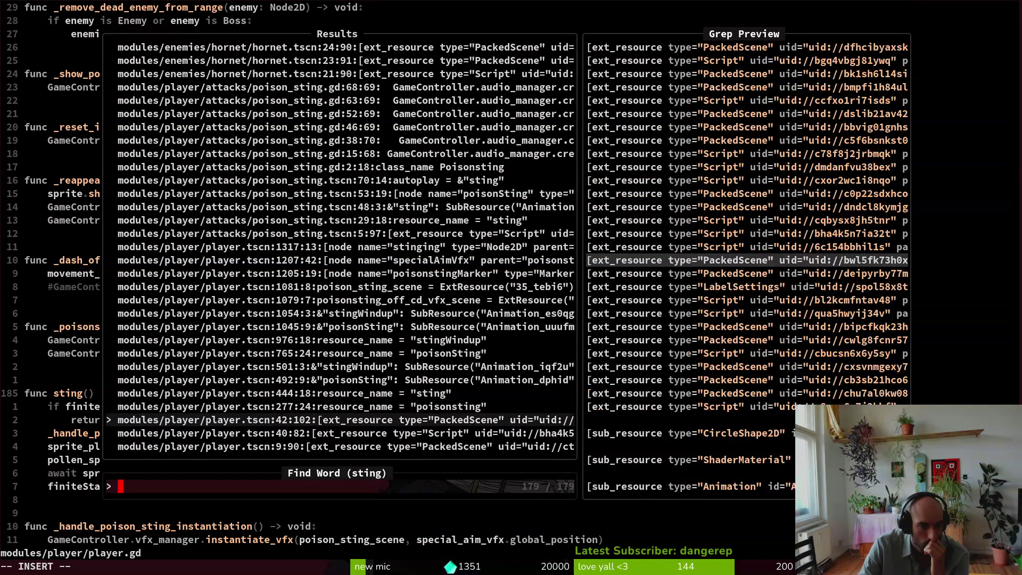
{"action": "key", "text": "Up"}
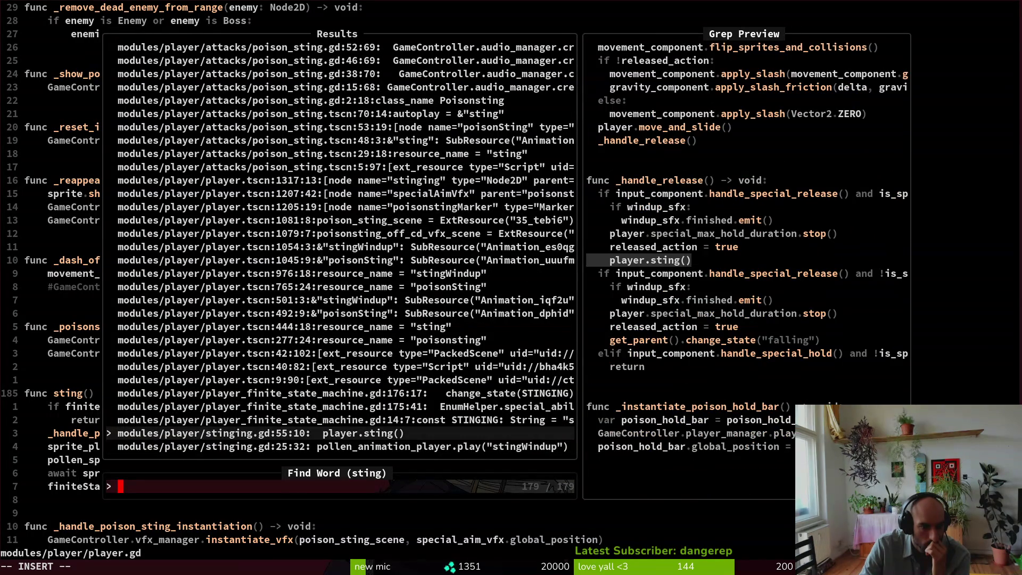
{"action": "key", "text": "Return"}
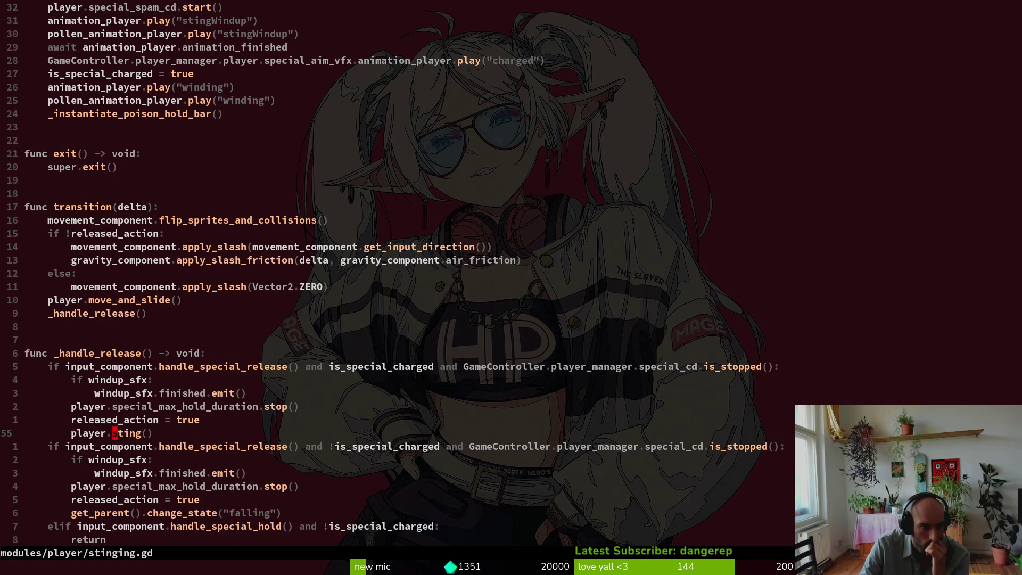
Step: Select released_action on line 54 of stinging.gd and grep the project for it
{"action": "key", "text": "k"}
{"action": "key", "text": "k"}
{"action": "key", "text": "k"}
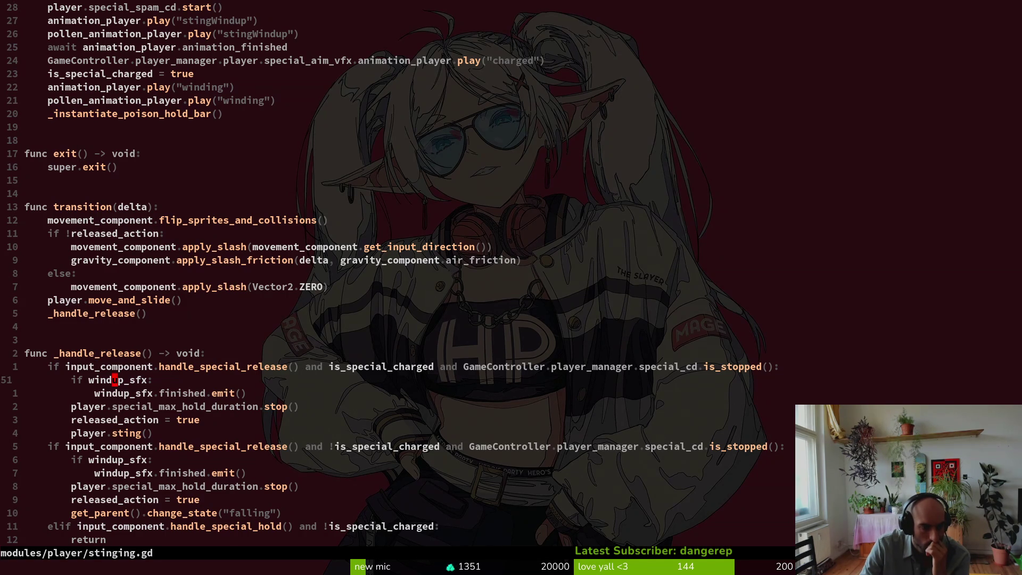
{"action": "key", "text": "j"}
{"action": "key", "text": "j"}
{"action": "key", "text": "j"}
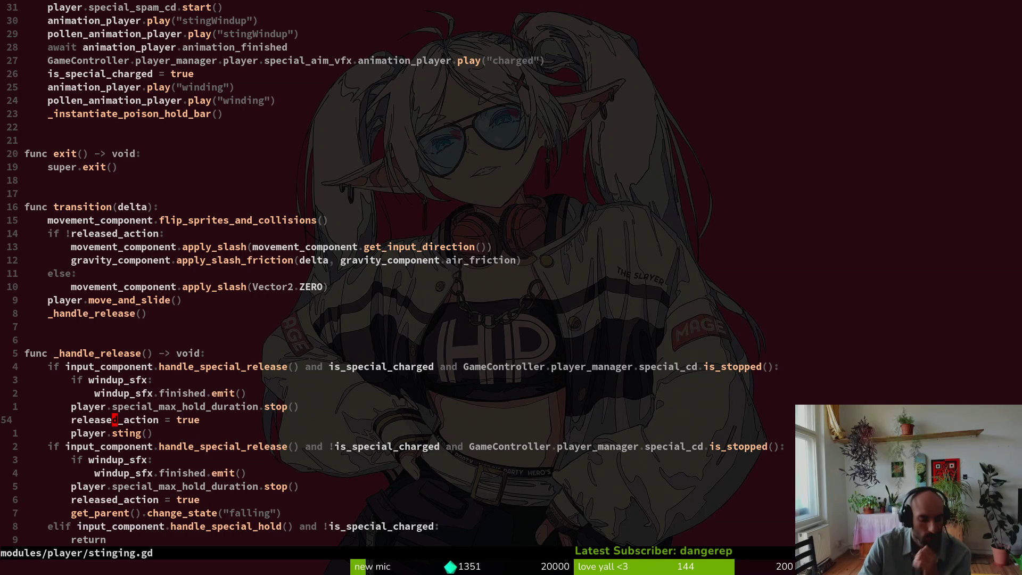
{"action": "key", "text": "v"}
{"action": "key", "text": "i"}
{"action": "key", "text": "w"}
{"action": "key", "text": "space"}
{"action": "key", "text": "f"}
{"action": "key", "text": "w"}
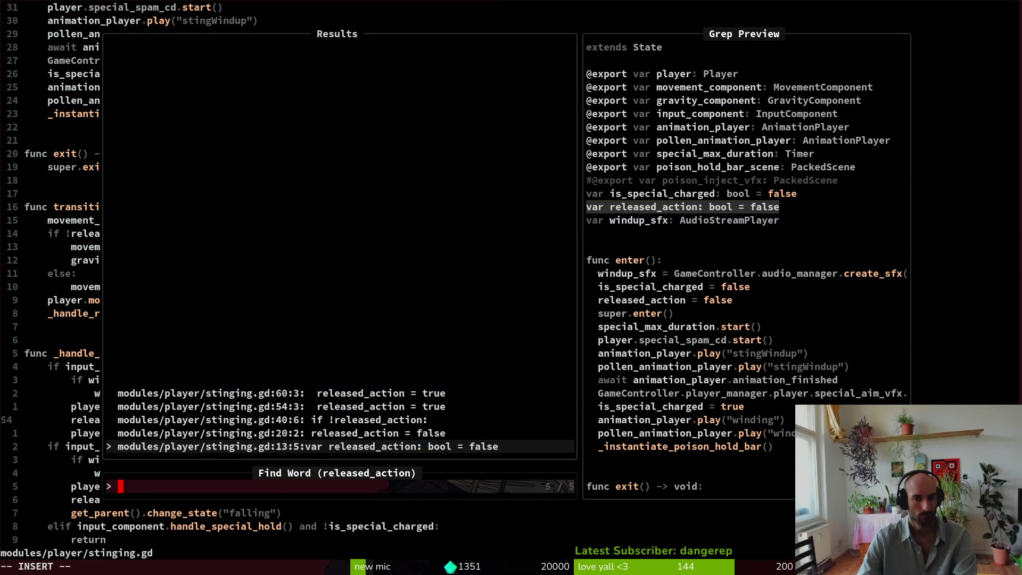
Step: Step up through the released_action matches and jump to stinging.gd:54, released_action = true
{"action": "key", "text": "ctrl+p"}
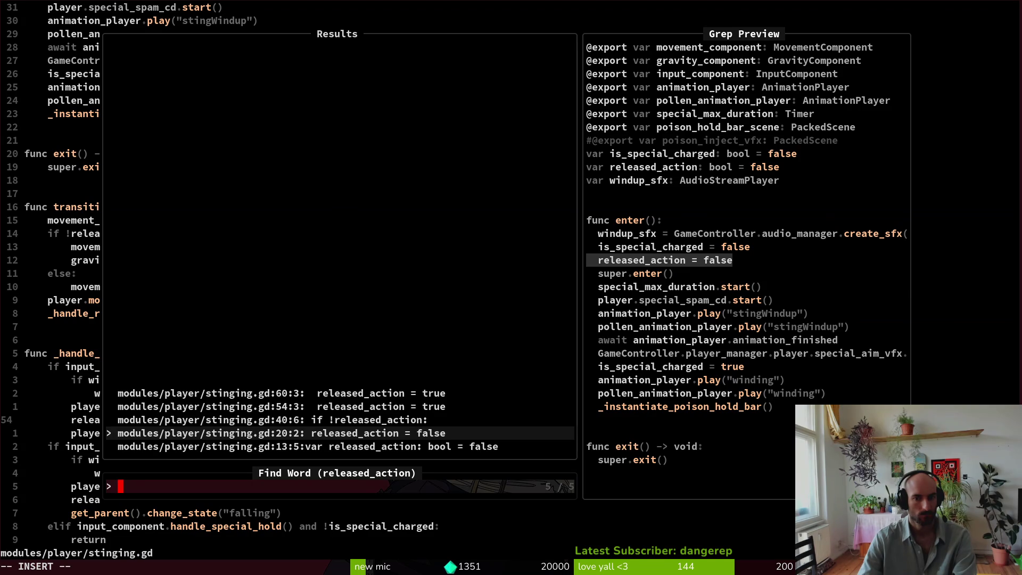
{"action": "key", "text": "ctrl+p"}
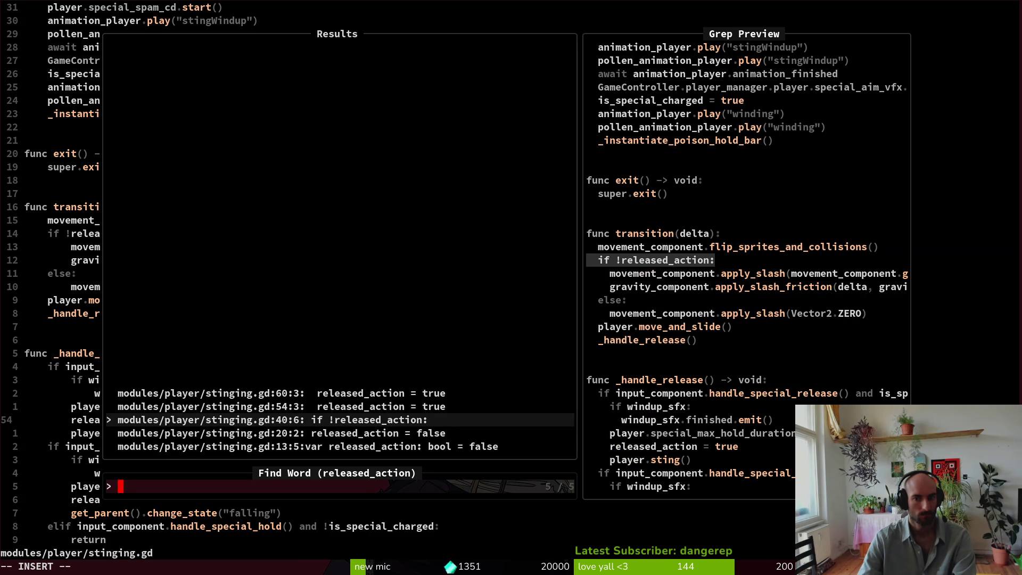
{"action": "key", "text": "ctrl+p"}
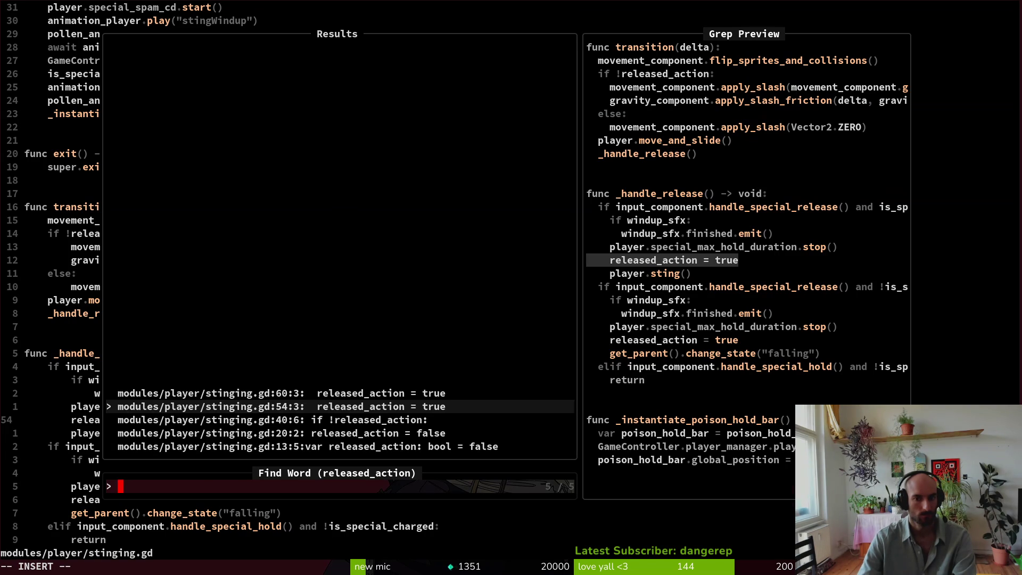
{"action": "key", "text": "Return"}
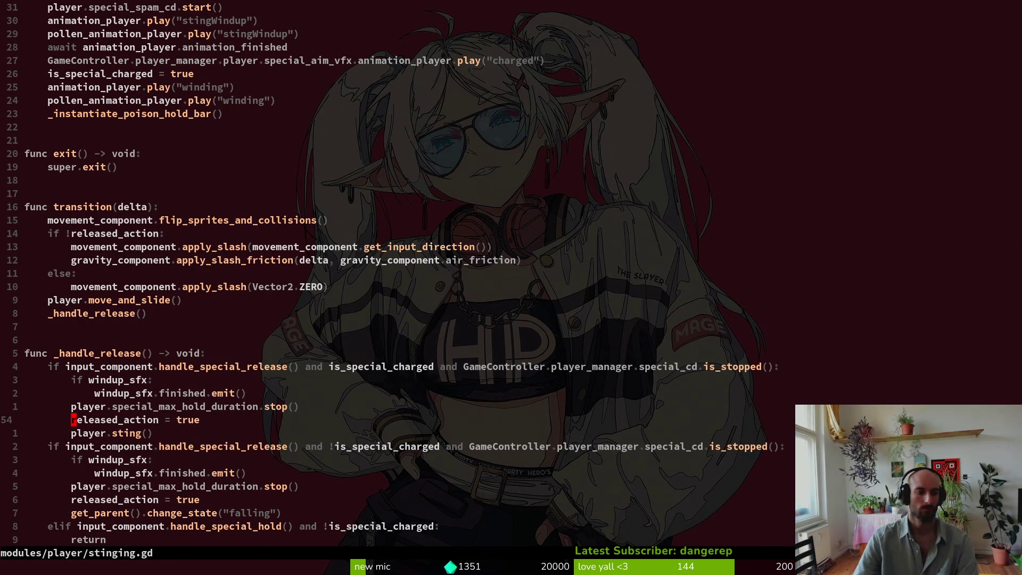
Step: Move the released_action = true line below player.sting() and save stinging.gd
{"action": "type", "text": "oif"}
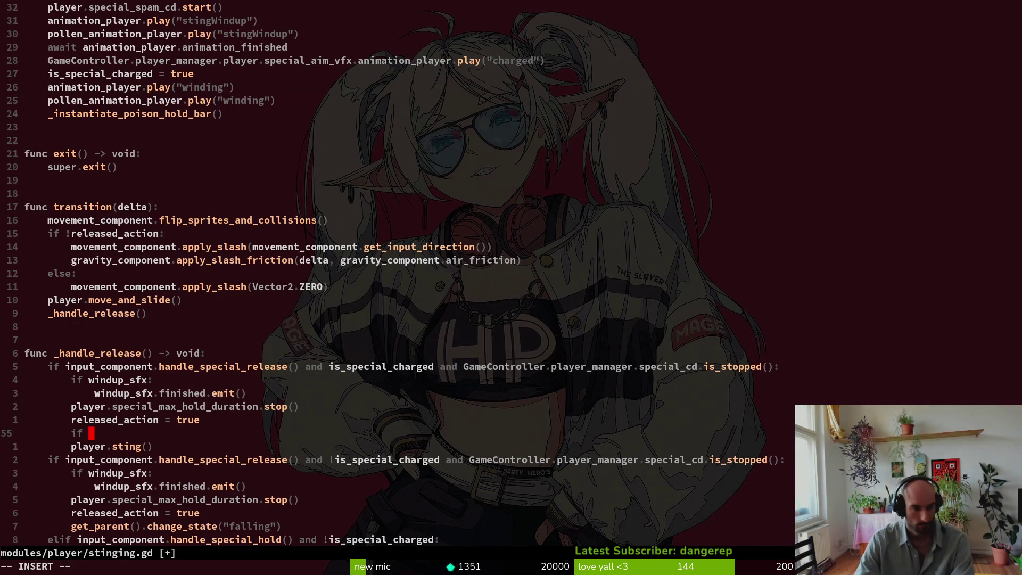
{"action": "key", "text": "Escape"}
{"action": "key", "text": "d"}
{"action": "key", "text": "d"}
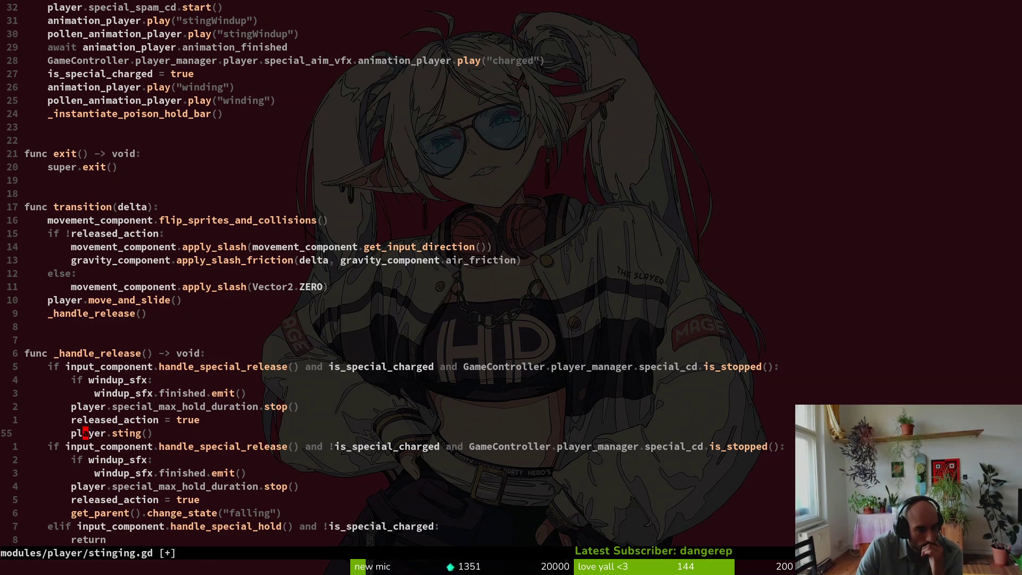
{"action": "key", "text": "k"}
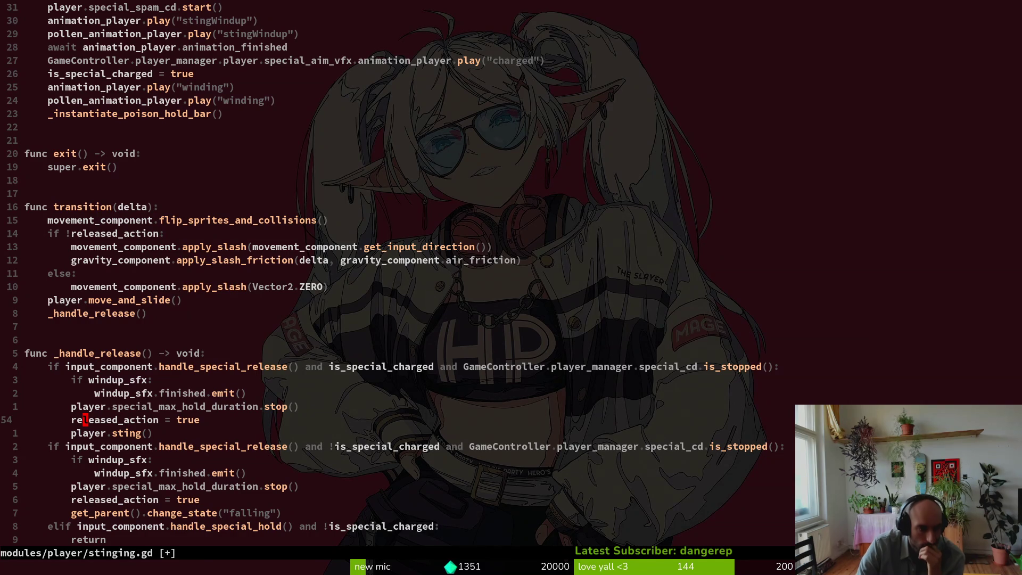
{"action": "key", "text": "d"}
{"action": "key", "text": "d"}
{"action": "type", "text": "pk:w"}
{"action": "key", "text": "Return"}
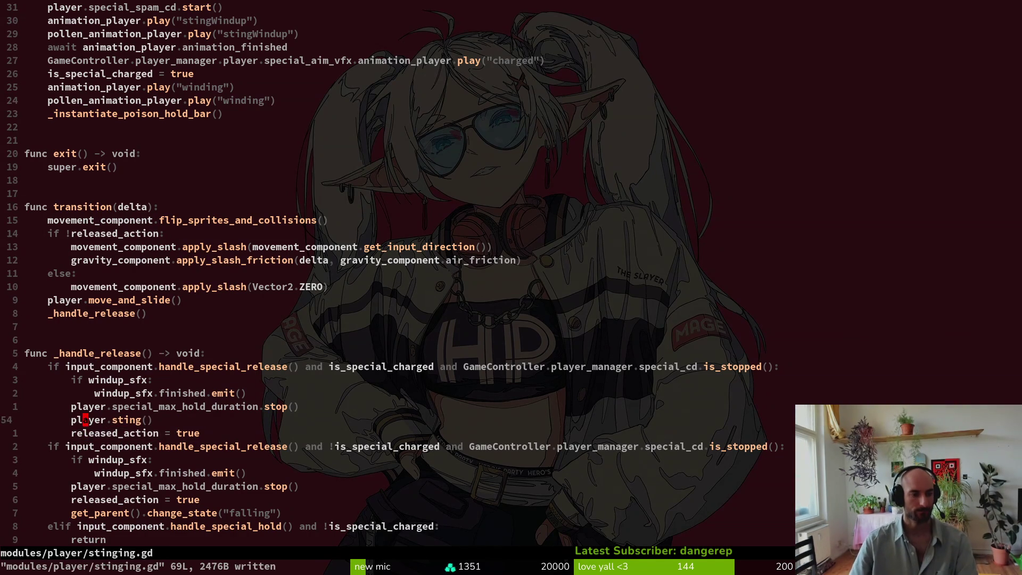
Step: Add 'if !released_action:' above player.sting(), indent the call under it, and save
{"action": "key", "text": "shift+o"}
{"action": "type", "text": "if rele"}
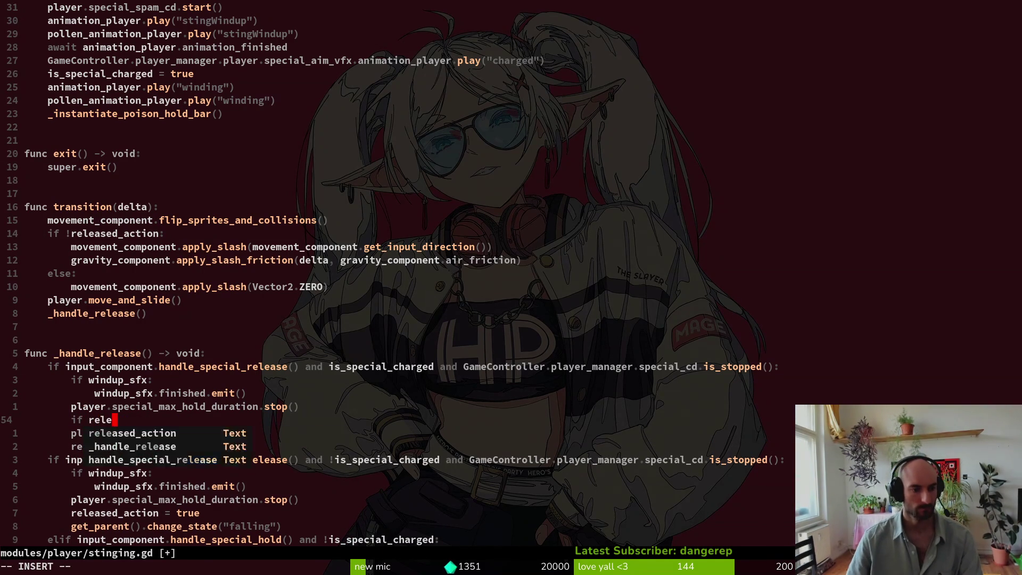
{"action": "key", "text": "Tab"}
{"action": "type", "text": ":"}
{"action": "key", "text": "Escape"}
{"action": "type", "text": "bi!"}
{"action": "key", "text": "Escape"}
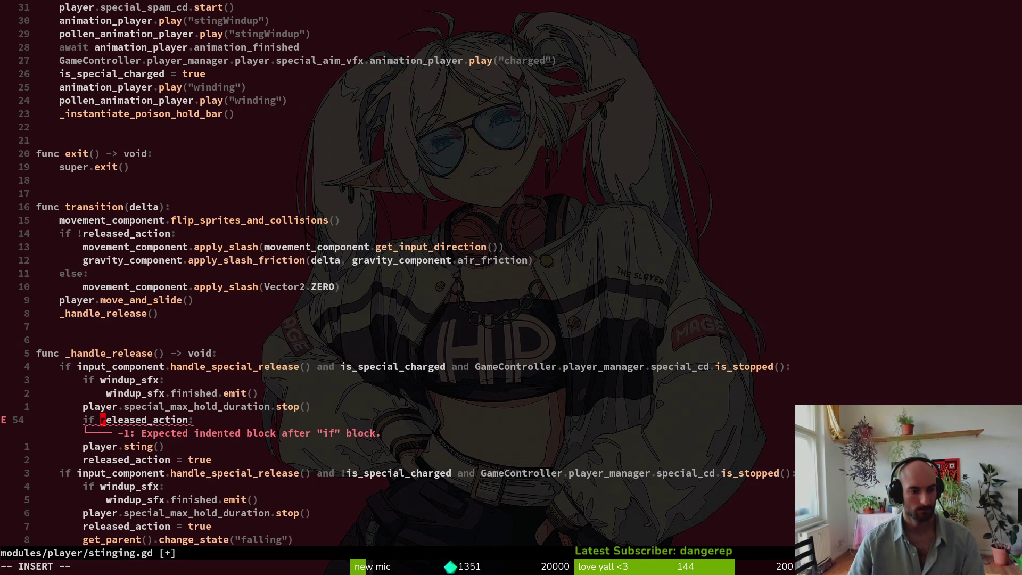
{"action": "key", "text": "j"}
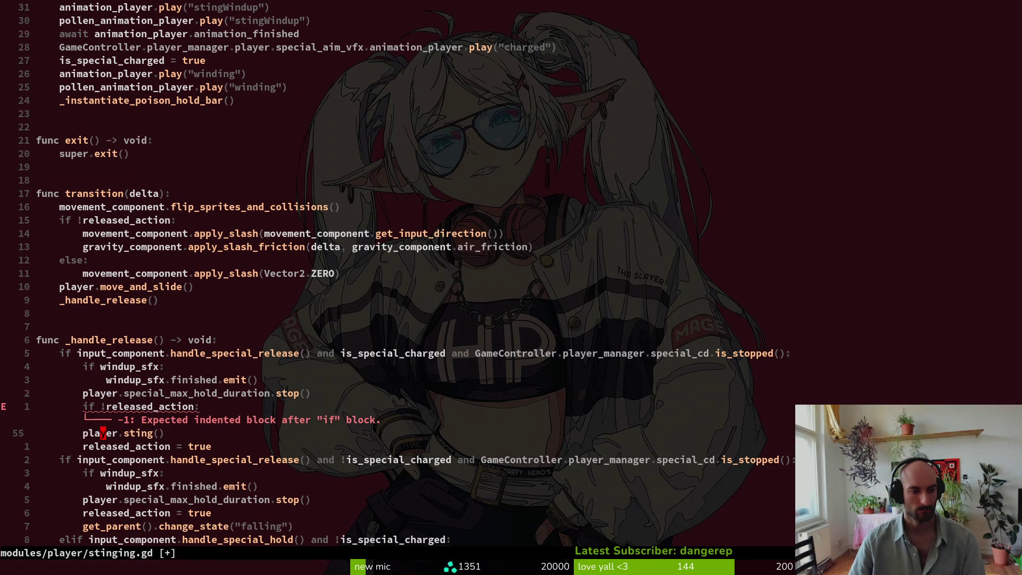
{"action": "key", "text": "greater"}
{"action": "key", "text": "greater"}
{"action": "type", "text": ":w"}
{"action": "key", "text": "Return"}
{"action": "key", "text": "k"}
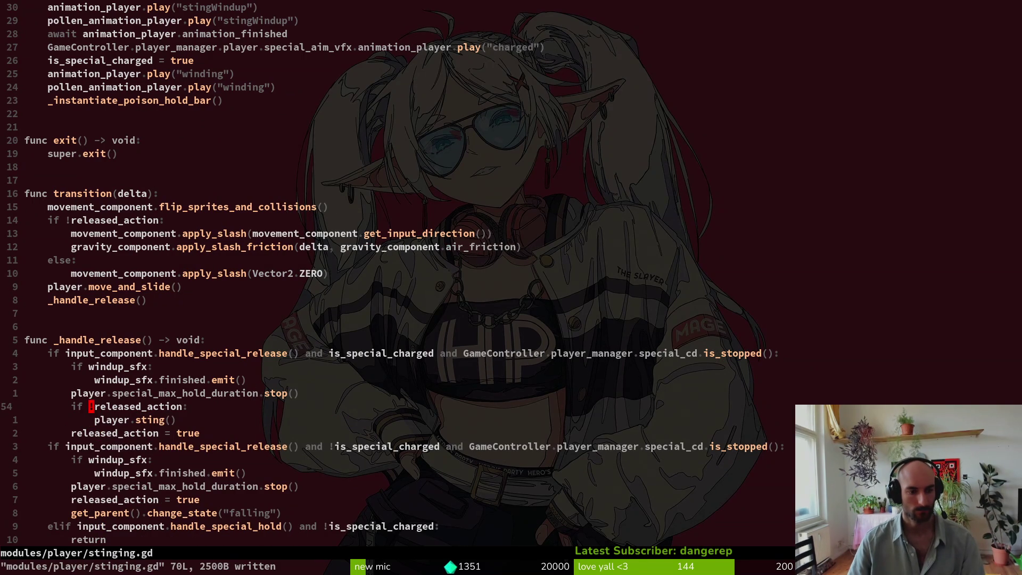
Step: Add 'released_action = false' to the exit() function
{"action": "key", "text": "l"}
{"action": "key", "text": "v"}
{"action": "key", "text": "Escape"}
{"action": "type", "text": "20korele"}
{"action": "key", "text": "Return"}
{"action": "type", "text": "= false"}
{"action": "key", "text": "Escape"}
Step: Save to relaunch the game, continue into the hive level, then return to stinging.gd
{"action": "key", "text": "Return"}
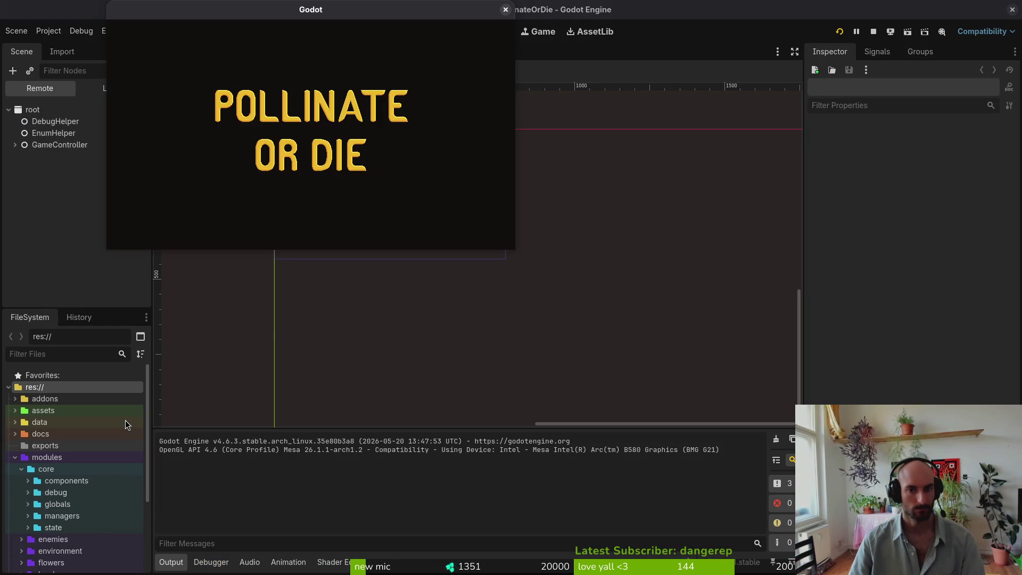
{"action": "key", "text": "Return"}
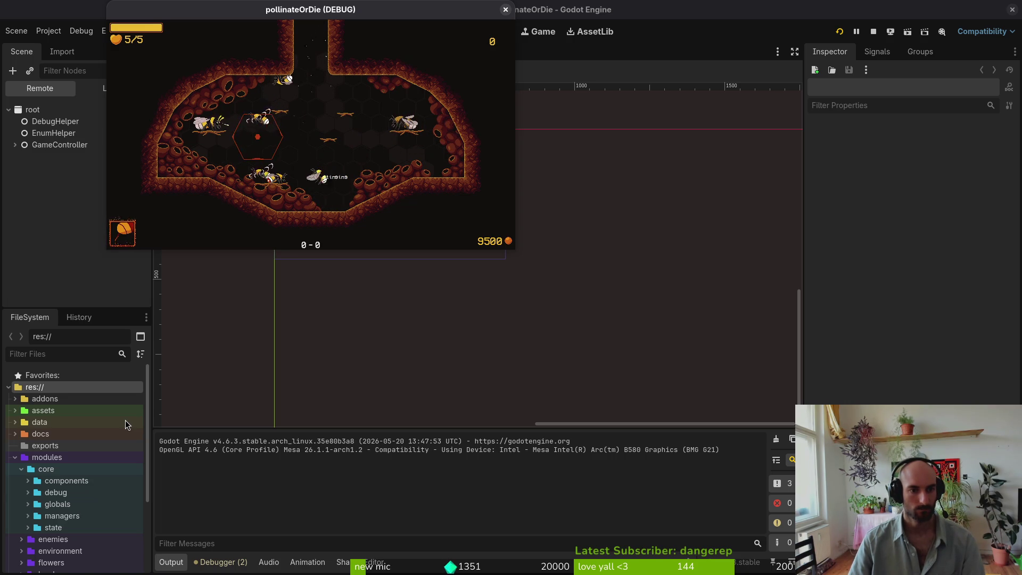
{"action": "key", "text": "super+1"}
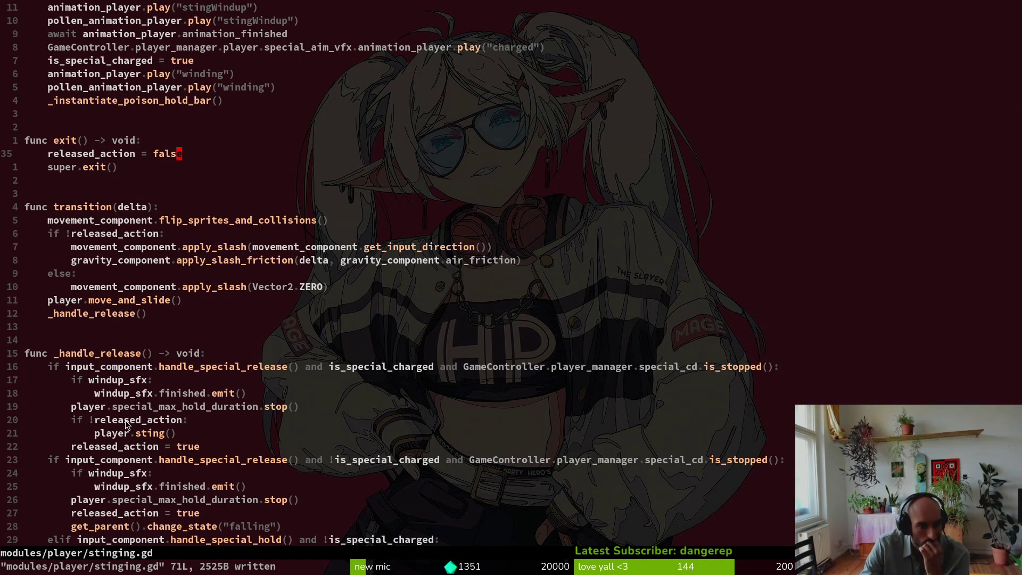
Step: Move down to the released_action = true line in _handle_release of poison_sting.gd
{"action": "key", "text": "j"}
{"action": "key", "text": "1"}
{"action": "key", "text": "8"}
{"action": "key", "text": "j"}
{"action": "key", "text": "j"}
{"action": "key", "text": "j"}
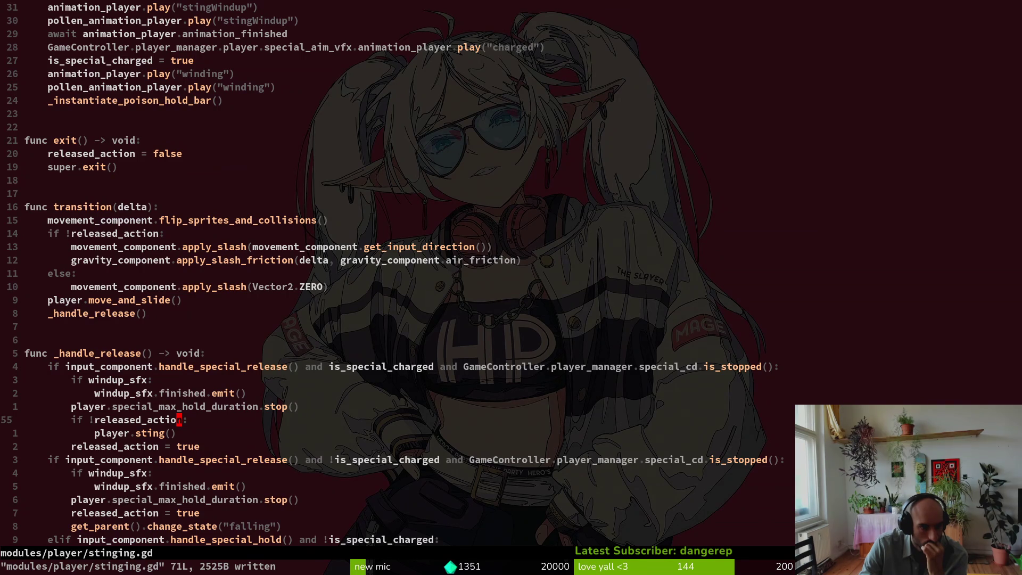
{"action": "key", "text": "j"}
{"action": "key", "text": "j"}
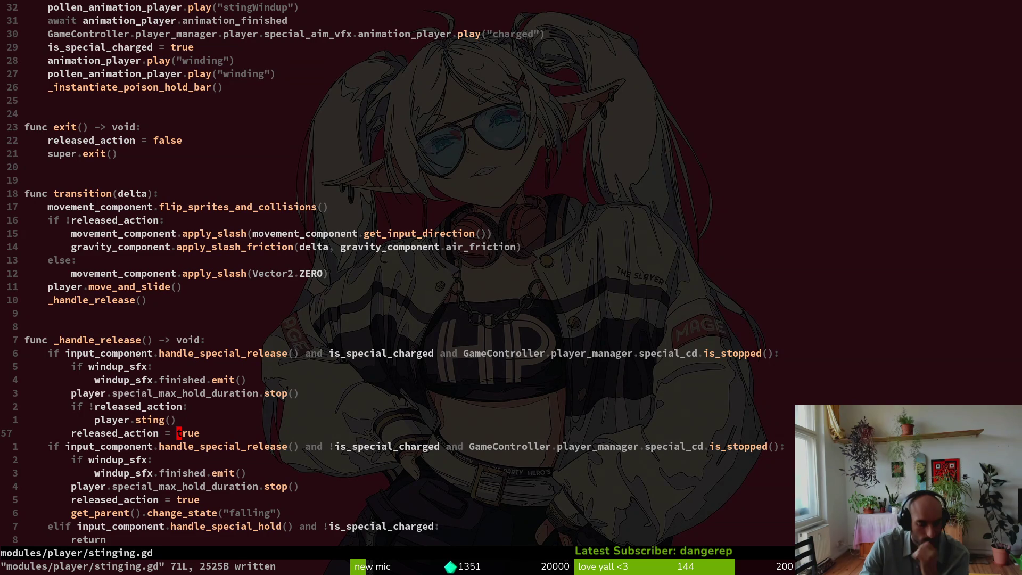
Step: Undo the unfinished player-manager line, save poison_sting.gd, quit Neovim and run tig status
{"action": "type", "text": ":q"}
{"action": "key", "text": "Return"}
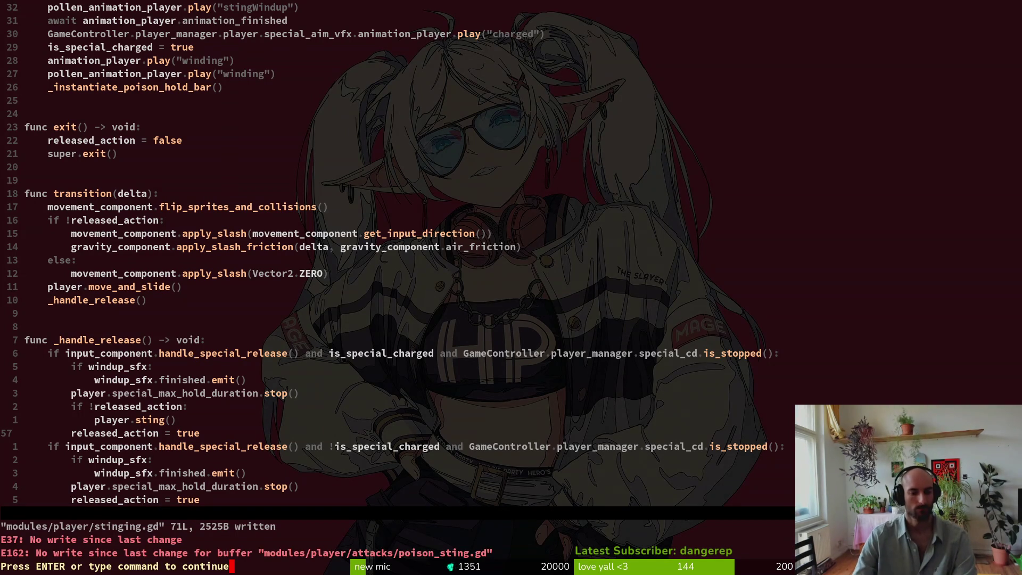
{"action": "key", "text": "Return"}
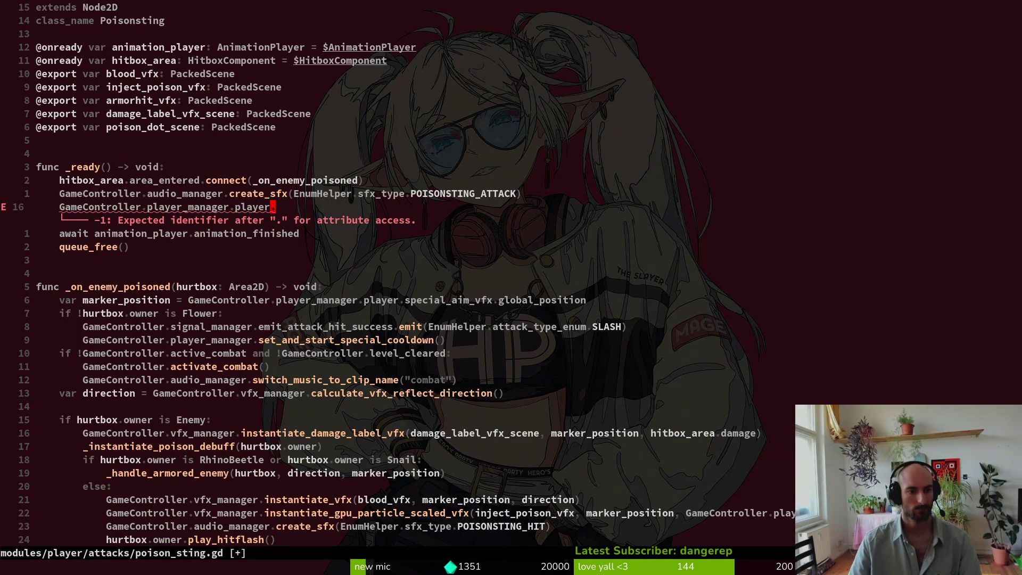
{"action": "type", "text": "u:w"}
{"action": "key", "text": "Return"}
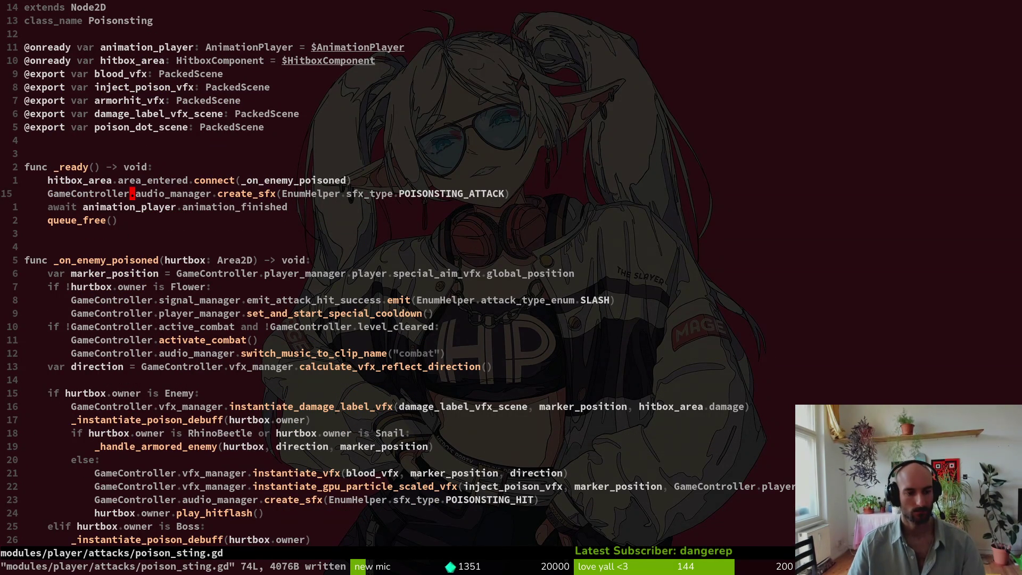
{"action": "type", "text": ":q"}
{"action": "key", "text": "Return"}
{"action": "type", "text": "tig status"}
{"action": "key", "text": "Return"}
Step: Stage stinging.gd in tig status after reviewing its diff and the project.godot diff
{"action": "key", "text": "j"}
{"action": "key", "text": "j"}
{"action": "key", "text": "j"}
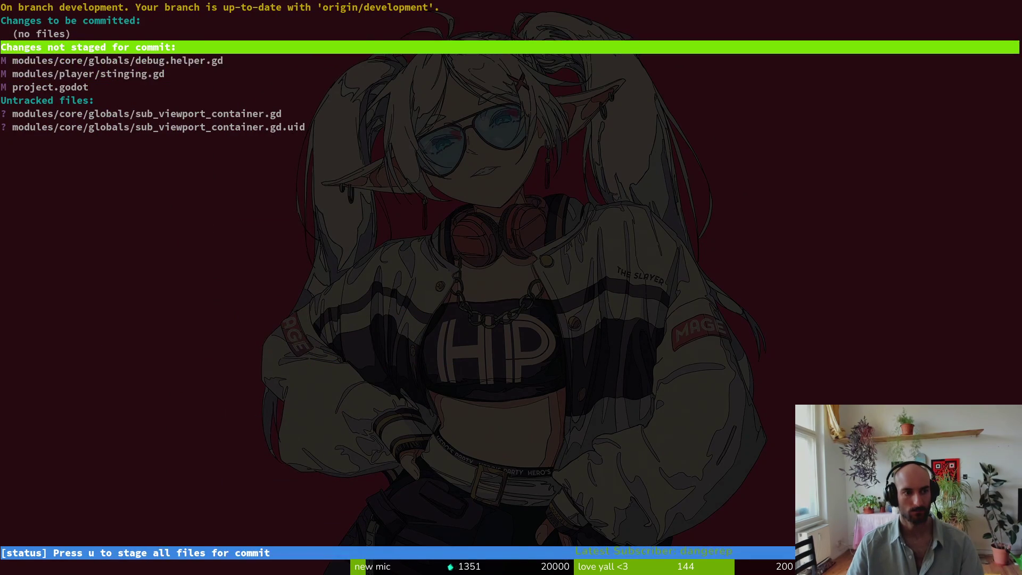
{"action": "key", "text": "j"}
{"action": "key", "text": "j"}
{"action": "key", "text": "Return"}
{"action": "key", "text": "u"}
{"action": "key", "text": "j"}
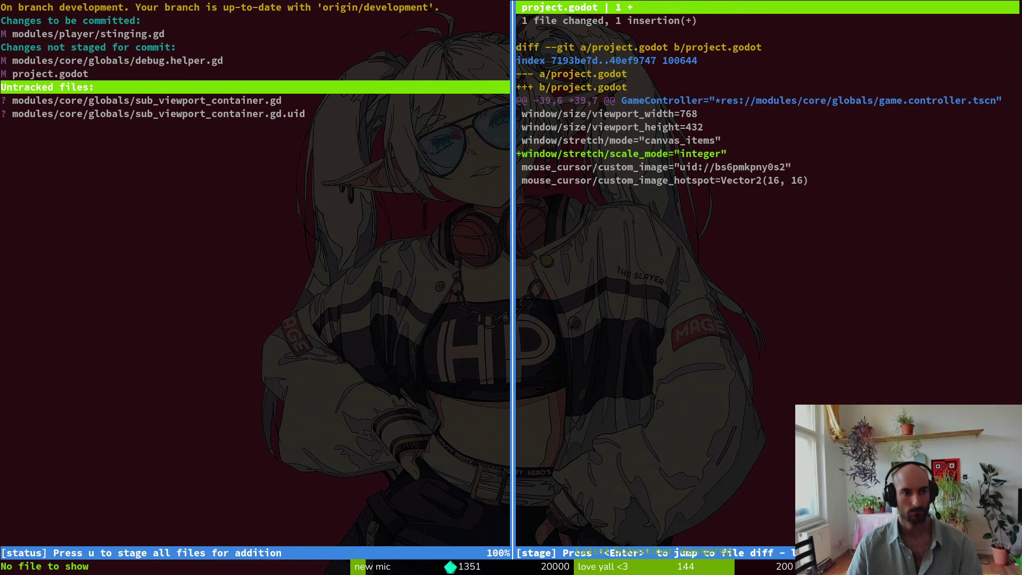
{"action": "key", "text": "k"}
{"action": "key", "text": "k"}
{"action": "key", "text": "k"}
{"action": "key", "text": "k"}
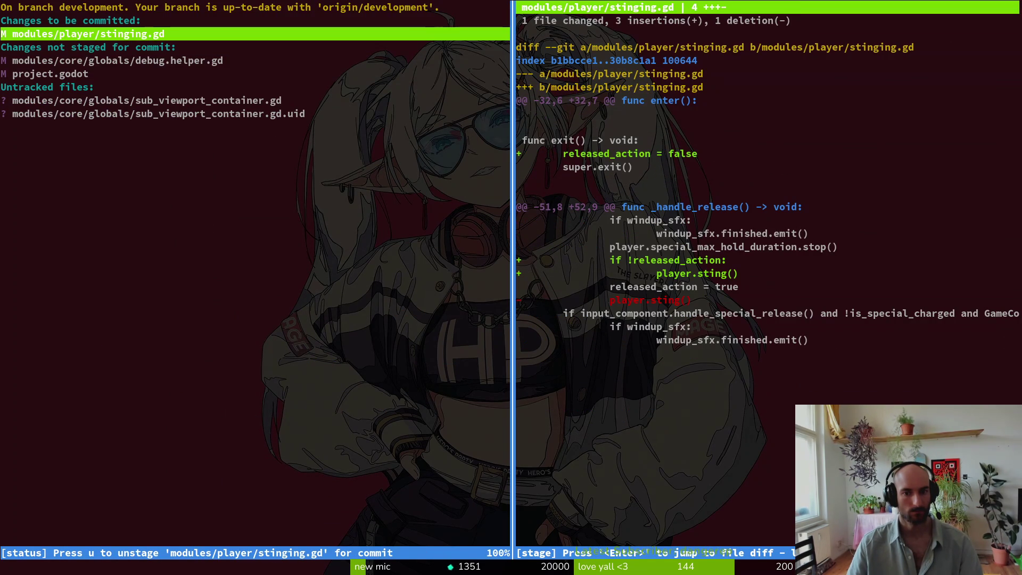
{"action": "key", "text": "j"}
{"action": "key", "text": "j"}
{"action": "key", "text": "j"}
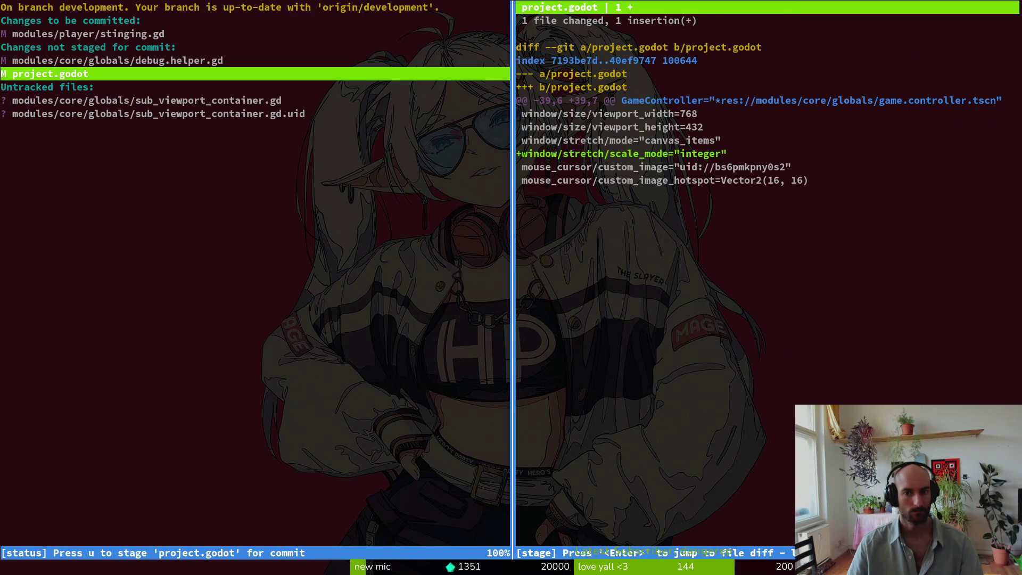
Step: Commit with message "prevented from creating poisonsting multiple time when spamming release" and git push
{"action": "type", "text": "qgit commit -m "}
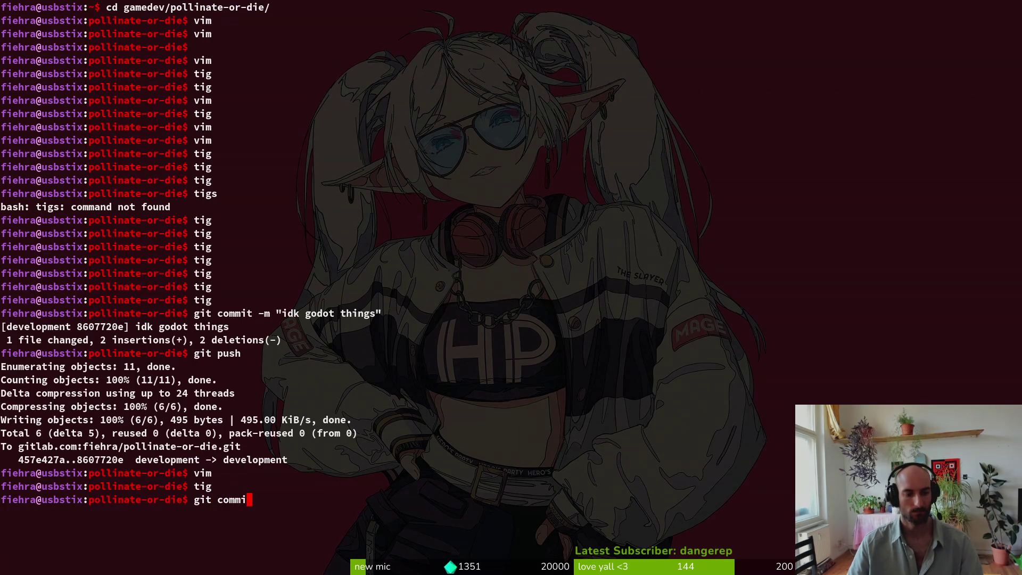
{"action": "type", "text": "\""}
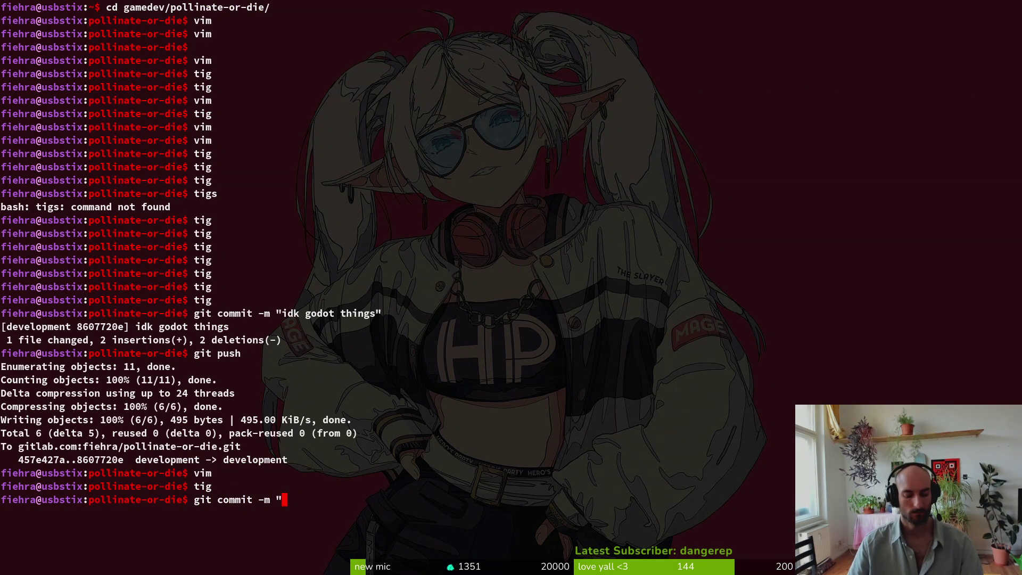
{"action": "type", "text": "prevented "}
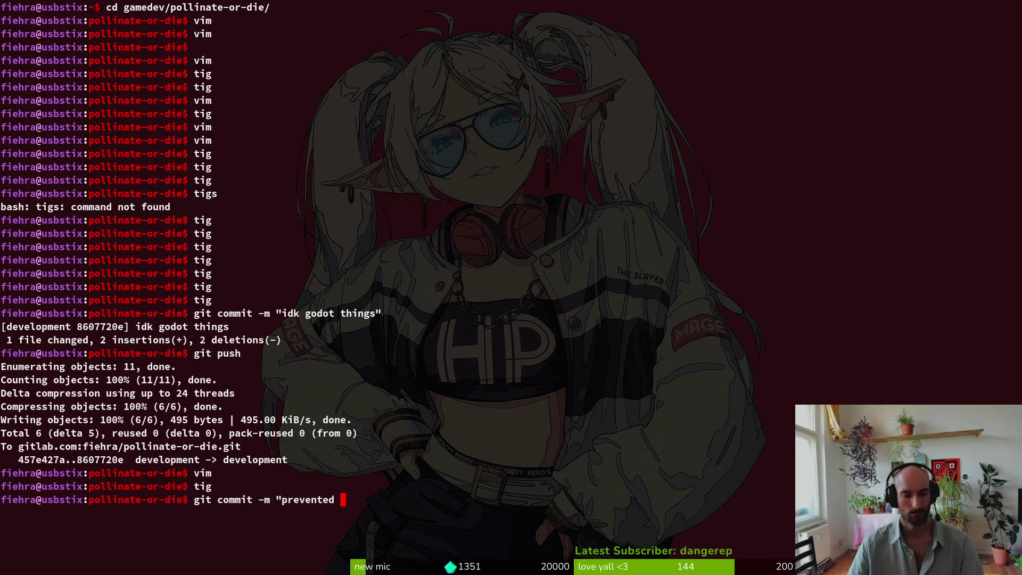
{"action": "type", "text": "from entering"}
{"action": "key", "text": "BackSpace"}
{"action": "key", "text": "BackSpace"}
{"action": "key", "text": "BackSpace"}
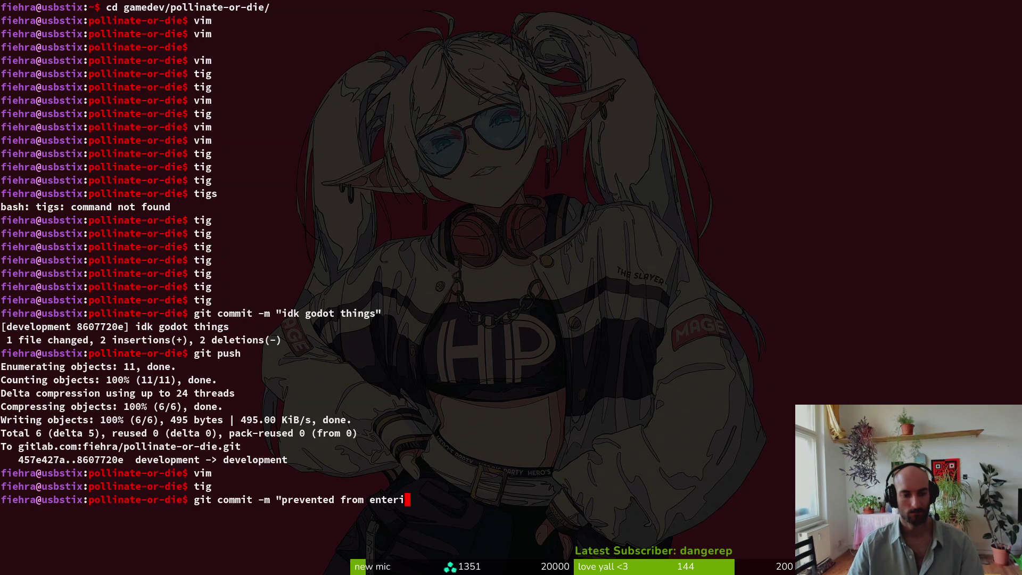
{"action": "type", "text": "creating poision"}
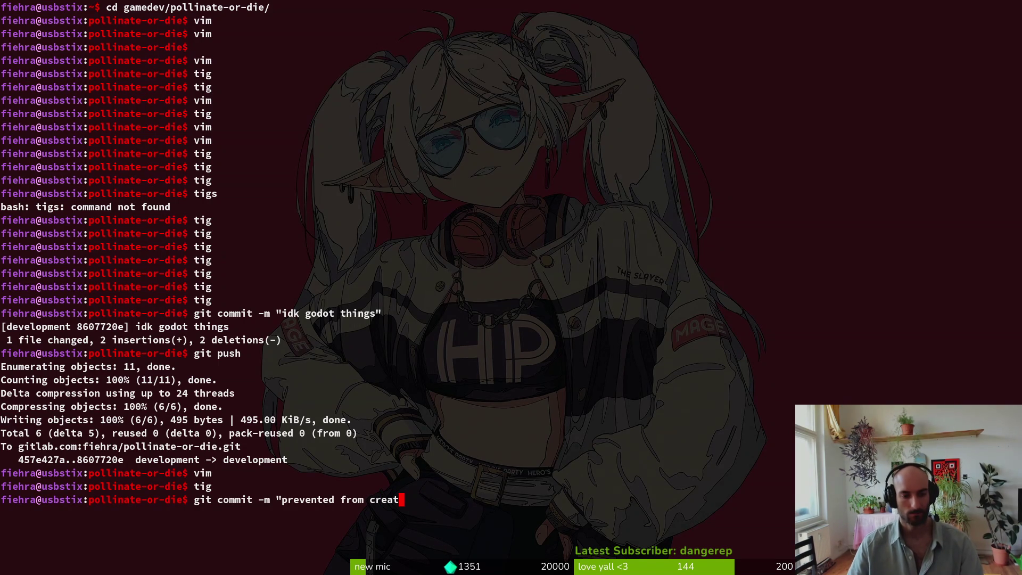
{"action": "key", "text": "BackSpace"}
{"action": "key", "text": "BackSpace"}
{"action": "key", "text": "BackSpace"}
{"action": "type", "text": "on"}
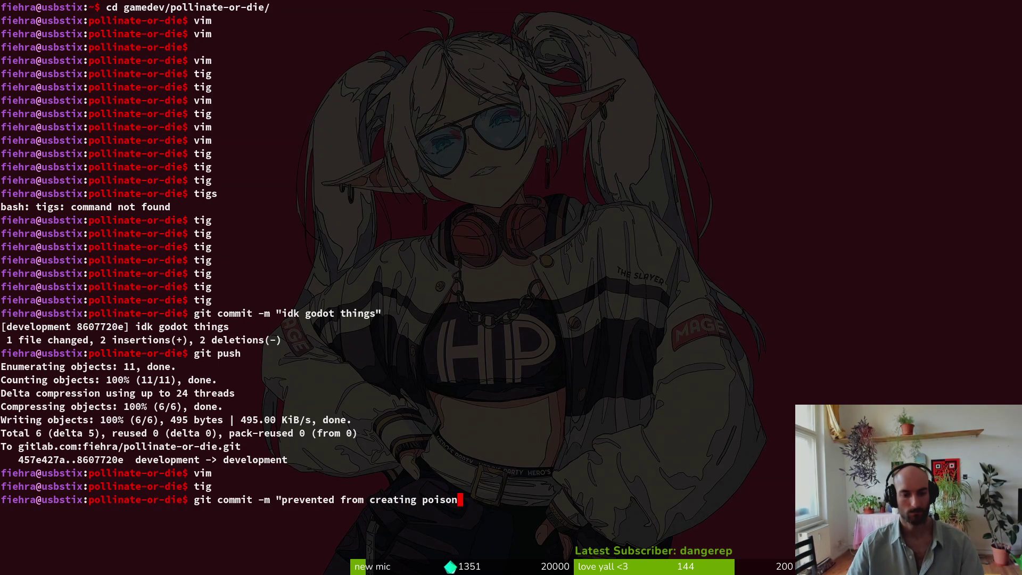
{"action": "type", "text": "sting multiple time when spam,min"}
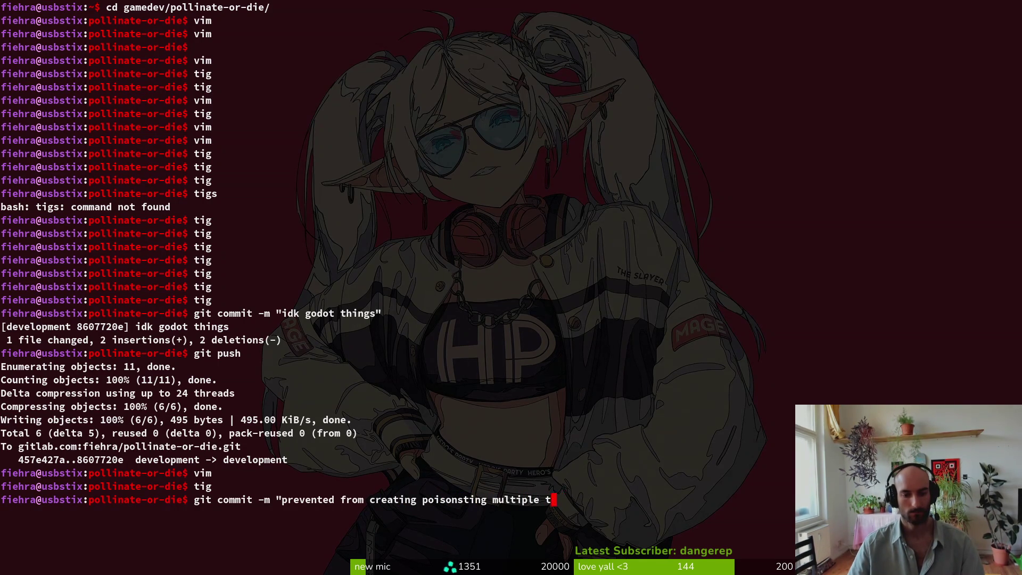
{"action": "key", "text": "BackSpace"}
{"action": "key", "text": "BackSpace"}
{"action": "key", "text": "BackSpace"}
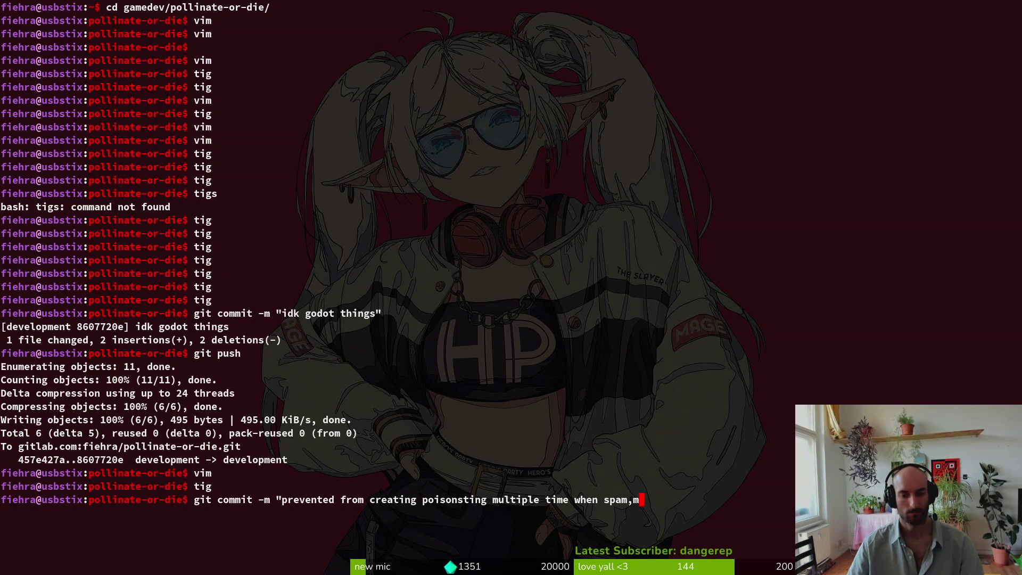
{"action": "type", "text": "min"}
{"action": "key", "text": "BackSpace"}
{"action": "key", "text": "BackSpace"}
{"action": "key", "text": "BackSpace"}
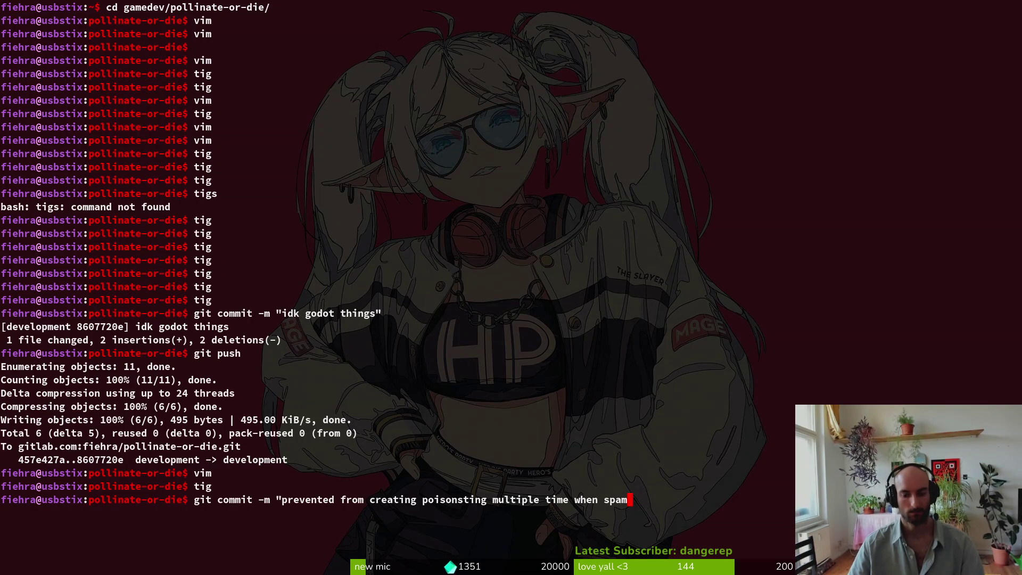
{"action": "type", "text": "ming release\""}
{"action": "key", "text": "Return"}
{"action": "type", "text": "git push"}
{"action": "key", "text": "Return"}
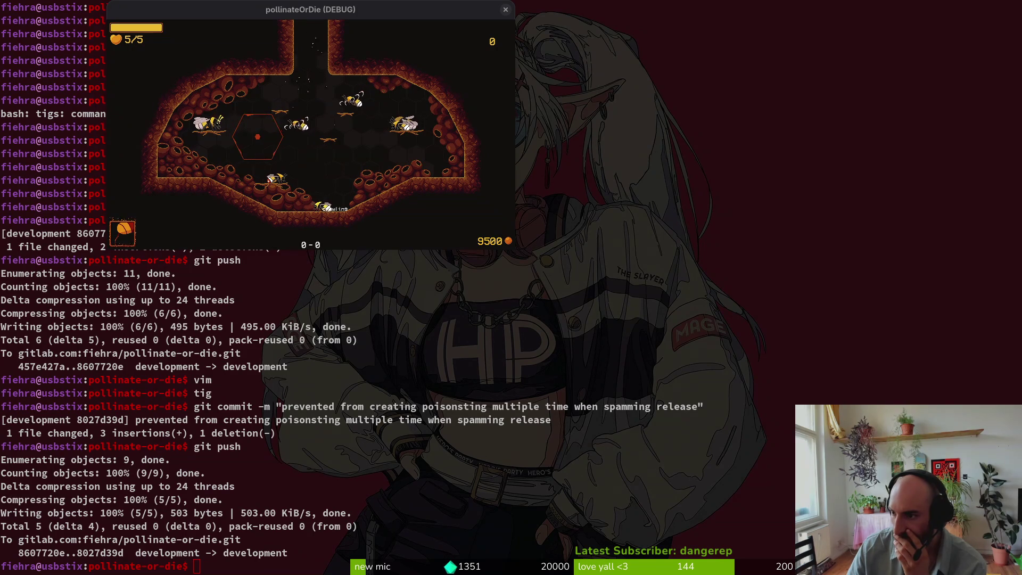
Step: Close the pollinateOrDie (DEBUG) game window and switch to Aseprite
{"action": "key", "text": "Escape"}
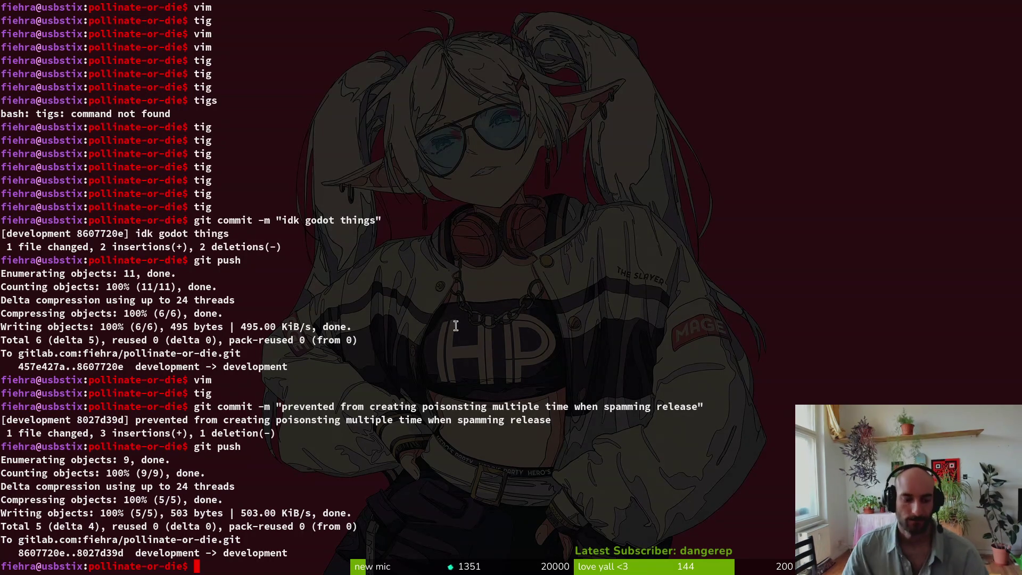
{"action": "key", "text": "F5"}
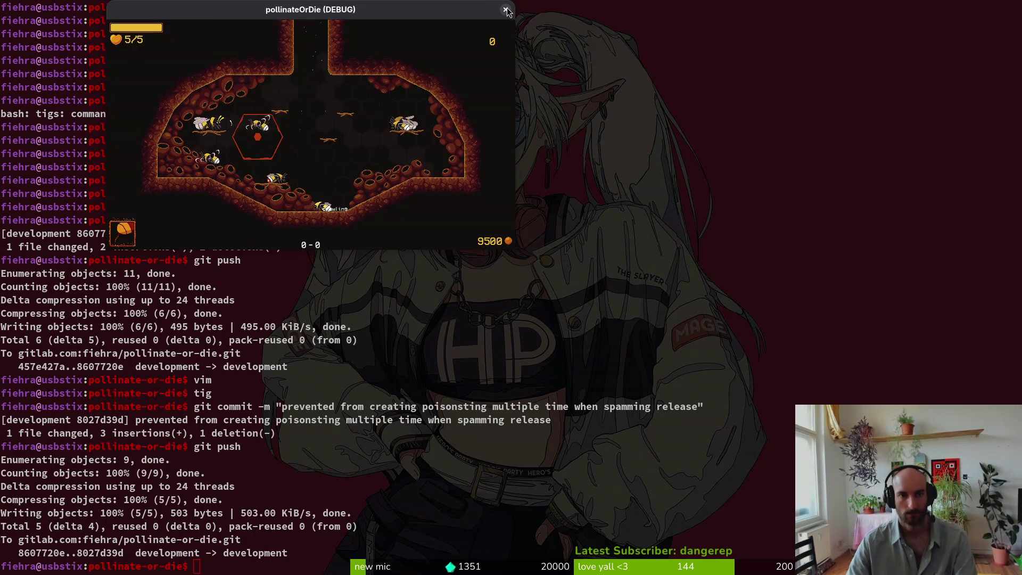
{"action": "left_click", "coordinate": [505, 9]}
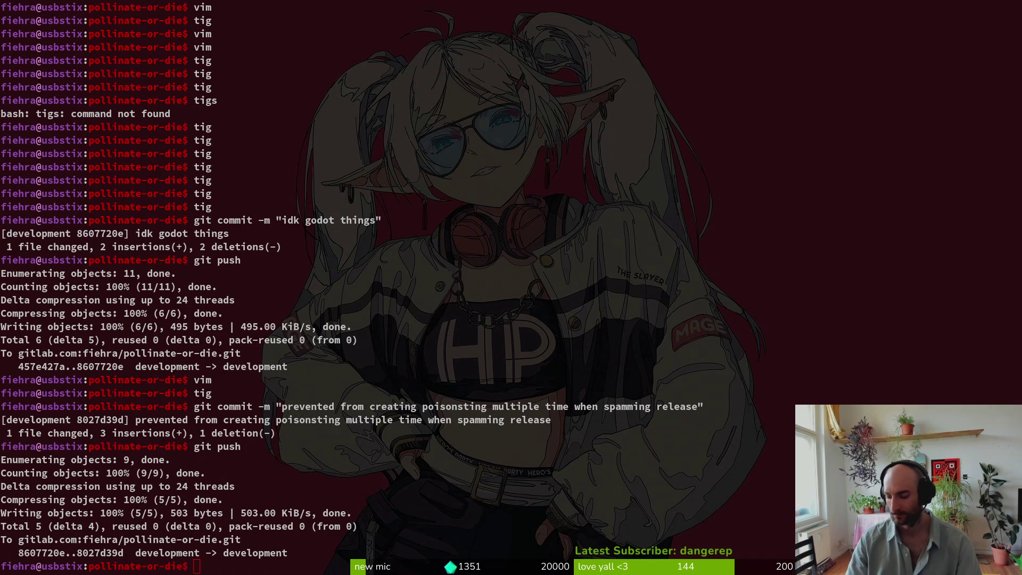
{"action": "key", "text": "alt+Tab"}
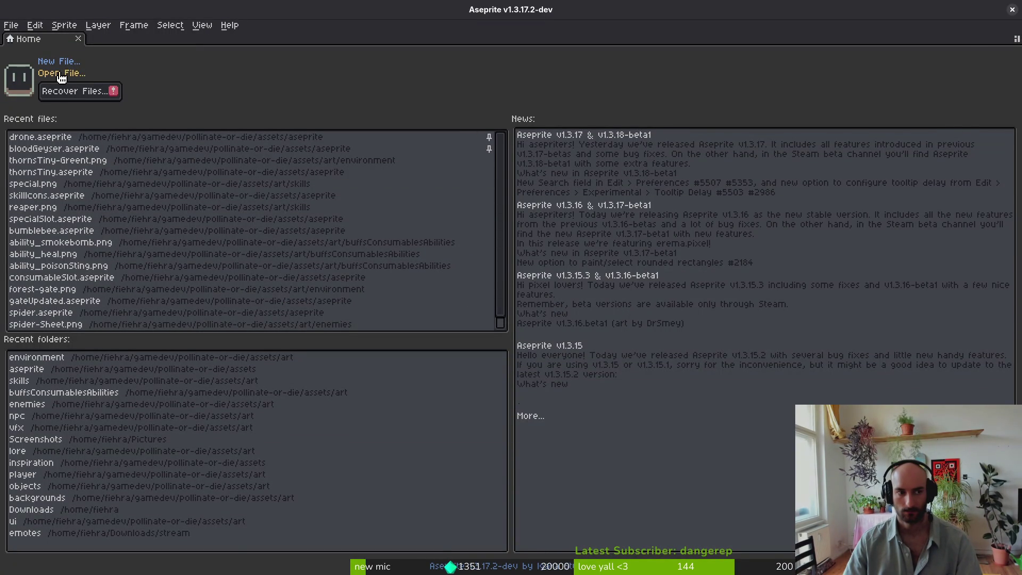
Step: In the Open File dialog, go up to assets and enter the aseprite folder
{"action": "left_click", "coordinate": [61, 73]}
{"action": "scroll", "coordinate": [384, 210], "scroll_direction": "down", "scroll_amount": 3}
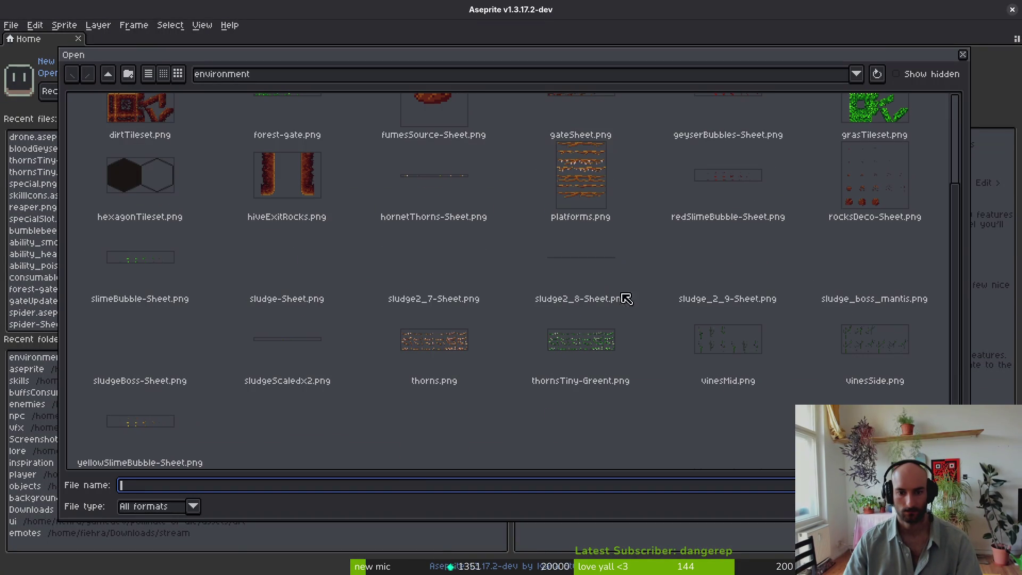
{"action": "left_click", "coordinate": [108, 74]}
{"action": "left_click", "coordinate": [107, 74]}
{"action": "double_click", "coordinate": [177, 133]}
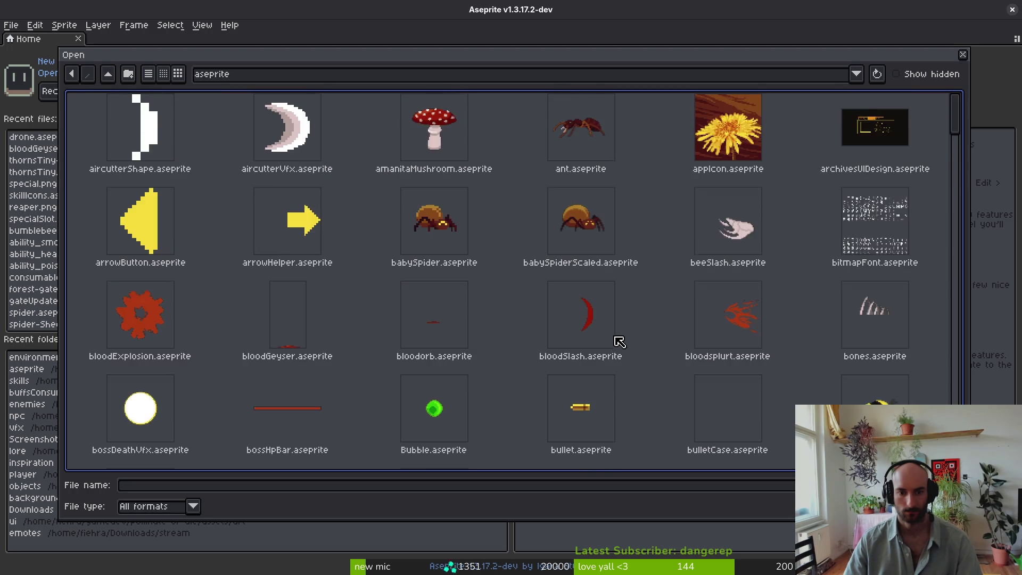
Step: Select loreEnvironmentalDestruction.aseprite from the folder's file list and confirm
{"action": "scroll", "coordinate": [617, 342], "scroll_direction": "down", "scroll_amount": 10}
{"action": "scroll", "coordinate": [618, 342], "scroll_direction": "up", "scroll_amount": 3}
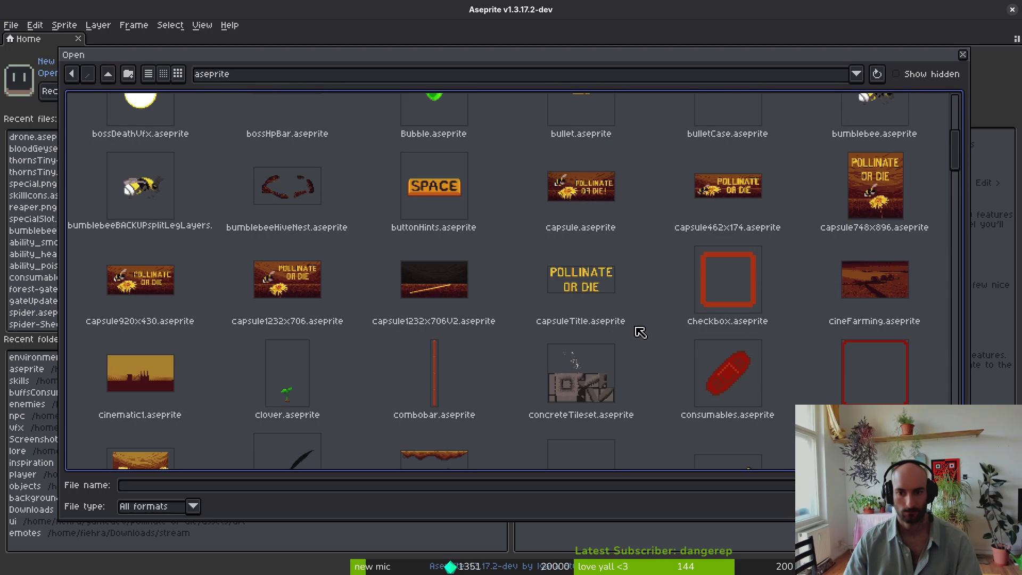
{"action": "scroll", "coordinate": [635, 331], "scroll_direction": "down", "scroll_amount": 8}
{"action": "scroll", "coordinate": [640, 334], "scroll_direction": "down", "scroll_amount": 3}
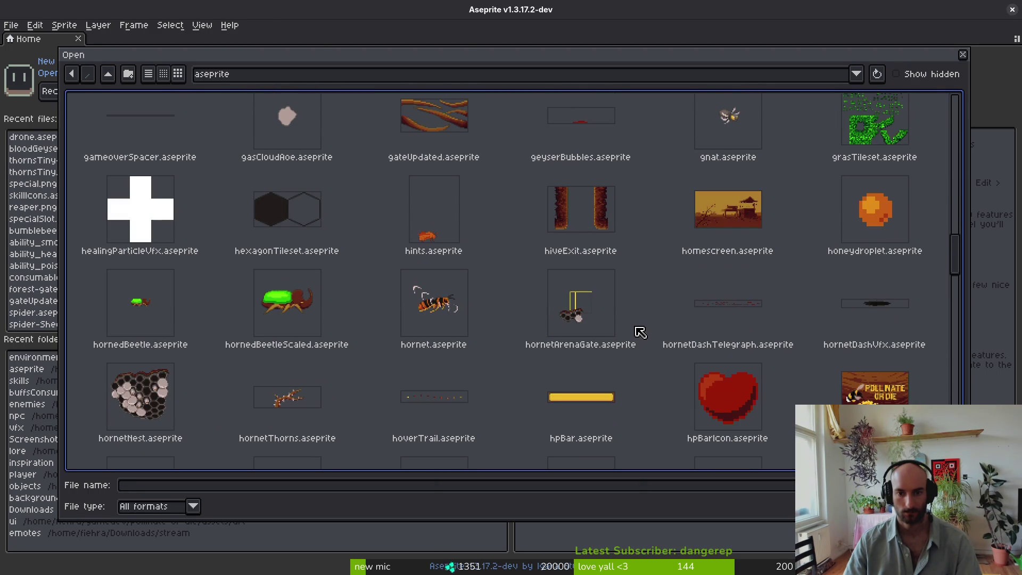
{"action": "scroll", "coordinate": [641, 333], "scroll_direction": "down", "scroll_amount": 3}
{"action": "scroll", "coordinate": [637, 318], "scroll_direction": "down", "scroll_amount": 3}
{"action": "scroll", "coordinate": [637, 318], "scroll_direction": "down", "scroll_amount": 1}
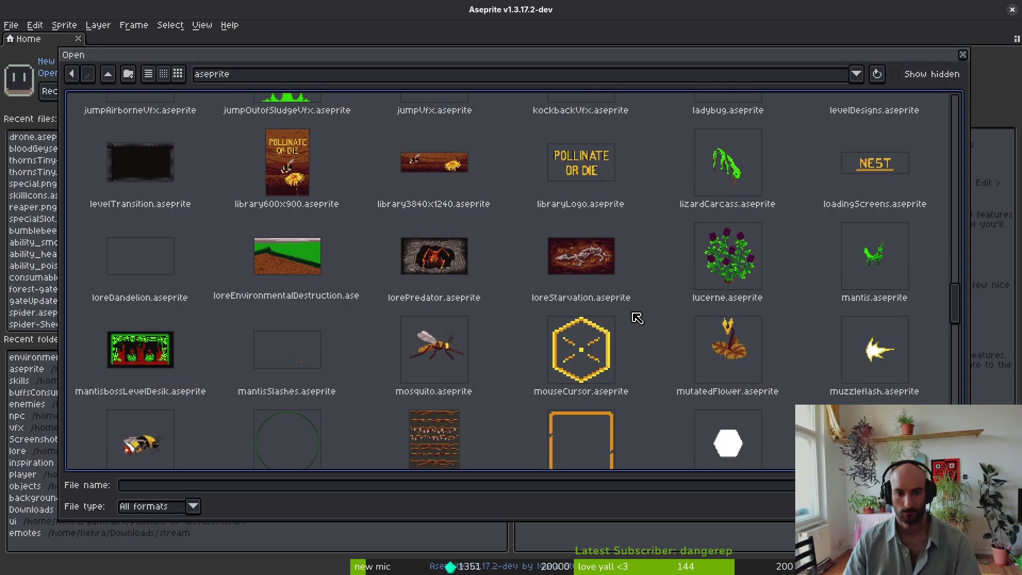
{"action": "left_click", "coordinate": [273, 262]}
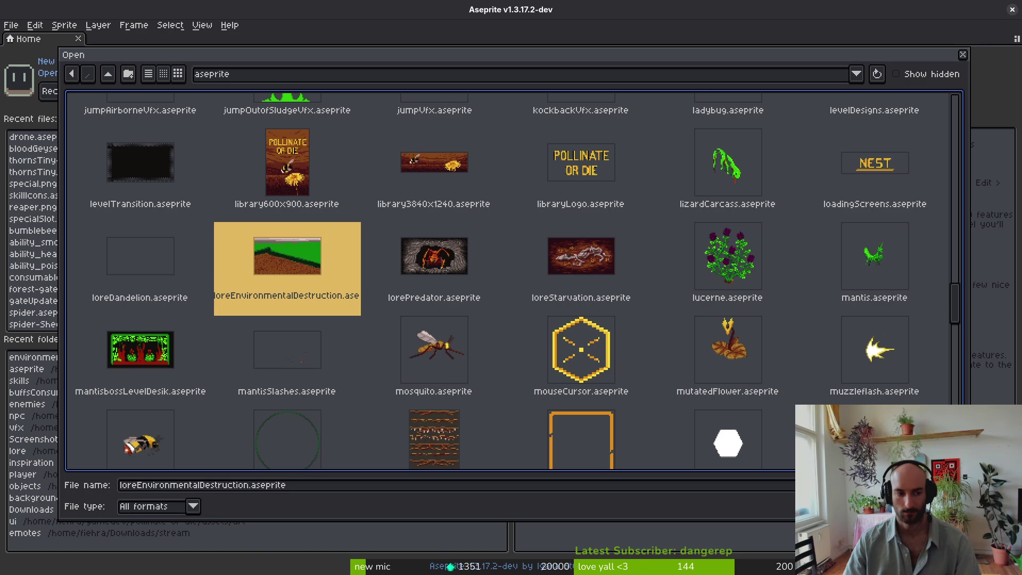
{"action": "left_click", "coordinate": [155, 282]}
{"action": "left_click", "coordinate": [269, 259]}
{"action": "key", "text": "Return"}
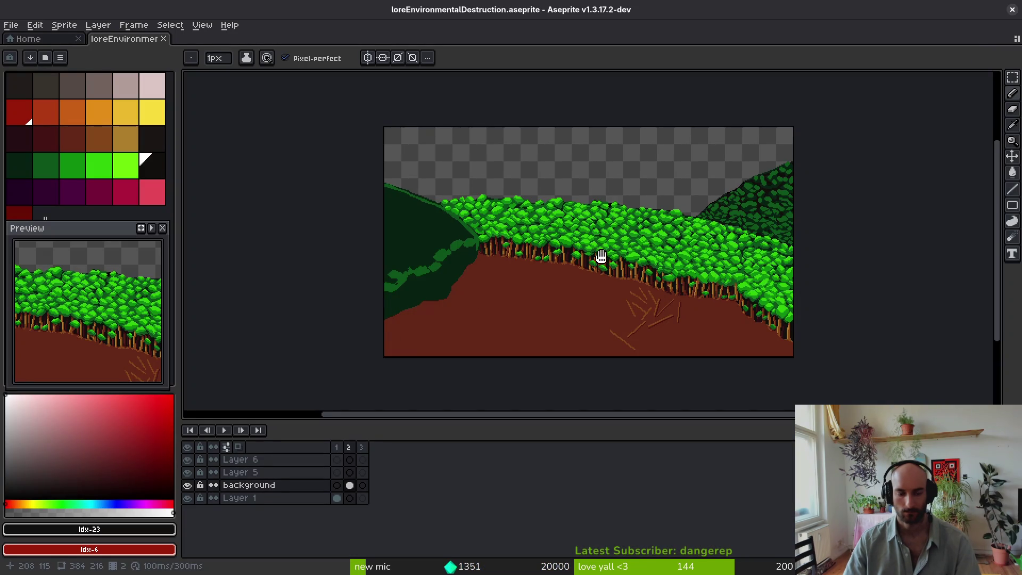
Step: Pick the pencil tool and show frame 2, the forested hillside
{"action": "key", "text": "b"}
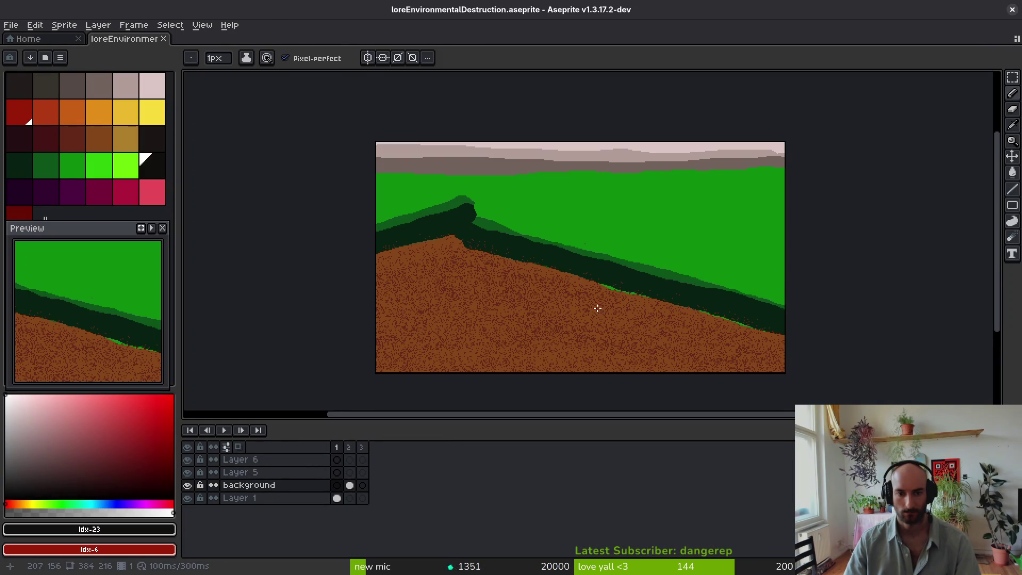
{"action": "key", "text": "Right"}
{"action": "key", "text": "Right"}
{"action": "key", "text": "Left"}
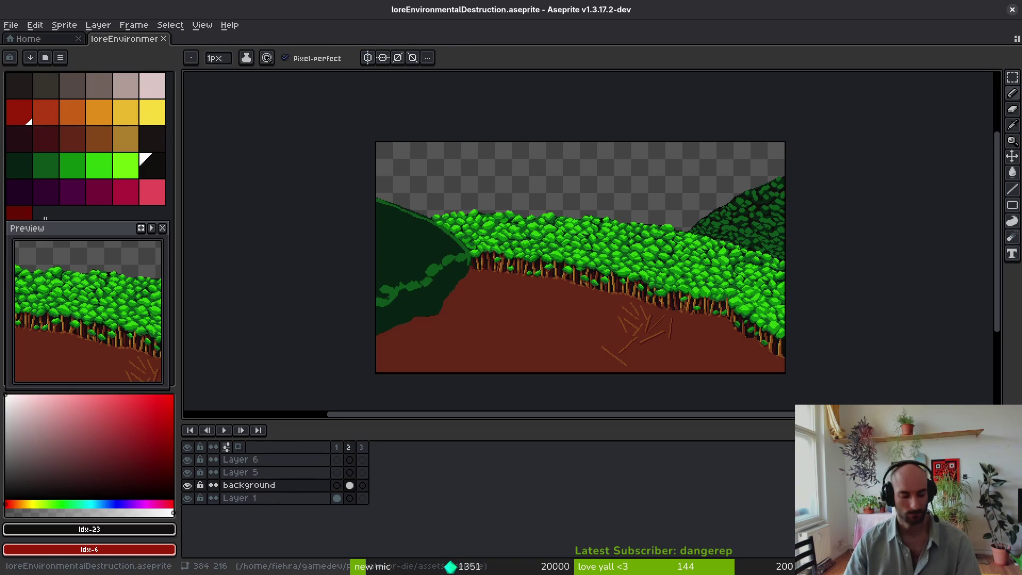
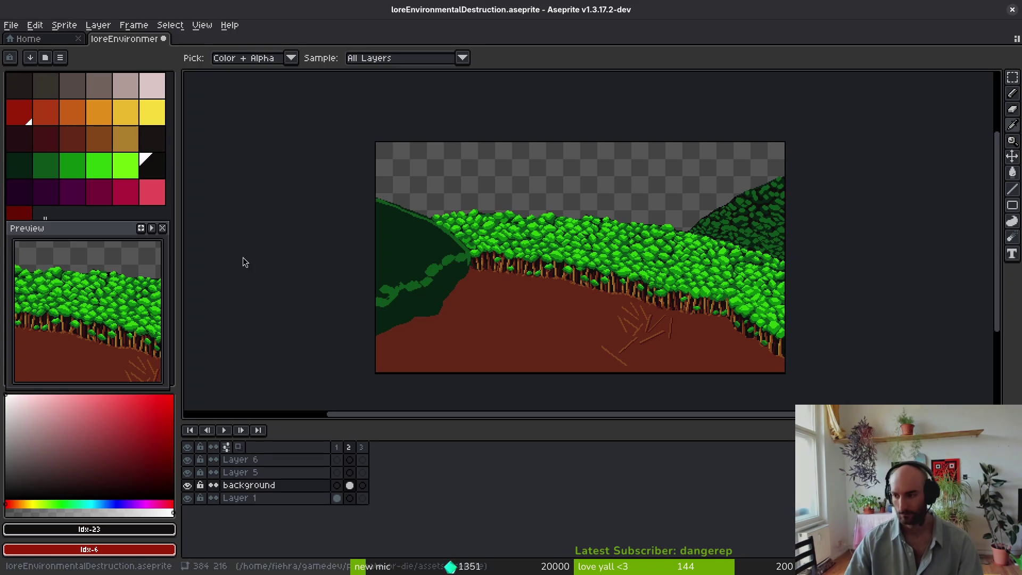
{"action": "key", "text": "alt+Tab"}
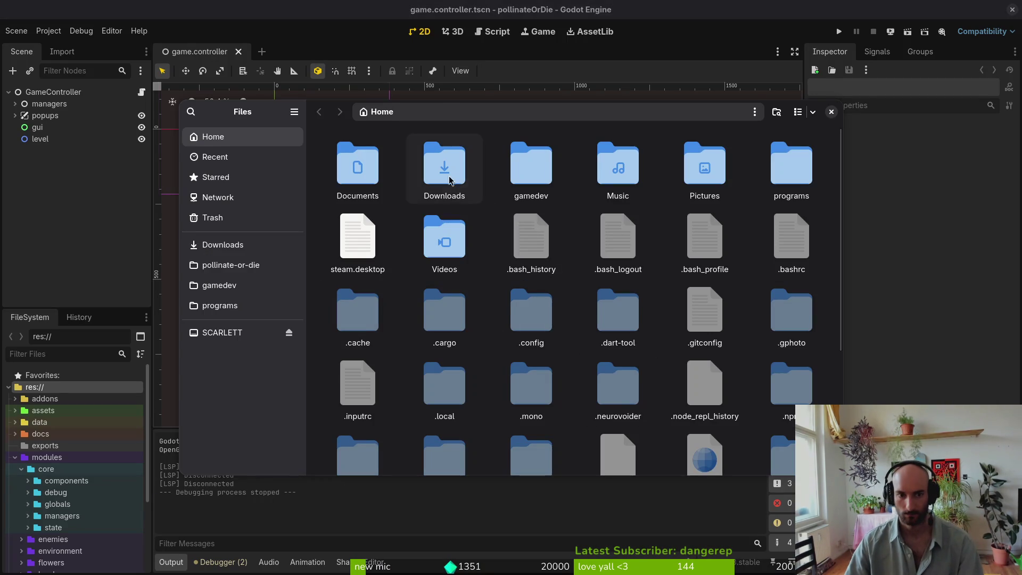
{"action": "double_click", "coordinate": [454, 181]}
{"action": "left_click", "coordinate": [361, 174]}
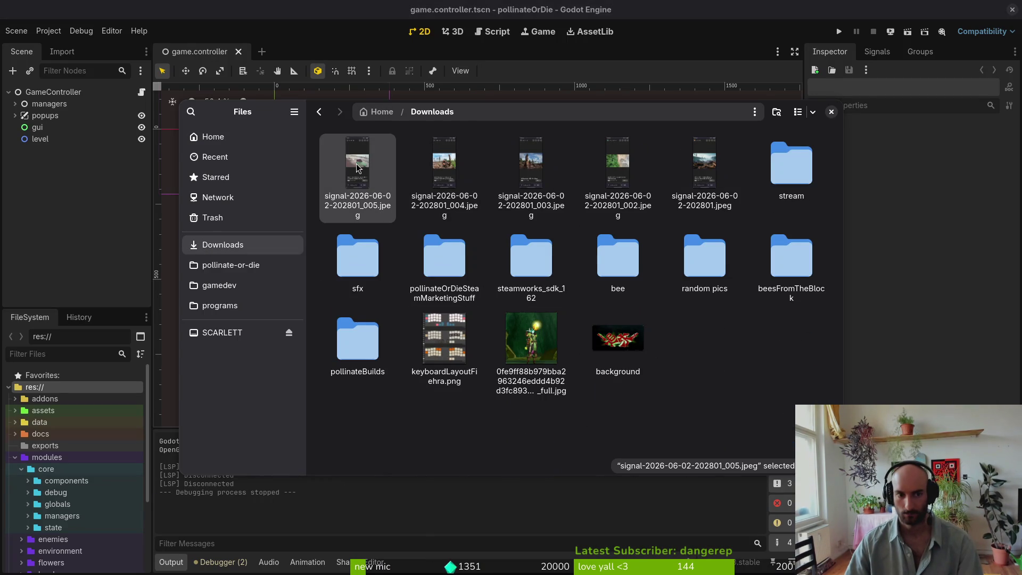
{"action": "double_click", "coordinate": [361, 174]}
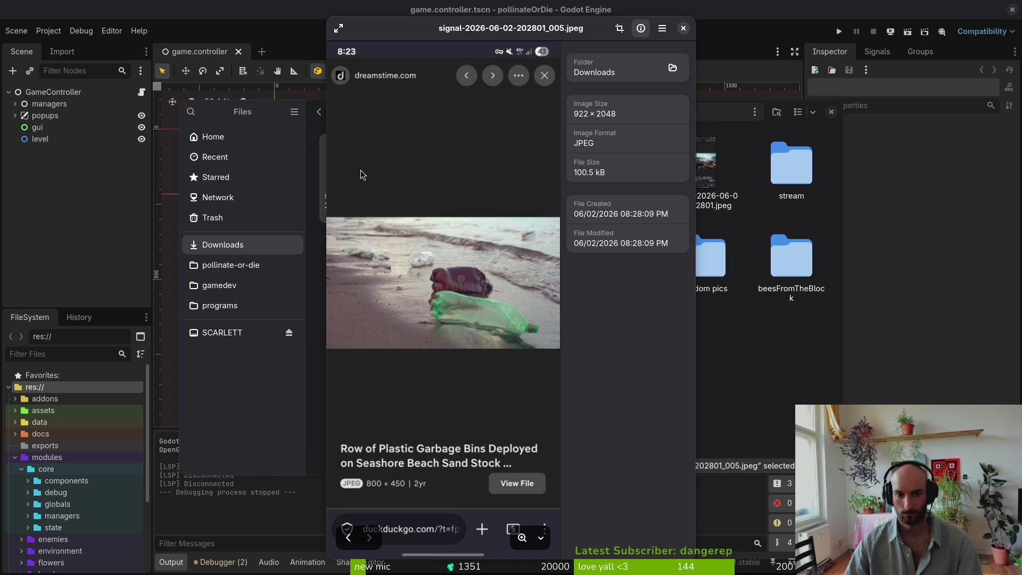
Step: Flip through the deforestation screenshots starting from the 004 image, then close the viewer
{"action": "left_click", "coordinate": [684, 29]}
{"action": "double_click", "coordinate": [433, 168]}
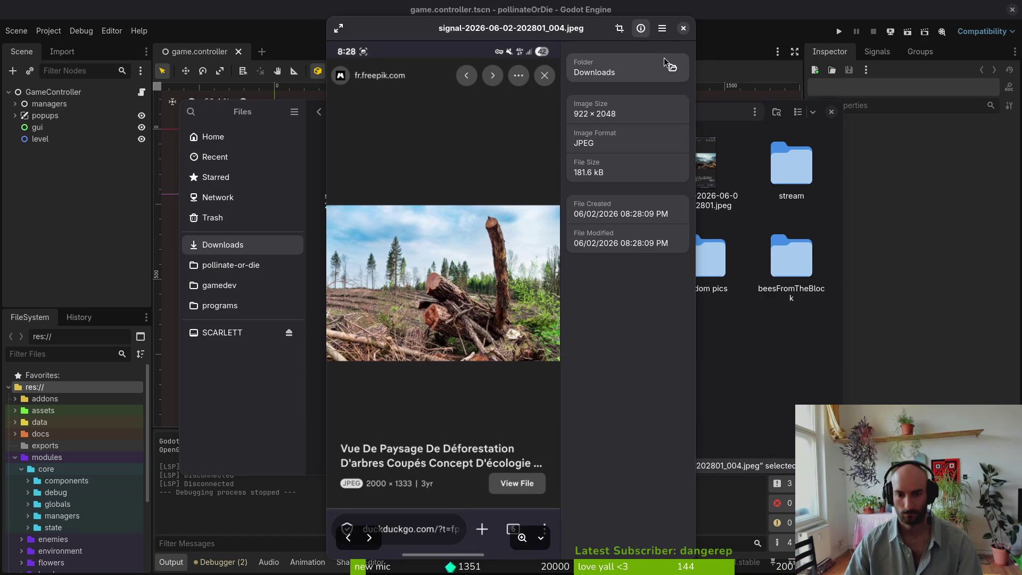
{"action": "key", "text": "Right"}
{"action": "key", "text": "Left"}
{"action": "key", "text": "Left"}
{"action": "key", "text": "Left"}
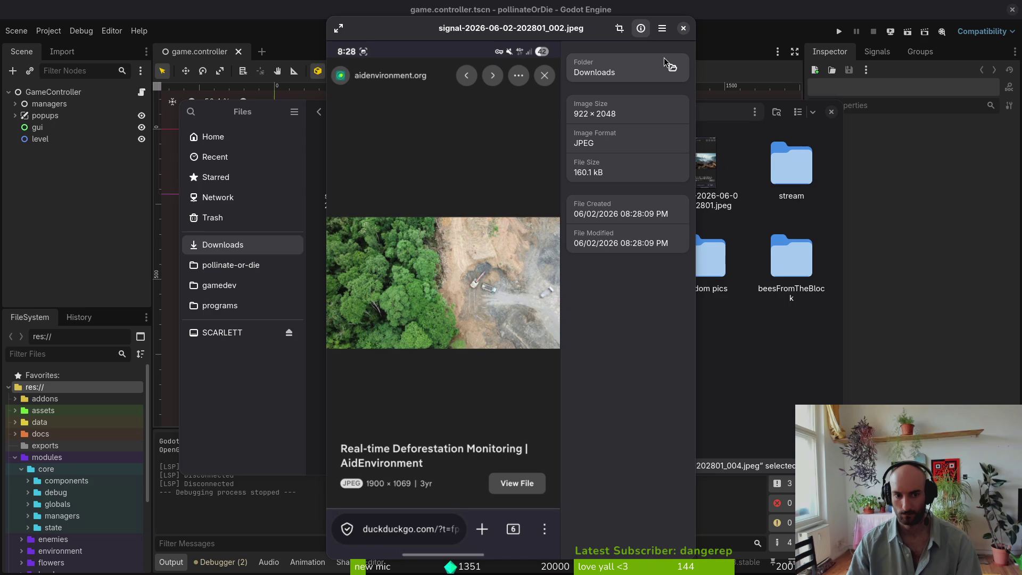
{"action": "key", "text": "Left"}
{"action": "key", "text": "Right"}
{"action": "key", "text": "Left"}
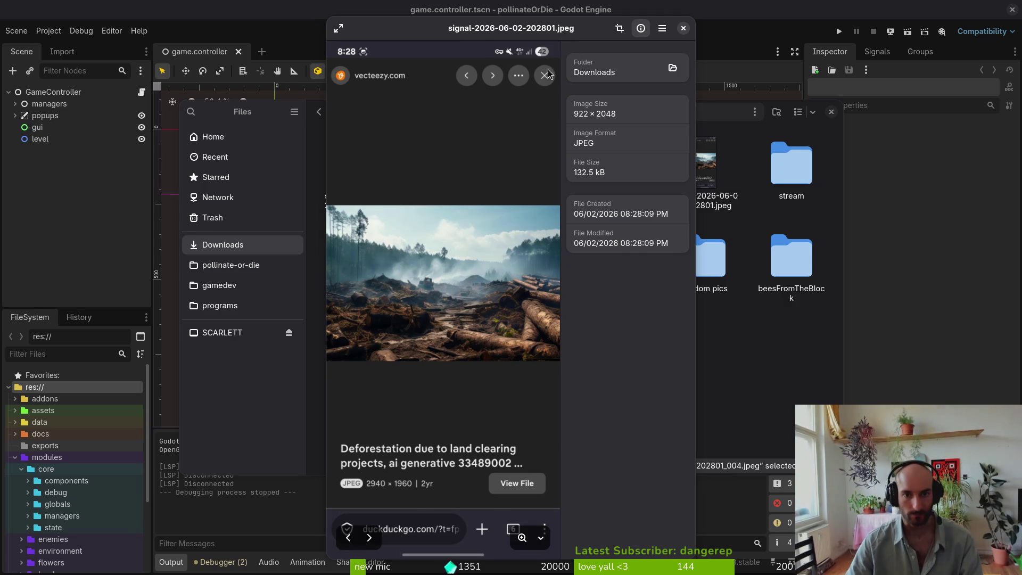
{"action": "key", "text": "Escape"}
{"action": "left_click", "coordinate": [683, 355]}
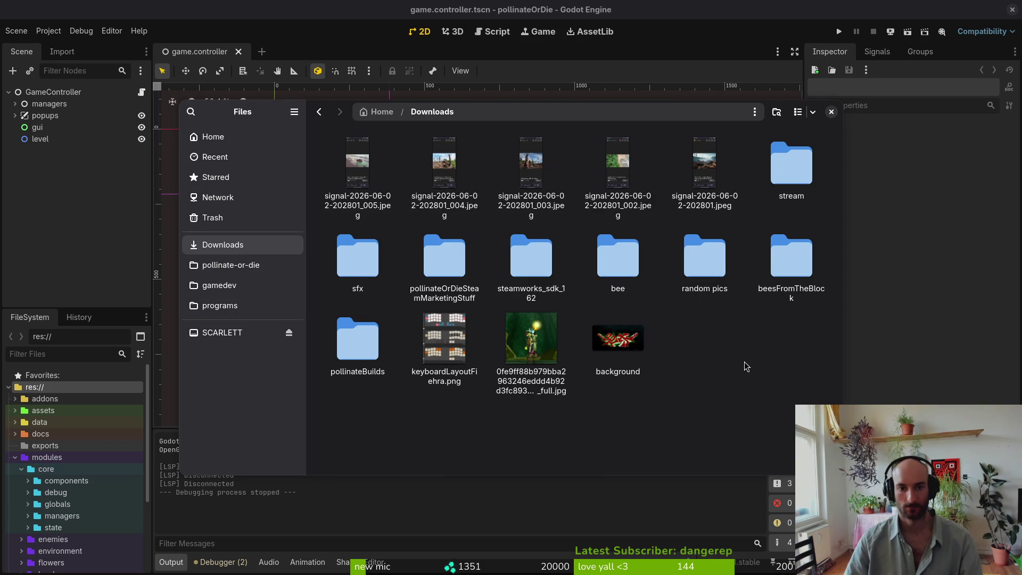
Step: Close the Files window and switch back to the lore drawing in Aseprite
{"action": "left_click", "coordinate": [831, 111]}
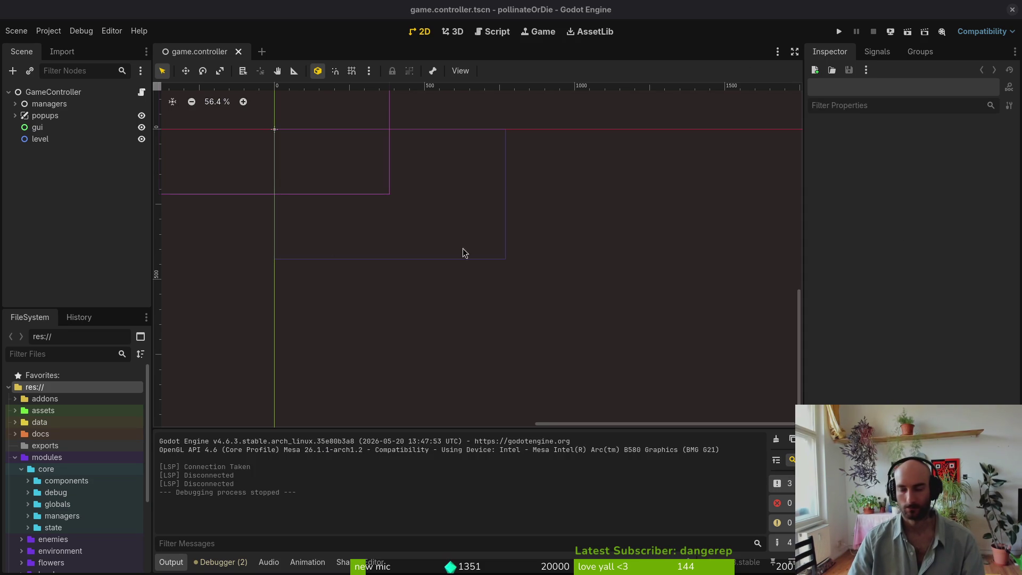
{"action": "left_click", "coordinate": [1012, 9]}
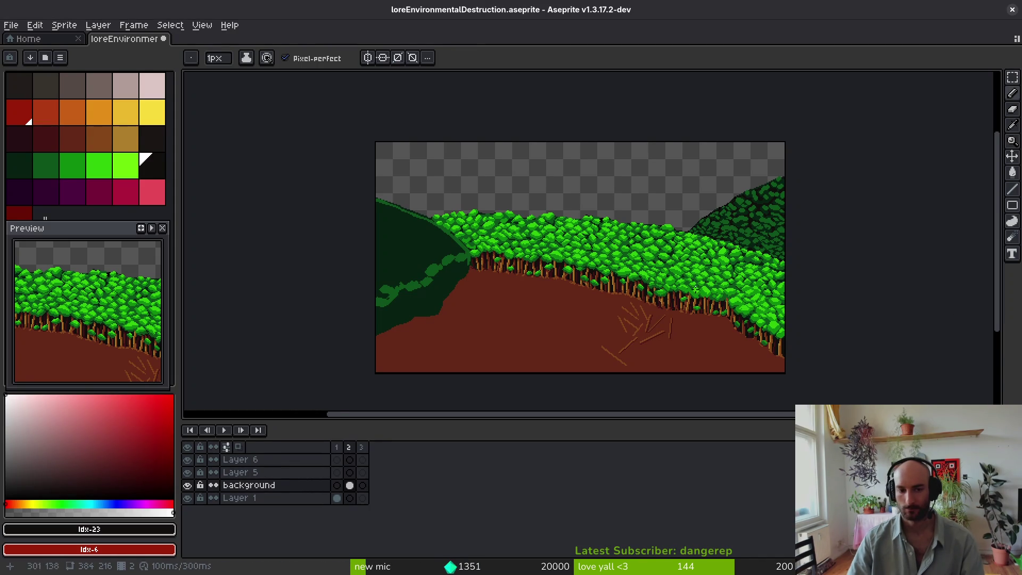
Step: With signal-2026-06-02-202801.jpeg open, bring up its Canvas Size settings via Ctrl+Alt+C
{"action": "key", "text": "Right"}
{"action": "key", "text": "b"}
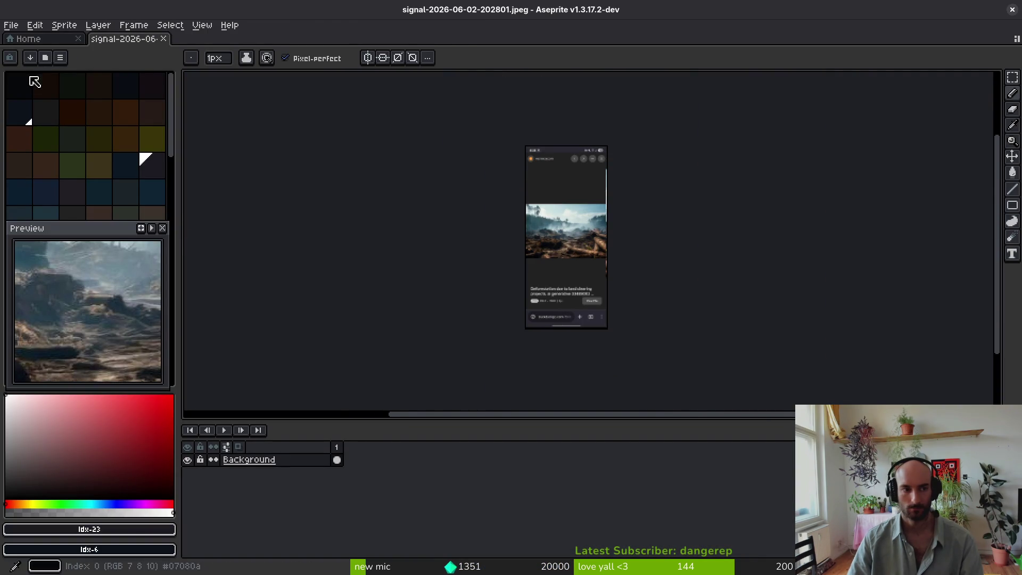
{"action": "scroll", "coordinate": [570, 221], "scroll_direction": "up", "scroll_amount": 3}
{"action": "key", "text": "ctrl+alt+c"}
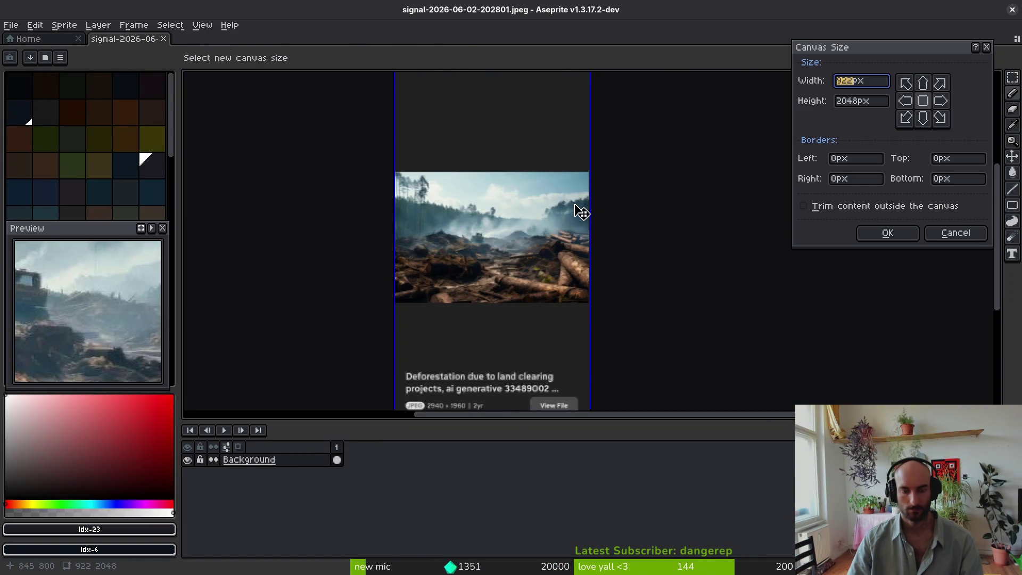
Step: Crop the screenshot canvas to the 922 × 615 px smoky clearing photo and save it
{"action": "scroll", "coordinate": [582, 213], "scroll_direction": "down", "scroll_amount": 2}
{"action": "left_click_drag", "start_coordinate": [522, 325], "coordinate": [521, 226]}
{"action": "scroll", "coordinate": [520, 226], "scroll_direction": "up", "scroll_amount": 3}
{"action": "scroll", "coordinate": [523, 270], "scroll_direction": "up", "scroll_amount": 3}
{"action": "scroll", "coordinate": [513, 133], "scroll_direction": "down", "scroll_amount": 2}
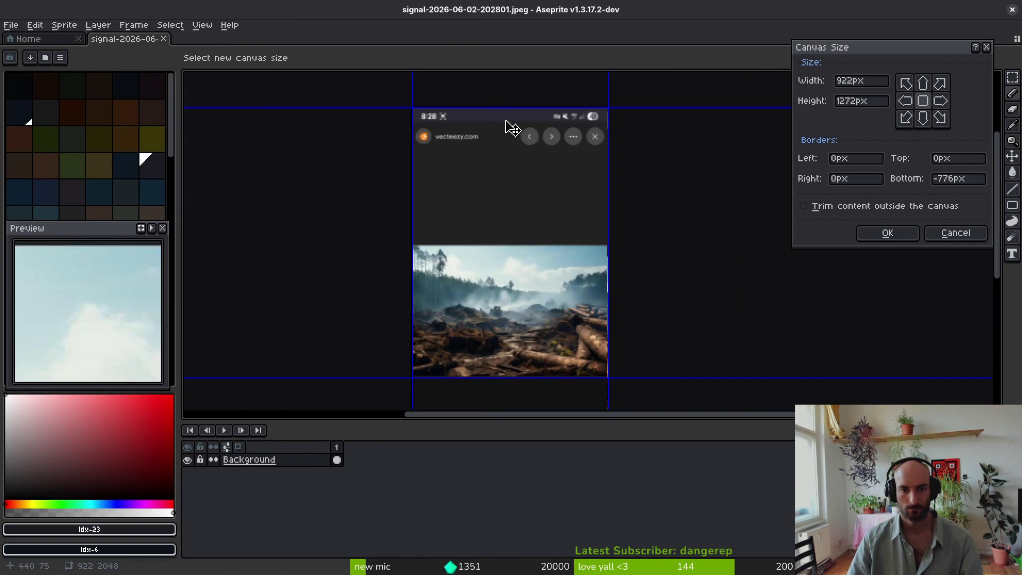
{"action": "left_click_drag", "start_coordinate": [506, 108], "coordinate": [506, 286]}
{"action": "scroll", "coordinate": [506, 224], "scroll_direction": "up", "scroll_amount": 3}
{"action": "scroll", "coordinate": [514, 292], "scroll_direction": "down", "scroll_amount": 3}
{"action": "scroll", "coordinate": [504, 241], "scroll_direction": "up", "scroll_amount": 1}
{"action": "scroll", "coordinate": [504, 241], "scroll_direction": "up", "scroll_amount": 2}
{"action": "left_click_drag", "start_coordinate": [577, 215], "coordinate": [580, 203]}
{"action": "left_click", "coordinate": [905, 230]}
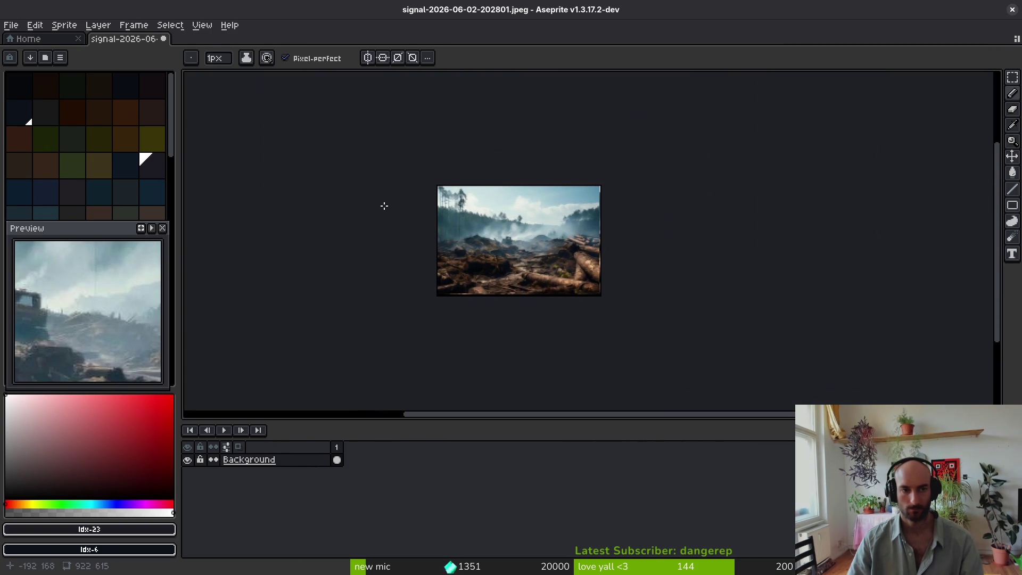
{"action": "key", "text": "ctrl+s"}
Step: Confirm the JPEG save options and split the editor to keep the photo alongside
{"action": "left_click", "coordinate": [550, 320]}
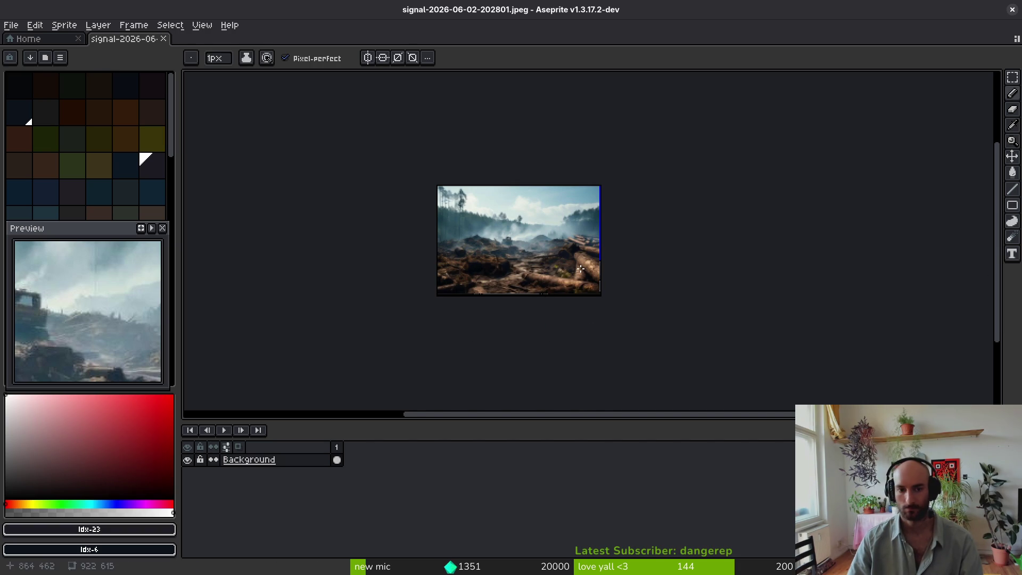
{"action": "left_click_drag", "start_coordinate": [36, 80], "coordinate": [197, 180]}
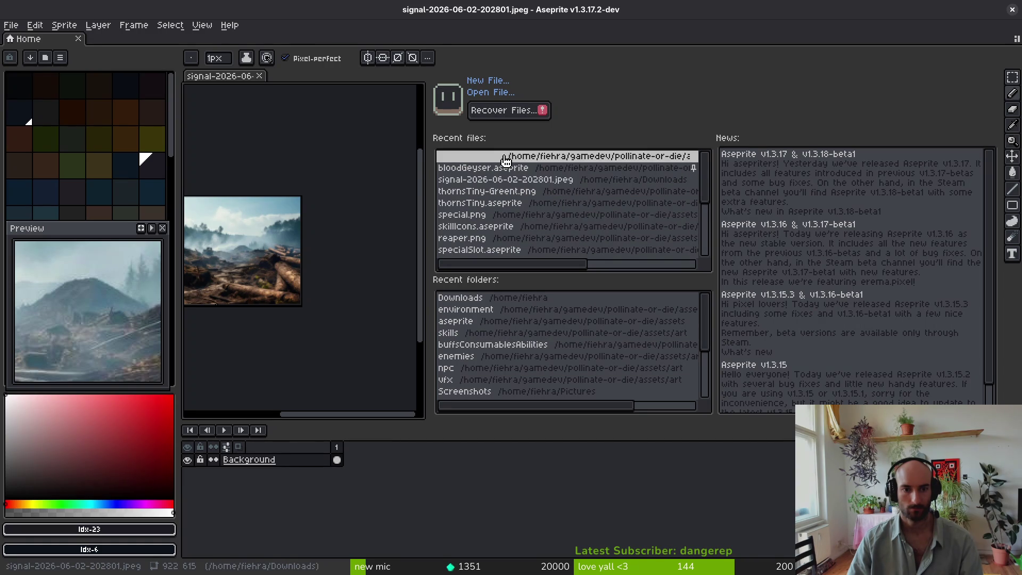
{"action": "scroll", "coordinate": [511, 208], "scroll_direction": "down", "scroll_amount": 5}
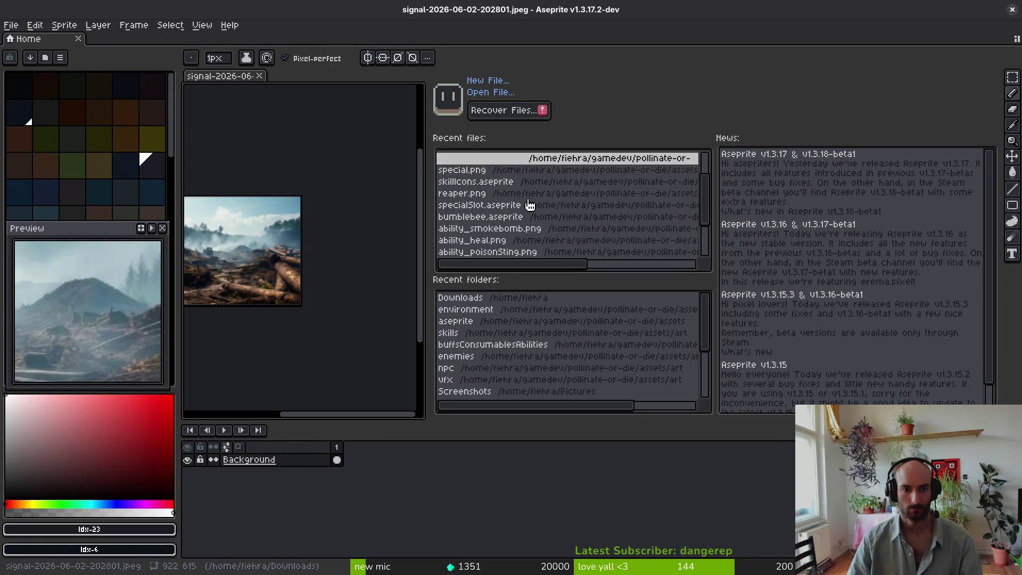
{"action": "scroll", "coordinate": [527, 206], "scroll_direction": "up", "scroll_amount": 5}
Step: Open loreEnvironmentalDestruction.aseprite from the assets/aseprite folder
{"action": "left_click", "coordinate": [505, 94]}
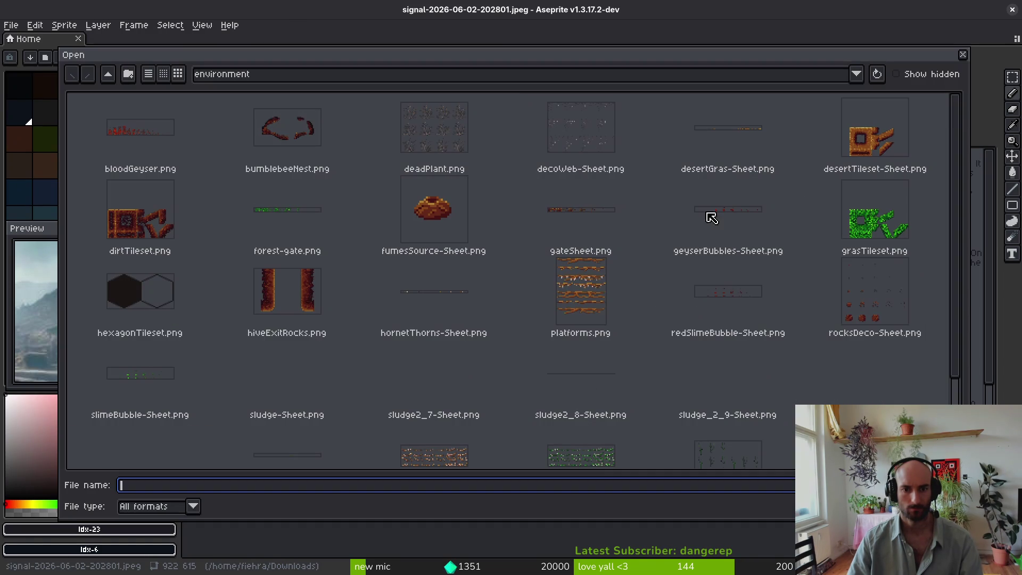
{"action": "left_click", "coordinate": [108, 76]}
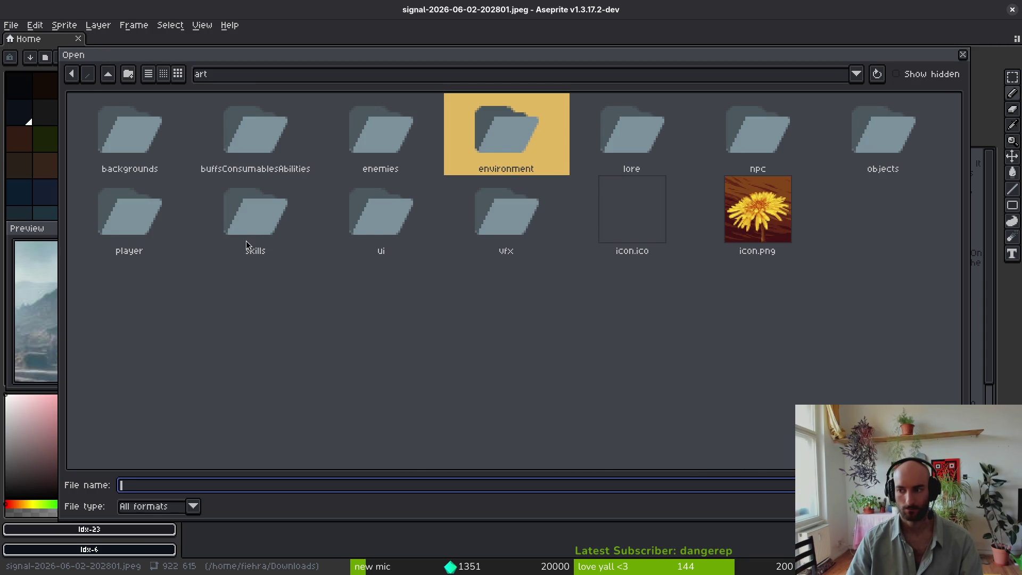
{"action": "left_click", "coordinate": [107, 74]}
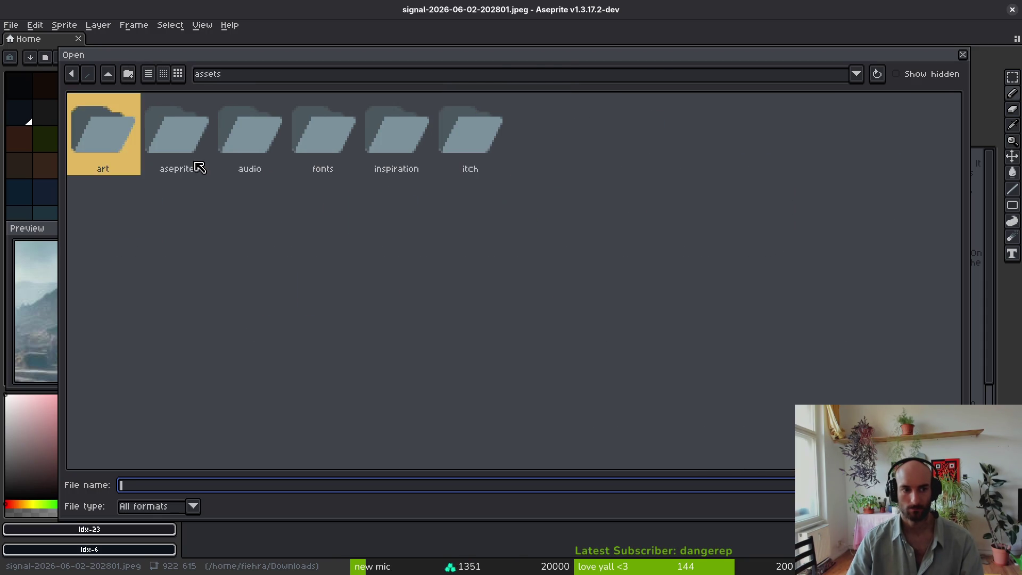
{"action": "double_click", "coordinate": [191, 128]}
{"action": "scroll", "coordinate": [660, 277], "scroll_direction": "down", "scroll_amount": 15}
{"action": "scroll", "coordinate": [662, 290], "scroll_direction": "down", "scroll_amount": 10}
{"action": "left_click", "coordinate": [303, 151]}
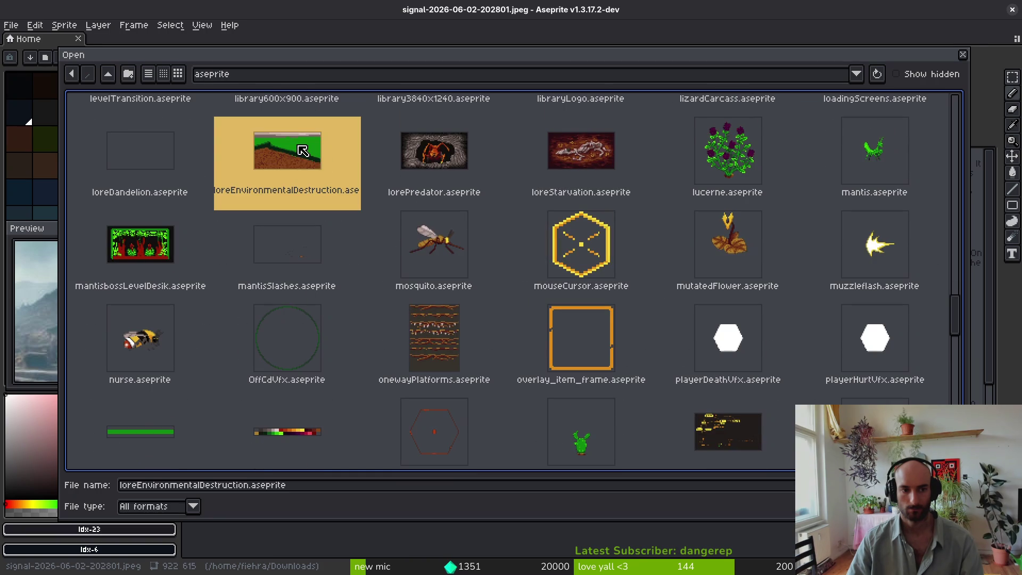
{"action": "key", "text": "Return"}
Step: Widen the reference photo pane and choose dark red as the lore drawing's paint colour
{"action": "key", "text": "Left"}
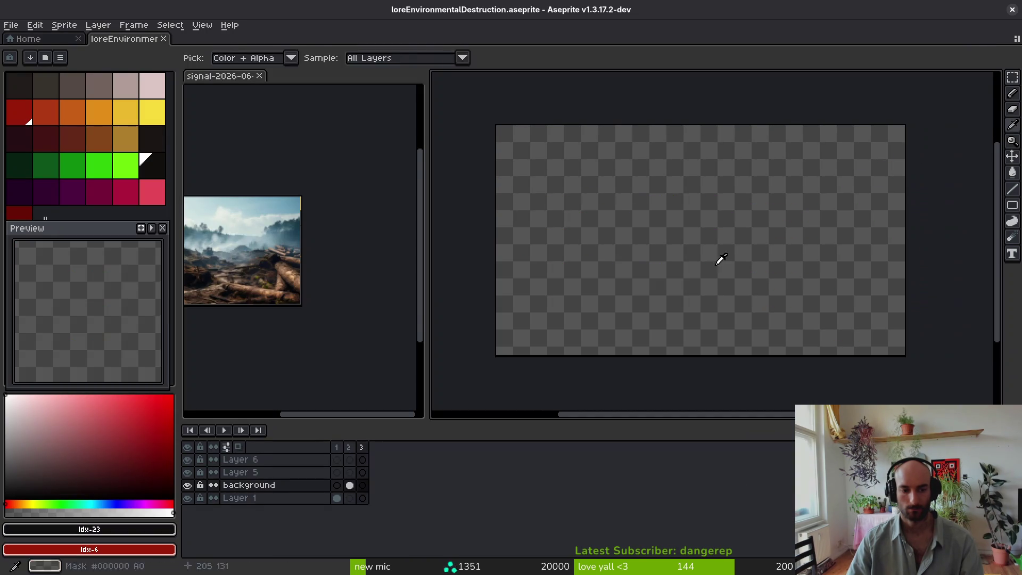
{"action": "scroll", "coordinate": [346, 251], "scroll_direction": "up", "scroll_amount": 3}
{"action": "scroll", "coordinate": [346, 250], "scroll_direction": "down", "scroll_amount": 2}
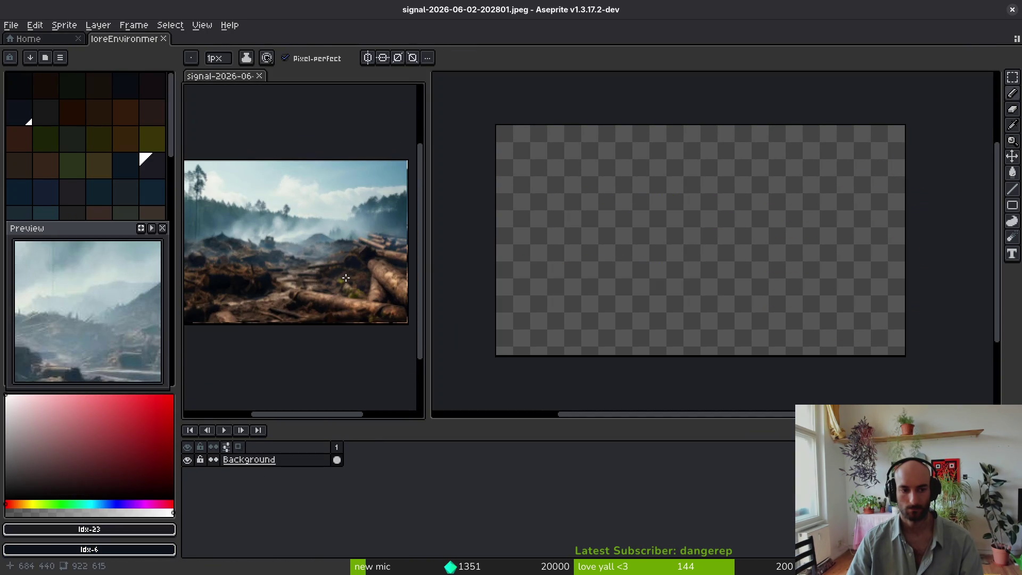
{"action": "left_click_drag", "start_coordinate": [427, 269], "coordinate": [469, 275]}
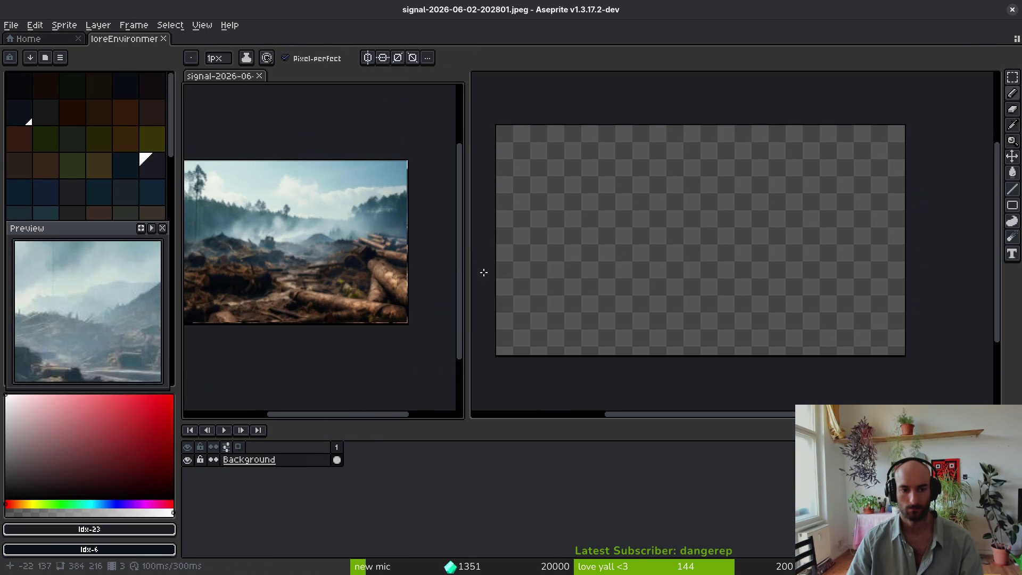
{"action": "scroll", "coordinate": [318, 250], "scroll_direction": "up", "scroll_amount": 1}
{"action": "left_click", "coordinate": [733, 277]}
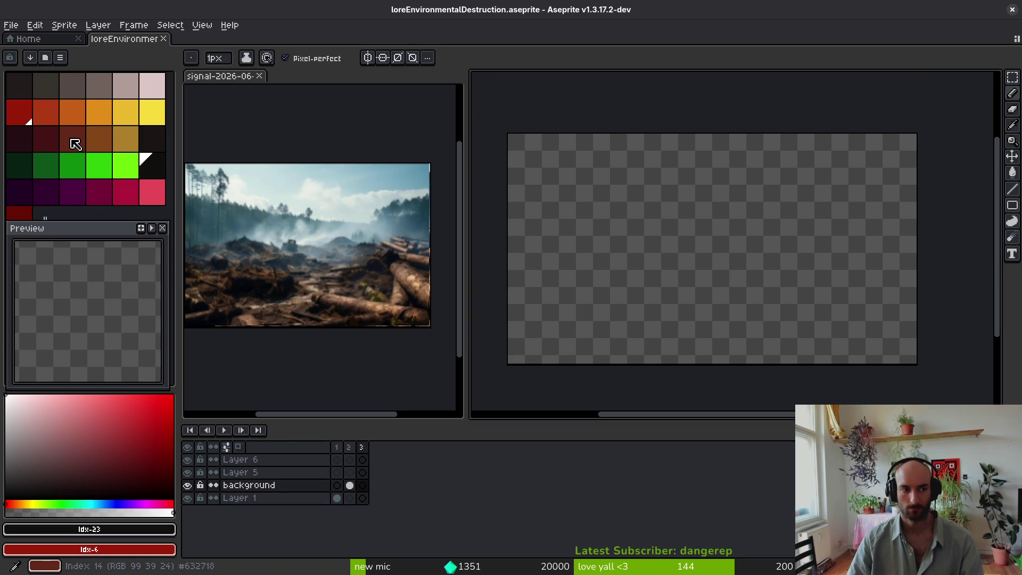
{"action": "left_click", "coordinate": [19, 166]}
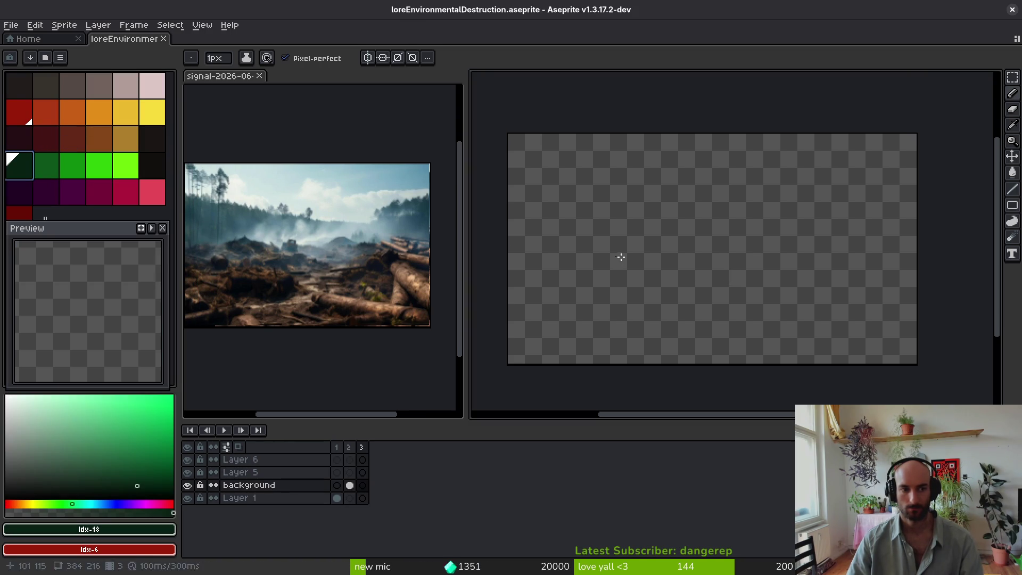
{"action": "left_click", "coordinate": [46, 139]}
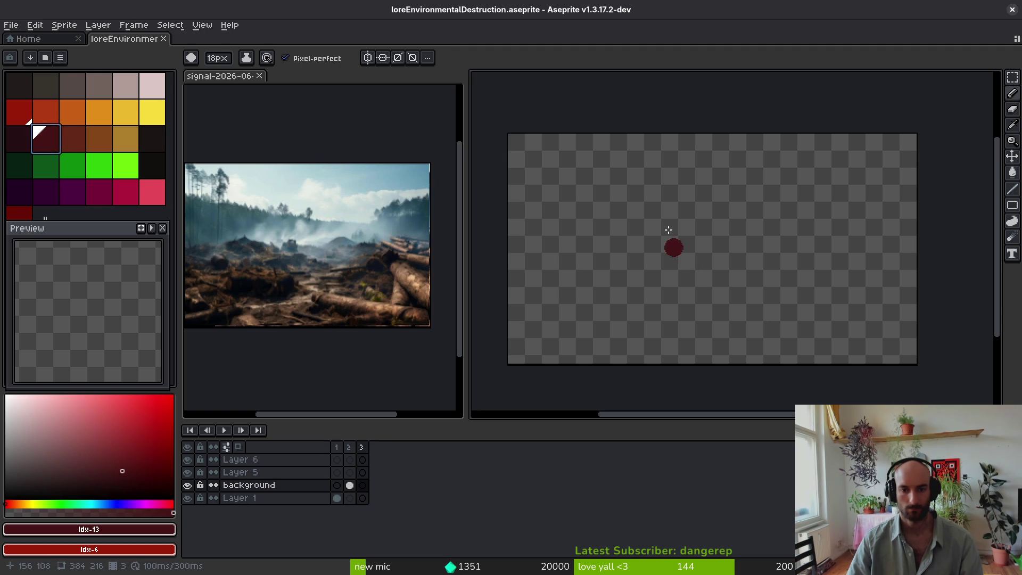
Step: Paint dark red, very dark maroon and green test strokes on the empty frame
{"action": "left_click_drag", "start_coordinate": [686, 163], "coordinate": [588, 271]}
{"action": "right_click", "coordinate": [46, 166]}
{"action": "left_click_drag", "start_coordinate": [705, 178], "coordinate": [591, 296]}
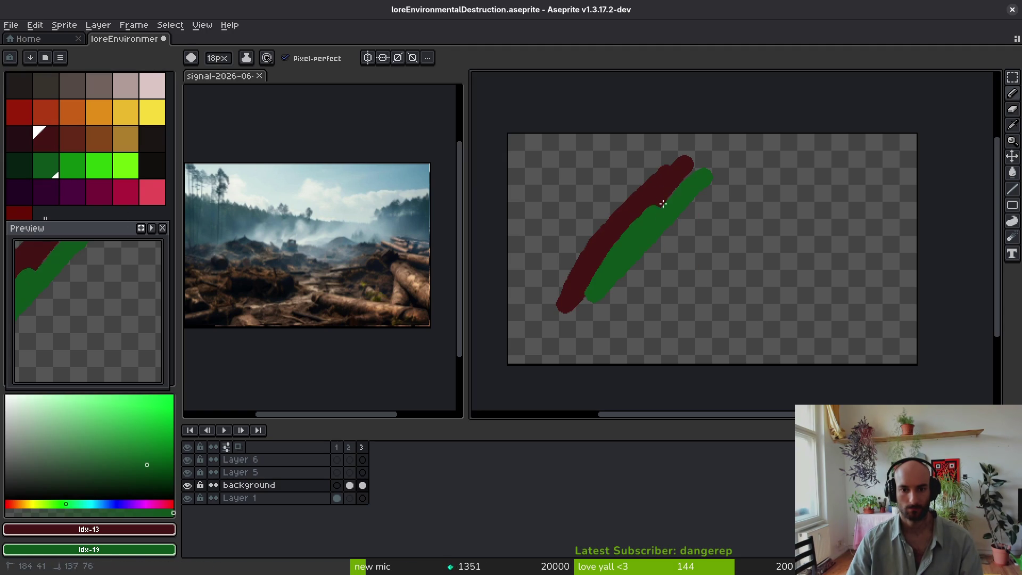
{"action": "right_click", "coordinate": [80, 169]}
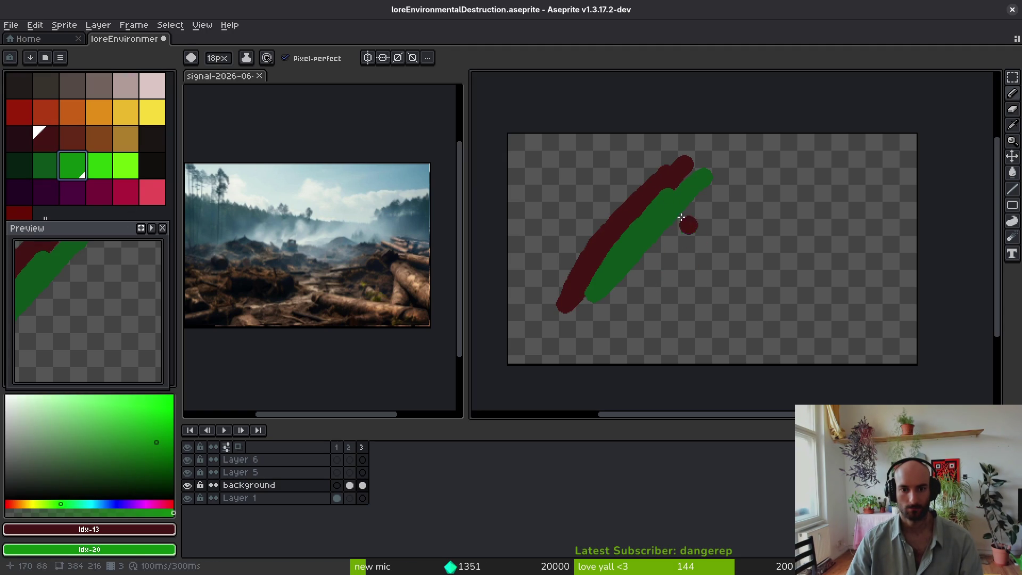
{"action": "left_click_drag", "start_coordinate": [679, 180], "coordinate": [588, 298]}
{"action": "left_click_drag", "start_coordinate": [646, 164], "coordinate": [588, 264]}
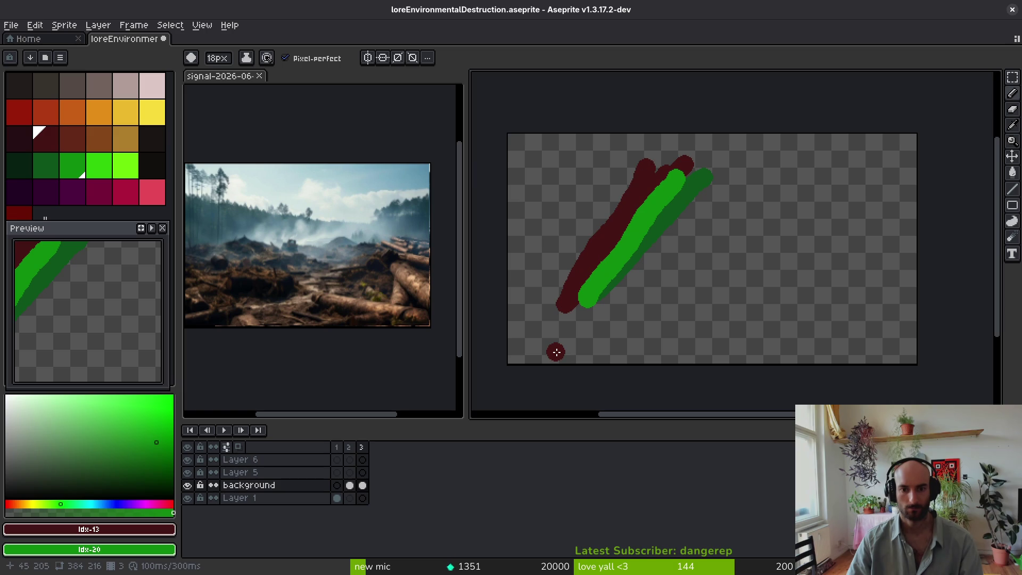
{"action": "left_click_drag", "start_coordinate": [713, 188], "coordinate": [630, 291]}
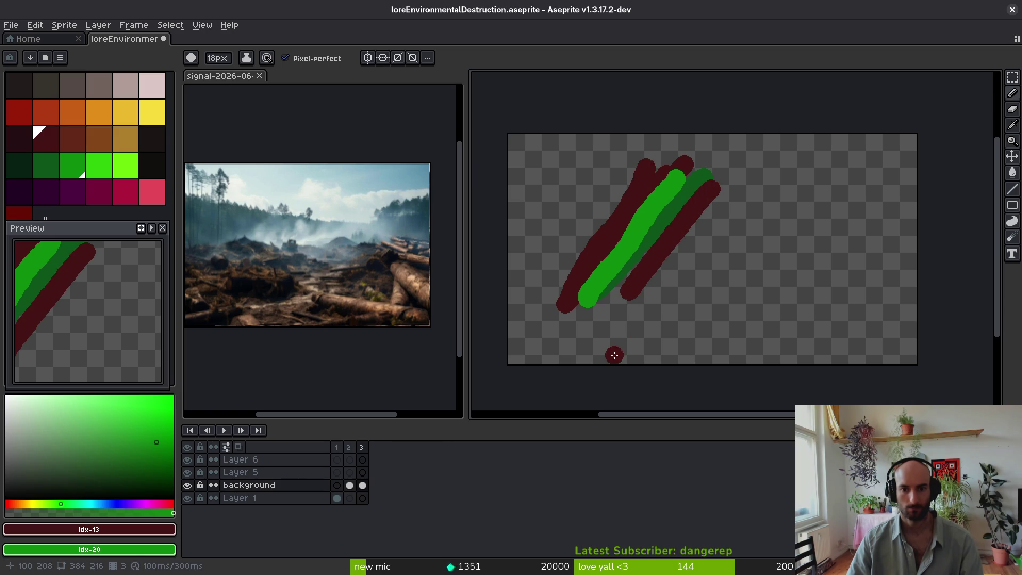
{"action": "left_click", "coordinate": [19, 139]}
{"action": "right_click", "coordinate": [19, 165]}
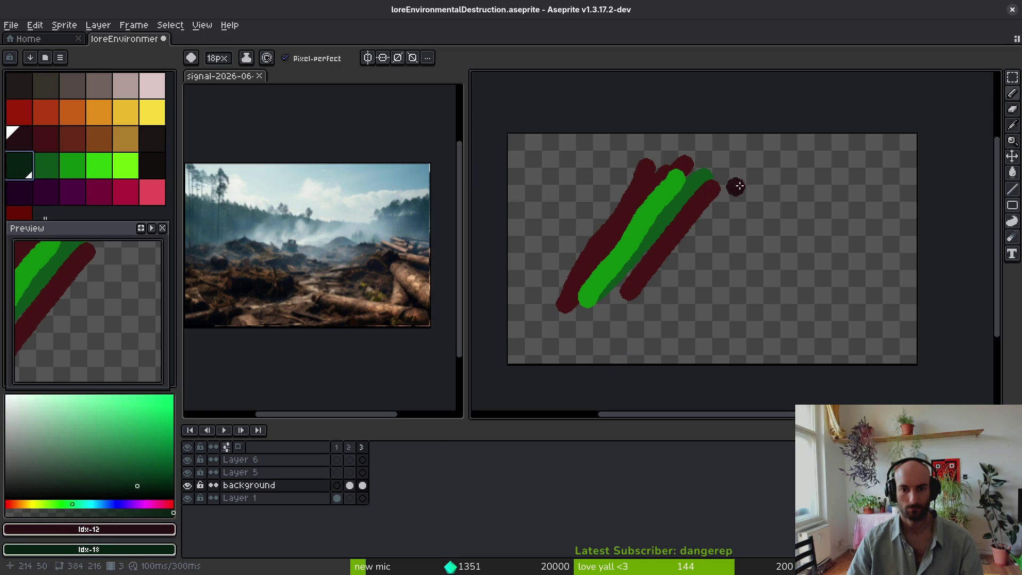
{"action": "left_click_drag", "start_coordinate": [740, 183], "coordinate": [660, 322]}
{"action": "left_click_drag", "start_coordinate": [775, 203], "coordinate": [702, 315]}
{"action": "mouse_move", "coordinate": [710, 187]}
{"action": "left_mouse_down"}
{"action": "mouse_move", "coordinate": [726, 198]}
{"action": "mouse_move", "coordinate": [662, 293]}
{"action": "left_mouse_up"}
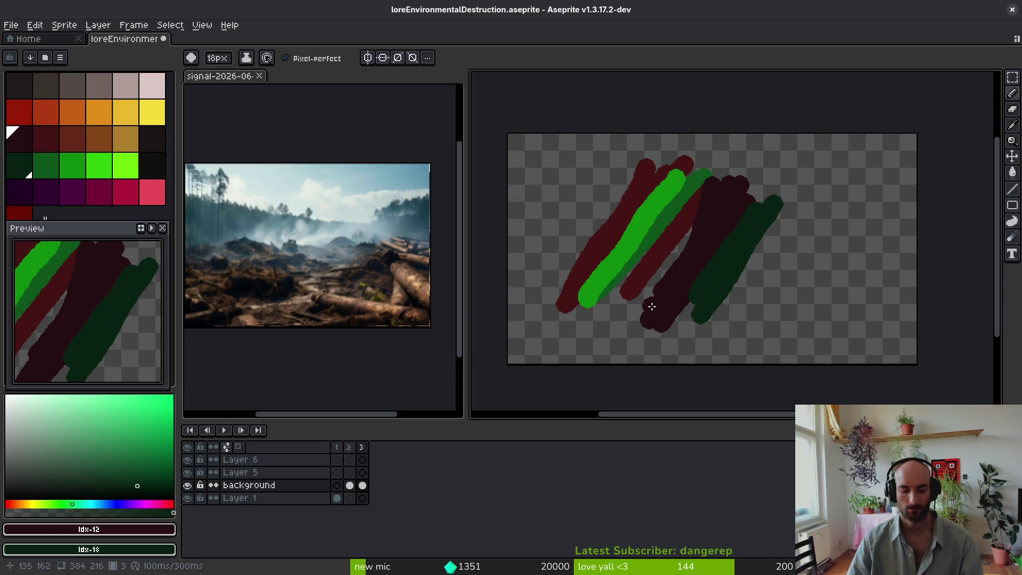
Step: Erase all the test strokes and save the illustration
{"action": "key", "text": "e"}
{"action": "scroll", "coordinate": [630, 308], "scroll_direction": "up", "scroll_amount": 2}
{"action": "left_click_drag", "start_coordinate": [536, 315], "coordinate": [973, 286]}
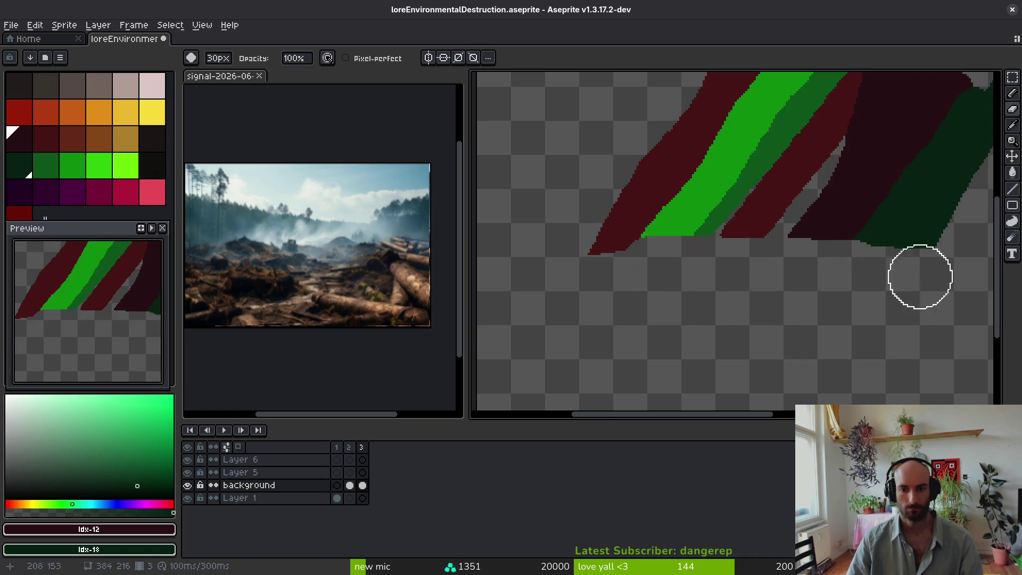
{"action": "scroll", "coordinate": [803, 265], "scroll_direction": "down", "scroll_amount": 5}
{"action": "mouse_move", "coordinate": [804, 265]}
{"action": "left_mouse_down"}
{"action": "mouse_move", "coordinate": [835, 258]}
{"action": "mouse_move", "coordinate": [769, 244]}
{"action": "mouse_move", "coordinate": [809, 263]}
{"action": "left_mouse_up"}
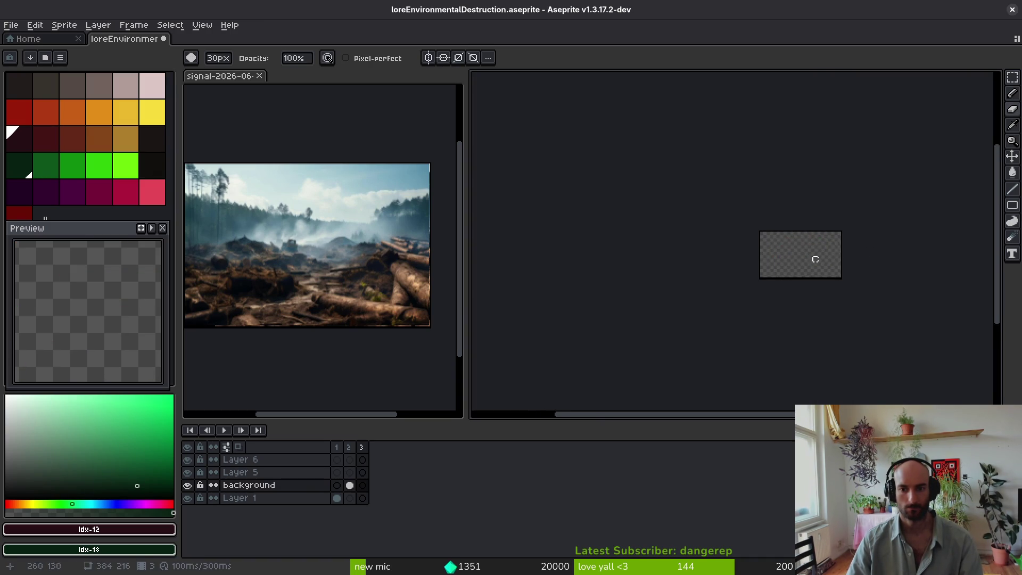
{"action": "scroll", "coordinate": [678, 276], "scroll_direction": "up", "scroll_amount": 2}
{"action": "scroll", "coordinate": [696, 276], "scroll_direction": "up", "scroll_amount": 2}
{"action": "scroll", "coordinate": [694, 277], "scroll_direction": "down", "scroll_amount": 2}
{"action": "key", "text": "ctrl+s"}
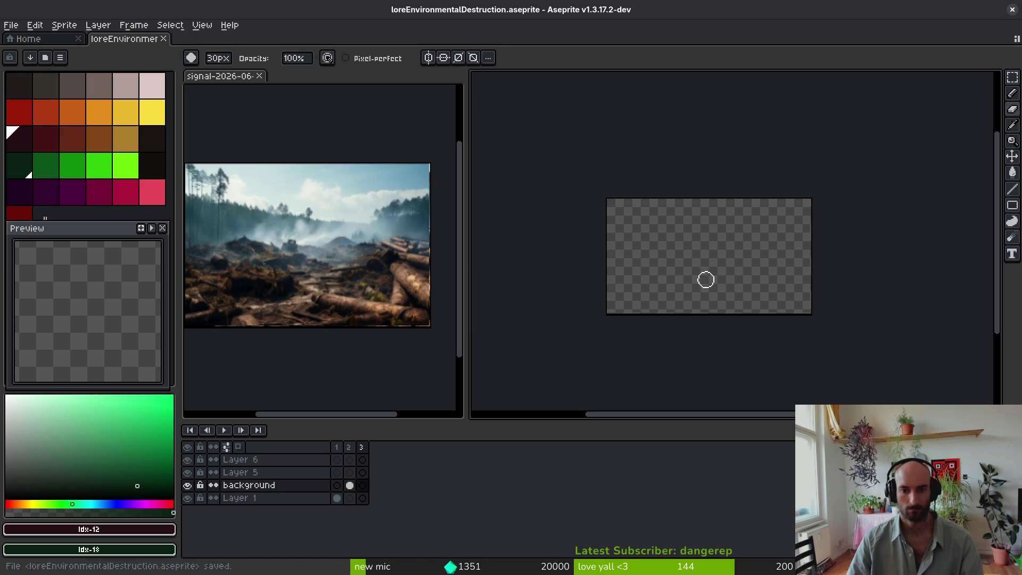
Step: Return to the brush, reposition the canvas view, and make the reference photo active
{"action": "key", "text": "b"}
{"action": "scroll", "coordinate": [685, 256], "scroll_direction": "up", "scroll_amount": 3}
{"action": "scroll", "coordinate": [685, 255], "scroll_direction": "down", "scroll_amount": 3}
{"action": "left_click_drag", "start_coordinate": [706, 241], "coordinate": [700, 255]}
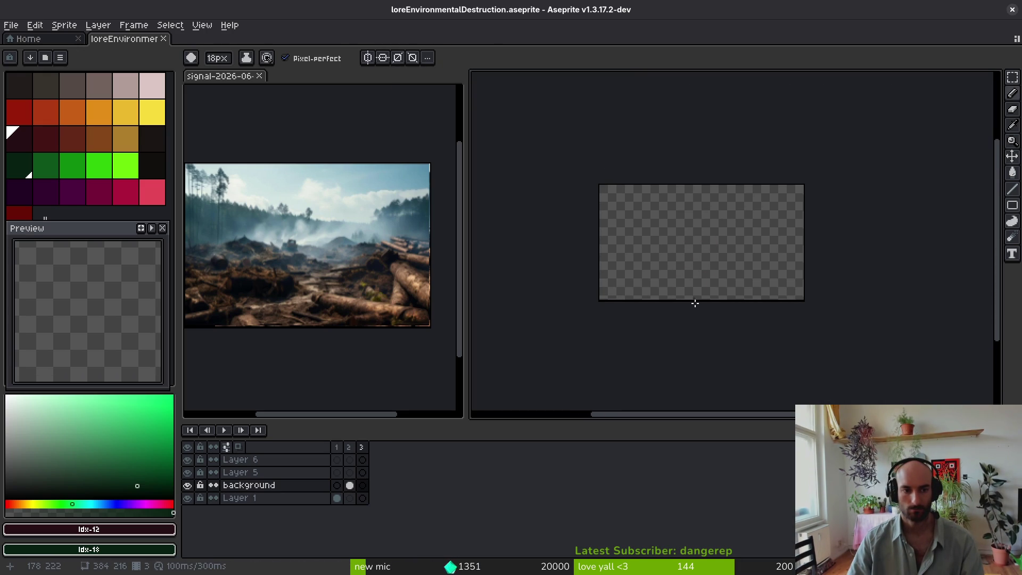
{"action": "scroll", "coordinate": [696, 284], "scroll_direction": "up", "scroll_amount": 1}
{"action": "left_click_drag", "start_coordinate": [707, 269], "coordinate": [724, 306]}
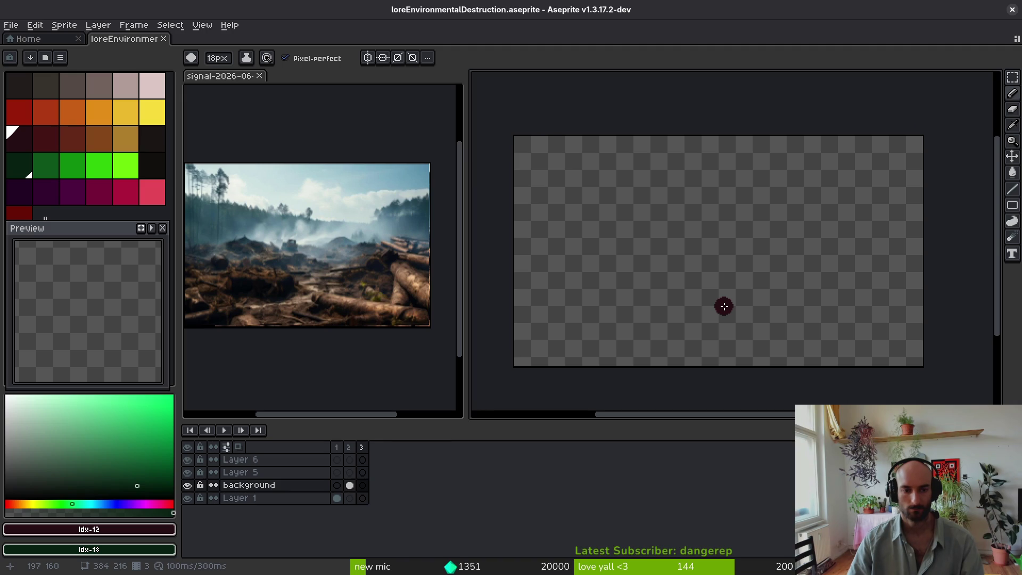
{"action": "left_click", "coordinate": [340, 223]}
{"action": "scroll", "coordinate": [322, 232], "scroll_direction": "down", "scroll_amount": 1}
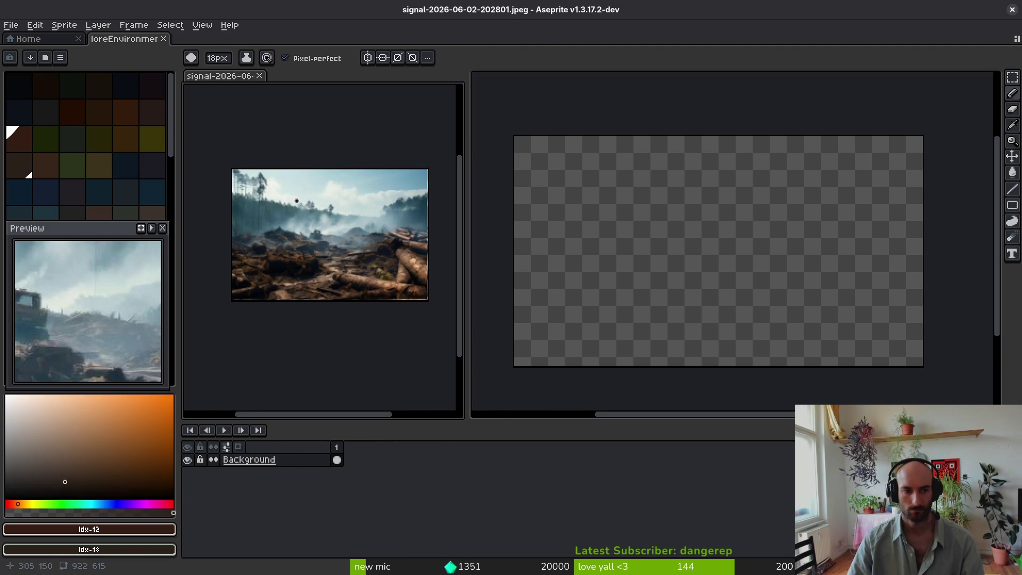
Step: Paste the whole photo into the lore frame, scaled to canvas height and shifted 22 px right
{"action": "key", "text": "ctrl+a"}
{"action": "key", "text": "ctrl+c"}
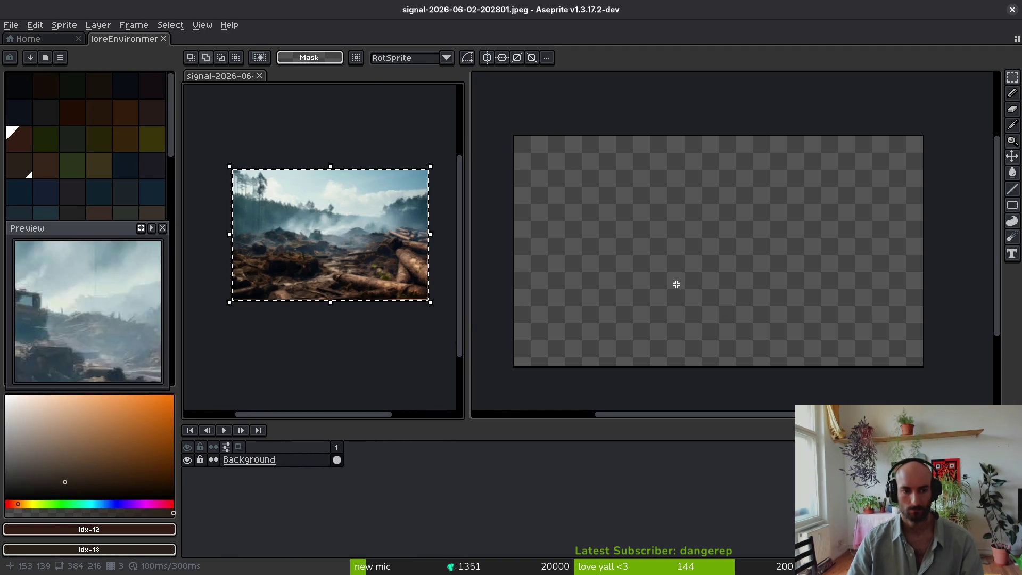
{"action": "left_click", "coordinate": [641, 265]}
{"action": "key", "text": "ctrl+v"}
{"action": "scroll", "coordinate": [704, 235], "scroll_direction": "down", "scroll_amount": 1}
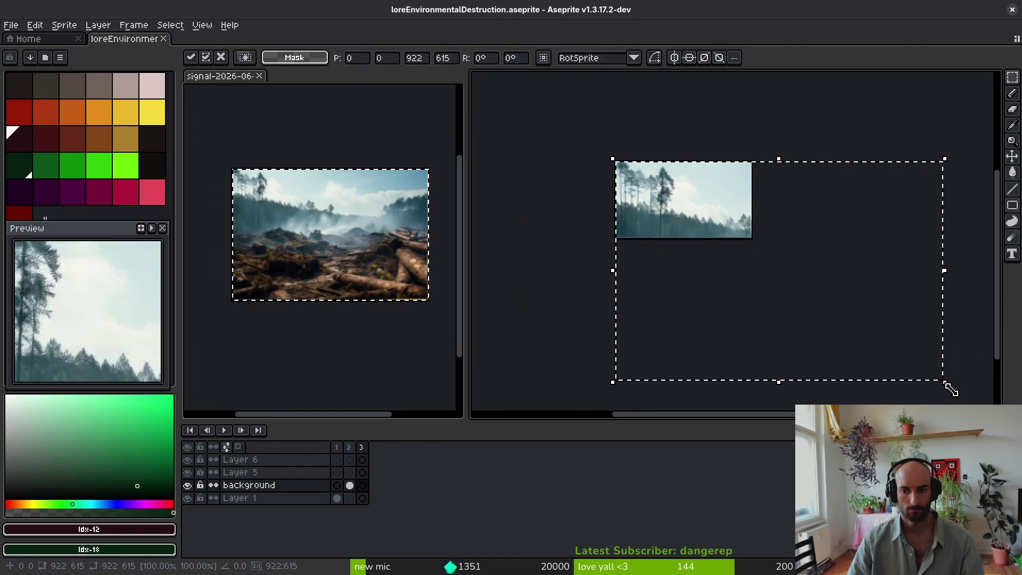
{"action": "mouse_move", "coordinate": [946, 383]}
{"action": "left_mouse_down"}
{"action": "mouse_move", "coordinate": [744, 226]}
{"action": "mouse_move", "coordinate": [794, 233]}
{"action": "mouse_move", "coordinate": [760, 228]}
{"action": "left_mouse_up"}
{"action": "scroll", "coordinate": [722, 228], "scroll_direction": "up", "scroll_amount": 3}
{"action": "scroll", "coordinate": [708, 258], "scroll_direction": "down", "scroll_amount": 2}
{"action": "scroll", "coordinate": [659, 244], "scroll_direction": "up", "scroll_amount": 3}
{"action": "left_click_drag", "start_coordinate": [659, 244], "coordinate": [678, 238]}
{"action": "scroll", "coordinate": [668, 242], "scroll_direction": "down", "scroll_amount": 2}
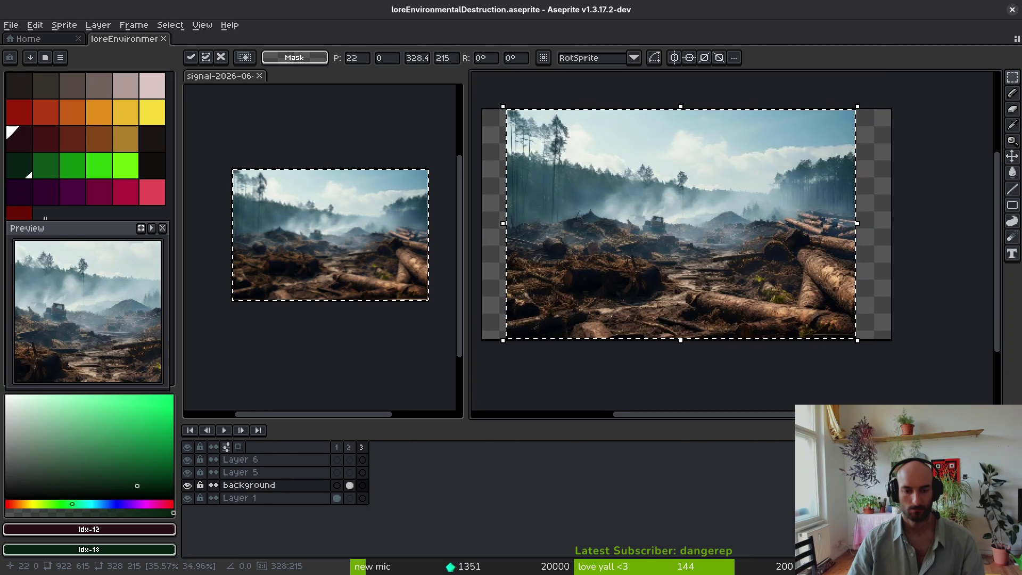
{"action": "key", "text": "Return"}
Step: Move the frame 3 cel onto Layer 1 and select dark red for the pencil
{"action": "left_click", "coordinate": [363, 485]}
{"action": "left_click_drag", "start_coordinate": [375, 505], "coordinate": [377, 498]}
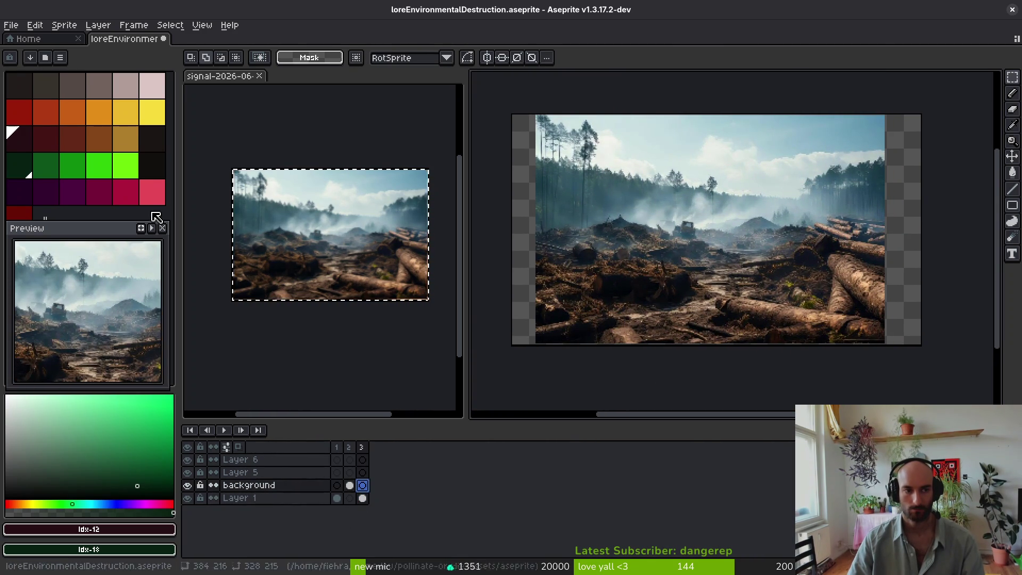
{"action": "left_click", "coordinate": [46, 139]}
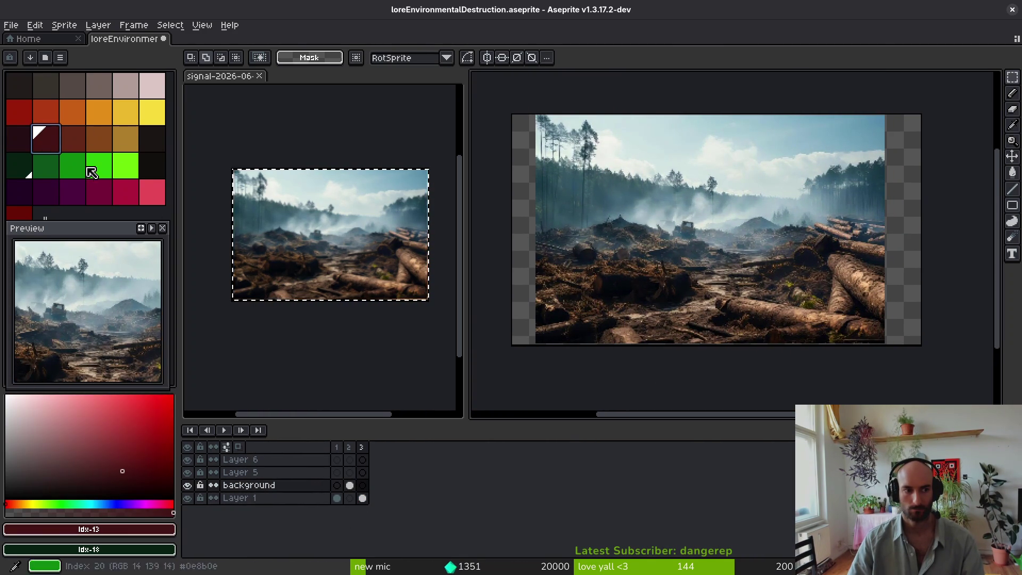
{"action": "key", "text": "b"}
{"action": "left_click", "coordinate": [68, 104]}
{"action": "left_click", "coordinate": [46, 140]}
{"action": "scroll", "coordinate": [730, 257], "scroll_direction": "up", "scroll_amount": 4}
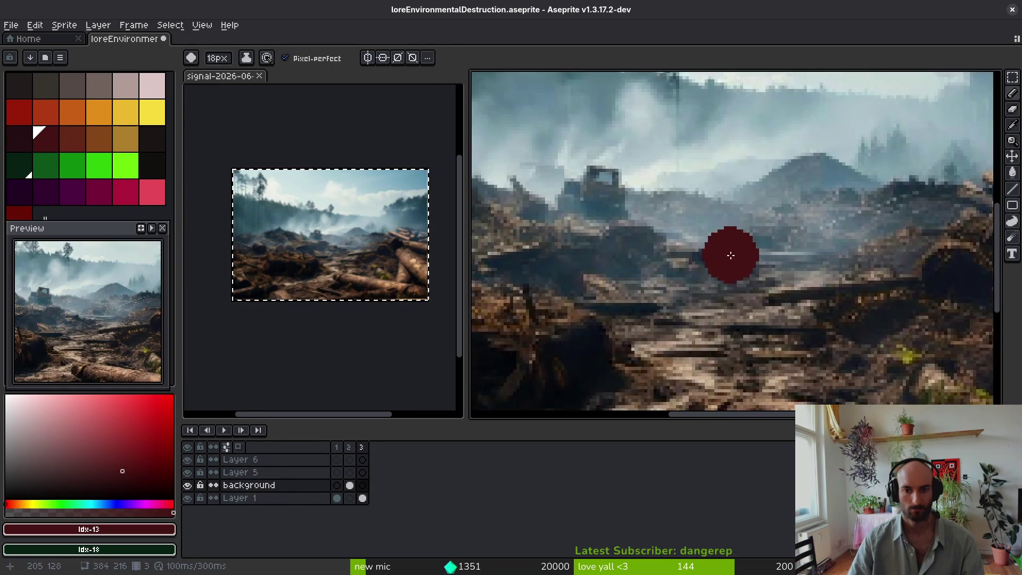
{"action": "scroll", "coordinate": [734, 260], "scroll_direction": "down", "scroll_amount": 4}
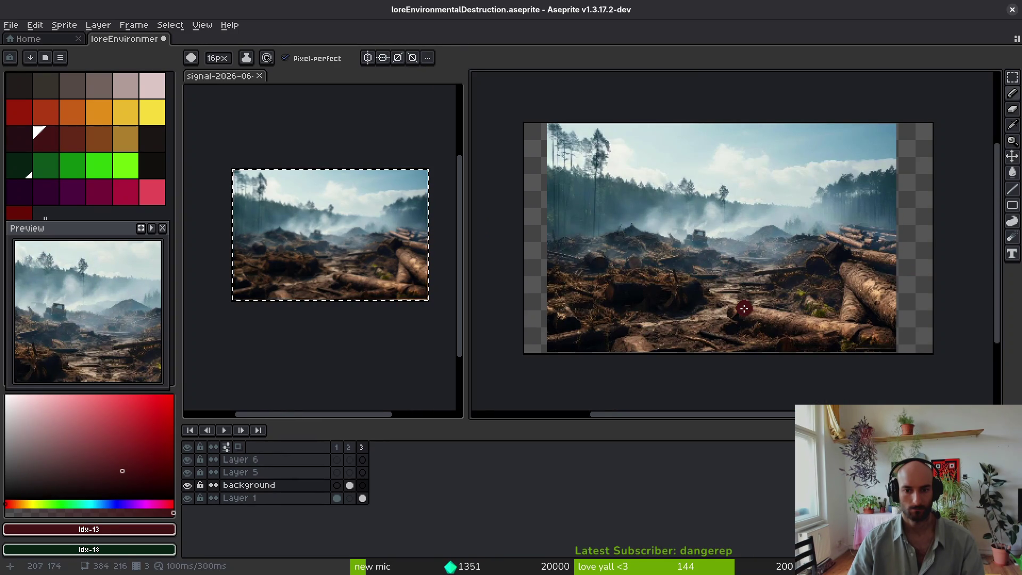
Step: Paint near-black shapes over the fallen log in the photo
{"action": "key", "text": "bracketleft"}
{"action": "scroll", "coordinate": [702, 298], "scroll_direction": "up", "scroll_amount": 4}
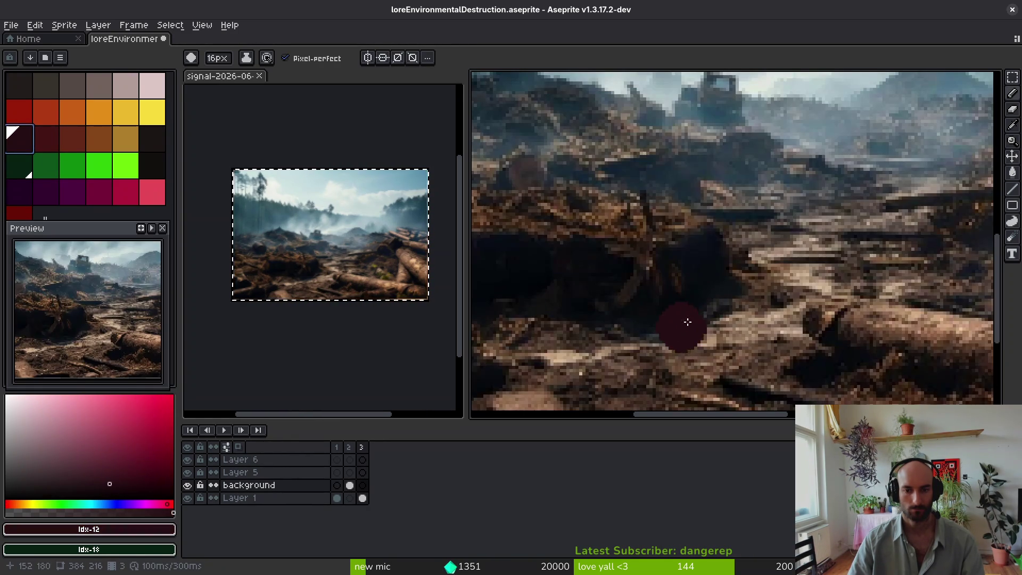
{"action": "left_click", "coordinate": [152, 165]}
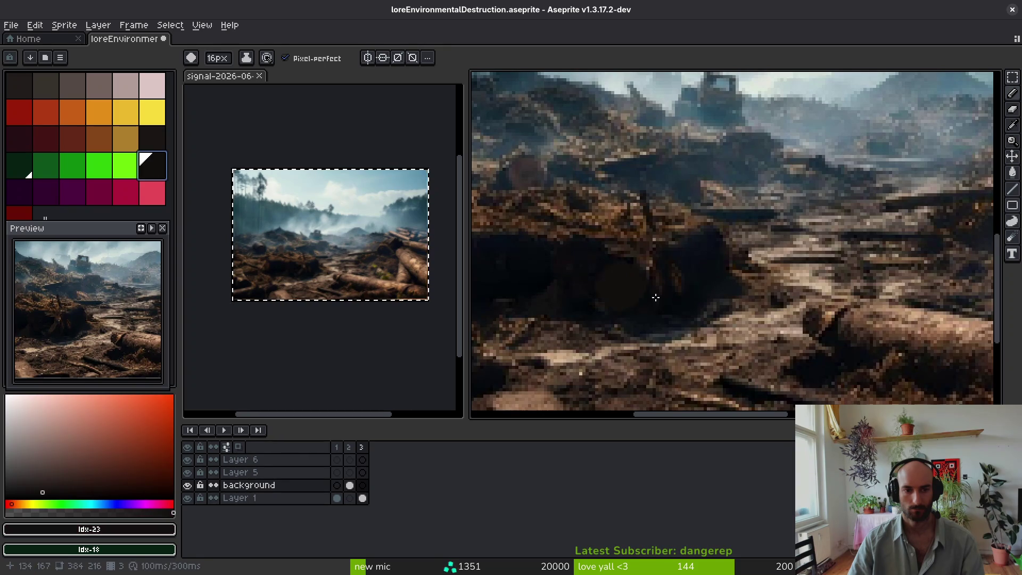
{"action": "mouse_move", "coordinate": [708, 256]}
{"action": "left_mouse_down"}
{"action": "mouse_move", "coordinate": [580, 230]}
{"action": "mouse_move", "coordinate": [654, 275]}
{"action": "left_mouse_up"}
Step: Shade the top of the log with dark red, finishing with a 6px brush
{"action": "left_click", "coordinate": [19, 139]}
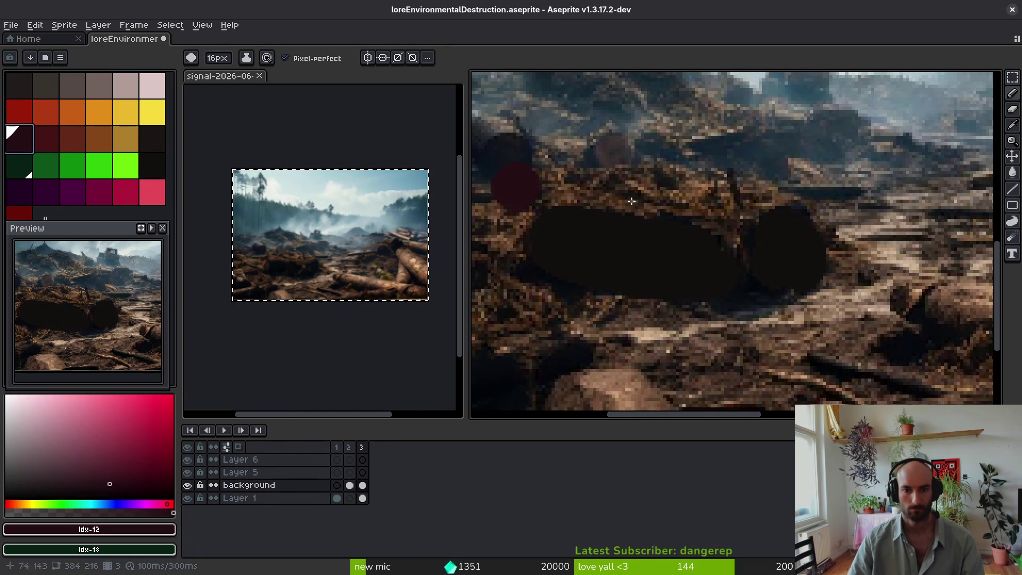
{"action": "left_click", "coordinate": [74, 139]}
{"action": "right_click", "coordinate": [50, 141]}
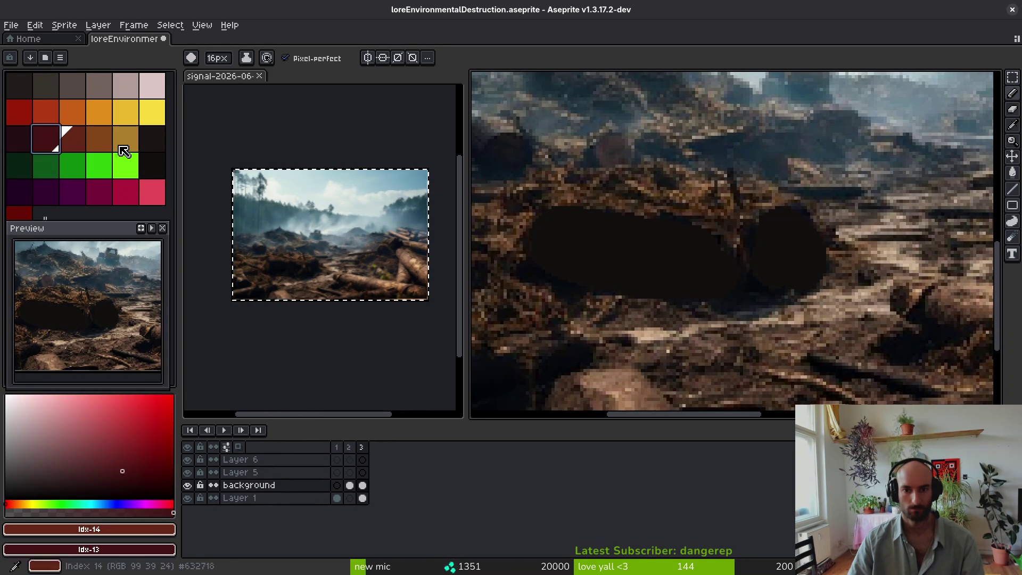
{"action": "left_click_drag", "start_coordinate": [721, 222], "coordinate": [652, 200]}
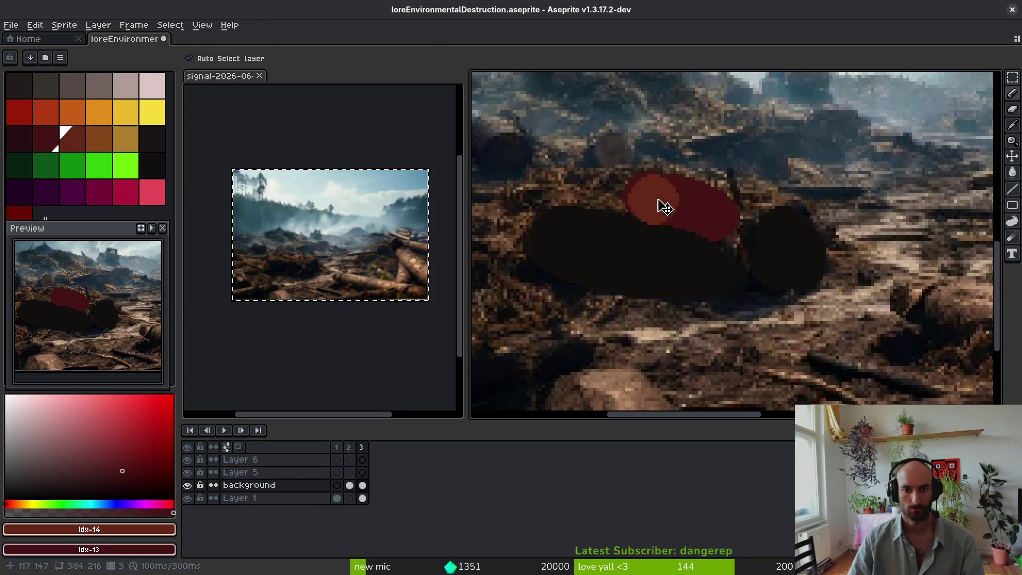
{"action": "key", "text": "minus"}
{"action": "key", "text": "minus"}
{"action": "key", "text": "minus"}
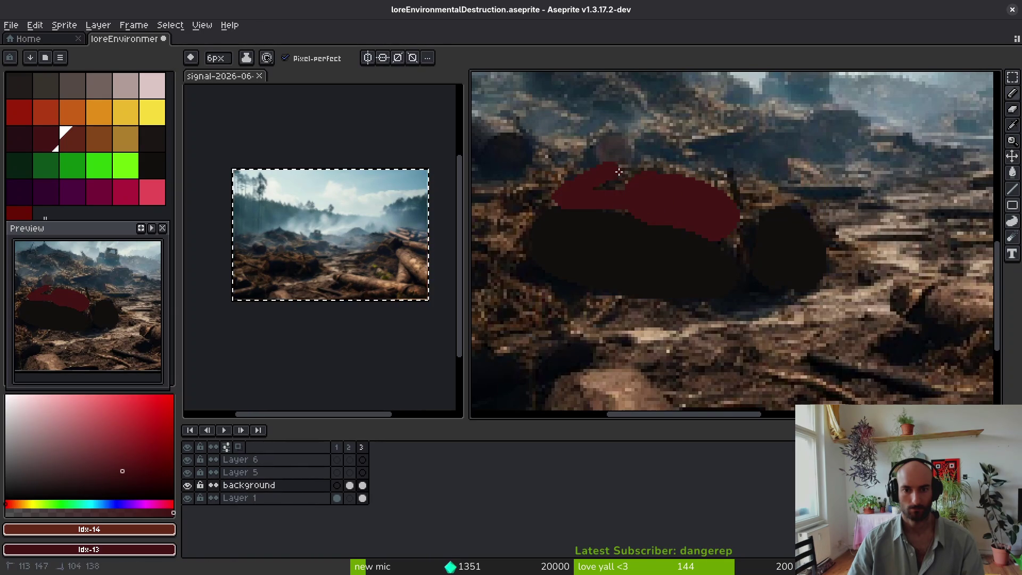
{"action": "left_click_drag", "start_coordinate": [610, 173], "coordinate": [742, 187]}
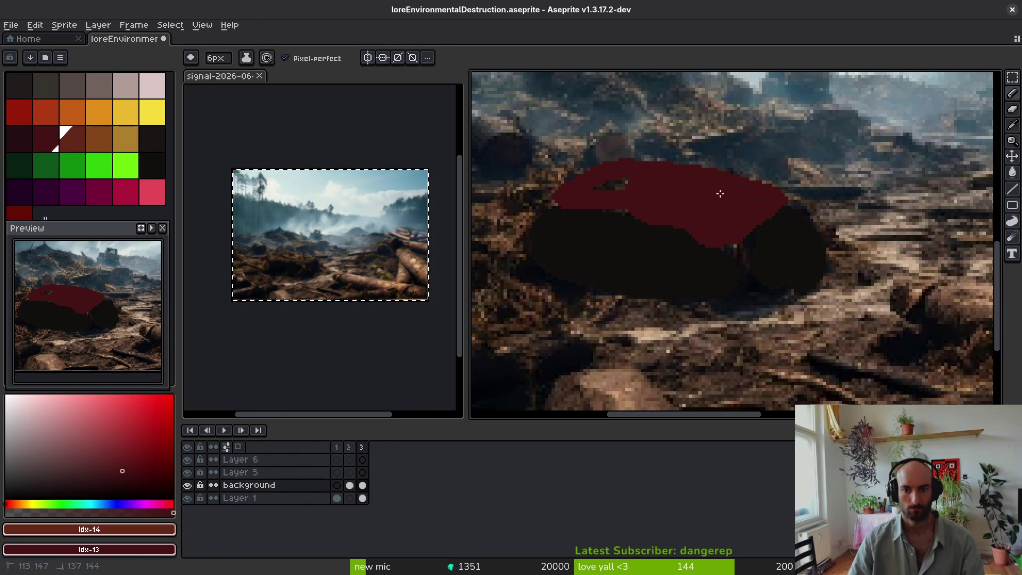
{"action": "scroll", "coordinate": [647, 198], "scroll_direction": "down", "scroll_amount": 5}
{"action": "scroll", "coordinate": [719, 245], "scroll_direction": "up", "scroll_amount": 6}
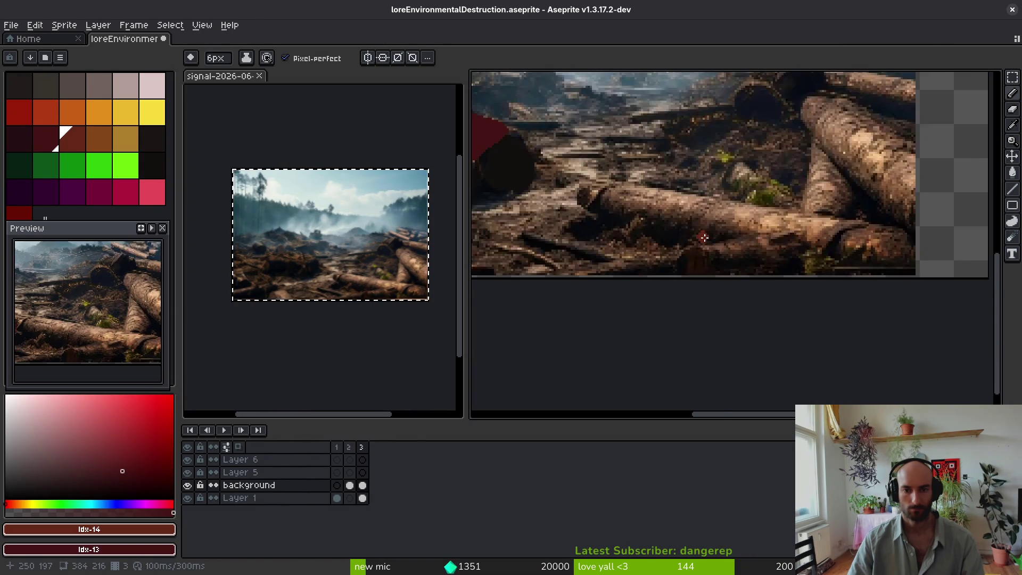
{"action": "scroll", "coordinate": [709, 261], "scroll_direction": "down", "scroll_amount": 3}
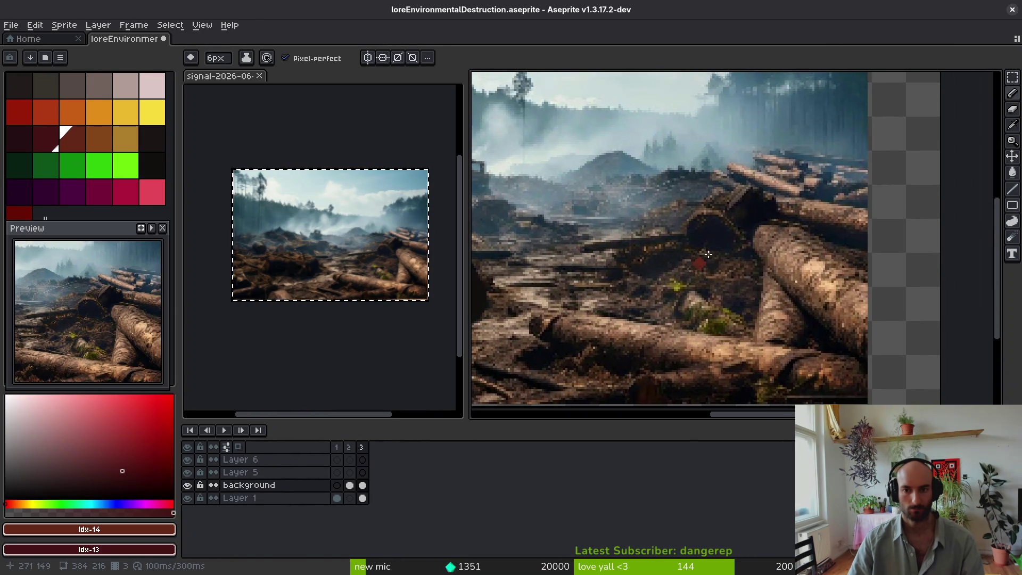
{"action": "scroll", "coordinate": [693, 251], "scroll_direction": "up", "scroll_amount": 3}
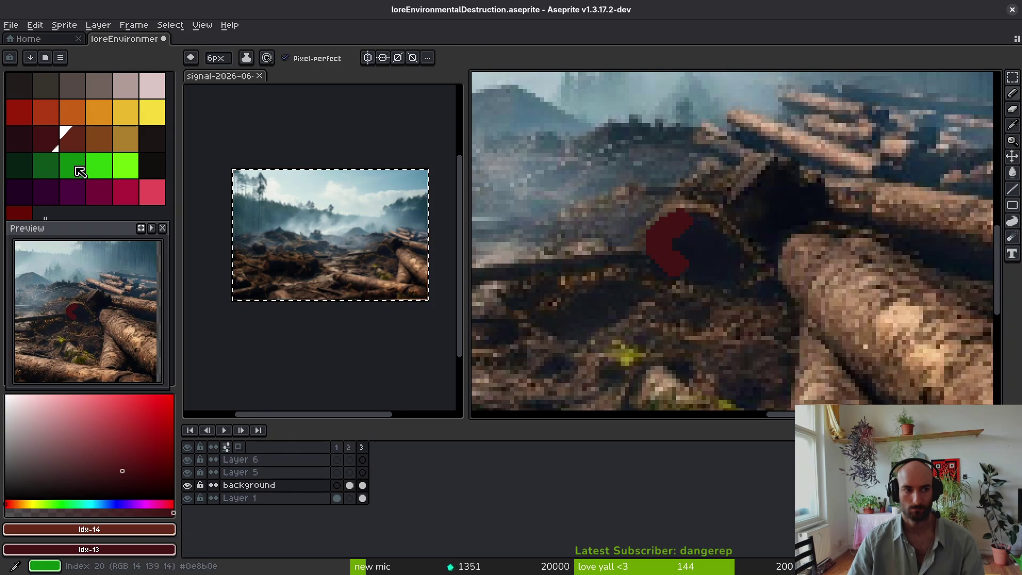
{"action": "scroll", "coordinate": [632, 324], "scroll_direction": "up", "scroll_amount": 2}
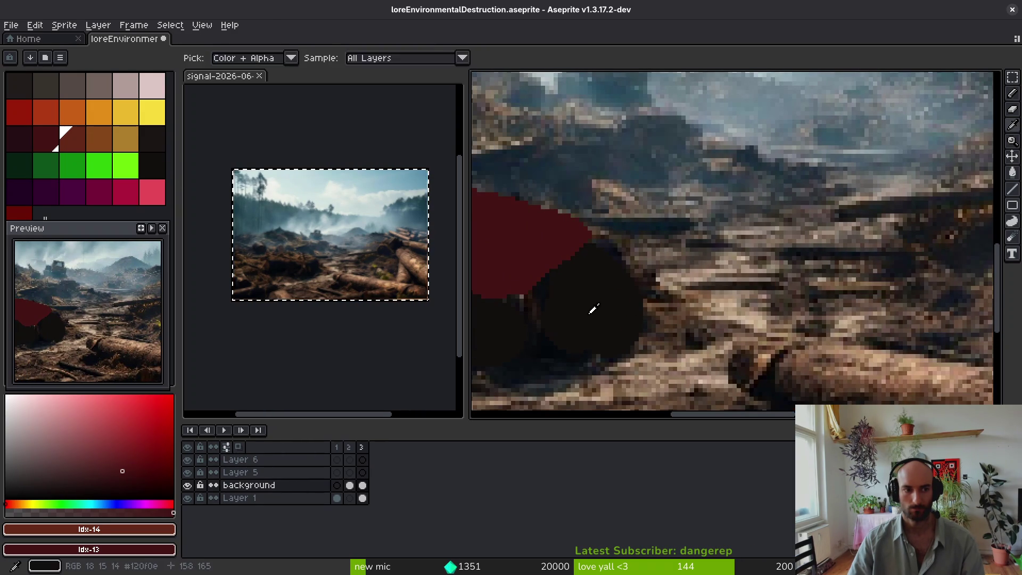
Step: Sample the near-black log colour and paint over the red shape and its lighter band
{"action": "left_click", "coordinate": [593, 308], "text": "alt"}
{"action": "scroll", "coordinate": [771, 322], "scroll_direction": "down", "scroll_amount": 2}
{"action": "left_click_drag", "start_coordinate": [771, 322], "coordinate": [659, 348]}
{"action": "scroll", "coordinate": [745, 277], "scroll_direction": "up", "scroll_amount": 2}
{"action": "mouse_move", "coordinate": [788, 221]}
{"action": "left_mouse_down"}
{"action": "mouse_move", "coordinate": [717, 239]}
{"action": "mouse_move", "coordinate": [799, 296]}
{"action": "left_mouse_up"}
{"action": "left_click_drag", "start_coordinate": [839, 246], "coordinate": [838, 226]}
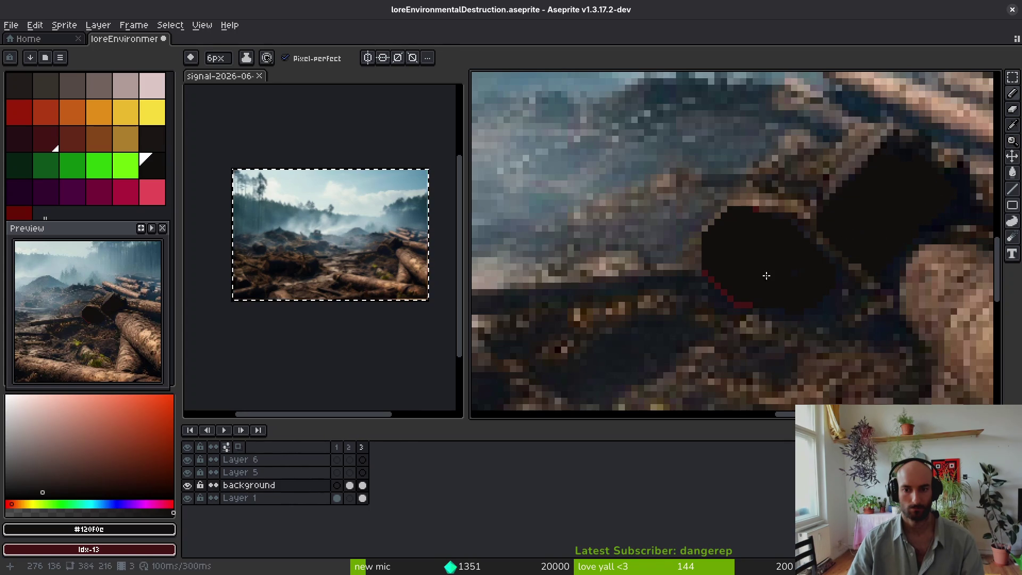
Step: Paint a dark-red diagonal band and a thick black rock silhouette with a dark-red top
{"action": "mouse_move", "coordinate": [860, 136]}
{"action": "left_mouse_down"}
{"action": "mouse_move", "coordinate": [805, 200]}
{"action": "mouse_move", "coordinate": [809, 149]}
{"action": "mouse_move", "coordinate": [783, 191]}
{"action": "left_mouse_up"}
{"action": "scroll", "coordinate": [783, 191], "scroll_direction": "down", "scroll_amount": 4}
{"action": "scroll", "coordinate": [694, 224], "scroll_direction": "up", "scroll_amount": 4}
{"action": "scroll", "coordinate": [694, 224], "scroll_direction": "up", "scroll_amount": 3}
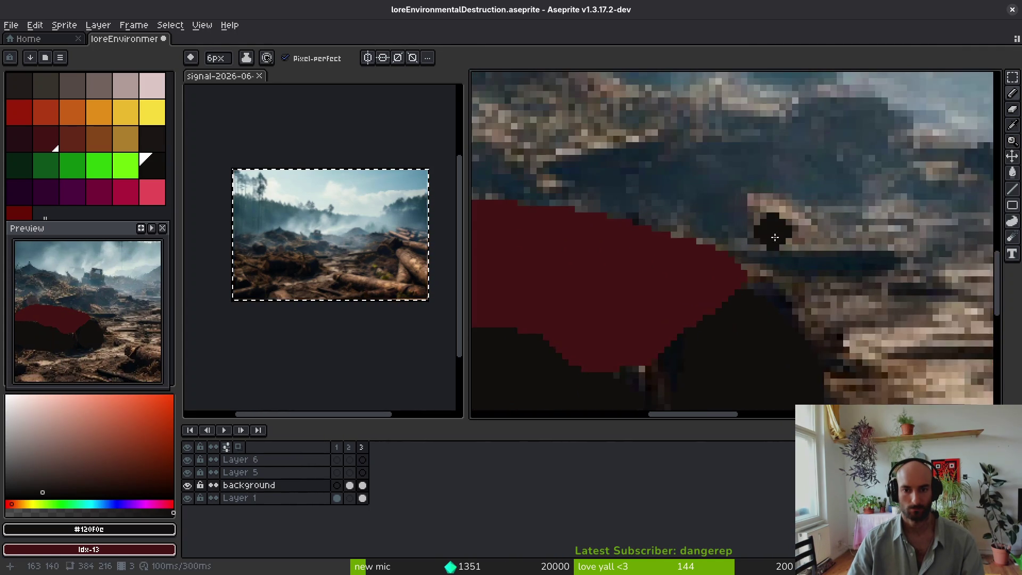
{"action": "mouse_move", "coordinate": [570, 246]}
{"action": "left_mouse_down"}
{"action": "mouse_move", "coordinate": [679, 213]}
{"action": "mouse_move", "coordinate": [709, 290]}
{"action": "mouse_move", "coordinate": [759, 223]}
{"action": "mouse_move", "coordinate": [860, 250]}
{"action": "mouse_move", "coordinate": [847, 221]}
{"action": "mouse_move", "coordinate": [900, 189]}
{"action": "mouse_move", "coordinate": [784, 200]}
{"action": "left_mouse_up"}
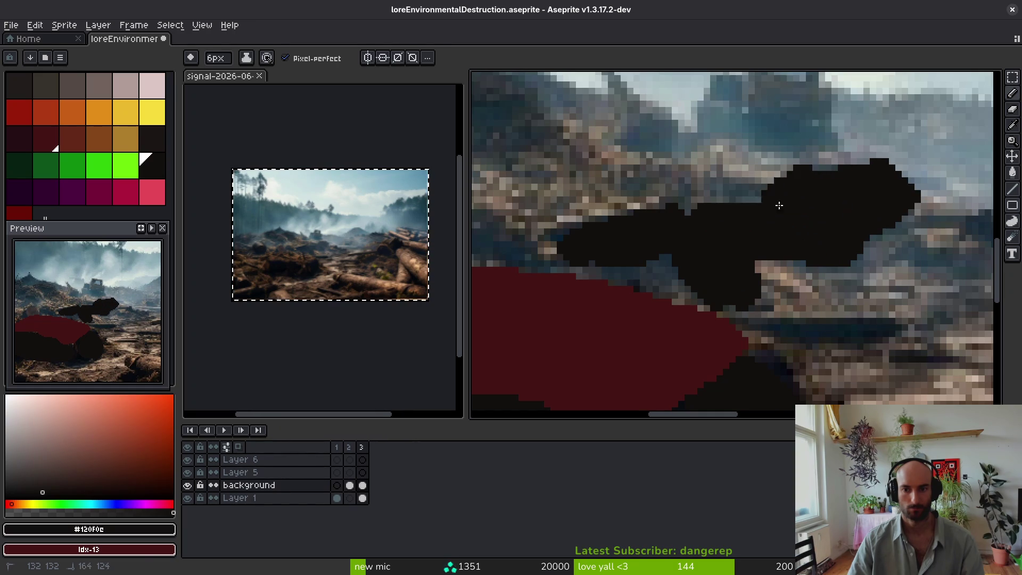
{"action": "scroll", "coordinate": [788, 240], "scroll_direction": "down", "scroll_amount": 3}
{"action": "scroll", "coordinate": [771, 194], "scroll_direction": "up", "scroll_amount": 3}
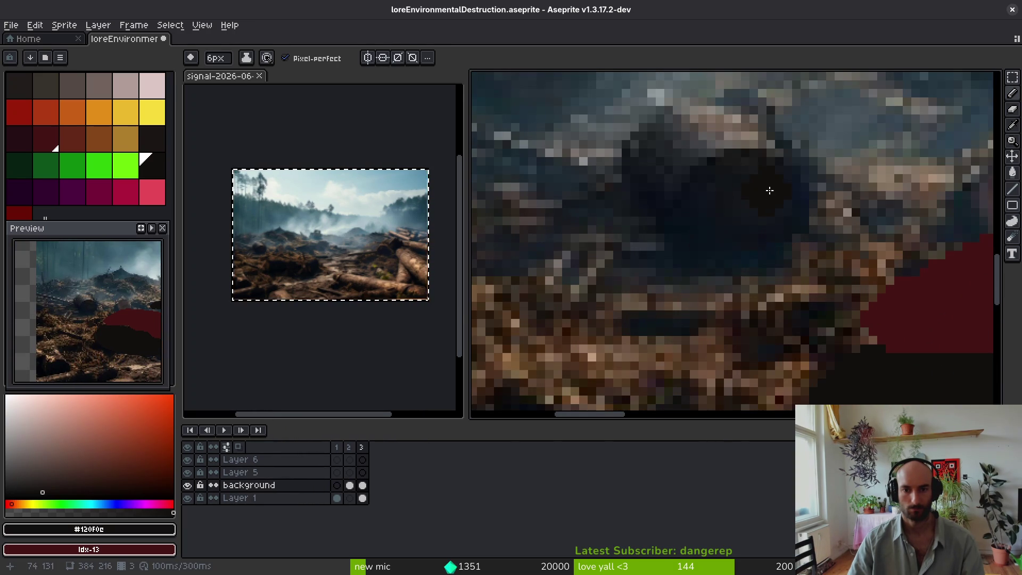
{"action": "mouse_move", "coordinate": [671, 183]}
{"action": "left_mouse_down"}
{"action": "mouse_move", "coordinate": [639, 139]}
{"action": "mouse_move", "coordinate": [725, 107]}
{"action": "mouse_move", "coordinate": [701, 153]}
{"action": "mouse_move", "coordinate": [767, 136]}
{"action": "left_mouse_up"}
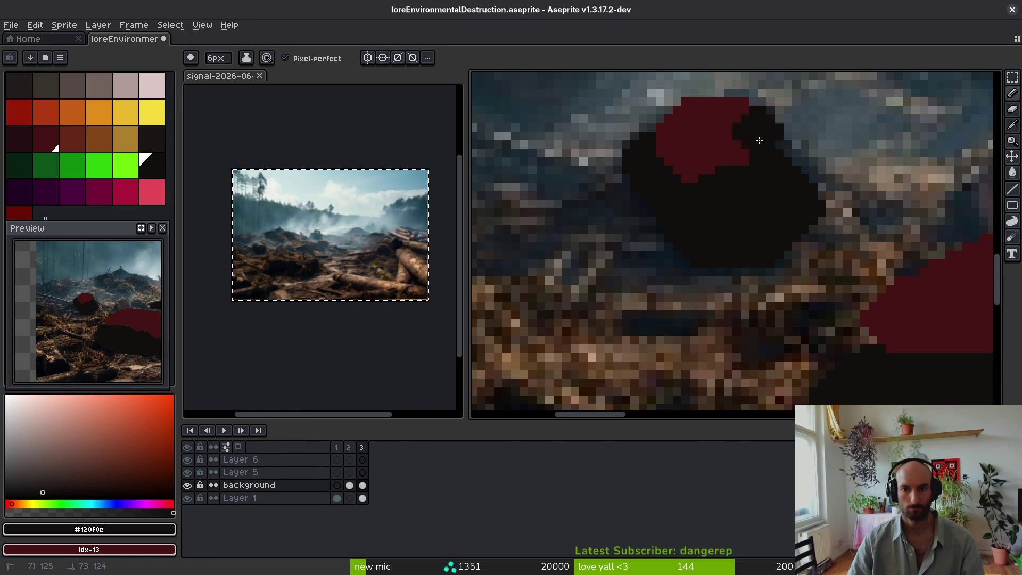
{"action": "scroll", "coordinate": [752, 194], "scroll_direction": "down", "scroll_amount": 4}
{"action": "scroll", "coordinate": [624, 218], "scroll_direction": "up", "scroll_amount": 3}
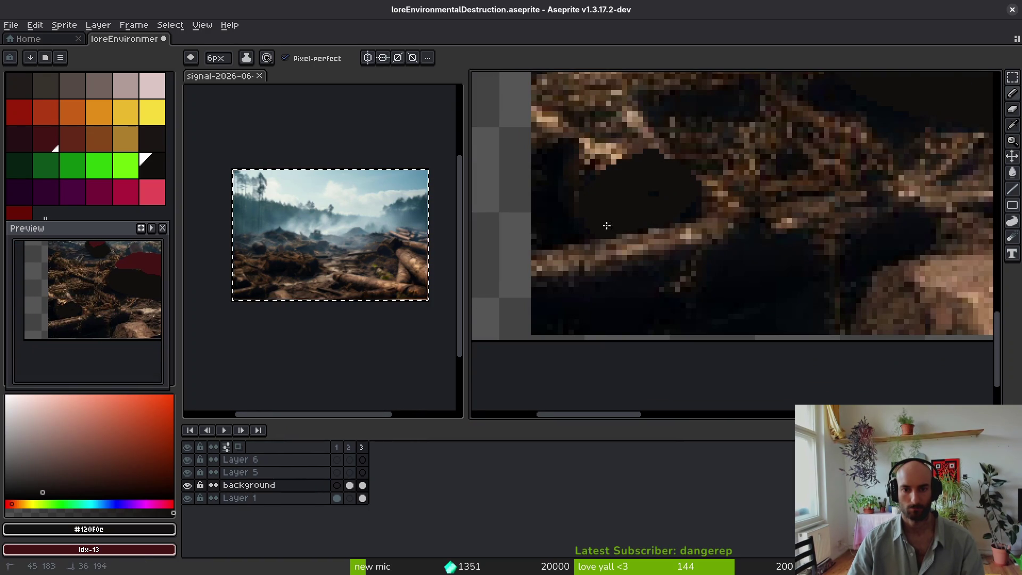
Step: Darken the lighter ground below the log and add a dark-red stroke on the rock
{"action": "left_click_drag", "start_coordinate": [749, 261], "coordinate": [534, 311]}
{"action": "mouse_move", "coordinate": [914, 228]}
{"action": "left_mouse_down"}
{"action": "mouse_move", "coordinate": [605, 324]}
{"action": "mouse_move", "coordinate": [783, 275]}
{"action": "left_mouse_up"}
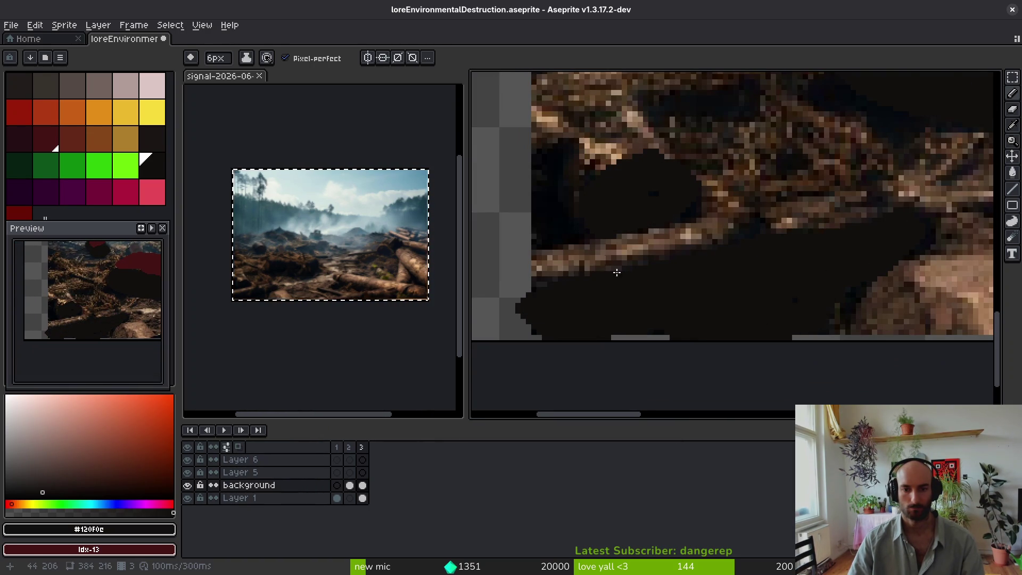
{"action": "scroll", "coordinate": [616, 273], "scroll_direction": "up", "scroll_amount": 3}
{"action": "mouse_move", "coordinate": [660, 245]}
{"action": "left_mouse_down"}
{"action": "mouse_move", "coordinate": [607, 202]}
{"action": "mouse_move", "coordinate": [669, 236]}
{"action": "mouse_move", "coordinate": [660, 159]}
{"action": "mouse_move", "coordinate": [623, 181]}
{"action": "mouse_move", "coordinate": [640, 200]}
{"action": "left_mouse_up"}
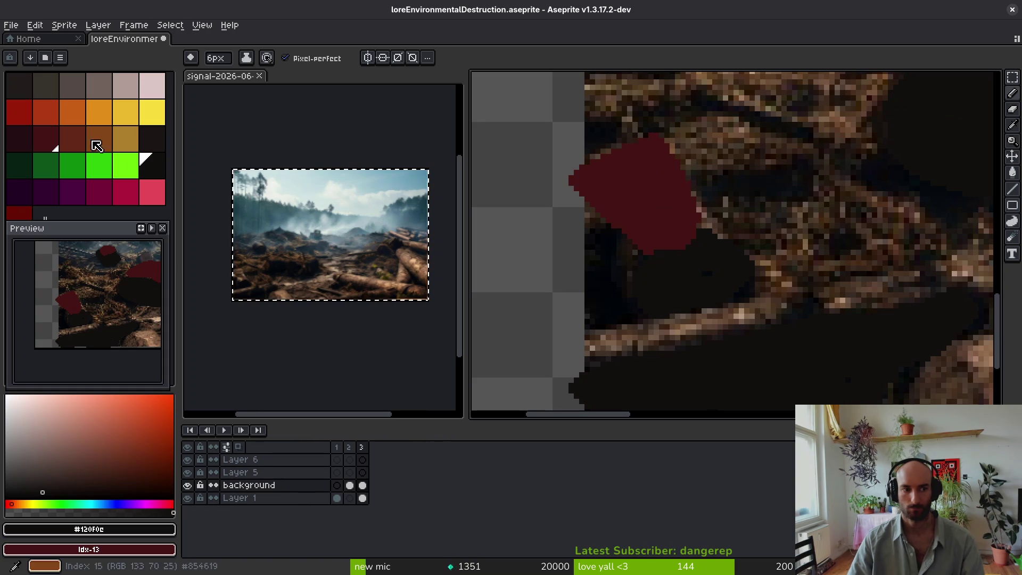
Step: Stroke lighter red Idx-14 highlights down the red patch and along the rock's top
{"action": "left_click", "coordinate": [73, 139]}
{"action": "left_click_drag", "start_coordinate": [633, 159], "coordinate": [671, 211]}
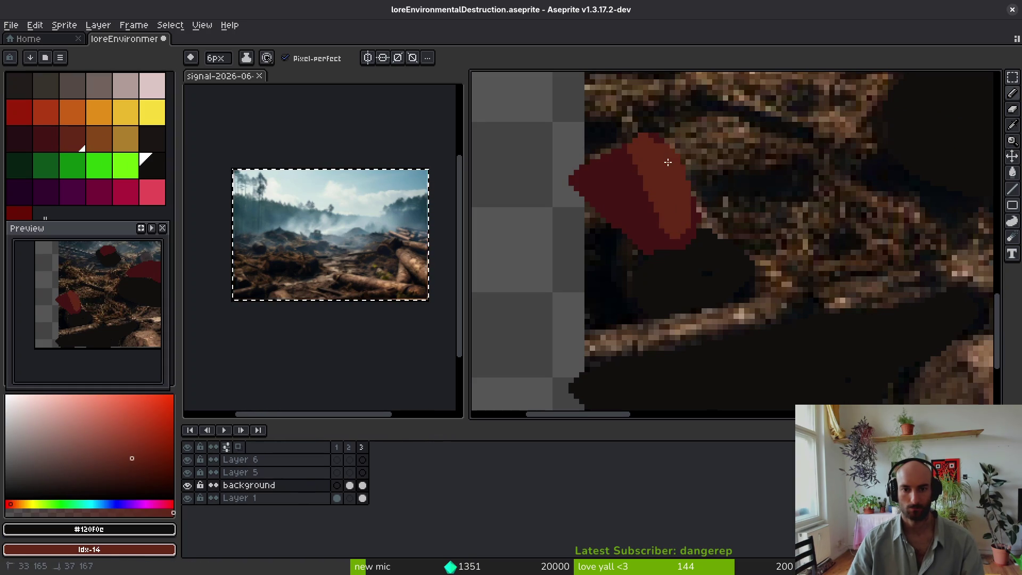
{"action": "scroll", "coordinate": [669, 162], "scroll_direction": "down", "scroll_amount": 2}
{"action": "scroll", "coordinate": [735, 222], "scroll_direction": "up", "scroll_amount": 2}
{"action": "scroll", "coordinate": [685, 263], "scroll_direction": "up", "scroll_amount": 2}
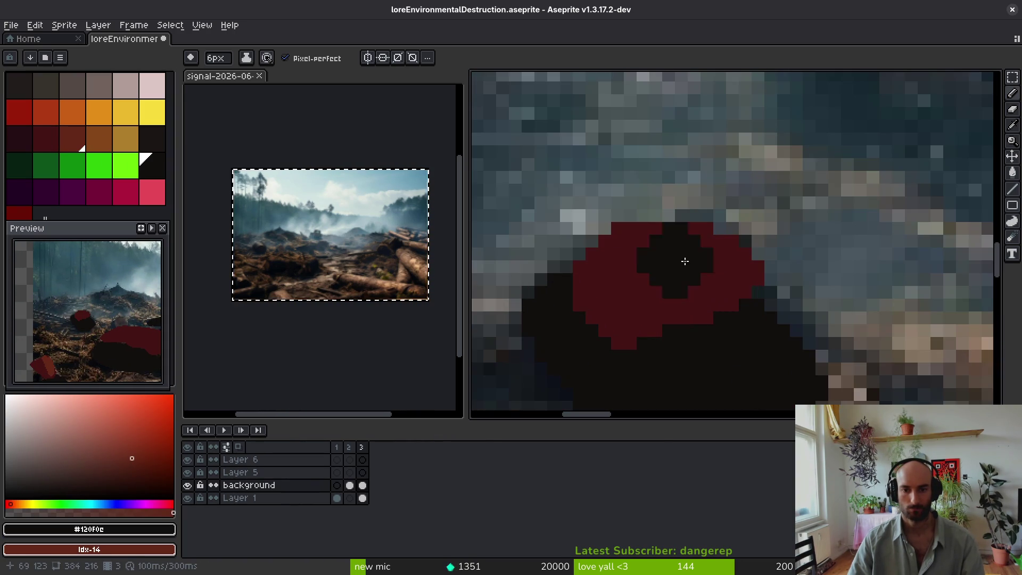
{"action": "scroll", "coordinate": [772, 293], "scroll_direction": "down", "scroll_amount": 3}
{"action": "left_click_drag", "start_coordinate": [612, 207], "coordinate": [746, 222]}
{"action": "key", "text": "Return"}
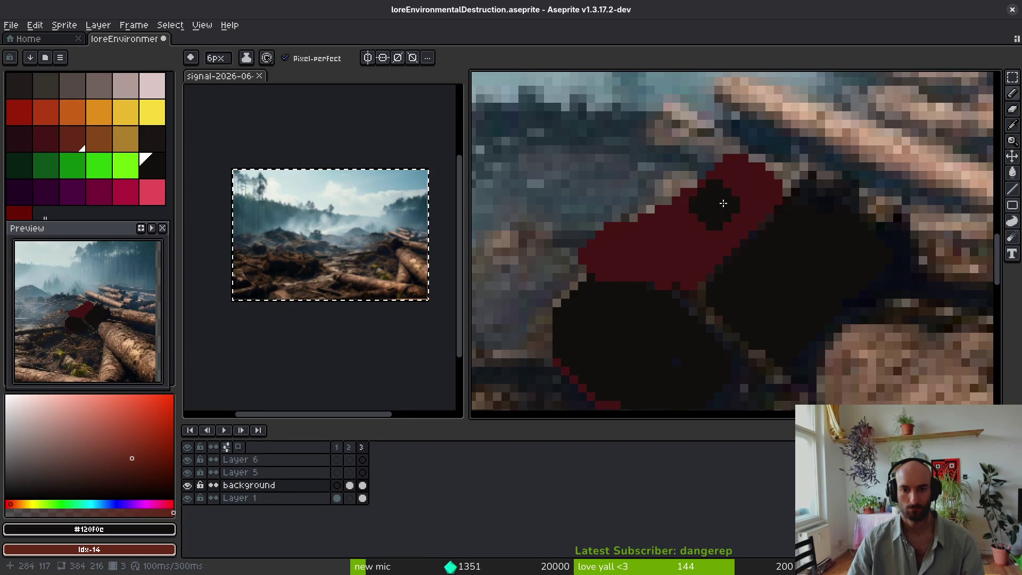
{"action": "scroll", "coordinate": [772, 203], "scroll_direction": "down", "scroll_amount": 3}
{"action": "scroll", "coordinate": [893, 318], "scroll_direction": "up", "scroll_amount": 1}
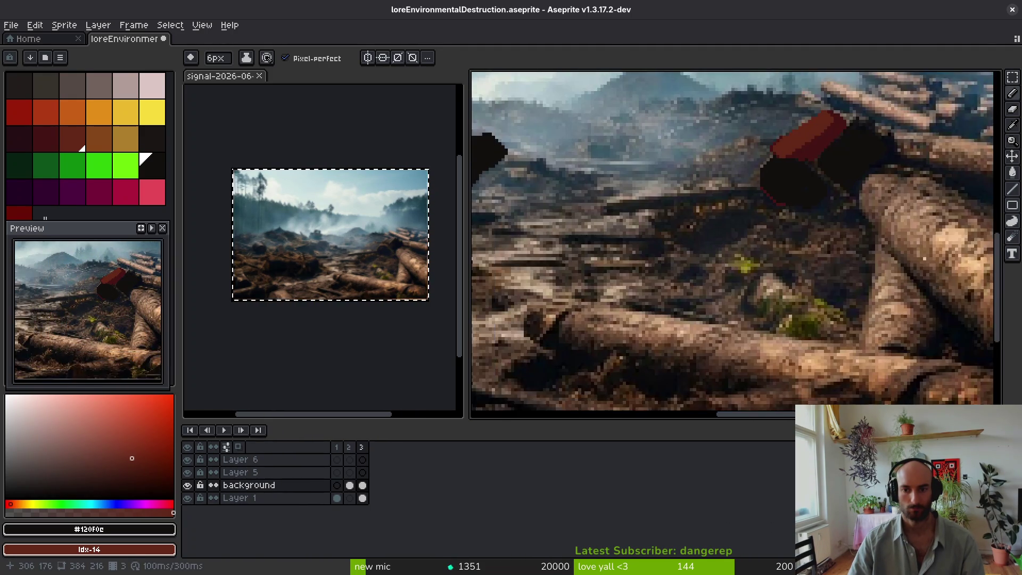
Step: Set brown Idx-15 and gold Idx-16 as colours and pencil a brown rim around the log end
{"action": "left_click", "coordinate": [98, 138]}
{"action": "right_click", "coordinate": [126, 139]}
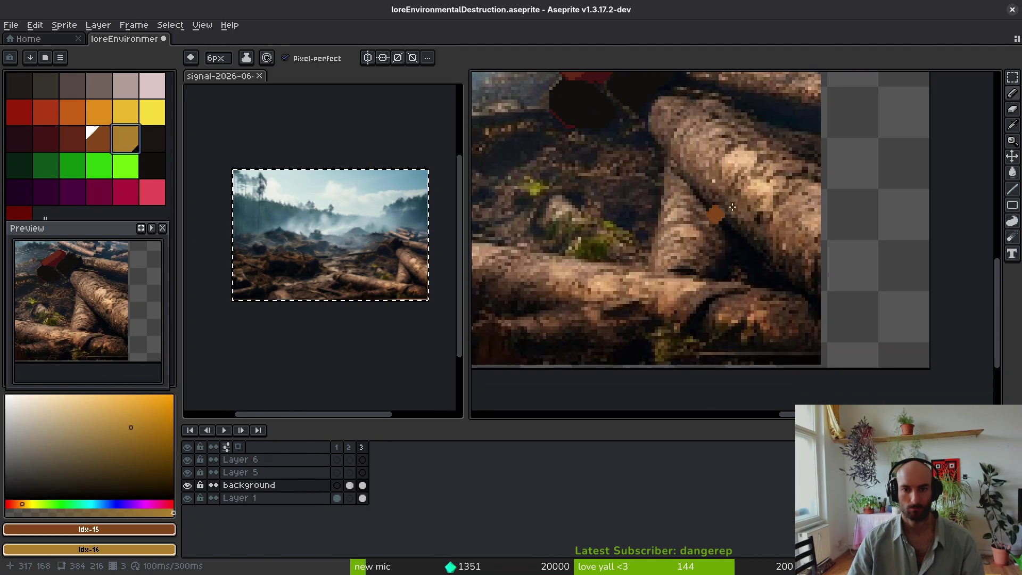
{"action": "scroll", "coordinate": [691, 272], "scroll_direction": "down", "scroll_amount": 2}
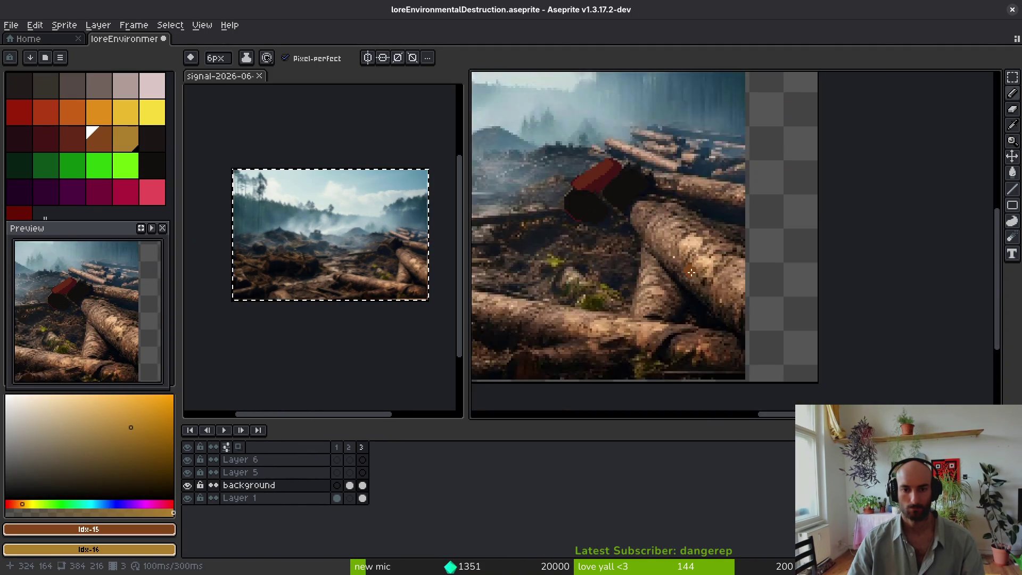
{"action": "scroll", "coordinate": [691, 272], "scroll_direction": "up", "scroll_amount": 2}
{"action": "mouse_move", "coordinate": [791, 364]}
{"action": "left_mouse_down"}
{"action": "mouse_move", "coordinate": [619, 230]}
{"action": "mouse_move", "coordinate": [582, 162]}
{"action": "left_mouse_up"}
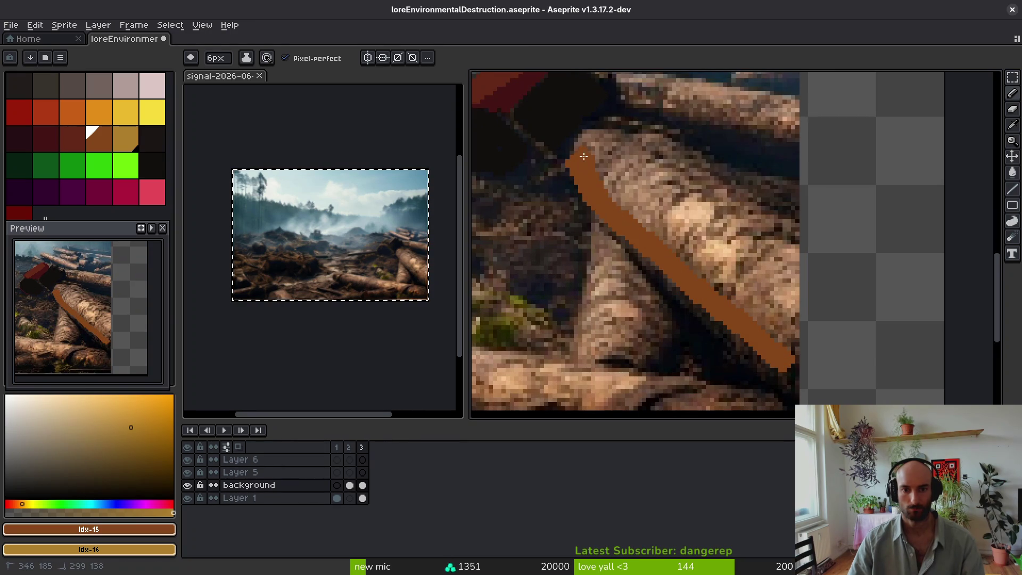
{"action": "mouse_move", "coordinate": [632, 130]}
{"action": "left_mouse_down"}
{"action": "mouse_move", "coordinate": [803, 269]}
{"action": "mouse_move", "coordinate": [738, 201]}
{"action": "mouse_move", "coordinate": [647, 136]}
{"action": "mouse_move", "coordinate": [607, 175]}
{"action": "mouse_move", "coordinate": [799, 318]}
{"action": "mouse_move", "coordinate": [775, 311]}
{"action": "left_mouse_up"}
Step: Touch up the brown rim near the log tip and bucket-fill the log end gold
{"action": "key", "text": "g"}
{"action": "key", "text": "f"}
{"action": "left_click_drag", "start_coordinate": [793, 345], "coordinate": [795, 346]}
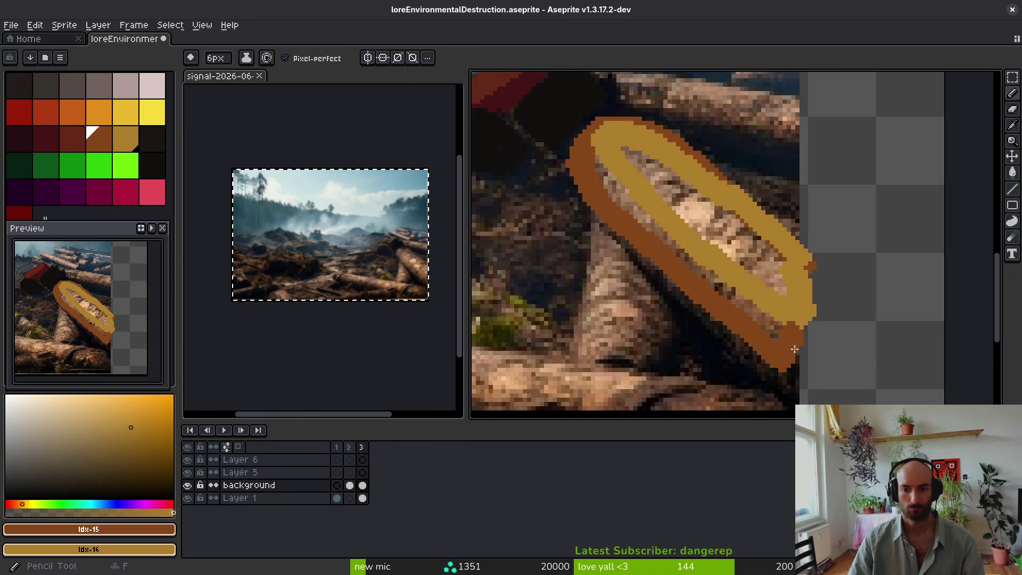
{"action": "key", "text": "g"}
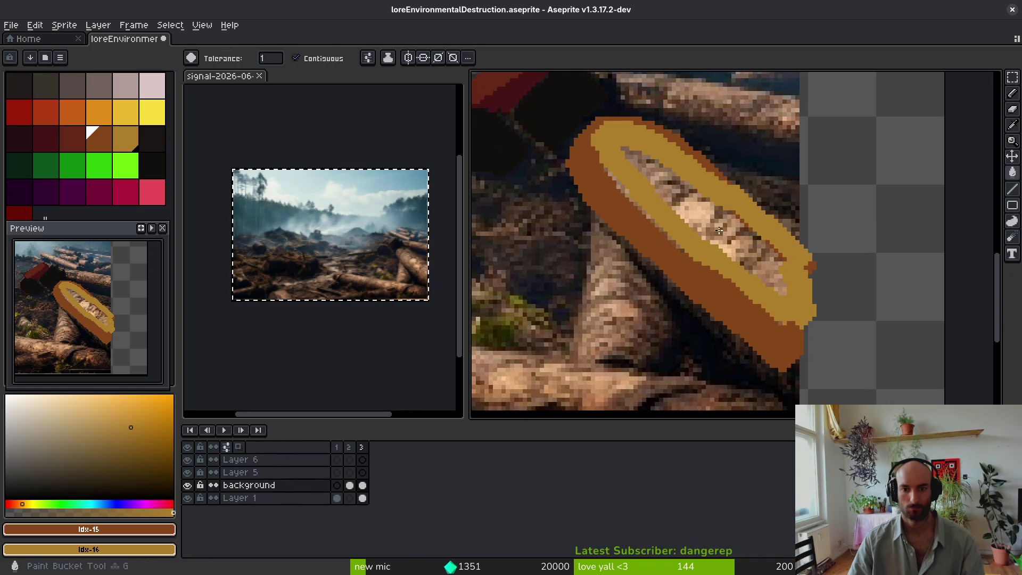
{"action": "left_click", "coordinate": [703, 218]}
{"action": "key", "text": "f"}
{"action": "scroll", "coordinate": [676, 276], "scroll_direction": "down", "scroll_amount": 5}
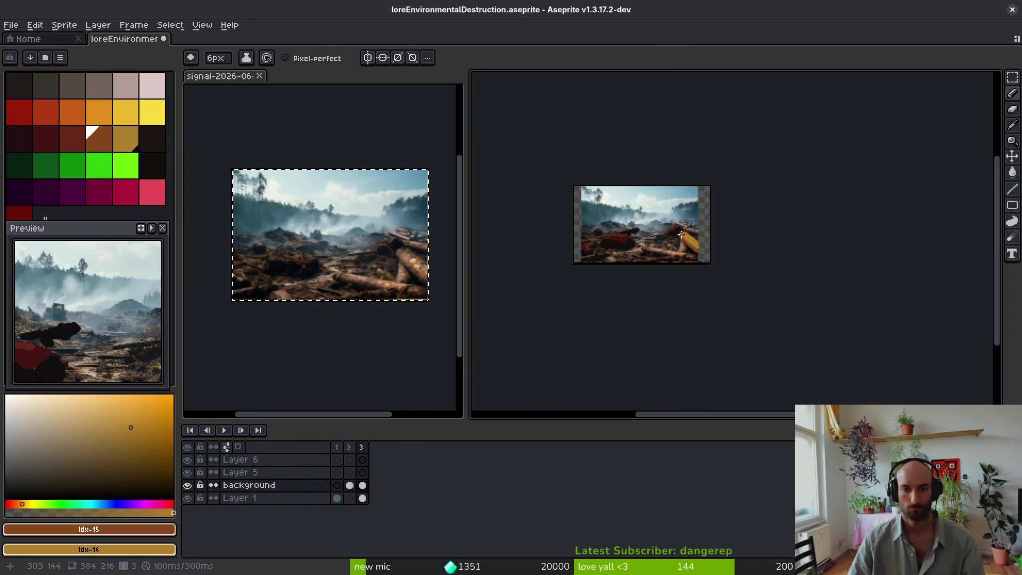
{"action": "scroll", "coordinate": [646, 247], "scroll_direction": "up", "scroll_amount": 5}
{"action": "scroll", "coordinate": [788, 240], "scroll_direction": "up", "scroll_amount": 2}
{"action": "scroll", "coordinate": [738, 266], "scroll_direction": "down", "scroll_amount": 4}
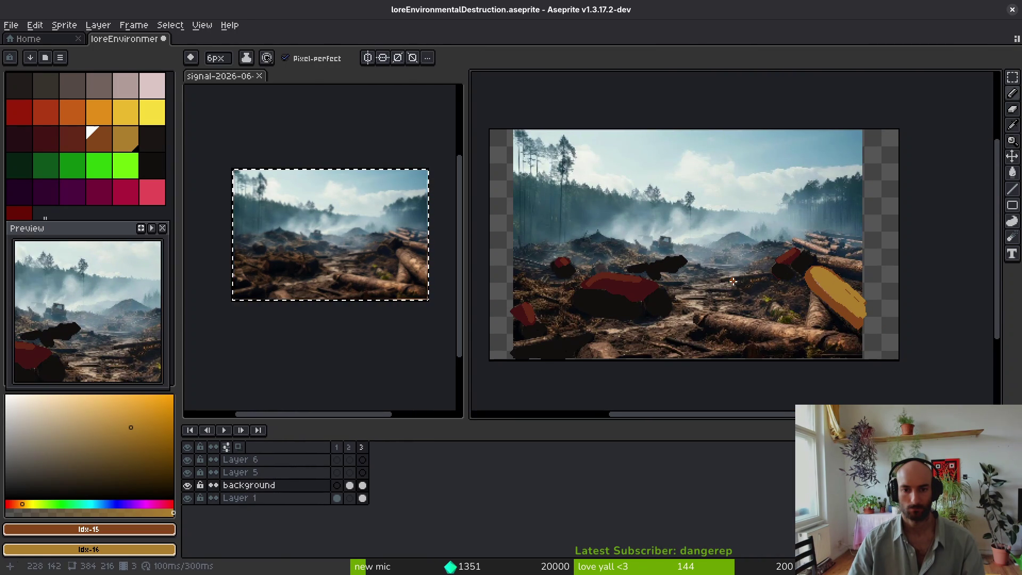
{"action": "scroll", "coordinate": [734, 281], "scroll_direction": "up", "scroll_amount": 3}
{"action": "scroll", "coordinate": [685, 276], "scroll_direction": "down", "scroll_amount": 4}
{"action": "scroll", "coordinate": [628, 273], "scroll_direction": "up", "scroll_amount": 1}
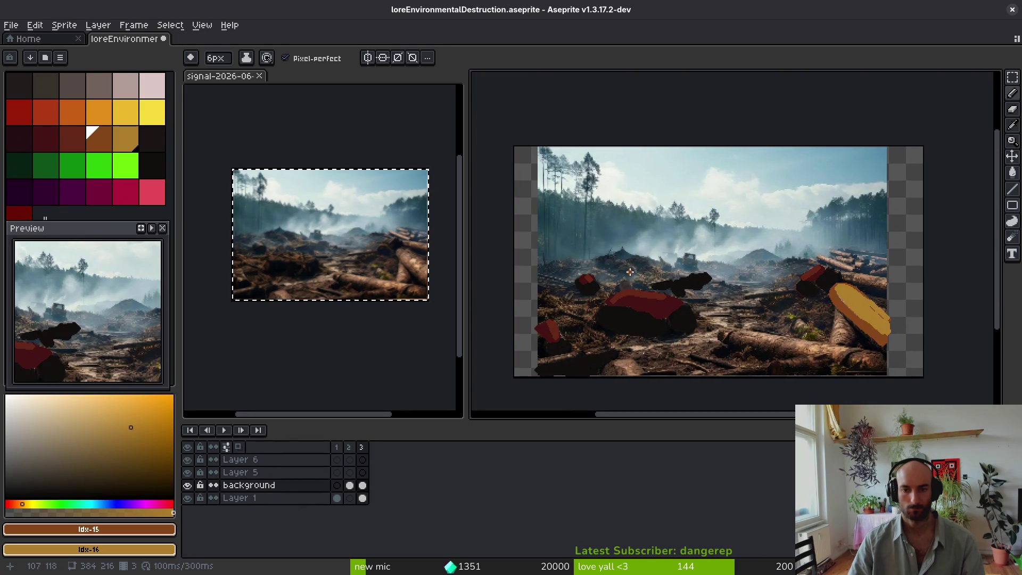
Step: Pencil a dark-green Idx-18 tree-line outline across the trees to the left edge
{"action": "left_click", "coordinate": [19, 177]}
{"action": "scroll", "coordinate": [589, 228], "scroll_direction": "up", "scroll_amount": 3}
{"action": "scroll", "coordinate": [765, 234], "scroll_direction": "down", "scroll_amount": 1}
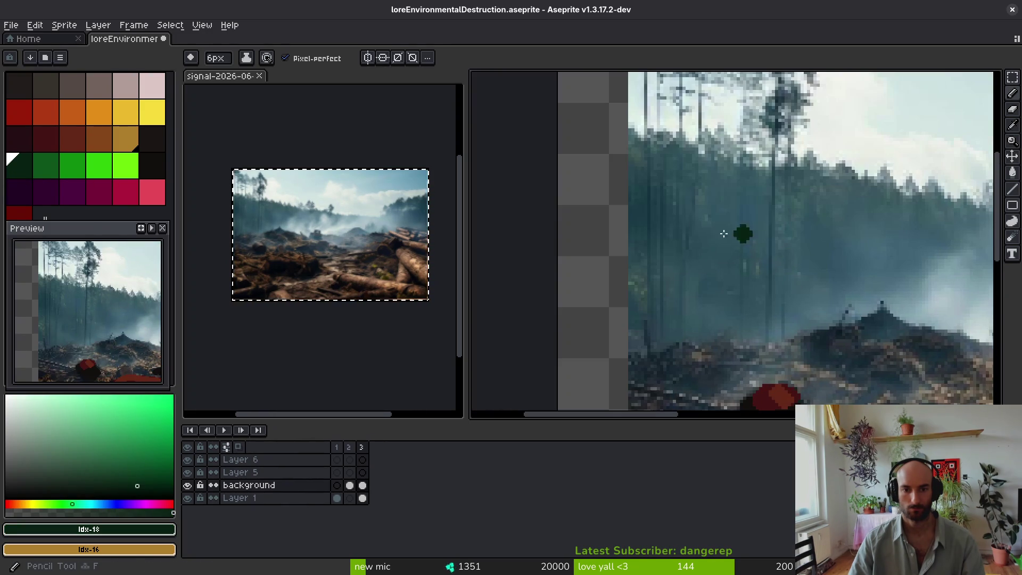
{"action": "mouse_move", "coordinate": [614, 139]}
{"action": "left_mouse_down"}
{"action": "mouse_move", "coordinate": [663, 163]}
{"action": "mouse_move", "coordinate": [750, 159]}
{"action": "left_mouse_up"}
{"action": "scroll", "coordinate": [574, 212], "scroll_direction": "down", "scroll_amount": 1}
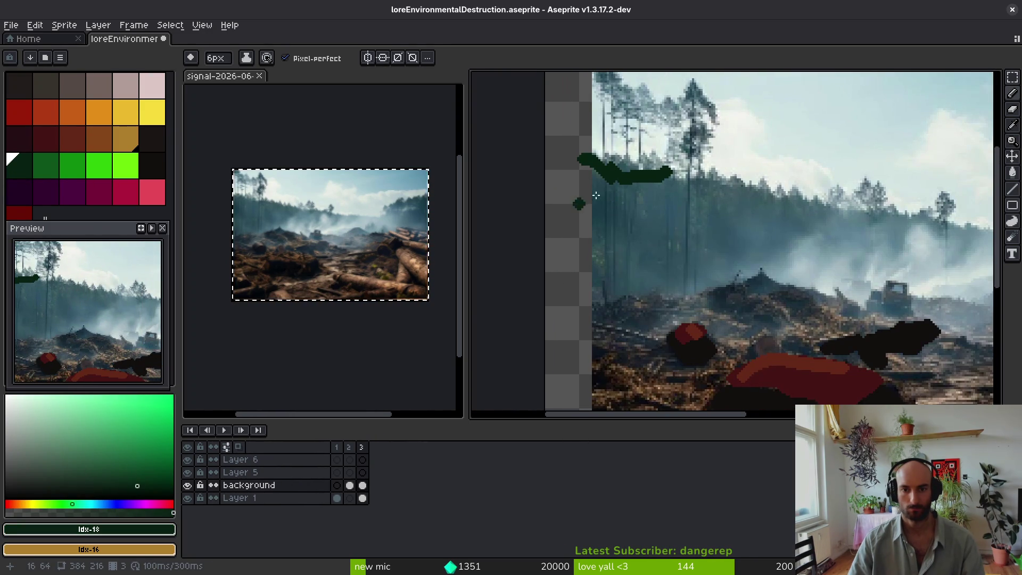
{"action": "left_click_drag", "start_coordinate": [808, 202], "coordinate": [655, 207]}
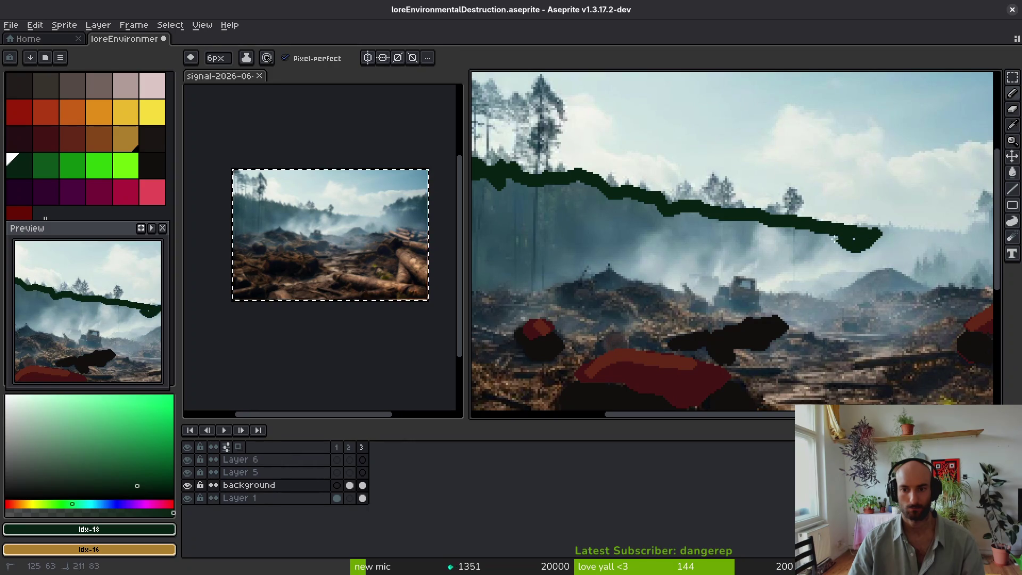
{"action": "left_click_drag", "start_coordinate": [727, 269], "coordinate": [637, 255]}
{"action": "left_click_drag", "start_coordinate": [566, 279], "coordinate": [511, 290]}
{"action": "mouse_move", "coordinate": [511, 290]}
{"action": "left_mouse_down"}
{"action": "mouse_move", "coordinate": [735, 240]}
{"action": "mouse_move", "coordinate": [718, 250]}
{"action": "left_mouse_up"}
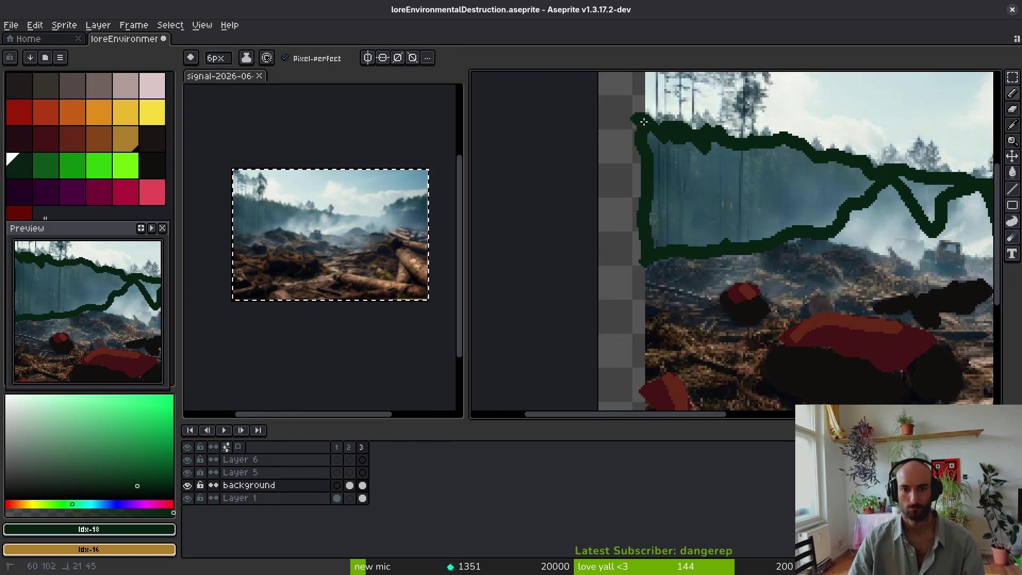
Step: Try bucket-filling the tree area dark green, undoing both leaking fills
{"action": "key", "text": "g"}
{"action": "scroll", "coordinate": [692, 160], "scroll_direction": "right", "scroll_amount": 5}
{"action": "left_click", "coordinate": [666, 181]}
{"action": "scroll", "coordinate": [747, 230], "scroll_direction": "right", "scroll_amount": 10}
{"action": "key", "text": "ctrl+z"}
{"action": "scroll", "coordinate": [713, 181], "scroll_direction": "up", "scroll_amount": 2}
{"action": "left_click", "coordinate": [887, 124]}
{"action": "key", "text": "ctrl+z"}
{"action": "key", "text": "f"}
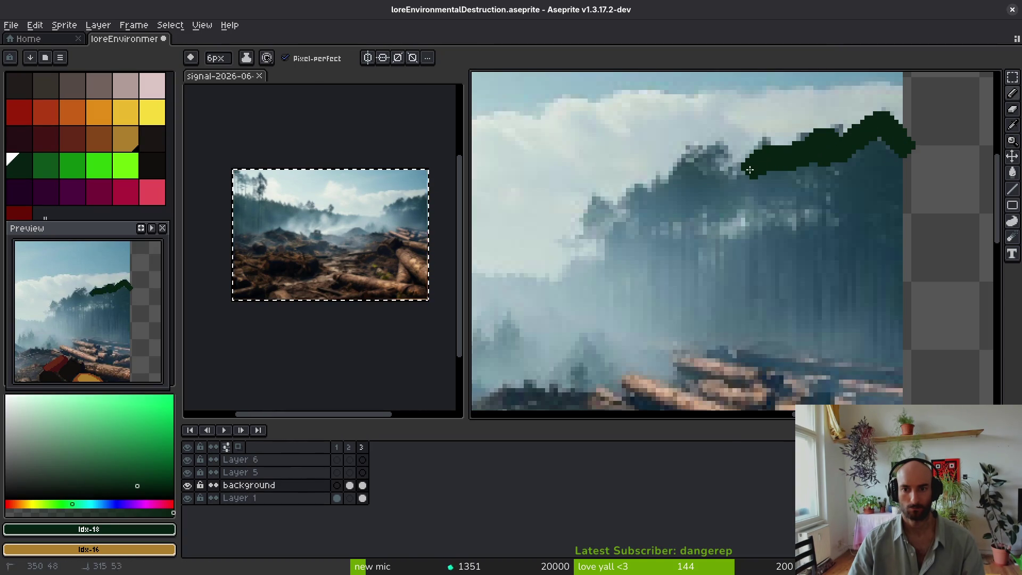
Step: Outline the right-hand tree mass in dark green and bucket-fill it
{"action": "mouse_move", "coordinate": [702, 189]}
{"action": "left_mouse_down"}
{"action": "mouse_move", "coordinate": [663, 157]}
{"action": "mouse_move", "coordinate": [578, 223]}
{"action": "mouse_move", "coordinate": [621, 290]}
{"action": "mouse_move", "coordinate": [789, 350]}
{"action": "mouse_move", "coordinate": [894, 248]}
{"action": "mouse_move", "coordinate": [895, 147]}
{"action": "left_mouse_up"}
{"action": "key", "text": "g"}
{"action": "left_click", "coordinate": [745, 240]}
{"action": "scroll", "coordinate": [746, 256], "scroll_direction": "left", "scroll_amount": 5}
{"action": "key", "text": "f"}
Step: Pencil a long dark-green treetop band plus a single extra treetop pixel
{"action": "scroll", "coordinate": [715, 264], "scroll_direction": "up", "scroll_amount": 2}
{"action": "scroll", "coordinate": [763, 216], "scroll_direction": "up", "scroll_amount": 1}
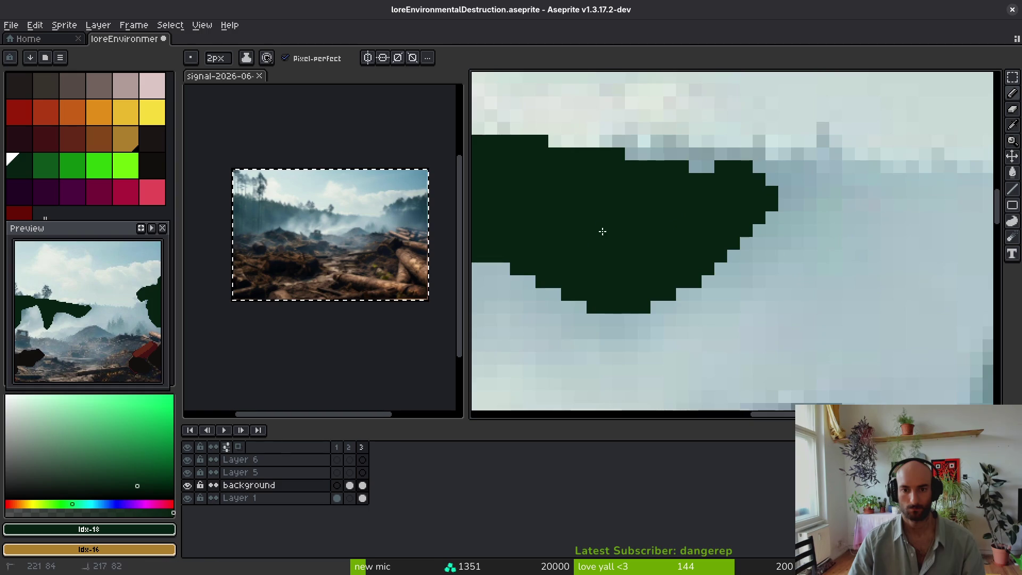
{"action": "scroll", "coordinate": [599, 242], "scroll_direction": "up", "scroll_amount": 1}
{"action": "mouse_move", "coordinate": [599, 243]}
{"action": "left_mouse_down"}
{"action": "mouse_move", "coordinate": [935, 210]}
{"action": "mouse_move", "coordinate": [594, 189]}
{"action": "mouse_move", "coordinate": [664, 212]}
{"action": "mouse_move", "coordinate": [544, 189]}
{"action": "left_mouse_up"}
{"action": "scroll", "coordinate": [703, 206], "scroll_direction": "down", "scroll_amount": 2}
{"action": "left_click", "coordinate": [719, 240]}
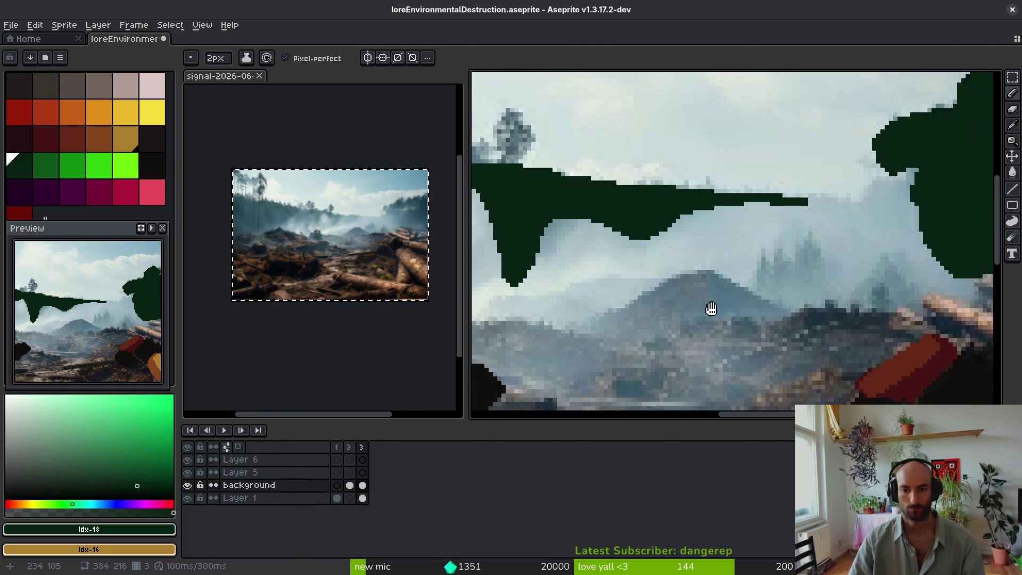
{"action": "scroll", "coordinate": [711, 311], "scroll_direction": "up", "scroll_amount": 1}
{"action": "scroll", "coordinate": [719, 303], "scroll_direction": "down", "scroll_amount": 2}
{"action": "scroll", "coordinate": [729, 295], "scroll_direction": "down", "scroll_amount": 1}
{"action": "scroll", "coordinate": [740, 288], "scroll_direction": "down", "scroll_amount": 2}
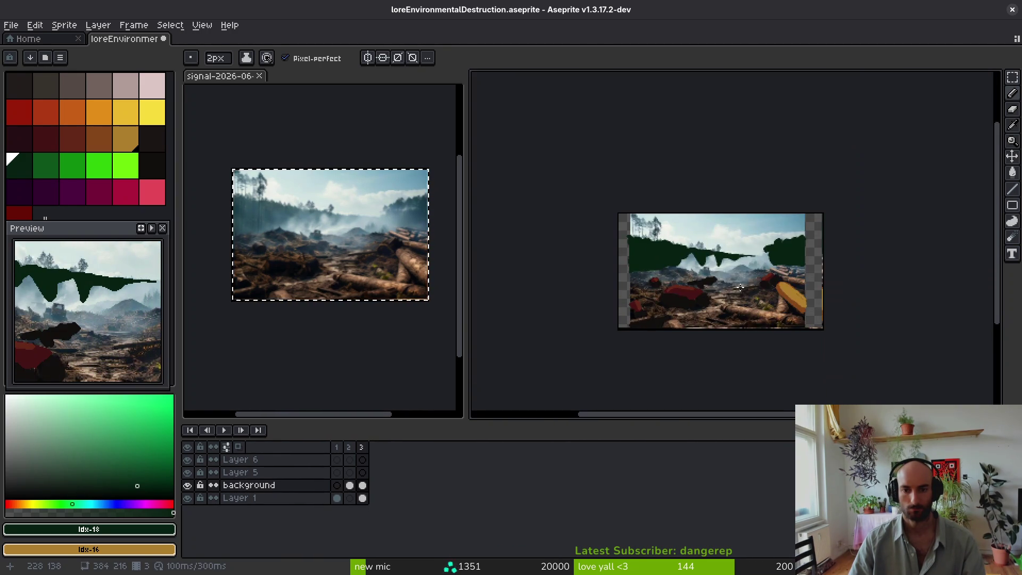
{"action": "scroll", "coordinate": [692, 253], "scroll_direction": "up", "scroll_amount": 2}
{"action": "scroll", "coordinate": [668, 242], "scroll_direction": "down", "scroll_amount": 2}
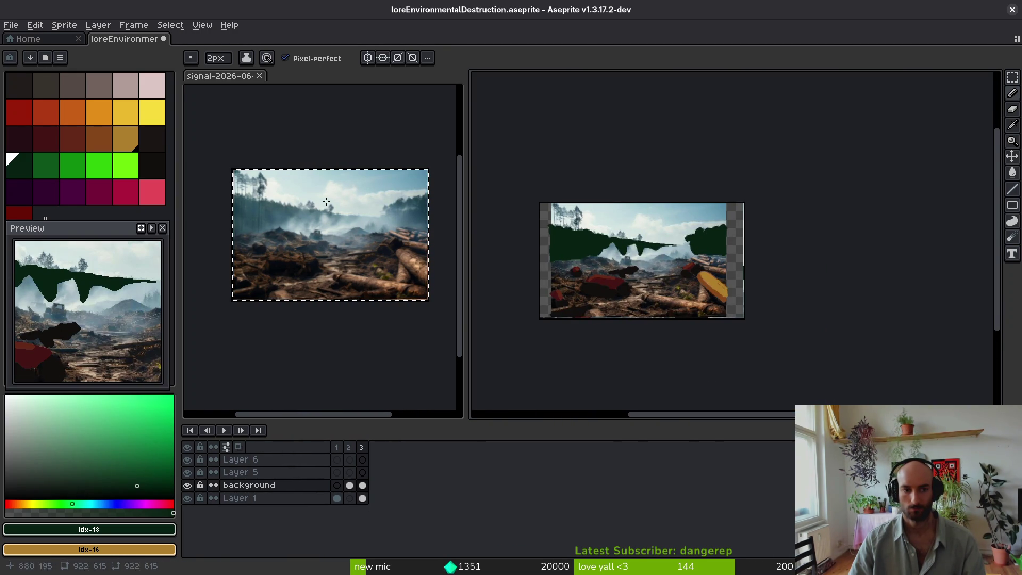
{"action": "left_click", "coordinate": [142, 94]}
{"action": "scroll", "coordinate": [644, 221], "scroll_direction": "up", "scroll_amount": 5}
Step: Brush a large pale-pink smoke cloud over the sky and extend the band rightward
{"action": "scroll", "coordinate": [692, 251], "scroll_direction": "up", "scroll_amount": 1}
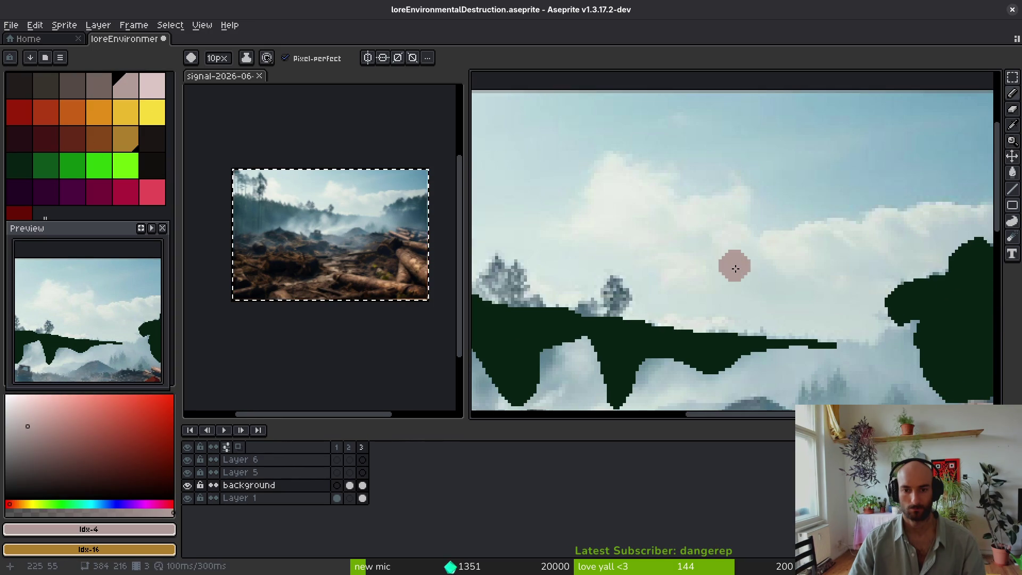
{"action": "scroll", "coordinate": [767, 298], "scroll_direction": "up", "scroll_amount": 6}
{"action": "mouse_move", "coordinate": [781, 316]}
{"action": "left_mouse_down"}
{"action": "mouse_move", "coordinate": [650, 277]}
{"action": "mouse_move", "coordinate": [613, 203]}
{"action": "mouse_move", "coordinate": [709, 206]}
{"action": "mouse_move", "coordinate": [799, 287]}
{"action": "left_mouse_up"}
{"action": "mouse_move", "coordinate": [727, 253]}
{"action": "left_mouse_down"}
{"action": "mouse_move", "coordinate": [570, 258]}
{"action": "mouse_move", "coordinate": [740, 224]}
{"action": "mouse_move", "coordinate": [940, 210]}
{"action": "mouse_move", "coordinate": [717, 280]}
{"action": "mouse_move", "coordinate": [700, 326]}
{"action": "left_mouse_up"}
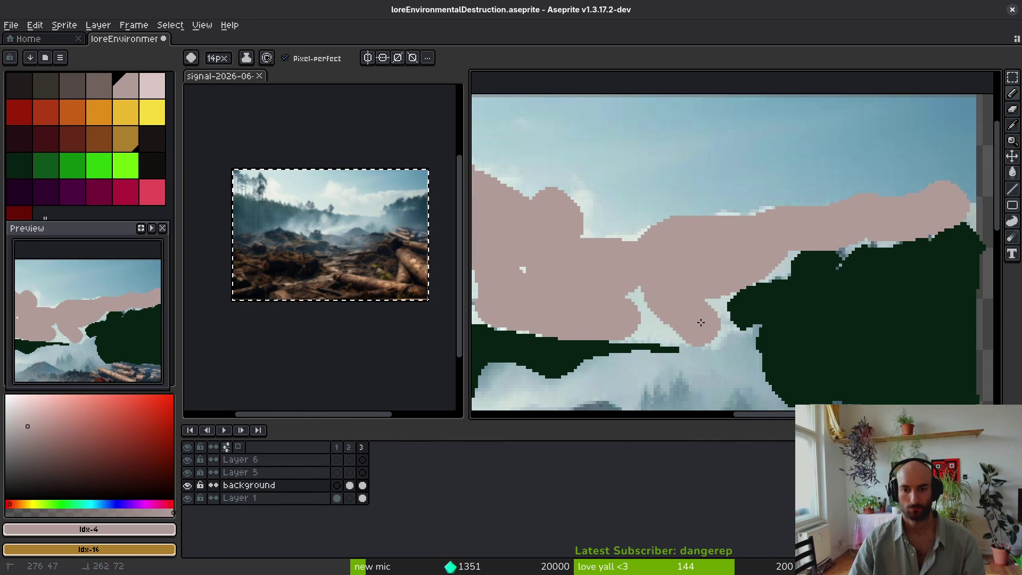
{"action": "scroll", "coordinate": [690, 328], "scroll_direction": "down", "scroll_amount": 3}
{"action": "scroll", "coordinate": [690, 329], "scroll_direction": "left", "scroll_amount": 5}
{"action": "mouse_move", "coordinate": [820, 245]}
{"action": "left_mouse_down"}
{"action": "mouse_move", "coordinate": [729, 176]}
{"action": "mouse_move", "coordinate": [657, 228]}
{"action": "mouse_move", "coordinate": [630, 199]}
{"action": "mouse_move", "coordinate": [639, 144]}
{"action": "mouse_move", "coordinate": [717, 225]}
{"action": "mouse_move", "coordinate": [653, 217]}
{"action": "left_mouse_up"}
{"action": "scroll", "coordinate": [692, 239], "scroll_direction": "up", "scroll_amount": 2}
{"action": "scroll", "coordinate": [692, 240], "scroll_direction": "left", "scroll_amount": 3}
{"action": "scroll", "coordinate": [717, 225], "scroll_direction": "up", "scroll_amount": 2}
{"action": "scroll", "coordinate": [718, 225], "scroll_direction": "left", "scroll_amount": 3}
Step: Paint a grey-brown darker smoke band across the lower-right fog
{"action": "mouse_move", "coordinate": [802, 247]}
{"action": "left_mouse_down"}
{"action": "mouse_move", "coordinate": [598, 218]}
{"action": "mouse_move", "coordinate": [291, 209]}
{"action": "left_mouse_up"}
{"action": "left_click", "coordinate": [104, 84]}
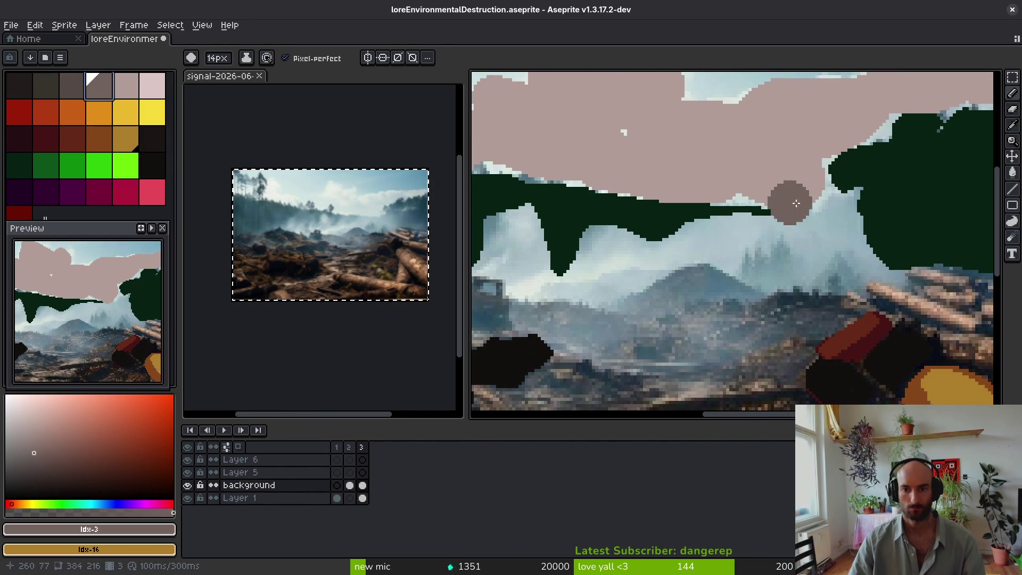
{"action": "mouse_move", "coordinate": [810, 191]}
{"action": "left_mouse_down"}
{"action": "mouse_move", "coordinate": [705, 258]}
{"action": "mouse_move", "coordinate": [842, 223]}
{"action": "mouse_move", "coordinate": [585, 282]}
{"action": "mouse_move", "coordinate": [708, 315]}
{"action": "mouse_move", "coordinate": [689, 284]}
{"action": "left_mouse_up"}
{"action": "scroll", "coordinate": [689, 284], "scroll_direction": "down", "scroll_amount": 3}
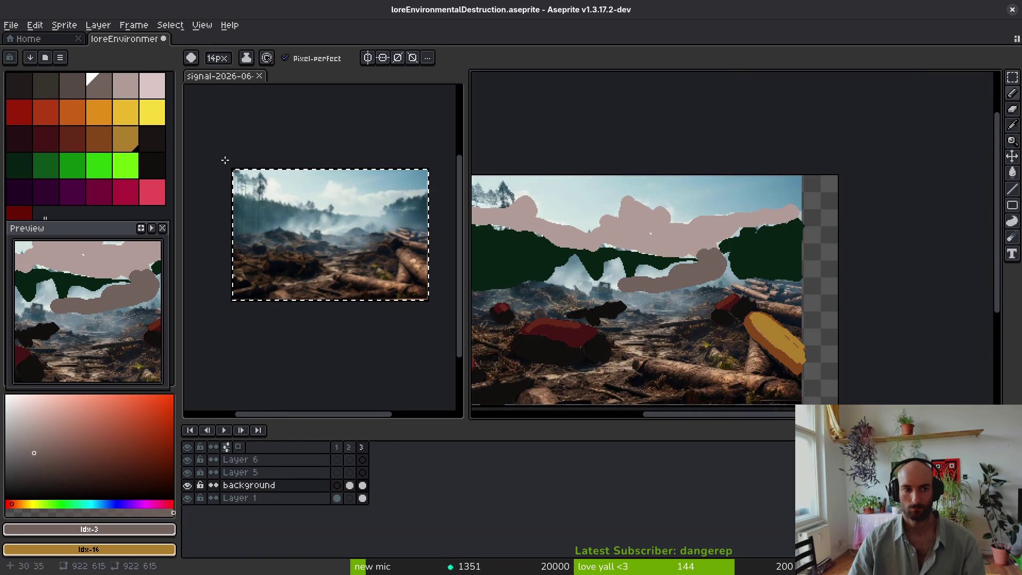
Step: Pick a light pink and brush smoke strokes over the sky and smoke band
{"action": "left_click", "coordinate": [118, 97]}
{"action": "left_click", "coordinate": [159, 93]}
{"action": "scroll", "coordinate": [649, 222], "scroll_direction": "up", "scroll_amount": 3}
{"action": "key", "text": "v"}
{"action": "key", "text": "b"}
{"action": "mouse_move", "coordinate": [644, 217]}
{"action": "left_mouse_down"}
{"action": "mouse_move", "coordinate": [616, 155]}
{"action": "mouse_move", "coordinate": [639, 223]}
{"action": "mouse_move", "coordinate": [706, 283]}
{"action": "left_mouse_up"}
{"action": "mouse_move", "coordinate": [597, 197]}
{"action": "left_mouse_down"}
{"action": "mouse_move", "coordinate": [586, 191]}
{"action": "mouse_move", "coordinate": [600, 250]}
{"action": "left_mouse_up"}
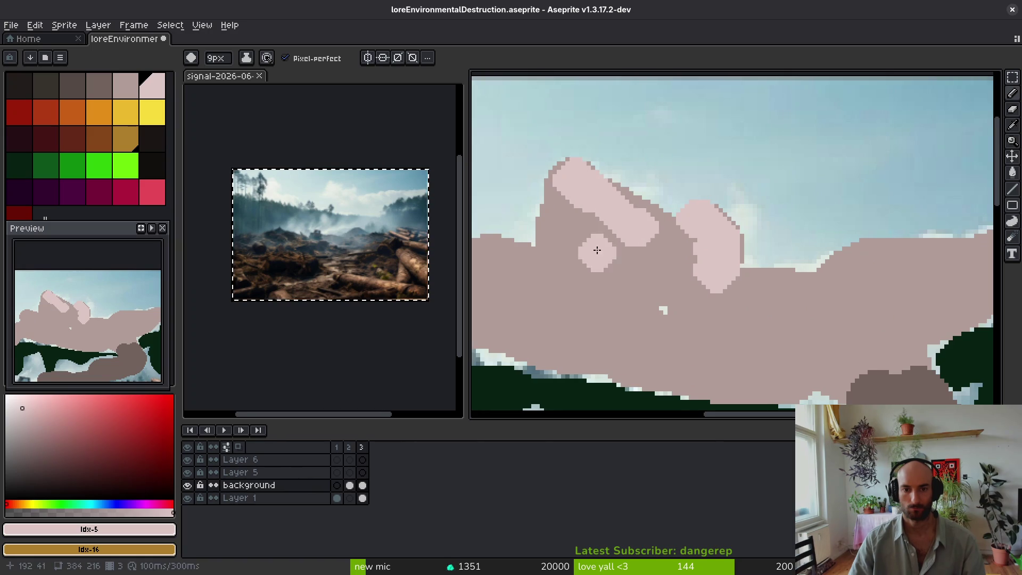
Step: Extend the light-pink smoke downward and highlight the grey-pink hills
{"action": "scroll", "coordinate": [693, 250], "scroll_direction": "left", "scroll_amount": 5}
{"action": "mouse_move", "coordinate": [836, 213]}
{"action": "left_mouse_down"}
{"action": "mouse_move", "coordinate": [787, 321]}
{"action": "mouse_move", "coordinate": [662, 278]}
{"action": "mouse_move", "coordinate": [616, 245]}
{"action": "mouse_move", "coordinate": [633, 304]}
{"action": "left_mouse_up"}
{"action": "scroll", "coordinate": [768, 277], "scroll_direction": "right", "scroll_amount": 5}
{"action": "scroll", "coordinate": [633, 304], "scroll_direction": "up", "scroll_amount": 3}
{"action": "left_click_drag", "start_coordinate": [664, 235], "coordinate": [539, 250]}
{"action": "scroll", "coordinate": [693, 267], "scroll_direction": "down", "scroll_amount": 3}
{"action": "scroll", "coordinate": [721, 285], "scroll_direction": "up", "scroll_amount": 3}
{"action": "mouse_move", "coordinate": [642, 256]}
{"action": "left_mouse_down"}
{"action": "mouse_move", "coordinate": [655, 223]}
{"action": "mouse_move", "coordinate": [767, 213]}
{"action": "mouse_move", "coordinate": [676, 254]}
{"action": "mouse_move", "coordinate": [772, 216]}
{"action": "left_mouse_up"}
{"action": "scroll", "coordinate": [719, 219], "scroll_direction": "right", "scroll_amount": 3}
Step: With a 5px brush, dab light pink and extend the gold band over the pink hill
{"action": "key", "text": "minus"}
{"action": "key", "text": "minus"}
{"action": "key", "text": "minus"}
{"action": "scroll", "coordinate": [774, 222], "scroll_direction": "up", "scroll_amount": 2}
{"action": "left_click_drag", "start_coordinate": [880, 201], "coordinate": [799, 208]}
{"action": "left_click", "coordinate": [831, 238]}
{"action": "mouse_move", "coordinate": [912, 178]}
{"action": "left_mouse_down"}
{"action": "mouse_move", "coordinate": [909, 166]}
{"action": "mouse_move", "coordinate": [693, 264]}
{"action": "mouse_move", "coordinate": [819, 210]}
{"action": "left_mouse_up"}
Step: Eyedrop the grey-pink smoke as secondary colour, then cover the gold dot and reshape cloud edges in light pink
{"action": "key", "text": "i"}
{"action": "left_click", "coordinate": [959, 158]}
{"action": "right_click", "coordinate": [958, 157]}
{"action": "key", "text": "b"}
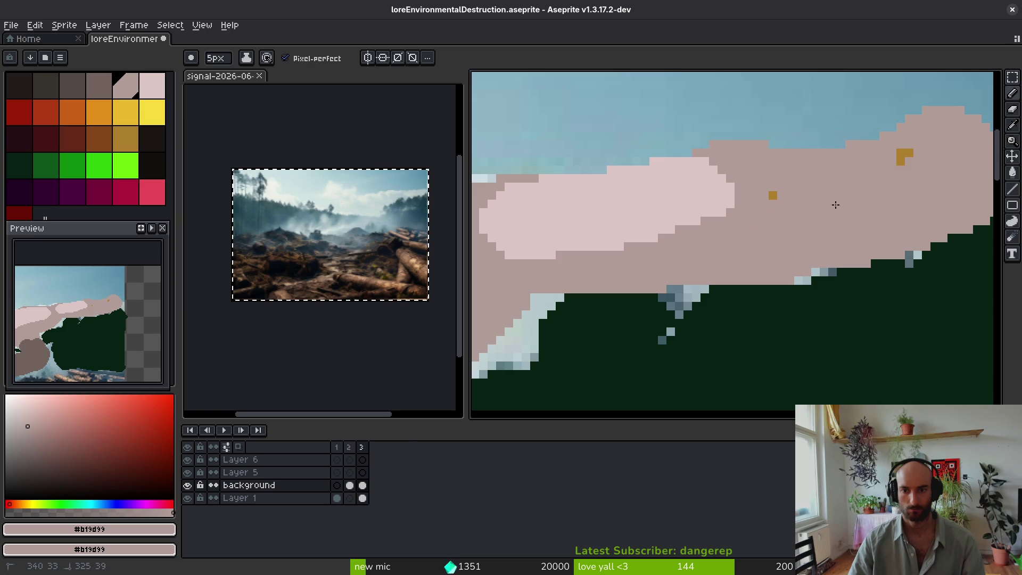
{"action": "left_click", "coordinate": [708, 193], "text": "alt"}
{"action": "mouse_move", "coordinate": [708, 194]}
{"action": "left_mouse_down"}
{"action": "mouse_move", "coordinate": [792, 164]}
{"action": "mouse_move", "coordinate": [765, 218]}
{"action": "mouse_move", "coordinate": [742, 208]}
{"action": "mouse_move", "coordinate": [787, 160]}
{"action": "mouse_move", "coordinate": [924, 126]}
{"action": "mouse_move", "coordinate": [867, 149]}
{"action": "mouse_move", "coordinate": [915, 159]}
{"action": "left_mouse_up"}
{"action": "mouse_move", "coordinate": [776, 172]}
{"action": "left_mouse_down"}
{"action": "mouse_move", "coordinate": [894, 176]}
{"action": "mouse_move", "coordinate": [792, 239]}
{"action": "mouse_move", "coordinate": [849, 144]}
{"action": "mouse_move", "coordinate": [834, 195]}
{"action": "mouse_move", "coordinate": [714, 227]}
{"action": "left_mouse_up"}
{"action": "scroll", "coordinate": [880, 229], "scroll_direction": "down", "scroll_amount": 3}
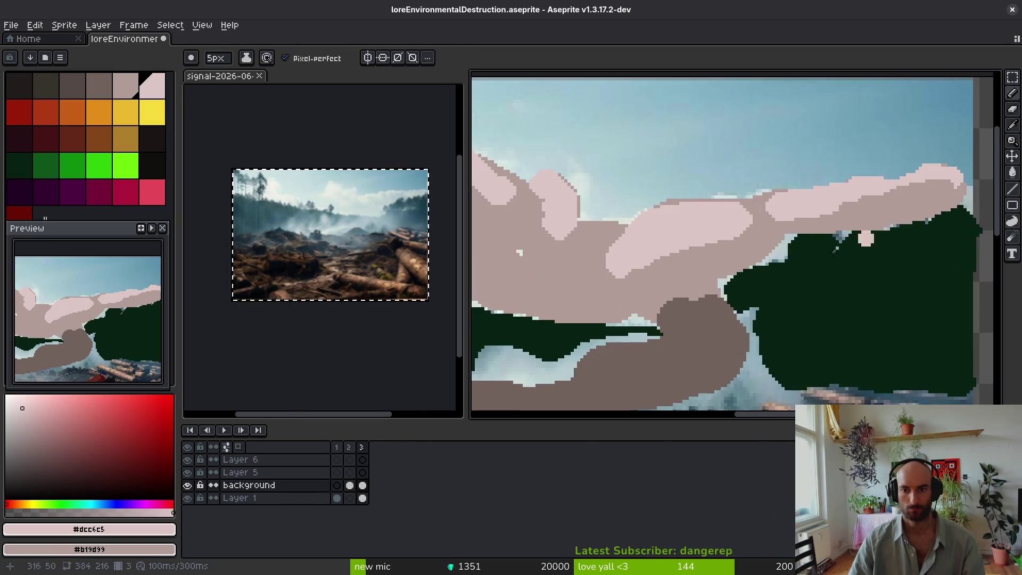
{"action": "scroll", "coordinate": [668, 270], "scroll_direction": "down", "scroll_amount": 4}
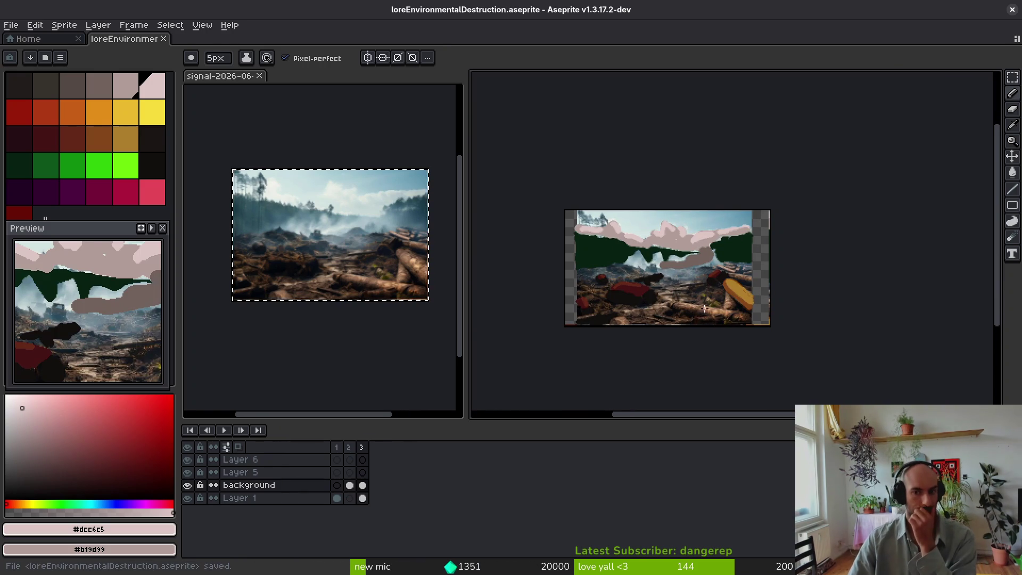
Step: Sample the gold and brown log colours, then enlarge the gold log and add brown shading beside it
{"action": "scroll", "coordinate": [698, 292], "scroll_direction": "up", "scroll_amount": 4}
{"action": "scroll", "coordinate": [668, 245], "scroll_direction": "down", "scroll_amount": 4}
{"action": "scroll", "coordinate": [667, 245], "scroll_direction": "up", "scroll_amount": 4}
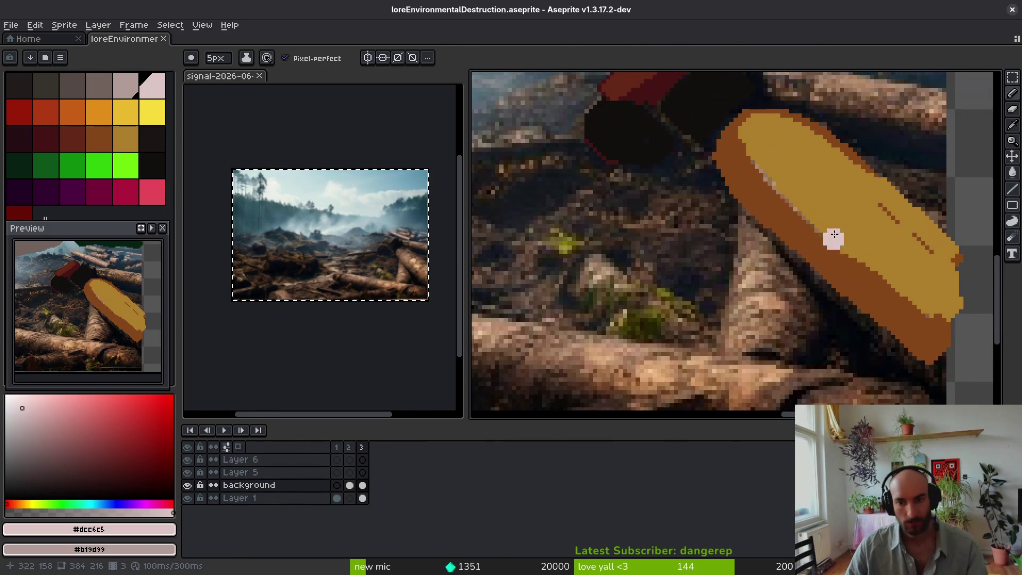
{"action": "left_click", "coordinate": [826, 247], "text": "alt"}
{"action": "right_click", "coordinate": [825, 246], "text": "alt"}
{"action": "scroll", "coordinate": [831, 253], "scroll_direction": "down", "scroll_amount": 3}
{"action": "scroll", "coordinate": [844, 285], "scroll_direction": "up", "scroll_amount": 5}
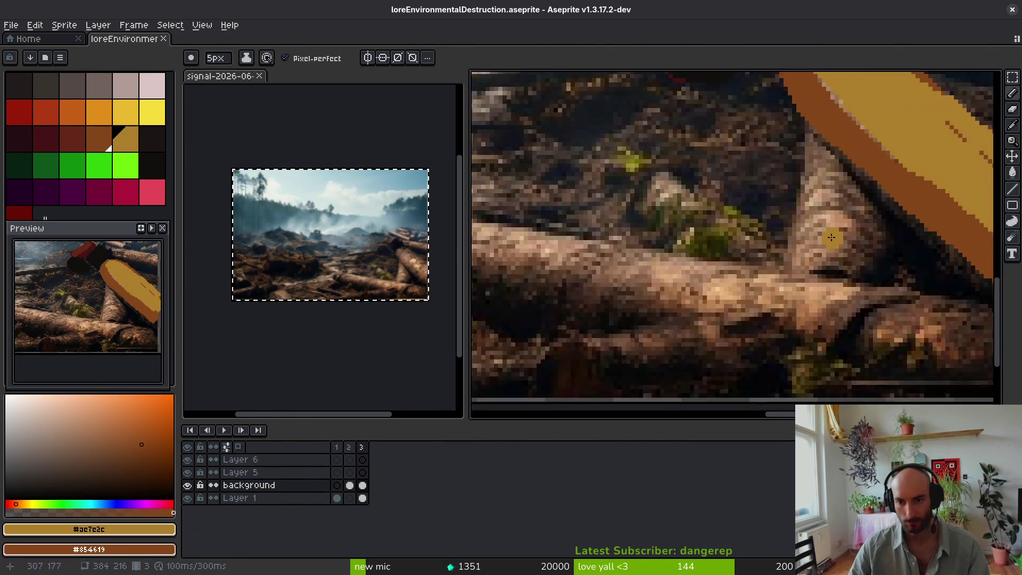
{"action": "left_click_drag", "start_coordinate": [809, 143], "coordinate": [790, 280]}
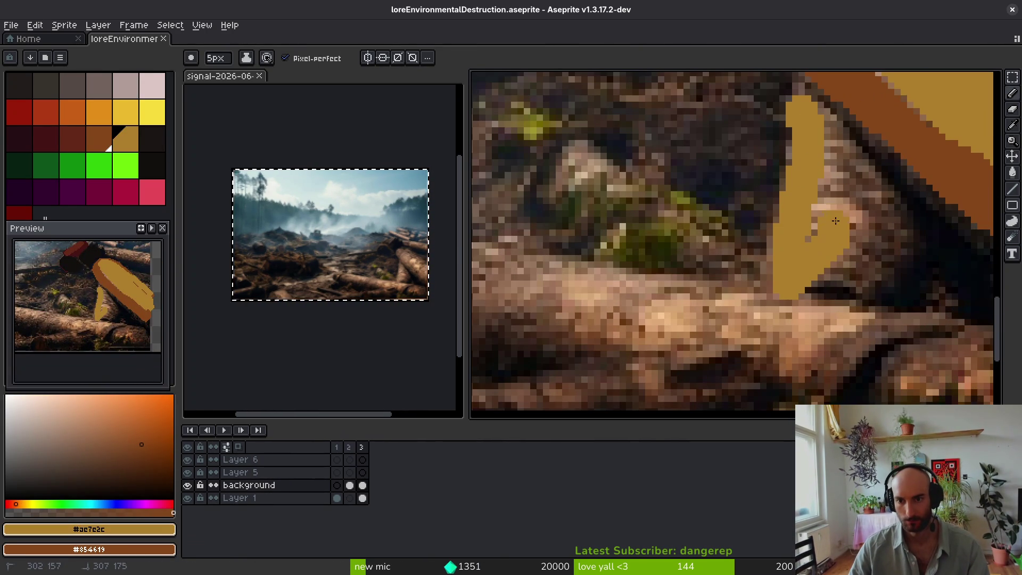
{"action": "left_click_drag", "start_coordinate": [835, 227], "coordinate": [812, 113]}
{"action": "left_click_drag", "start_coordinate": [814, 232], "coordinate": [670, 217]}
{"action": "mouse_move", "coordinate": [724, 149]}
{"action": "left_mouse_down"}
{"action": "mouse_move", "coordinate": [740, 207]}
{"action": "mouse_move", "coordinate": [703, 272]}
{"action": "mouse_move", "coordinate": [740, 180]}
{"action": "left_mouse_up"}
Step: Paint a long, thick brown log across the ground
{"action": "scroll", "coordinate": [743, 255], "scroll_direction": "down", "scroll_amount": 3}
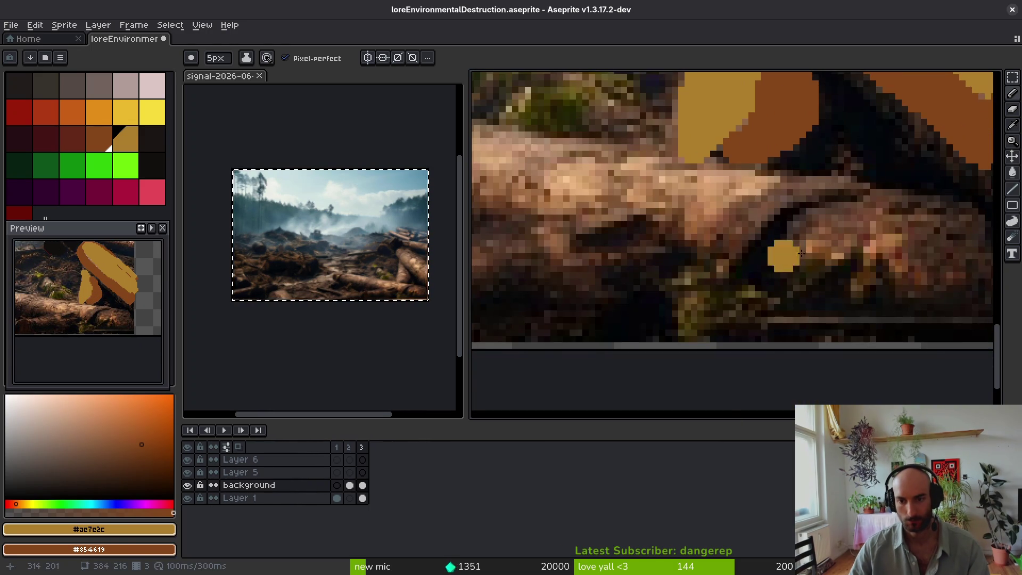
{"action": "scroll", "coordinate": [887, 272], "scroll_direction": "down", "scroll_amount": 3}
{"action": "left_click_drag", "start_coordinate": [520, 217], "coordinate": [930, 288]}
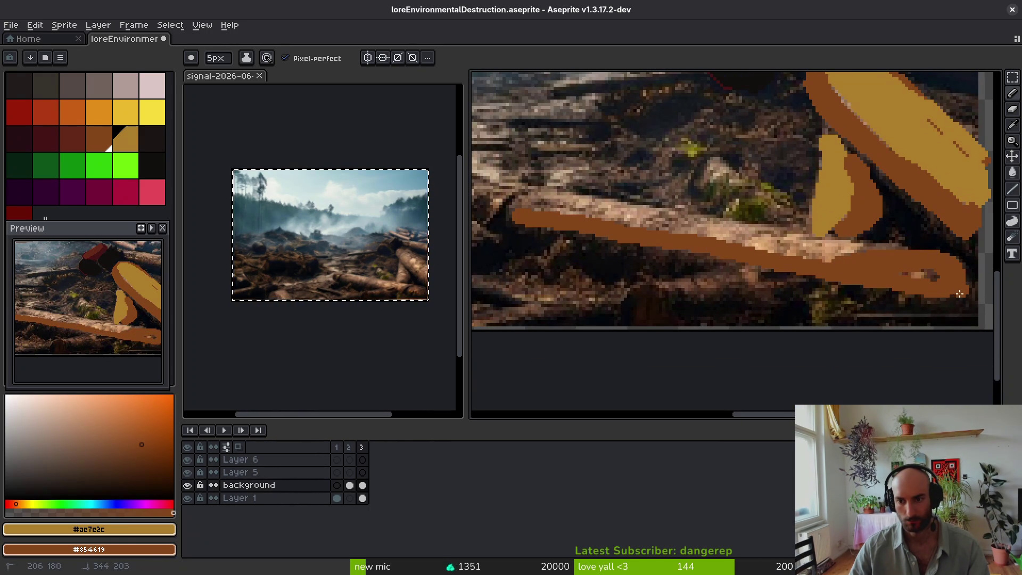
{"action": "mouse_move", "coordinate": [769, 273]}
{"action": "left_mouse_down"}
{"action": "mouse_move", "coordinate": [519, 219]}
{"action": "mouse_move", "coordinate": [758, 242]}
{"action": "left_mouse_up"}
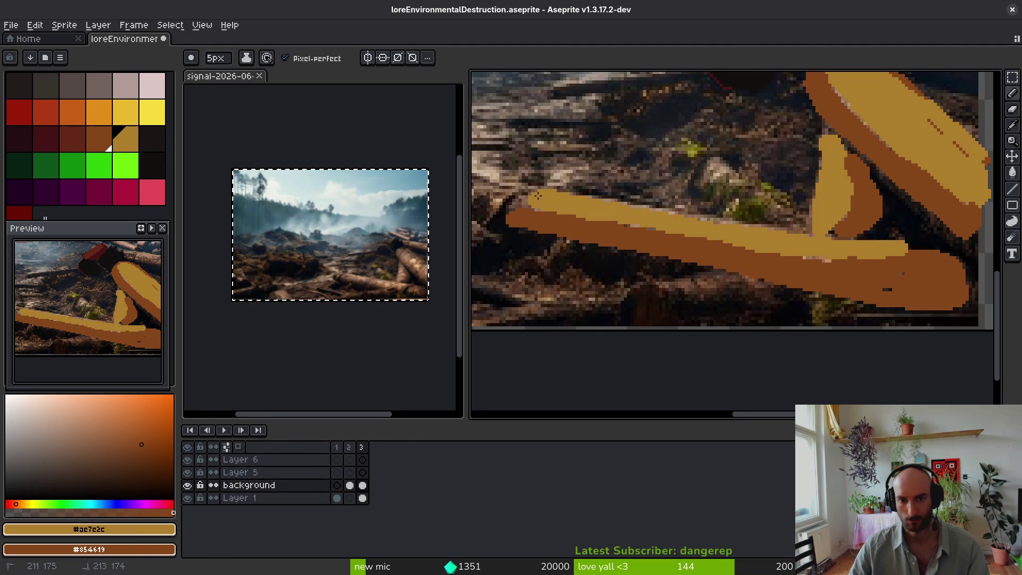
{"action": "left_click_drag", "start_coordinate": [594, 213], "coordinate": [771, 269]}
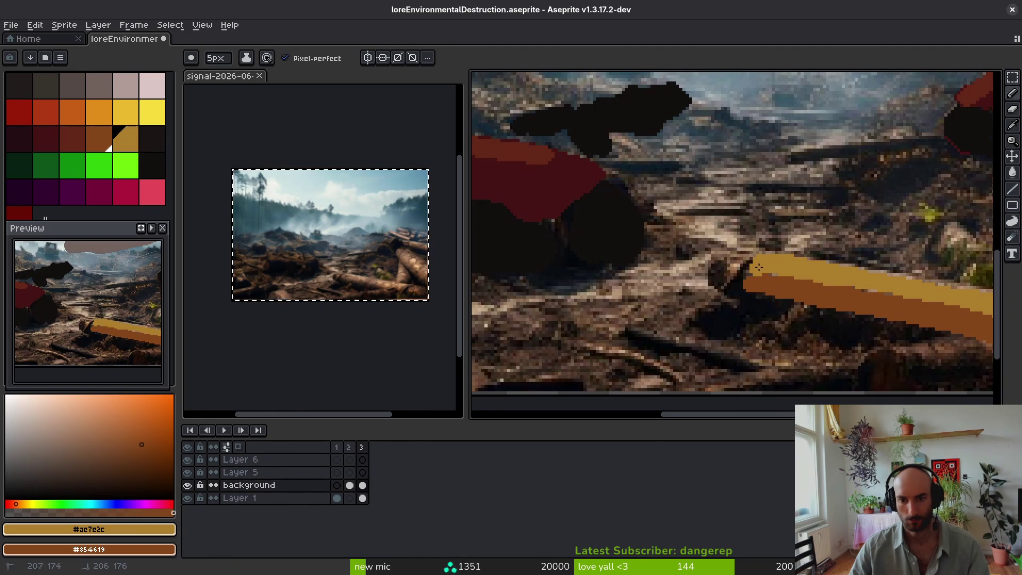
{"action": "scroll", "coordinate": [817, 249], "scroll_direction": "down", "scroll_amount": 3}
{"action": "scroll", "coordinate": [765, 267], "scroll_direction": "up", "scroll_amount": 3}
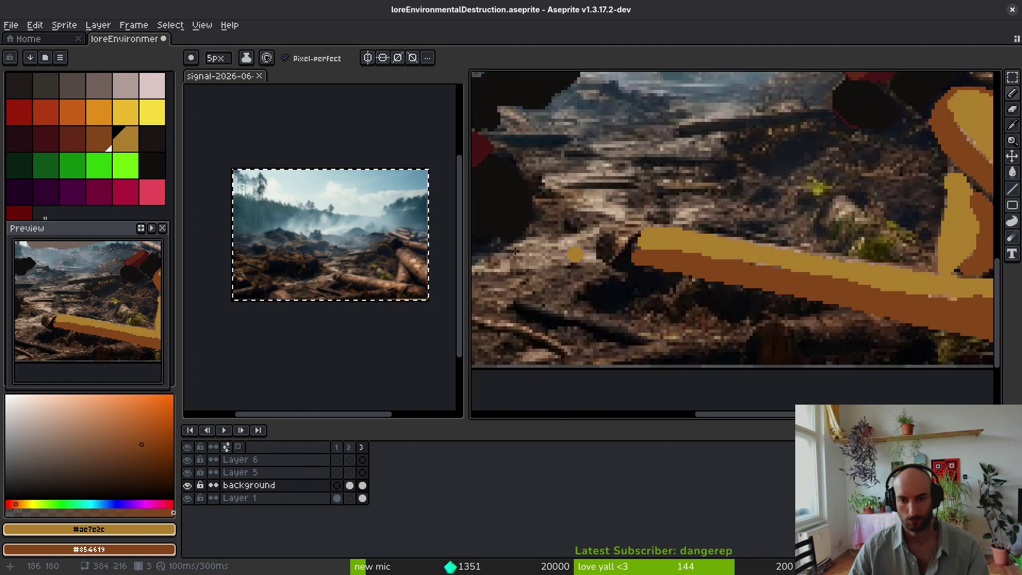
Step: Shade the log's lower edge in dark red and add a short brown stroke
{"action": "left_click", "coordinate": [84, 149]}
{"action": "scroll", "coordinate": [808, 306], "scroll_direction": "up", "scroll_amount": 2}
{"action": "mouse_move", "coordinate": [939, 292]}
{"action": "left_mouse_down"}
{"action": "mouse_move", "coordinate": [900, 308]}
{"action": "mouse_move", "coordinate": [724, 290]}
{"action": "mouse_move", "coordinate": [843, 300]}
{"action": "mouse_move", "coordinate": [495, 229]}
{"action": "left_mouse_up"}
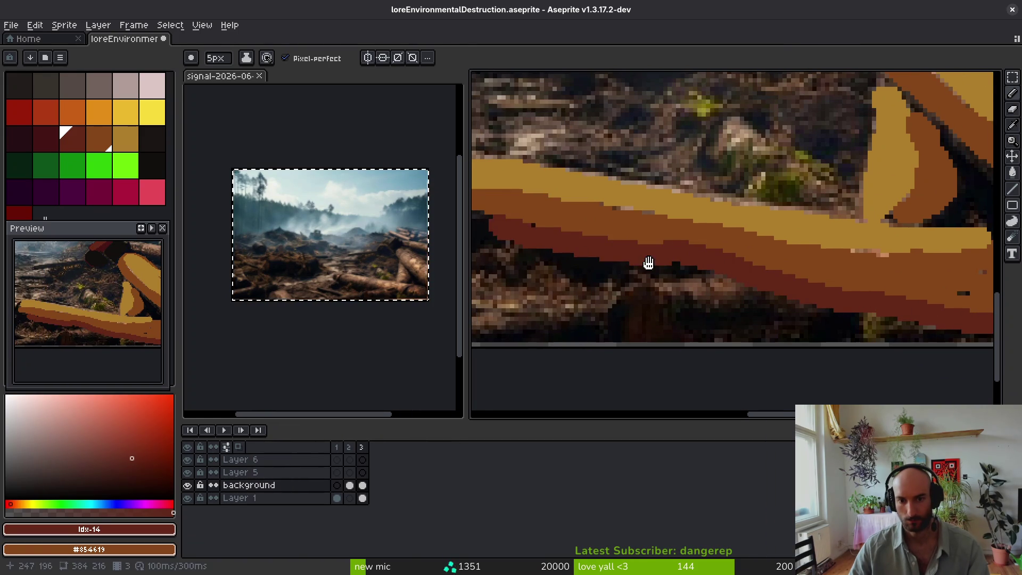
{"action": "left_click", "coordinate": [924, 257], "text": "alt"}
{"action": "left_click_drag", "start_coordinate": [849, 297], "coordinate": [768, 300]}
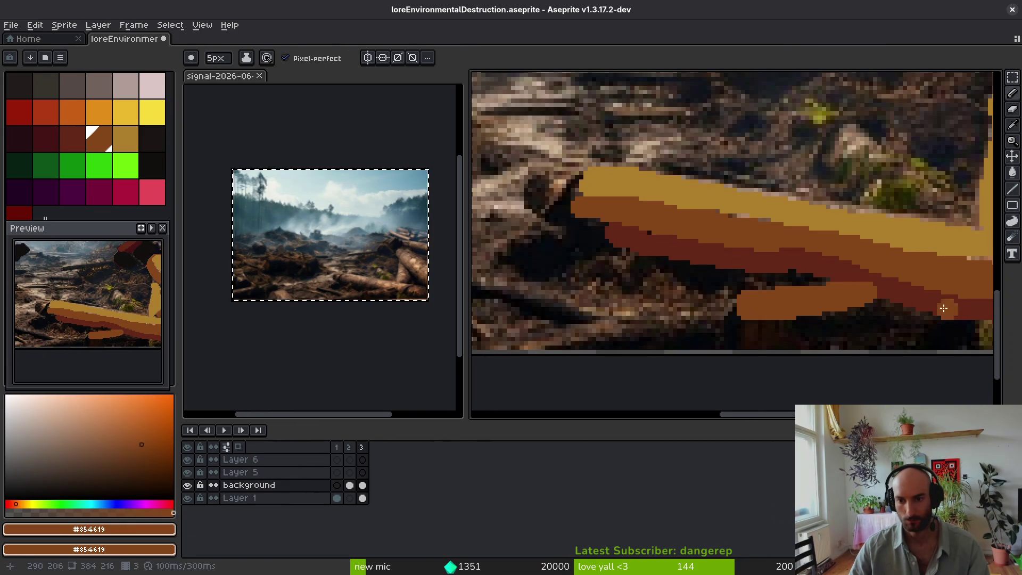
Step: Paint dark red and maroon shadow under the brown log, plus a dark maroon log end
{"action": "left_click", "coordinate": [900, 308], "text": "alt"}
{"action": "left_click_drag", "start_coordinate": [890, 308], "coordinate": [780, 328]}
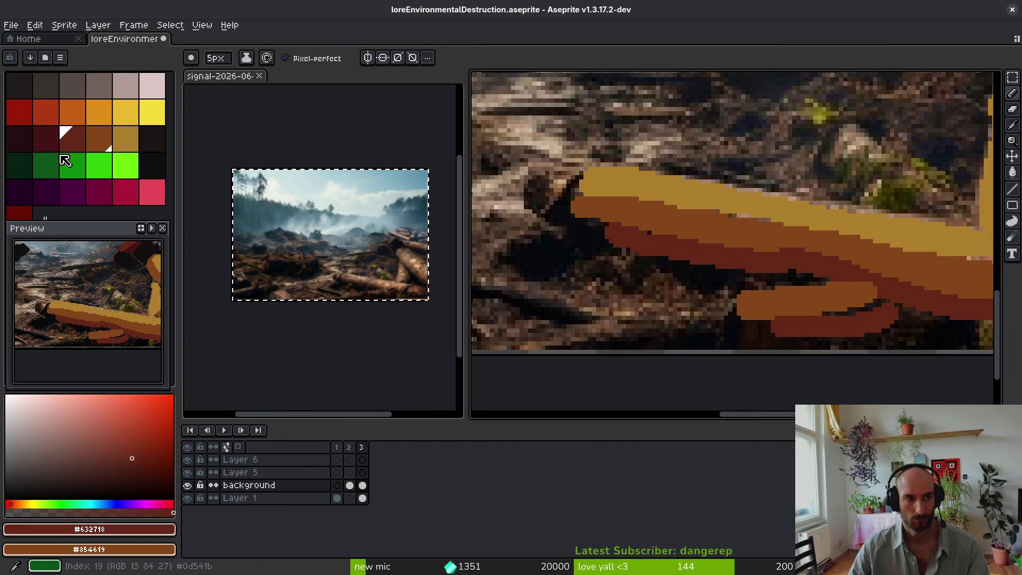
{"action": "left_click", "coordinate": [717, 324], "text": "alt"}
{"action": "left_click_drag", "start_coordinate": [888, 313], "coordinate": [822, 327]}
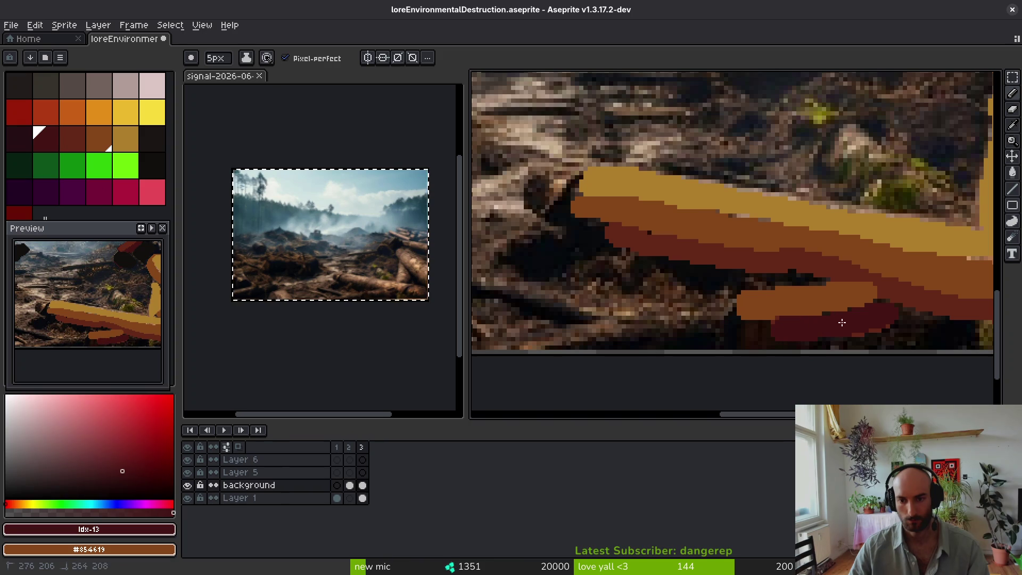
{"action": "left_click", "coordinate": [17, 148]}
{"action": "left_click_drag", "start_coordinate": [743, 331], "coordinate": [774, 330]}
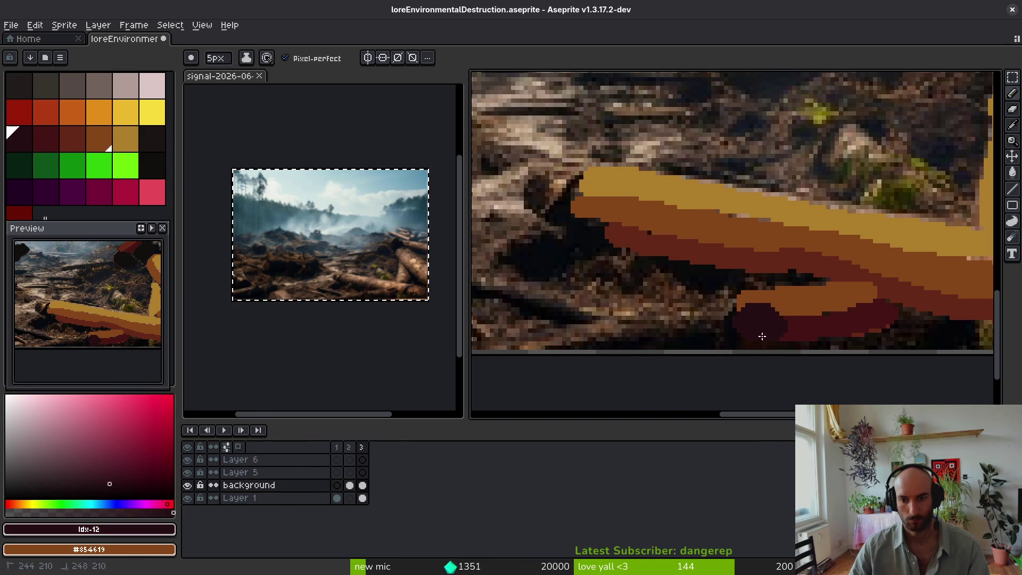
{"action": "left_click", "coordinate": [829, 286], "text": "alt"}
Step: Add dark red #632718 shading near the log end, then shrink the brush to 1px
{"action": "scroll", "coordinate": [807, 319], "scroll_direction": "up", "scroll_amount": 2}
{"action": "left_click", "coordinate": [980, 246], "text": "alt"}
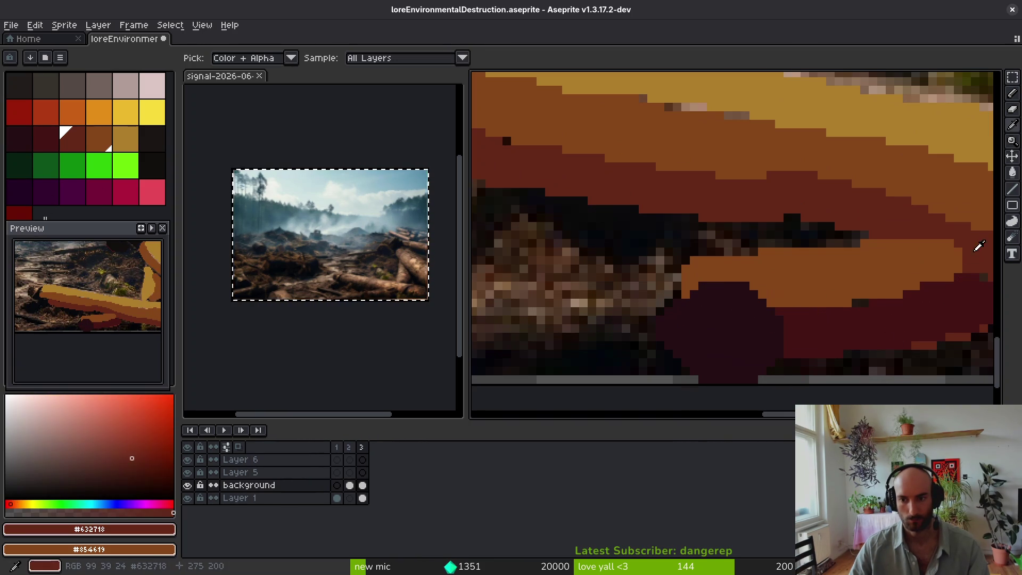
{"action": "left_click", "coordinate": [957, 276]}
{"action": "mouse_move", "coordinate": [951, 283]}
{"action": "left_mouse_down"}
{"action": "mouse_move", "coordinate": [953, 295]}
{"action": "mouse_move", "coordinate": [964, 284]}
{"action": "mouse_move", "coordinate": [805, 314]}
{"action": "left_mouse_up"}
{"action": "key", "text": "minus"}
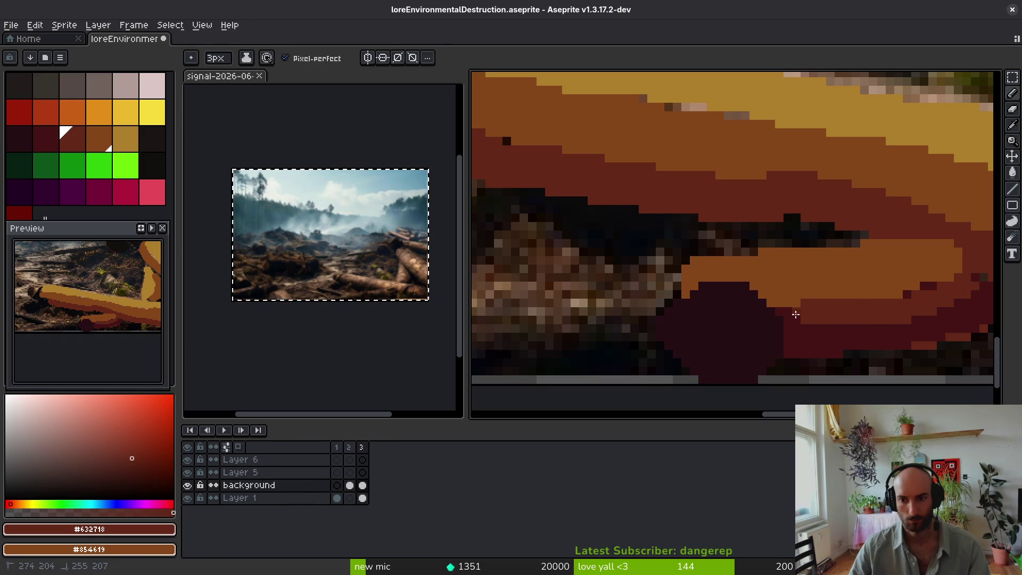
{"action": "key", "text": "minus"}
{"action": "key", "text": "minus"}
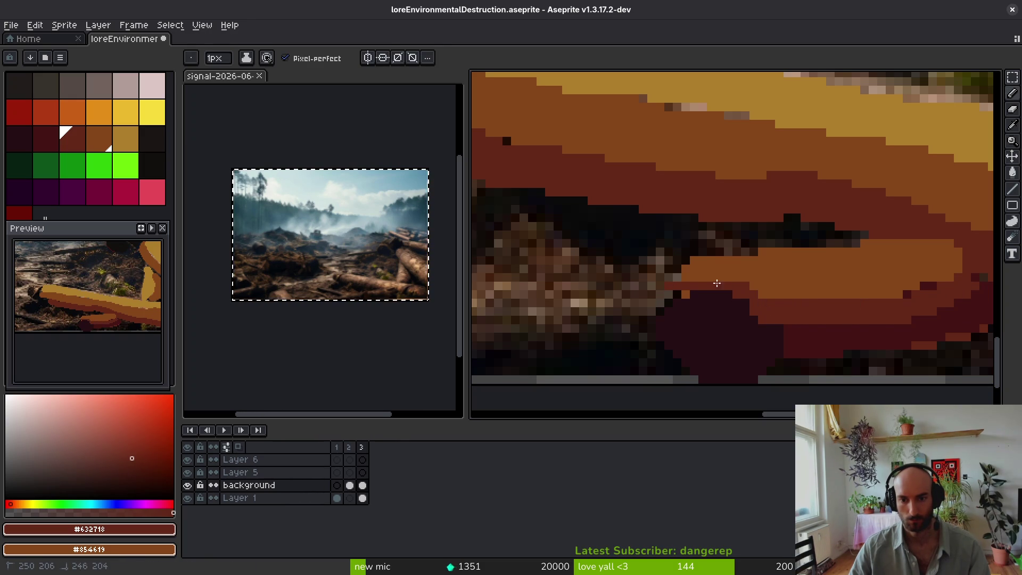
Step: Place single dark pixels on the log edge using orange-brown, maroon and dark red sampled from the canvas
{"action": "left_click", "coordinate": [702, 275], "text": "alt"}
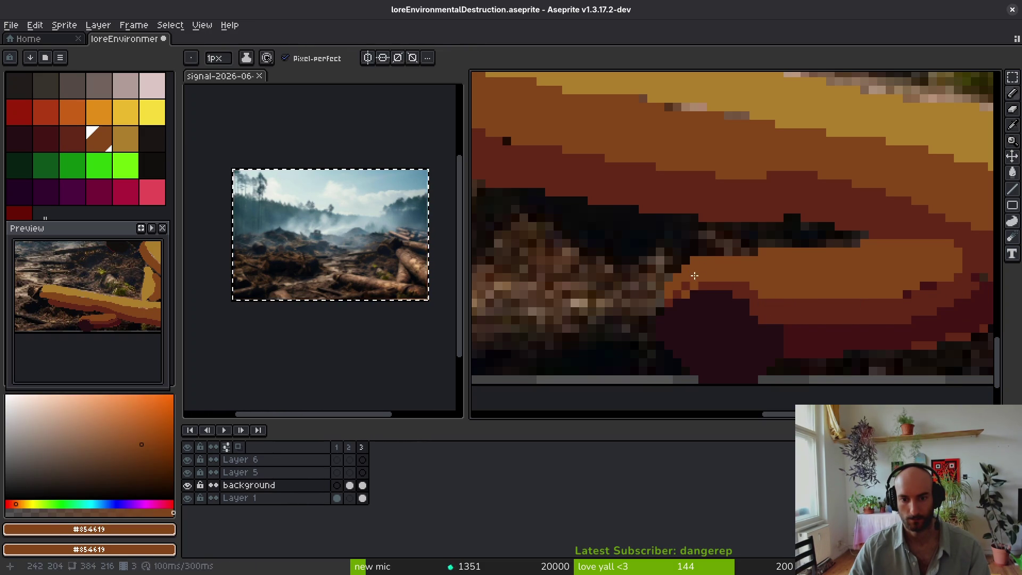
{"action": "left_click", "coordinate": [716, 300], "text": "alt"}
{"action": "left_click", "coordinate": [700, 305], "text": "alt"}
{"action": "left_click", "coordinate": [780, 329]}
{"action": "left_click", "coordinate": [780, 347], "text": "alt"}
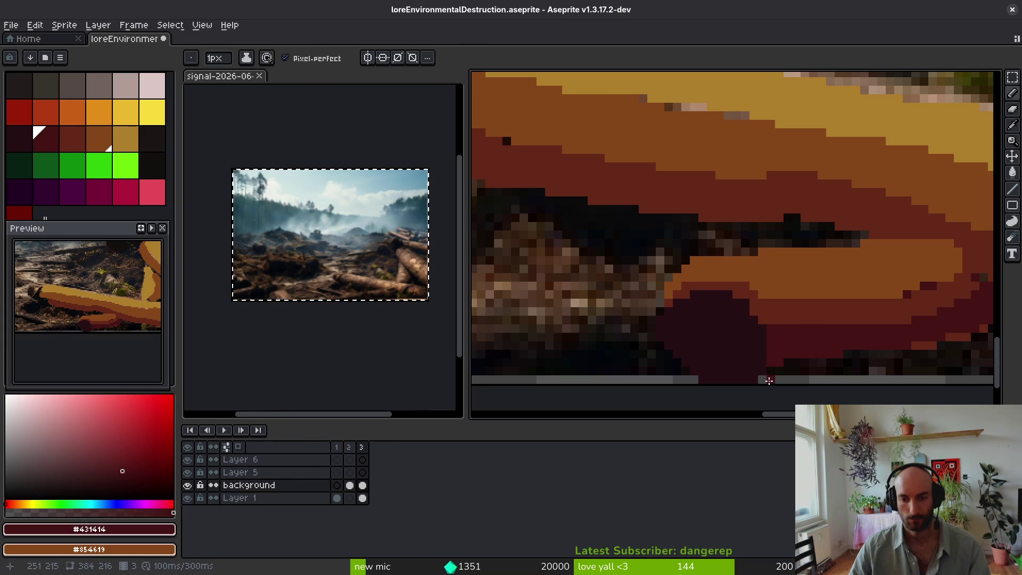
{"action": "scroll", "coordinate": [732, 365], "scroll_direction": "up", "scroll_amount": 3}
{"action": "left_click", "coordinate": [565, 366], "text": "alt"}
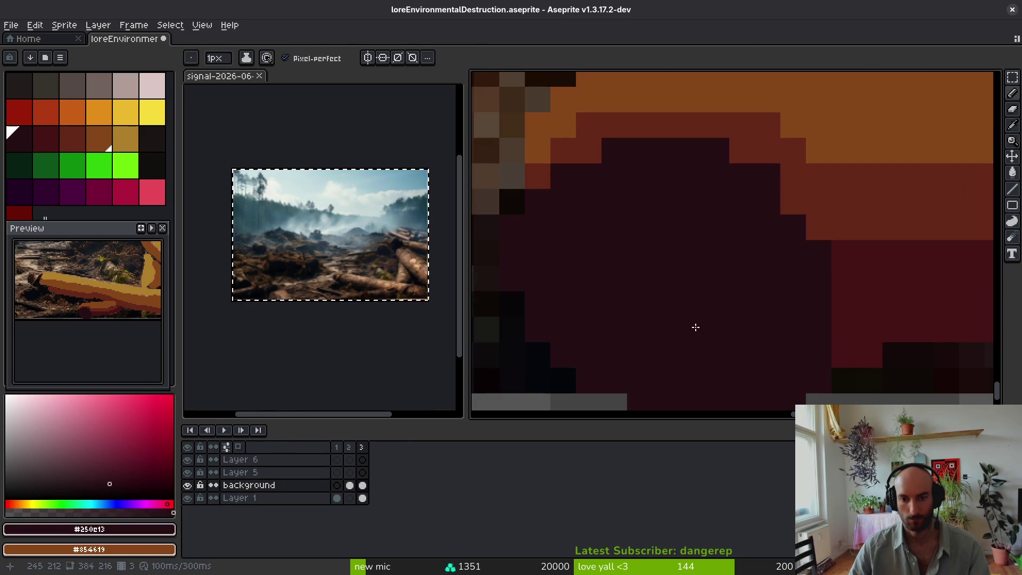
{"action": "scroll", "coordinate": [708, 320], "scroll_direction": "down", "scroll_amount": 2}
{"action": "left_click", "coordinate": [714, 224], "text": "alt"}
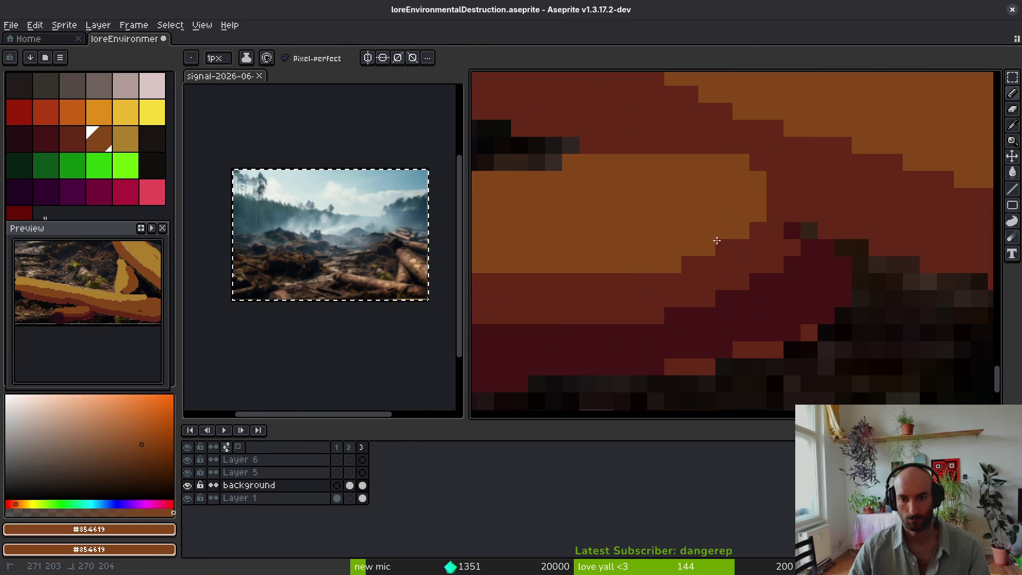
{"action": "scroll", "coordinate": [753, 214], "scroll_direction": "up", "scroll_amount": 1}
{"action": "left_click", "coordinate": [837, 162], "text": "alt"}
{"action": "scroll", "coordinate": [799, 187], "scroll_direction": "down", "scroll_amount": 4}
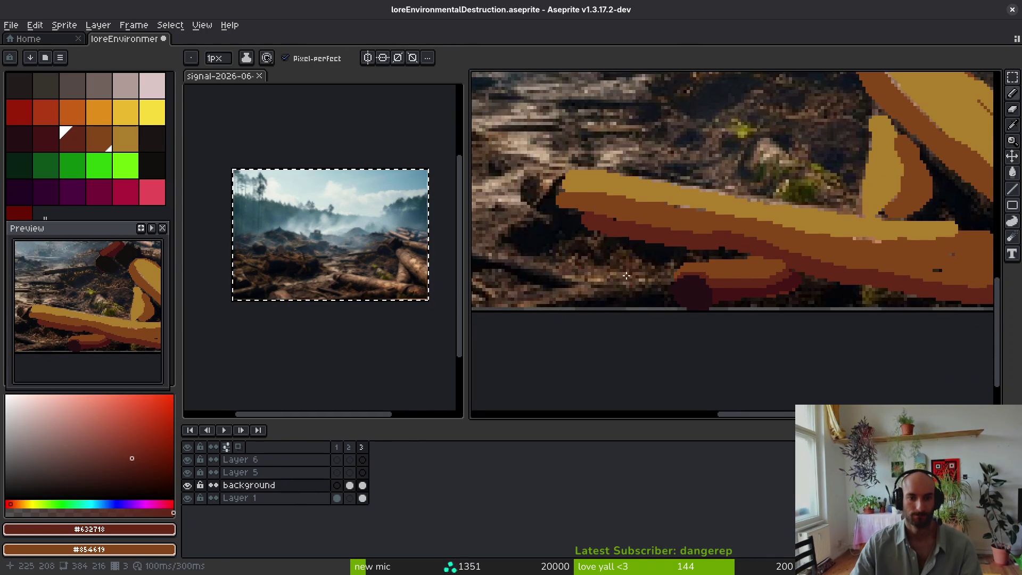
Step: With a near-black colour and a 5px brush, paint dark shadows along the log edges
{"action": "left_click", "coordinate": [153, 166]}
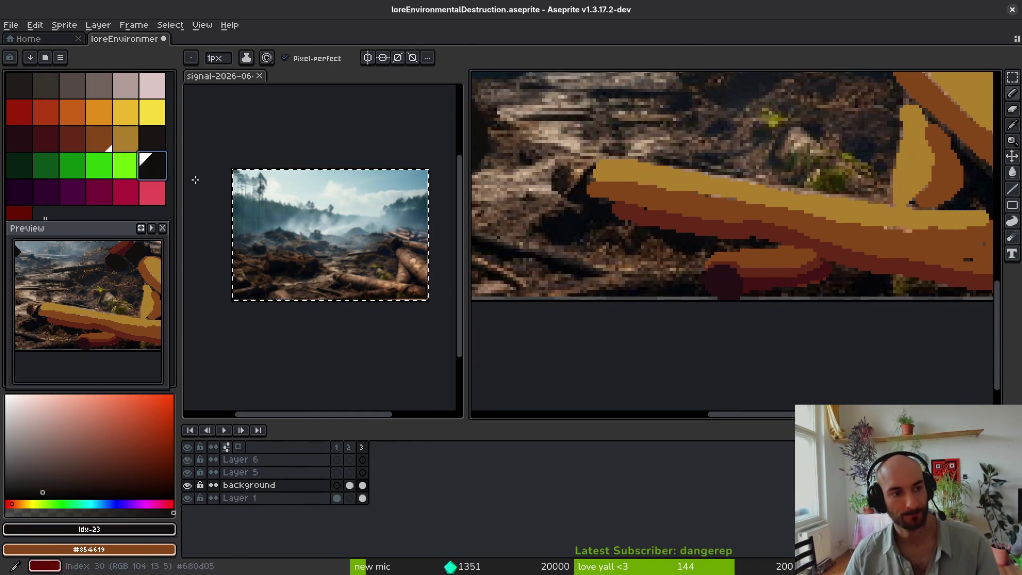
{"action": "scroll", "coordinate": [735, 262], "scroll_direction": "up", "scroll_amount": 3}
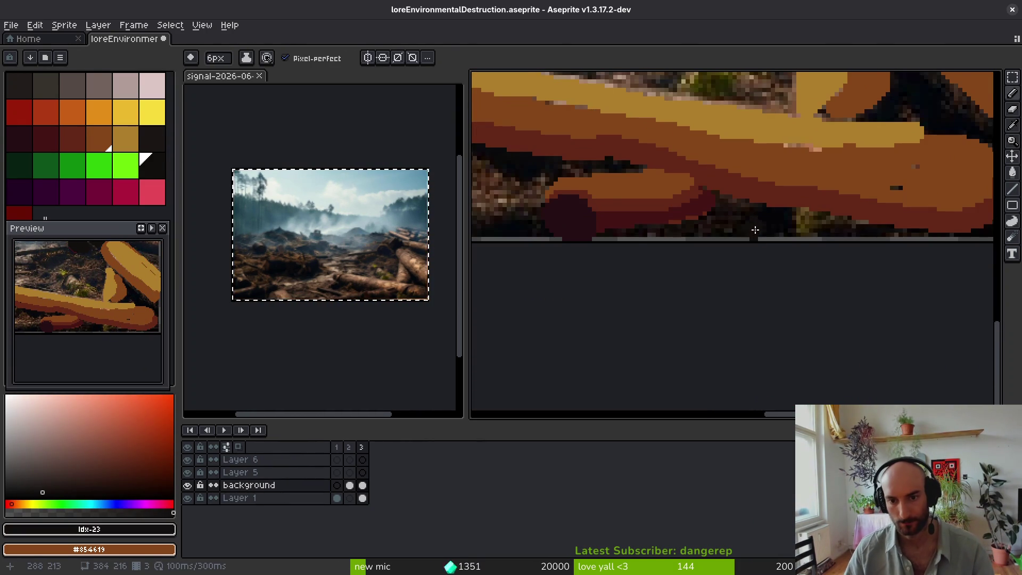
{"action": "scroll", "coordinate": [755, 230], "scroll_direction": "down", "scroll_amount": 1}
{"action": "key", "text": "plus"}
{"action": "key", "text": "plus"}
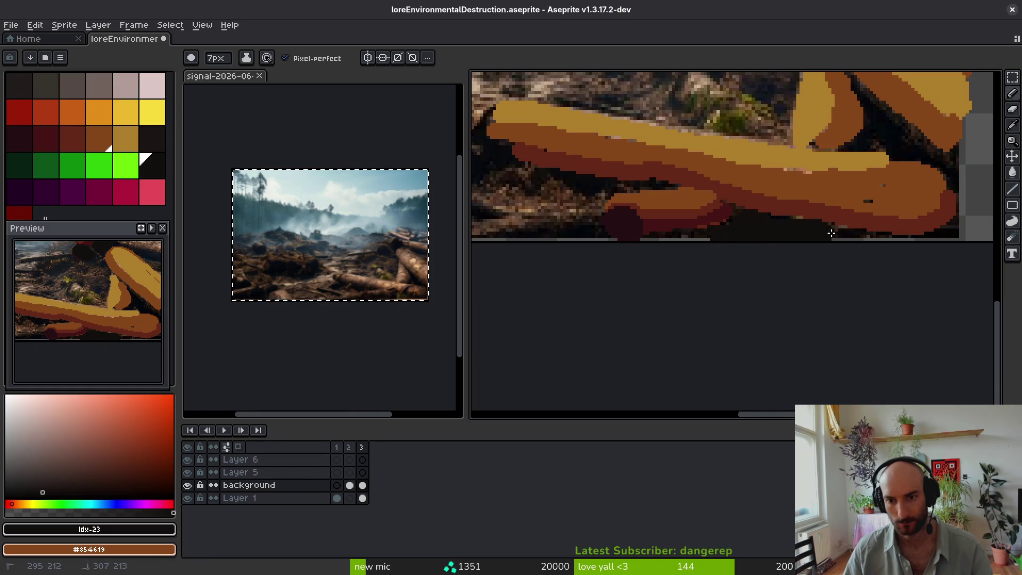
{"action": "scroll", "coordinate": [960, 232], "scroll_direction": "up", "scroll_amount": 2}
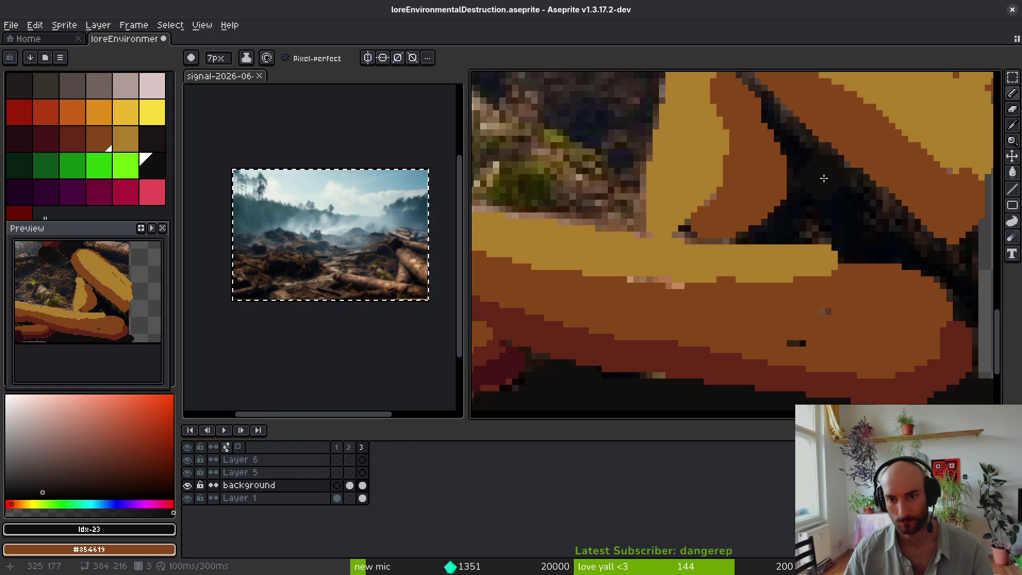
{"action": "key", "text": "minus"}
{"action": "key", "text": "minus"}
{"action": "left_click_drag", "start_coordinate": [764, 103], "coordinate": [800, 143]}
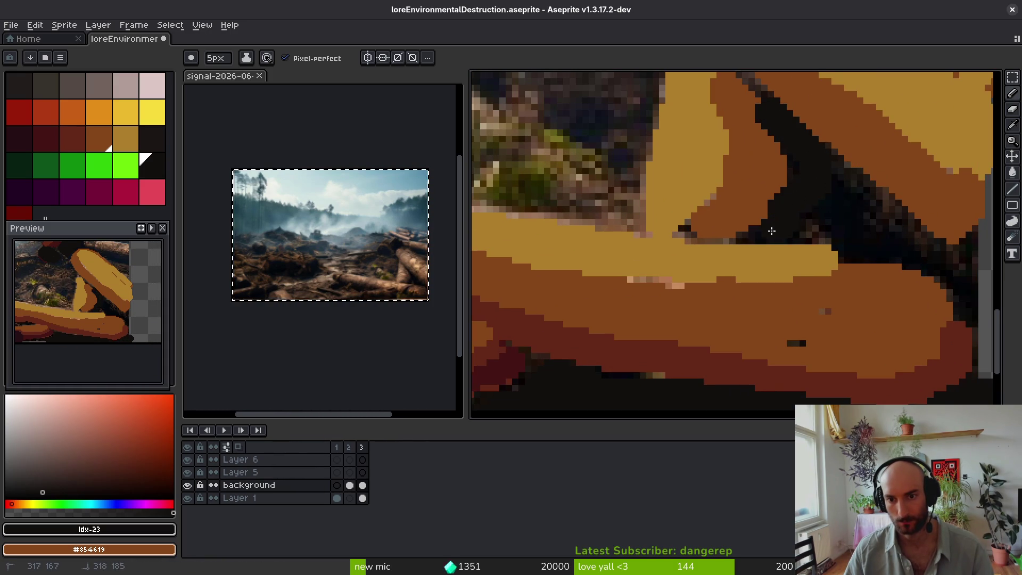
{"action": "left_click_drag", "start_coordinate": [901, 249], "coordinate": [970, 245]}
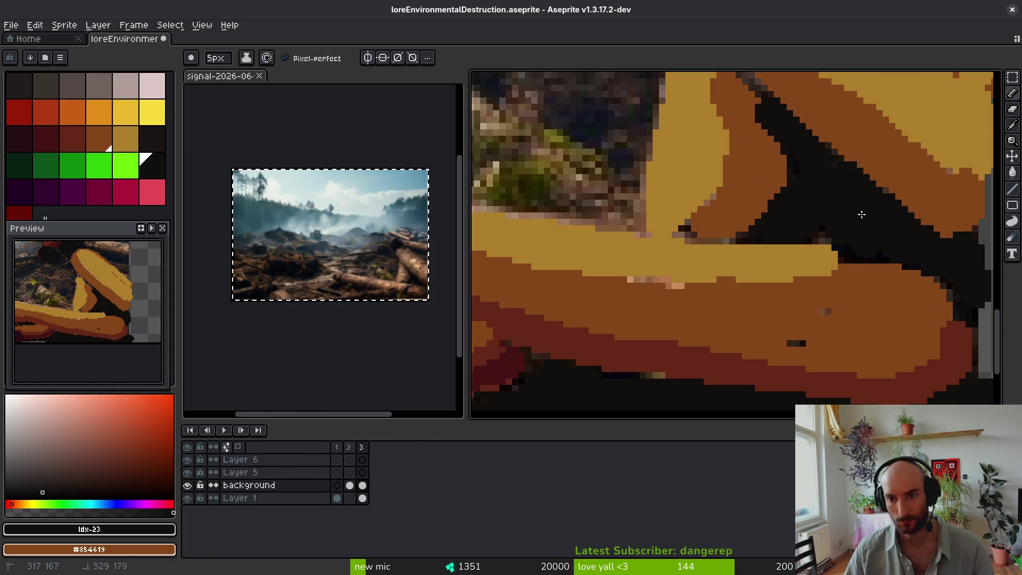
{"action": "scroll", "coordinate": [772, 319], "scroll_direction": "down", "scroll_amount": 5}
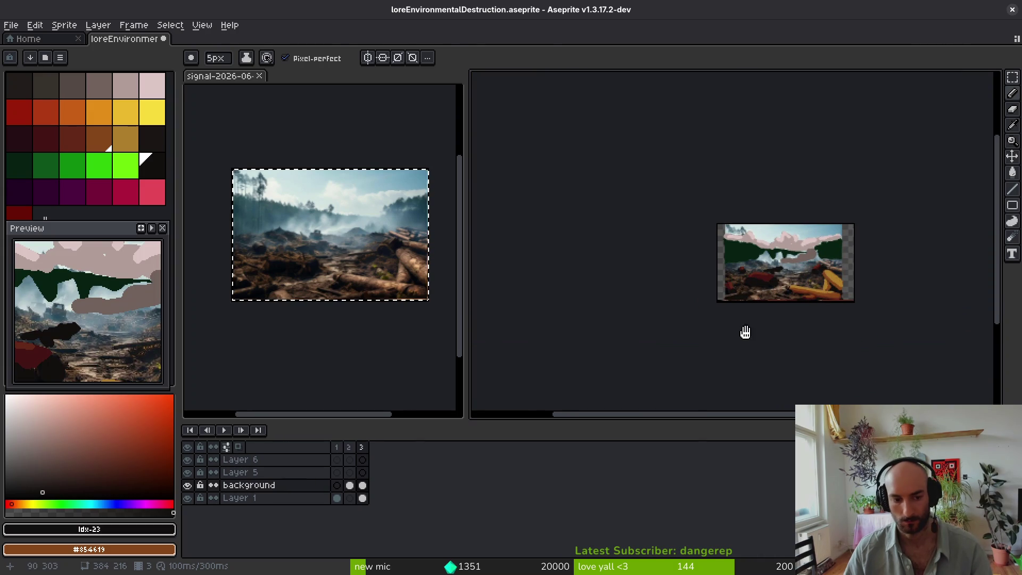
Step: Select all on the paint layer and stretch it to the sprite's right edge
{"action": "key", "text": "m"}
{"action": "key", "text": "ctrl+a"}
{"action": "scroll", "coordinate": [799, 277], "scroll_direction": "up", "scroll_amount": 3}
{"action": "left_click_drag", "start_coordinate": [757, 280], "coordinate": [737, 276]}
{"action": "left_click_drag", "start_coordinate": [871, 230], "coordinate": [931, 240]}
{"action": "key", "text": "ctrl+d"}
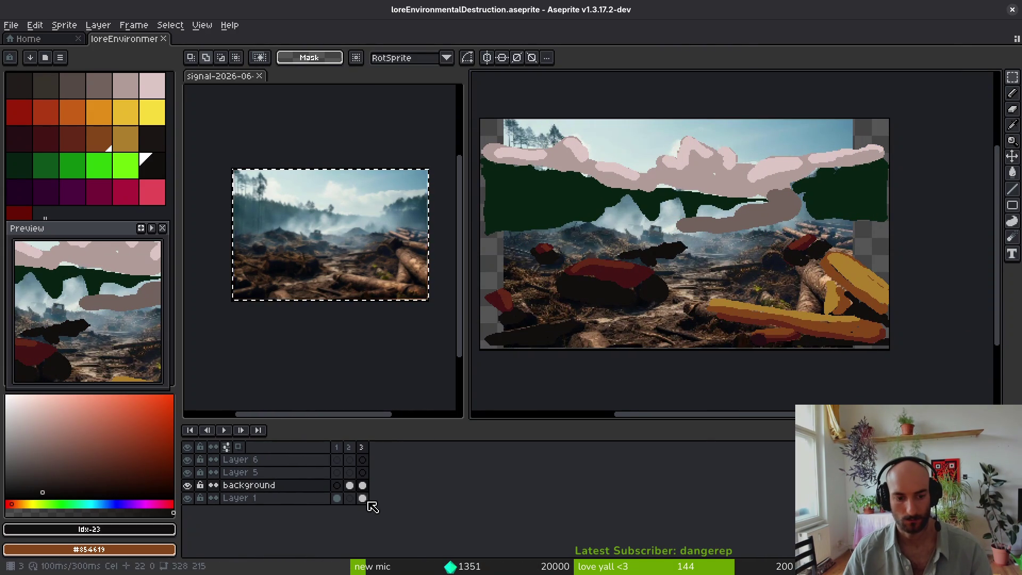
Step: Select all on Layer 1 and stretch the photo to fill the sprite's right side
{"action": "left_click", "coordinate": [363, 498]}
{"action": "scroll", "coordinate": [586, 193], "scroll_direction": "down", "scroll_amount": 2}
{"action": "key", "text": "ctrl+a"}
{"action": "left_click_drag", "start_coordinate": [693, 266], "coordinate": [686, 268]}
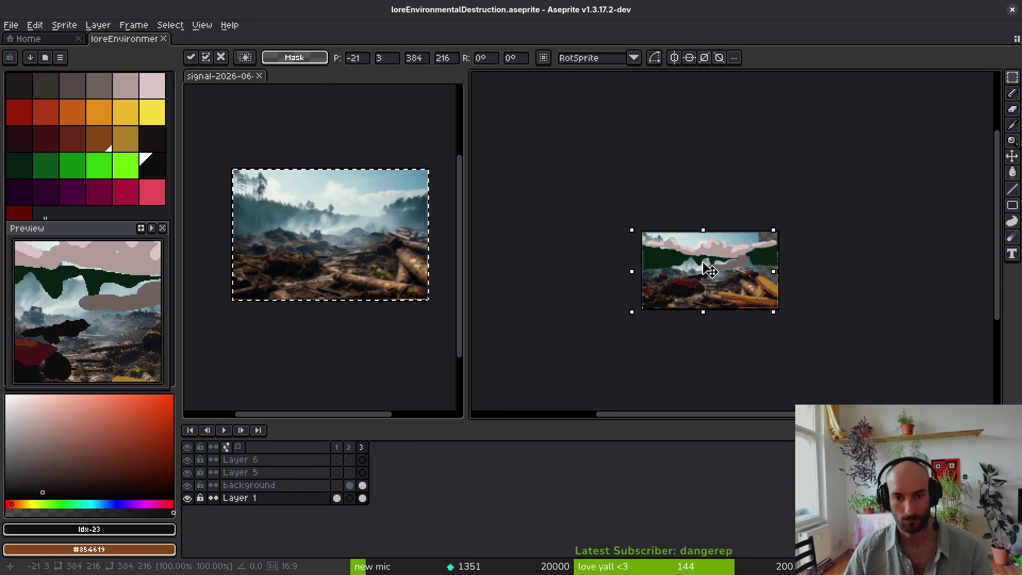
{"action": "scroll", "coordinate": [775, 256], "scroll_direction": "up", "scroll_amount": 4}
{"action": "left_click_drag", "start_coordinate": [762, 343], "coordinate": [869, 349]}
{"action": "key", "text": "Return"}
Step: Save the illustration and recentre the sprite in the view
{"action": "key", "text": "ctrl+s"}
{"action": "scroll", "coordinate": [639, 266], "scroll_direction": "down", "scroll_amount": 2}
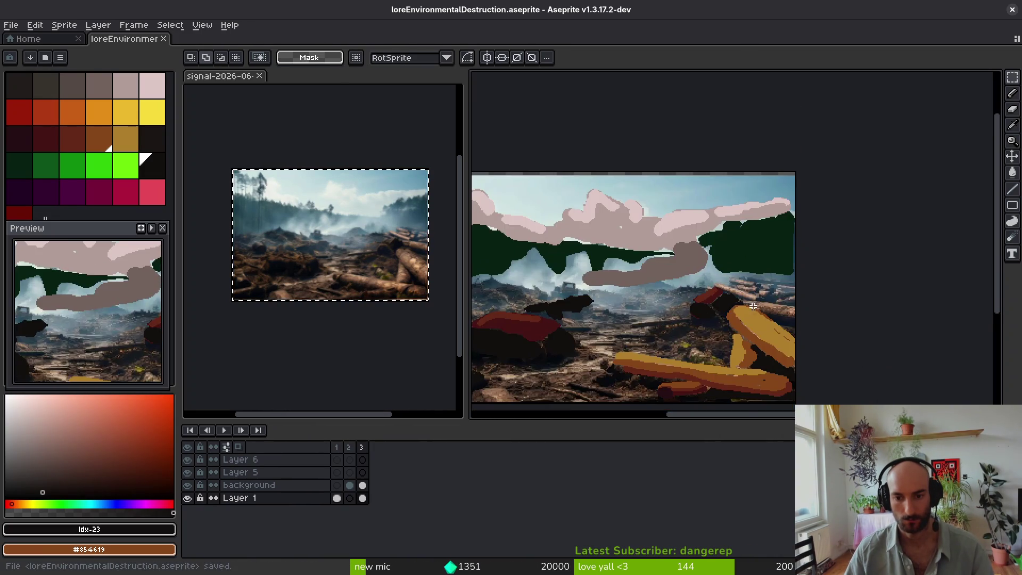
{"action": "scroll", "coordinate": [746, 266], "scroll_direction": "up", "scroll_amount": 2}
{"action": "scroll", "coordinate": [799, 277], "scroll_direction": "down", "scroll_amount": 1}
{"action": "scroll", "coordinate": [857, 285], "scroll_direction": "up", "scroll_amount": 1}
{"action": "left_click_drag", "start_coordinate": [858, 284], "coordinate": [718, 285]}
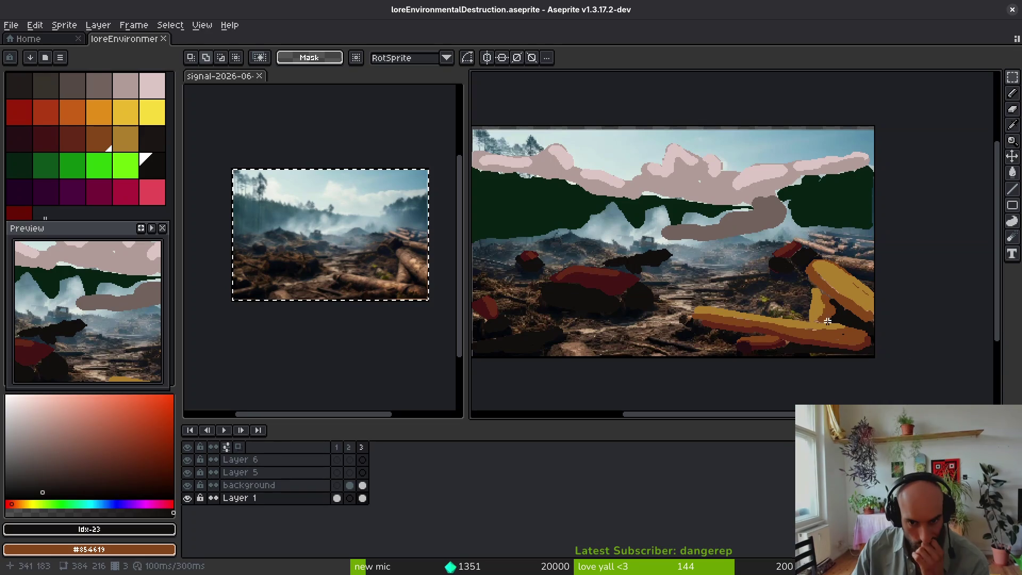
Step: Set up freehand drawing with the near-black colour for the shadow under the long log
{"action": "scroll", "coordinate": [794, 351], "scroll_direction": "up", "scroll_amount": 4}
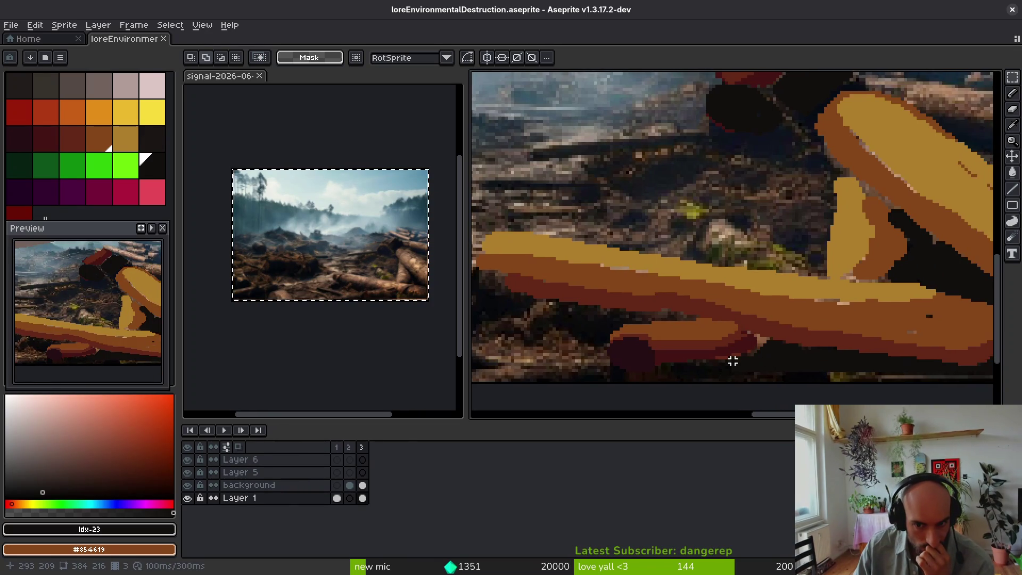
{"action": "scroll", "coordinate": [799, 357], "scroll_direction": "down", "scroll_amount": 1}
{"action": "key", "text": "bracketleft"}
{"action": "key", "text": "bracketleft"}
{"action": "key", "text": "bracketleft"}
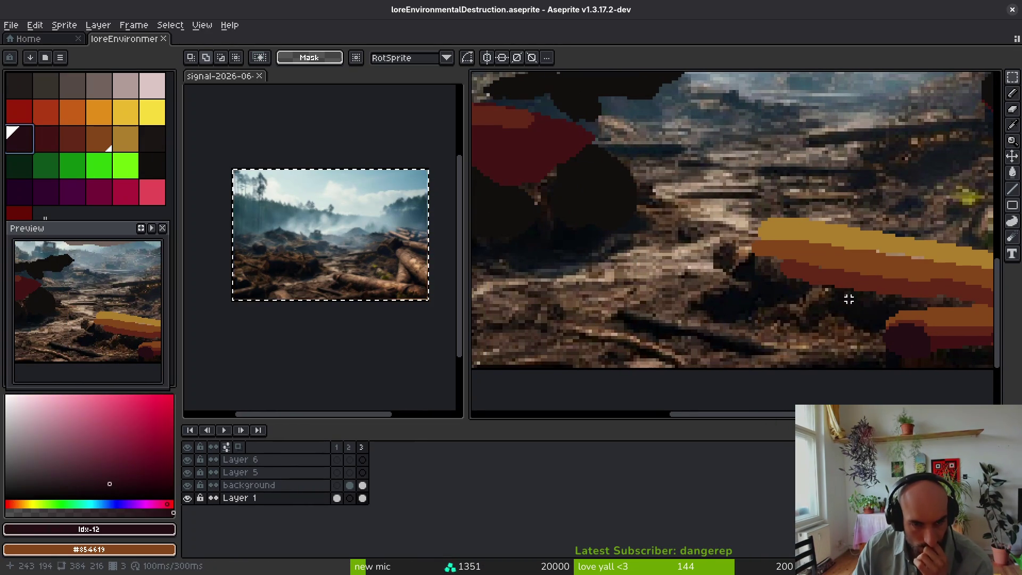
{"action": "left_click_drag", "start_coordinate": [849, 313], "coordinate": [814, 316]}
{"action": "key", "text": "f"}
{"action": "scroll", "coordinate": [831, 317], "scroll_direction": "up", "scroll_amount": 1}
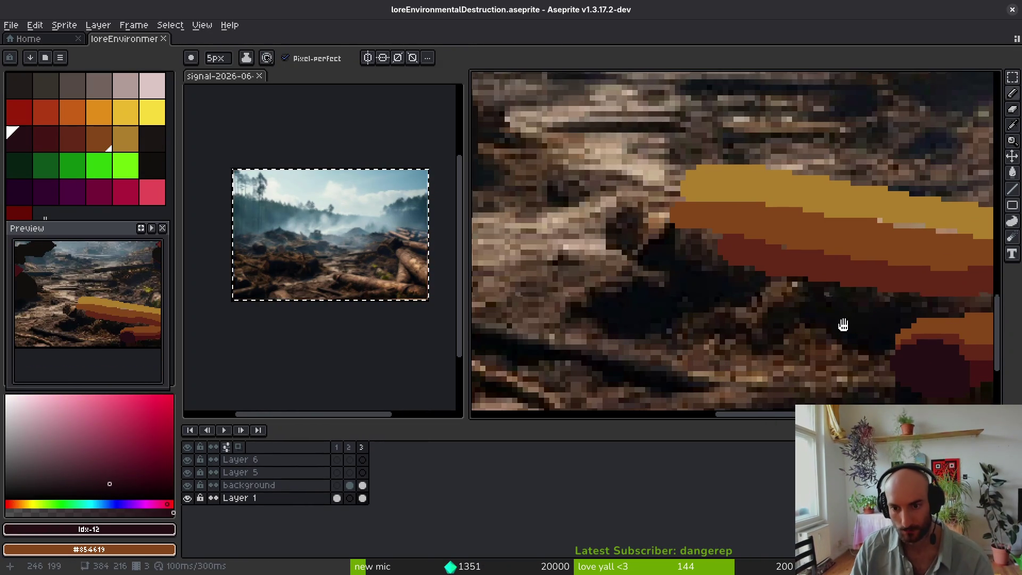
{"action": "scroll", "coordinate": [859, 323], "scroll_direction": "right", "scroll_amount": 2}
{"action": "left_click", "coordinate": [152, 164]}
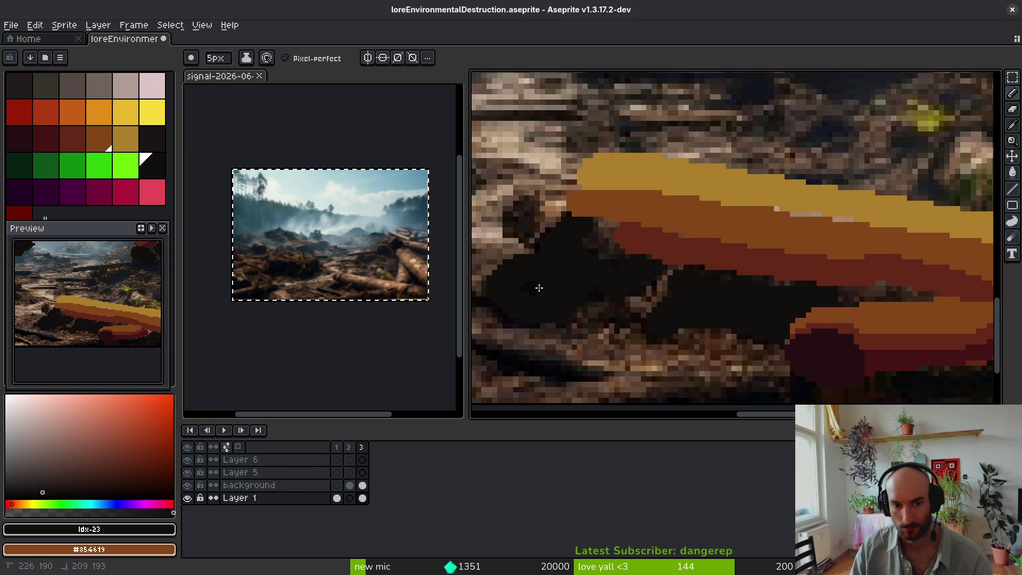
{"action": "scroll", "coordinate": [643, 333], "scroll_direction": "down", "scroll_amount": 3}
{"action": "scroll", "coordinate": [794, 282], "scroll_direction": "up", "scroll_amount": 5}
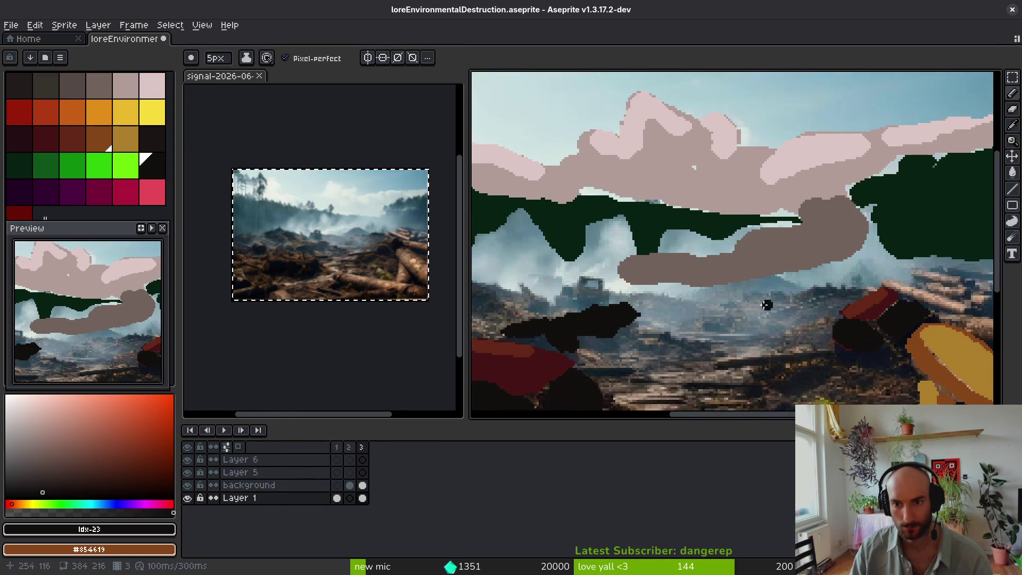
{"action": "scroll", "coordinate": [585, 240], "scroll_direction": "left", "scroll_amount": 1}
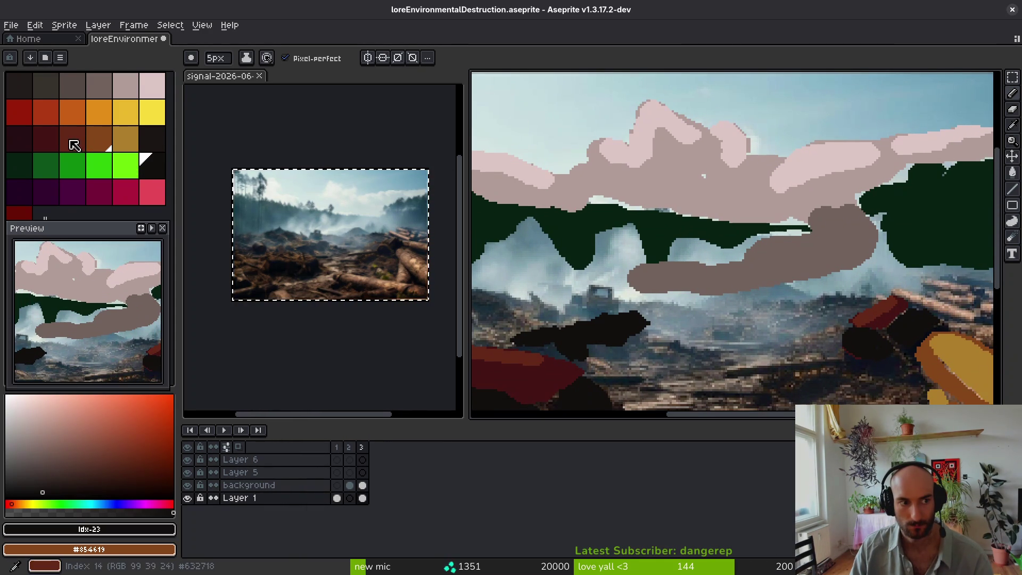
{"action": "scroll", "coordinate": [663, 240], "scroll_direction": "down", "scroll_amount": 3}
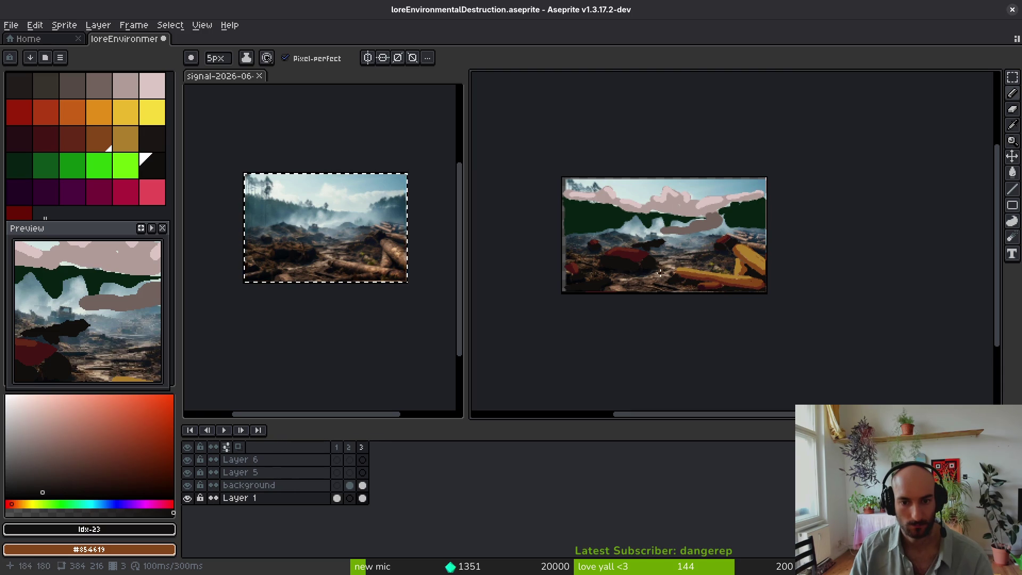
{"action": "scroll", "coordinate": [691, 238], "scroll_direction": "up", "scroll_amount": 4}
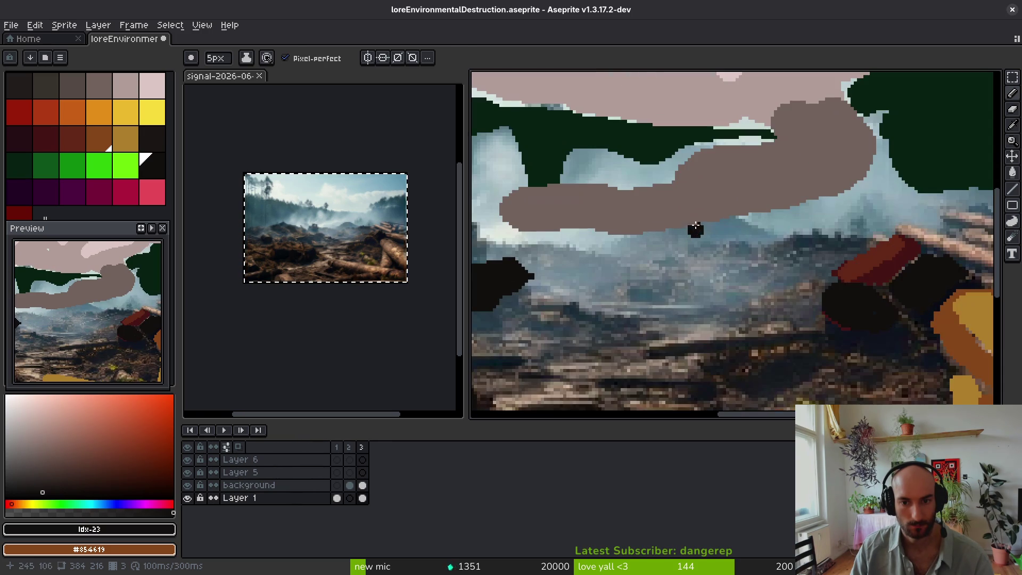
Step: Sample the dark tree green #072112 and switch to the Paint Bucket
{"action": "left_click", "coordinate": [623, 119], "text": "alt"}
{"action": "key", "text": "g"}
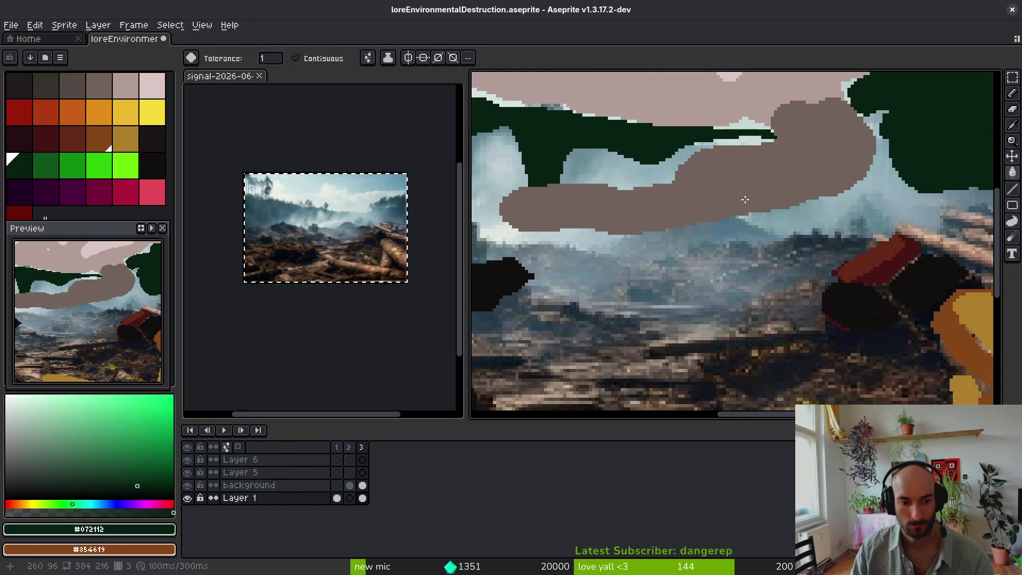
{"action": "scroll", "coordinate": [703, 258], "scroll_direction": "down", "scroll_amount": 6}
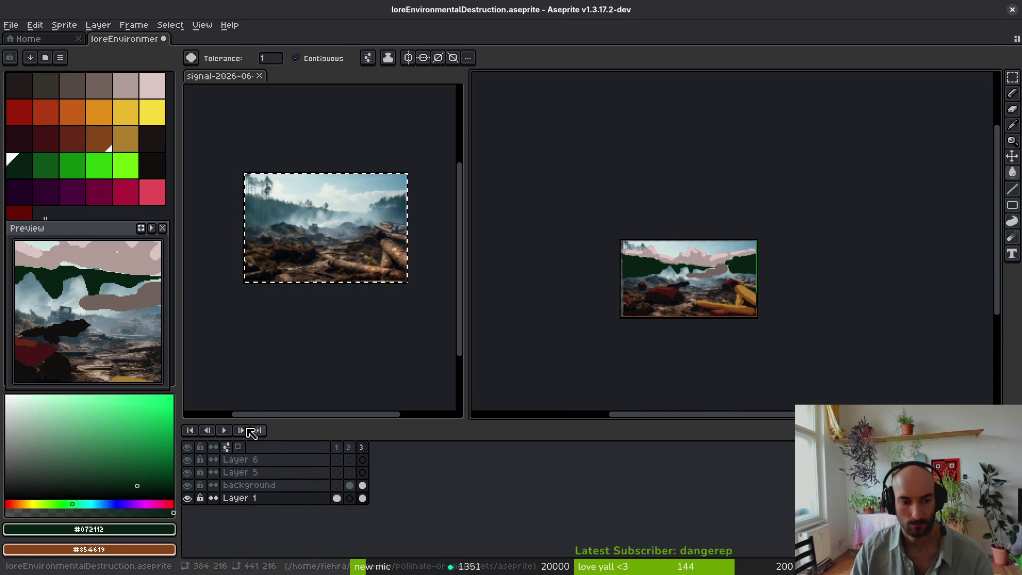
Step: Toggle the paint and photo layers' visibility to compare them, leaving both shown
{"action": "left_click", "coordinate": [188, 485]}
{"action": "left_click", "coordinate": [187, 485]}
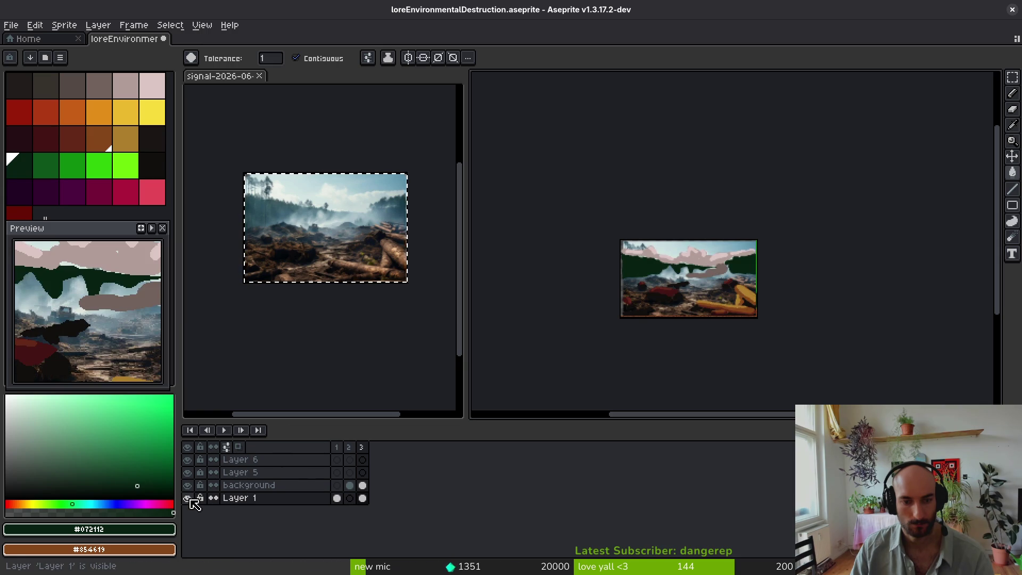
{"action": "left_click", "coordinate": [189, 499]}
{"action": "left_click", "coordinate": [188, 498]}
{"action": "left_click", "coordinate": [188, 486]}
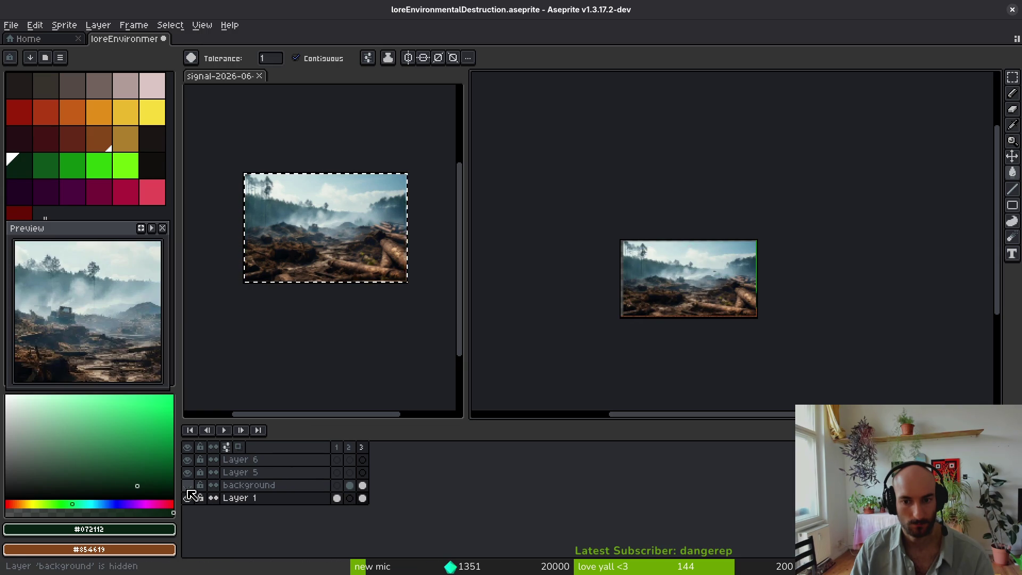
{"action": "left_click", "coordinate": [187, 486]}
Step: Extend the dark green treeline over the smoke with the Pencil
{"action": "scroll", "coordinate": [687, 277], "scroll_direction": "up", "scroll_amount": 4}
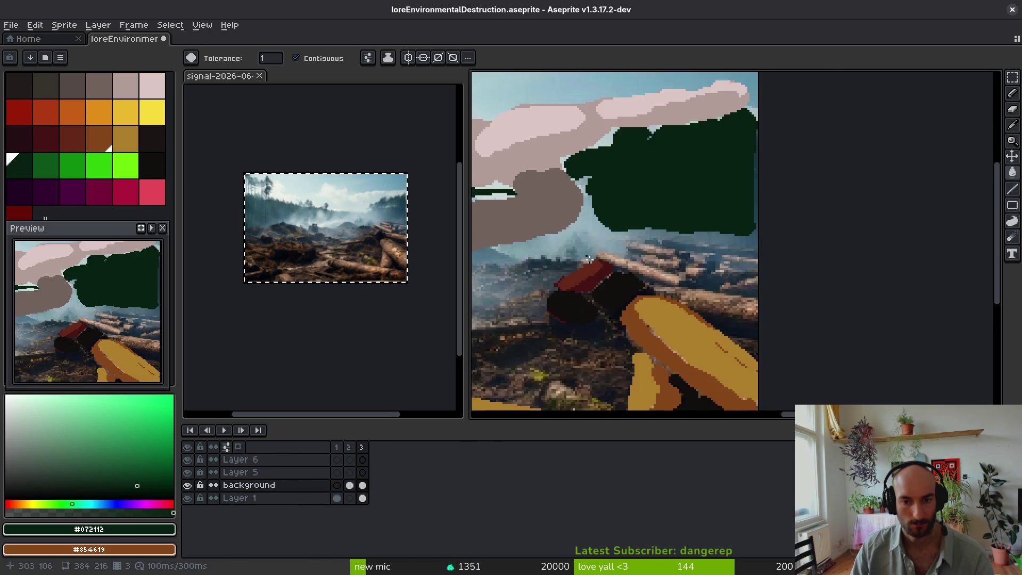
{"action": "scroll", "coordinate": [778, 254], "scroll_direction": "down", "scroll_amount": 2}
{"action": "scroll", "coordinate": [777, 254], "scroll_direction": "up", "scroll_amount": 1}
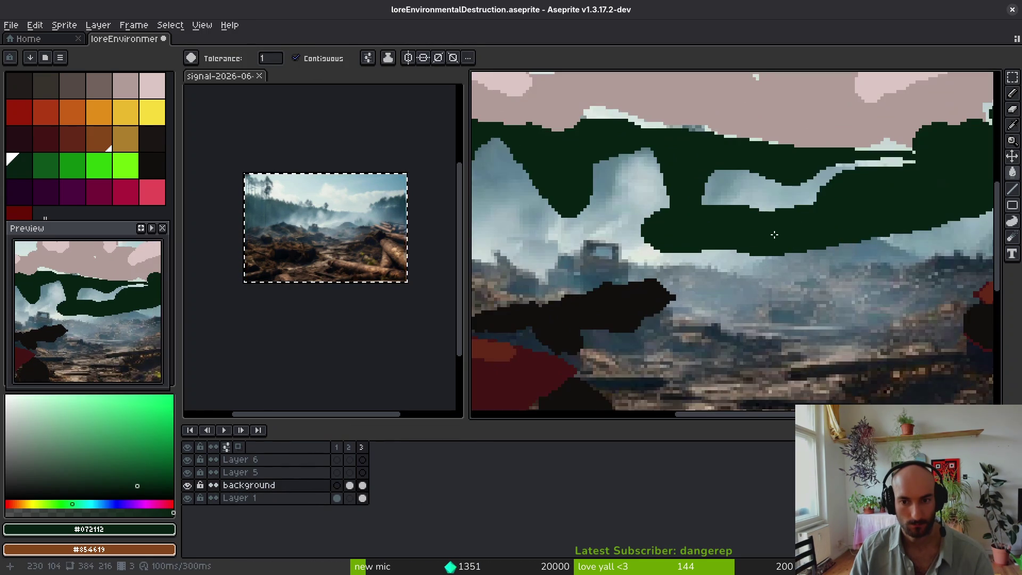
{"action": "key", "text": "b"}
{"action": "scroll", "coordinate": [680, 226], "scroll_direction": "up", "scroll_amount": 1}
{"action": "scroll", "coordinate": [638, 244], "scroll_direction": "down", "scroll_amount": 1}
{"action": "mouse_move", "coordinate": [652, 254]}
{"action": "left_mouse_down"}
{"action": "mouse_move", "coordinate": [495, 202]}
{"action": "mouse_move", "coordinate": [565, 197]}
{"action": "left_mouse_up"}
{"action": "scroll", "coordinate": [646, 220], "scroll_direction": "left", "scroll_amount": 3}
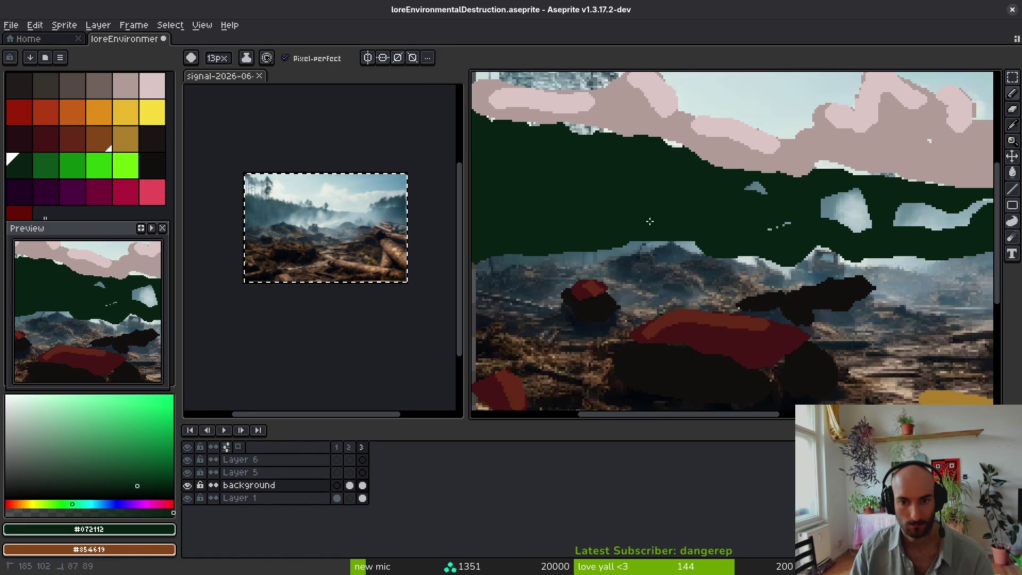
{"action": "scroll", "coordinate": [692, 229], "scroll_direction": "right", "scroll_amount": 3}
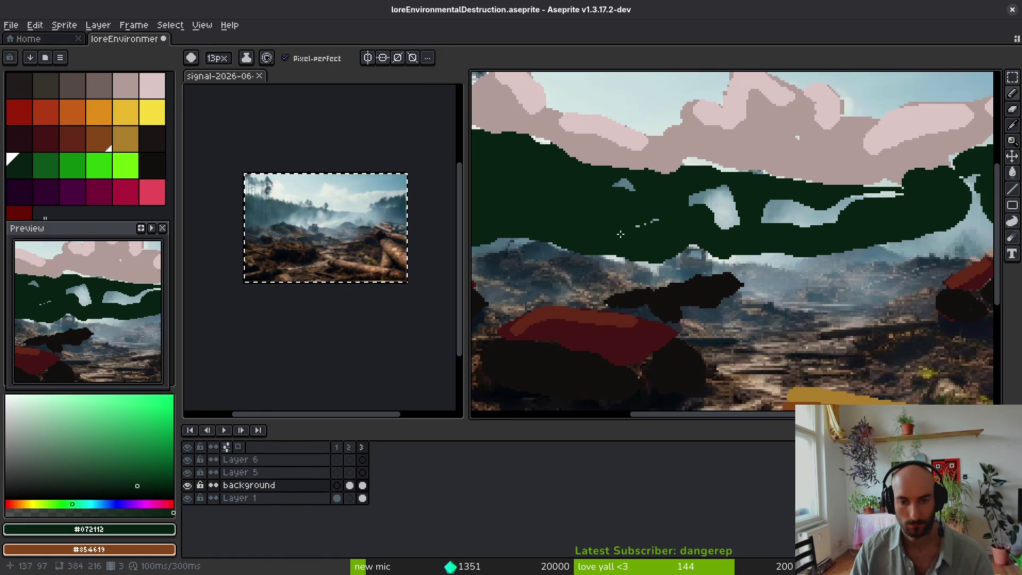
{"action": "scroll", "coordinate": [796, 253], "scroll_direction": "right", "scroll_amount": 3}
{"action": "mouse_move", "coordinate": [735, 249]}
{"action": "left_mouse_down"}
{"action": "mouse_move", "coordinate": [879, 232]}
{"action": "mouse_move", "coordinate": [832, 219]}
{"action": "left_mouse_up"}
Step: Flood-fill the three sky gaps with treeline green and save loreEnvironmentalDestruction.aseprite
{"action": "key", "text": "g"}
{"action": "left_click", "coordinate": [833, 218]}
{"action": "left_click", "coordinate": [664, 216]}
{"action": "left_click", "coordinate": [566, 206]}
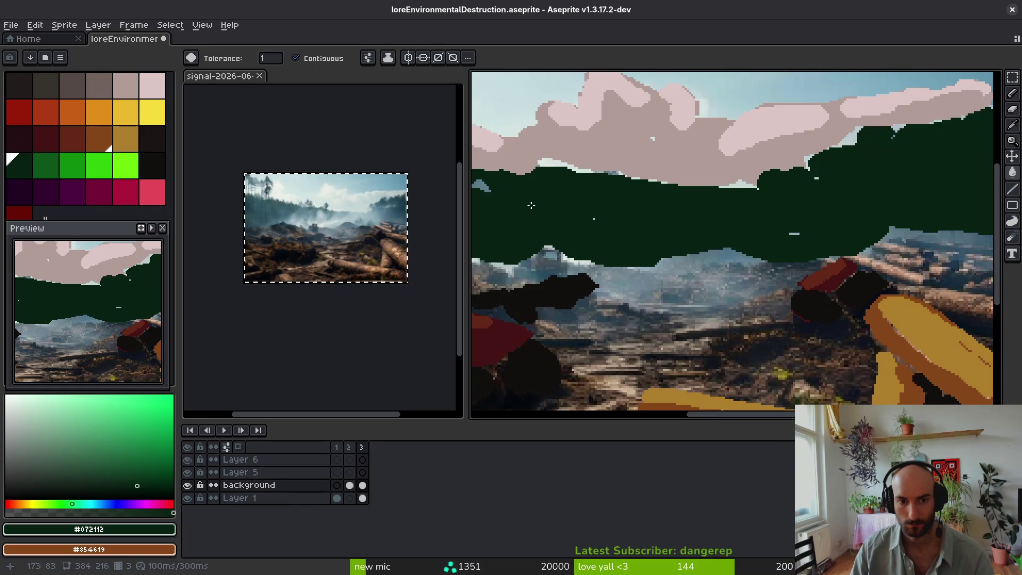
{"action": "key", "text": "f"}
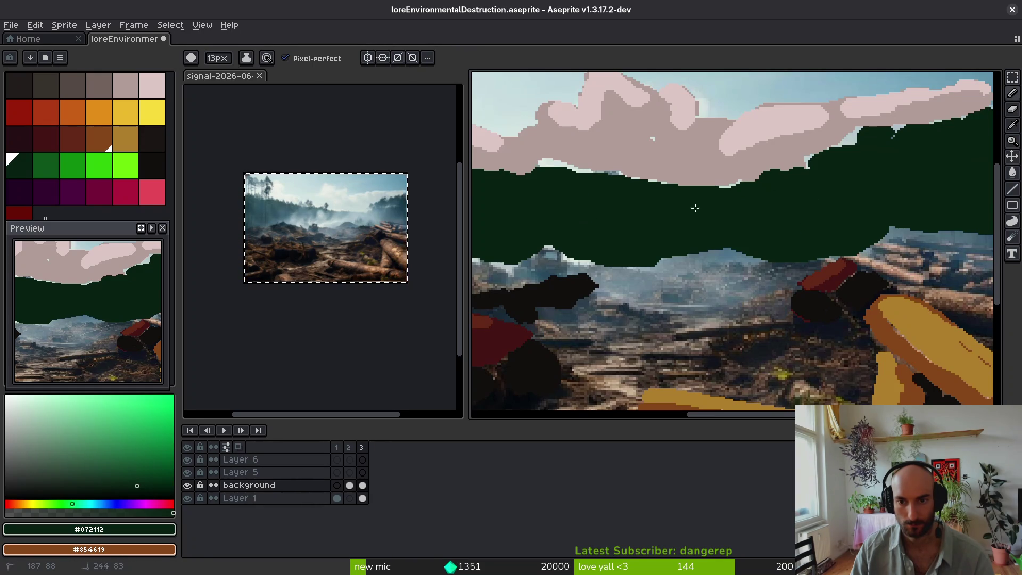
{"action": "scroll", "coordinate": [707, 206], "scroll_direction": "down", "scroll_amount": 5}
{"action": "key", "text": "ctrl+s"}
{"action": "scroll", "coordinate": [787, 276], "scroll_direction": "up", "scroll_amount": 5}
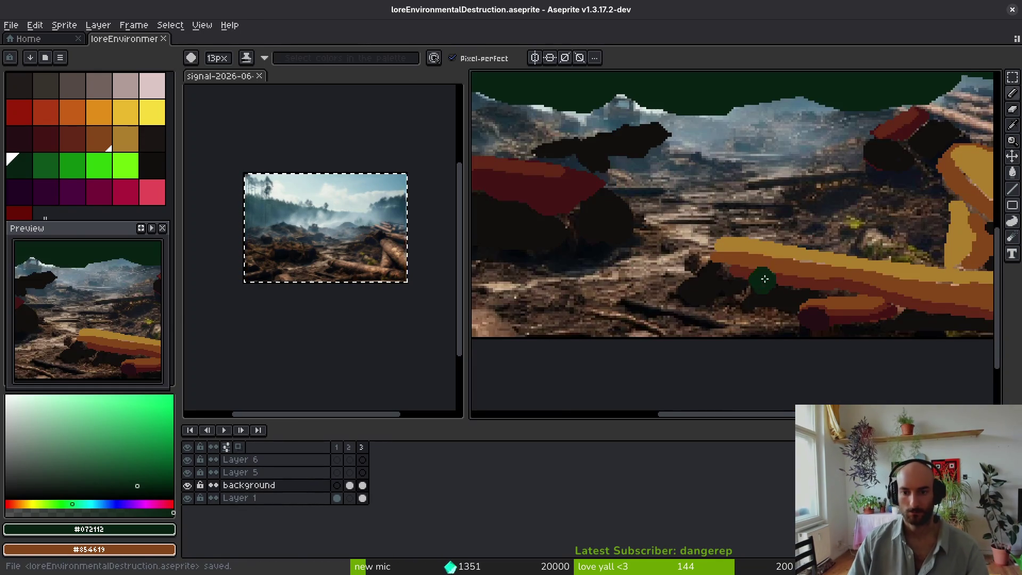
Step: Sample the log's brown colour and make the brush much smaller
{"action": "scroll", "coordinate": [767, 278], "scroll_direction": "up", "scroll_amount": 2}
{"action": "scroll", "coordinate": [782, 224], "scroll_direction": "up", "scroll_amount": 2}
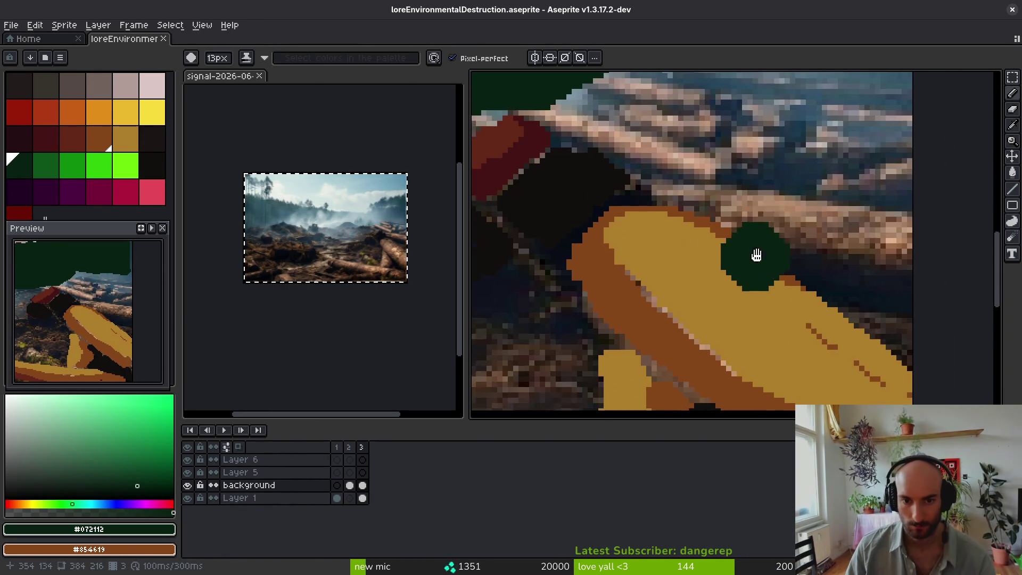
{"action": "left_click", "coordinate": [746, 224], "text": "alt"}
{"action": "scroll", "coordinate": [787, 206], "scroll_direction": "down", "scroll_amount": 1}
{"action": "scroll", "coordinate": [812, 205], "scroll_direction": "up", "scroll_amount": 2}
{"action": "key", "text": "minus"}
{"action": "key", "text": "minus"}
{"action": "key", "text": "minus"}
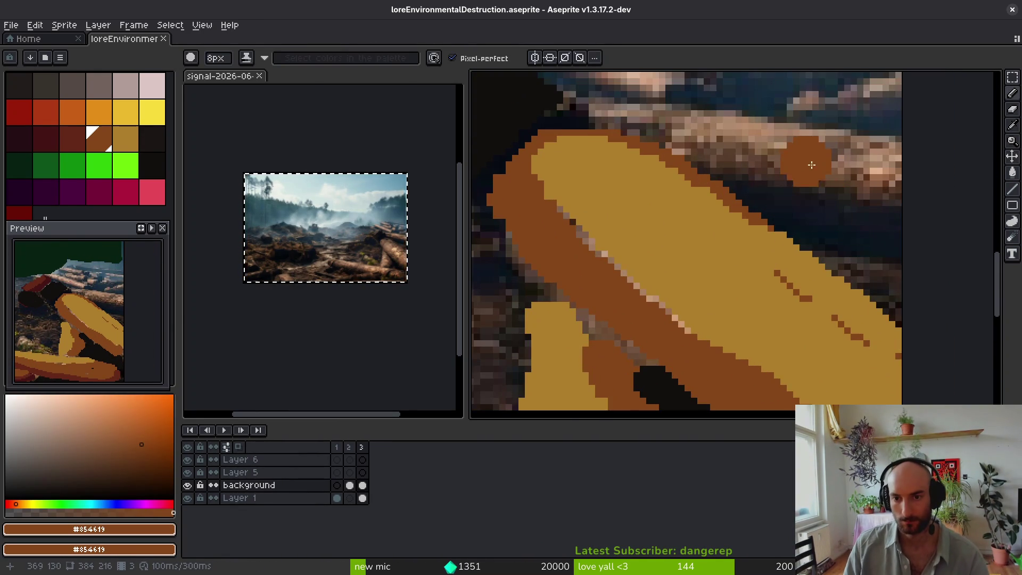
Step: Give the canvas more room beside the reference and dab brown onto the log edge
{"action": "scroll", "coordinate": [742, 228], "scroll_direction": "up", "scroll_amount": 2}
{"action": "scroll", "coordinate": [593, 221], "scroll_direction": "up", "scroll_amount": 1}
{"action": "scroll", "coordinate": [612, 240], "scroll_direction": "down", "scroll_amount": 1}
{"action": "scroll", "coordinate": [613, 240], "scroll_direction": "left", "scroll_amount": 3}
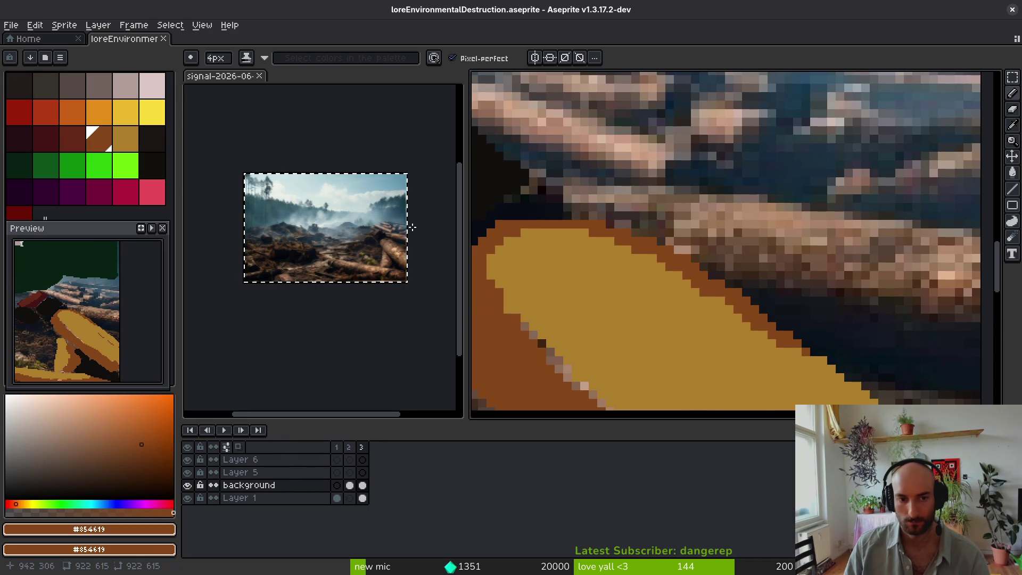
{"action": "mouse_move", "coordinate": [467, 230]}
{"action": "left_mouse_down"}
{"action": "mouse_move", "coordinate": [272, 230]}
{"action": "mouse_move", "coordinate": [371, 230]}
{"action": "left_mouse_up"}
{"action": "scroll", "coordinate": [655, 273], "scroll_direction": "right", "scroll_amount": 3}
{"action": "left_click", "coordinate": [446, 187]}
Step: Check the log-pile reference photo, then paint a brown band along the log's edge
{"action": "left_click", "coordinate": [265, 211]}
{"action": "scroll", "coordinate": [265, 211], "scroll_direction": "up", "scroll_amount": 3}
{"action": "scroll", "coordinate": [264, 211], "scroll_direction": "down", "scroll_amount": 3}
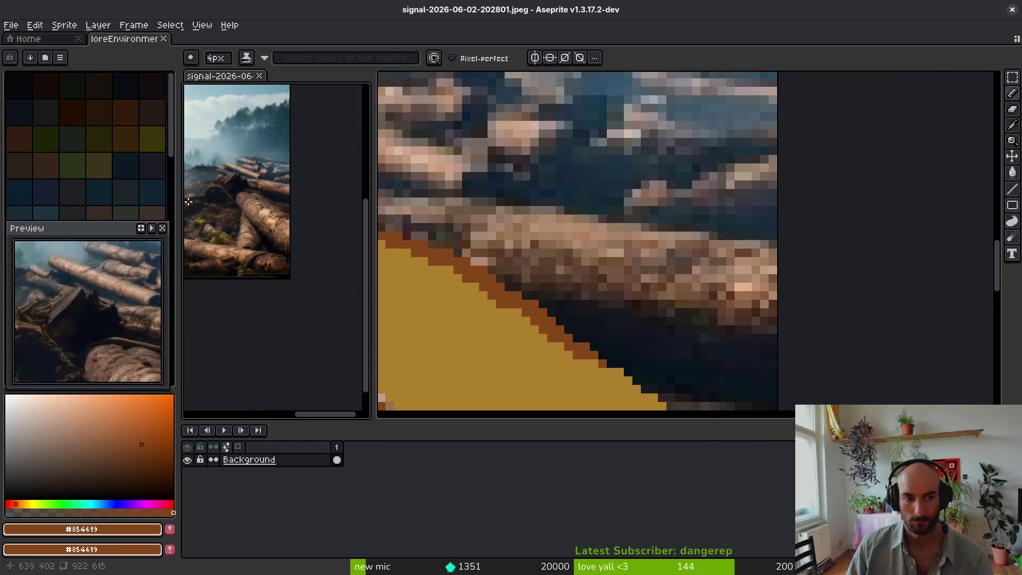
{"action": "scroll", "coordinate": [246, 229], "scroll_direction": "up", "scroll_amount": 4}
{"action": "scroll", "coordinate": [247, 228], "scroll_direction": "down", "scroll_amount": 4}
{"action": "scroll", "coordinate": [281, 268], "scroll_direction": "up", "scroll_amount": 2}
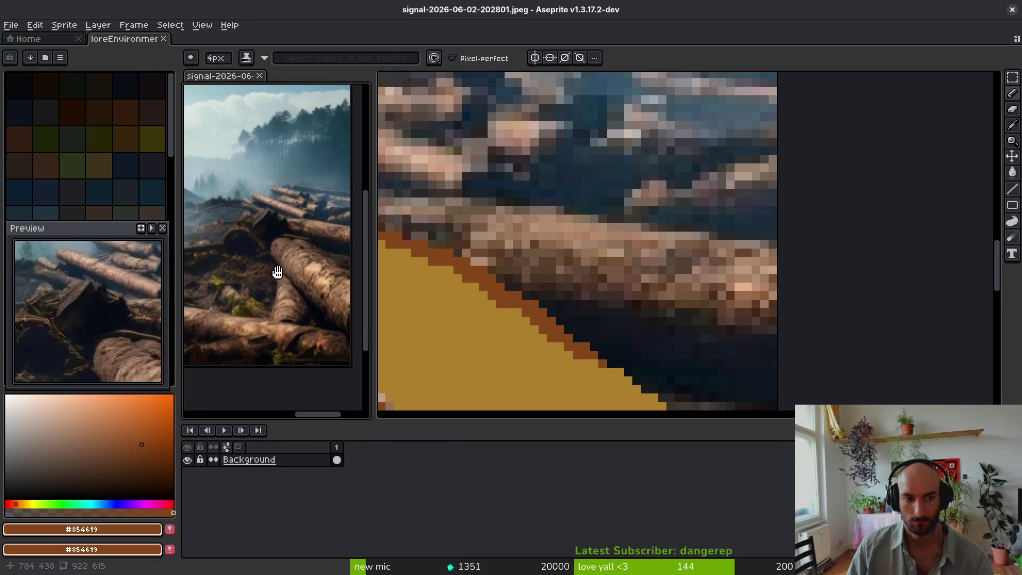
{"action": "scroll", "coordinate": [276, 271], "scroll_direction": "down", "scroll_amount": 2}
{"action": "left_click", "coordinate": [596, 272]}
{"action": "scroll", "coordinate": [616, 259], "scroll_direction": "up", "scroll_amount": 1}
{"action": "scroll", "coordinate": [616, 258], "scroll_direction": "down", "scroll_amount": 1}
{"action": "left_click_drag", "start_coordinate": [426, 205], "coordinate": [841, 301]}
Step: Shade the band's lower edge with dark reddish-brown and dark maroon strokes, undoing a stray dab
{"action": "left_click", "coordinate": [74, 137]}
{"action": "left_click_drag", "start_coordinate": [437, 226], "coordinate": [826, 325]}
{"action": "scroll", "coordinate": [608, 276], "scroll_direction": "up", "scroll_amount": 2}
{"action": "left_click", "coordinate": [46, 138]}
{"action": "mouse_move", "coordinate": [586, 266]}
{"action": "left_mouse_down"}
{"action": "mouse_move", "coordinate": [740, 320]}
{"action": "mouse_move", "coordinate": [825, 331]}
{"action": "left_mouse_up"}
{"action": "left_click", "coordinate": [541, 285]}
{"action": "key", "text": "ctrl+z"}
{"action": "left_click", "coordinate": [19, 138]}
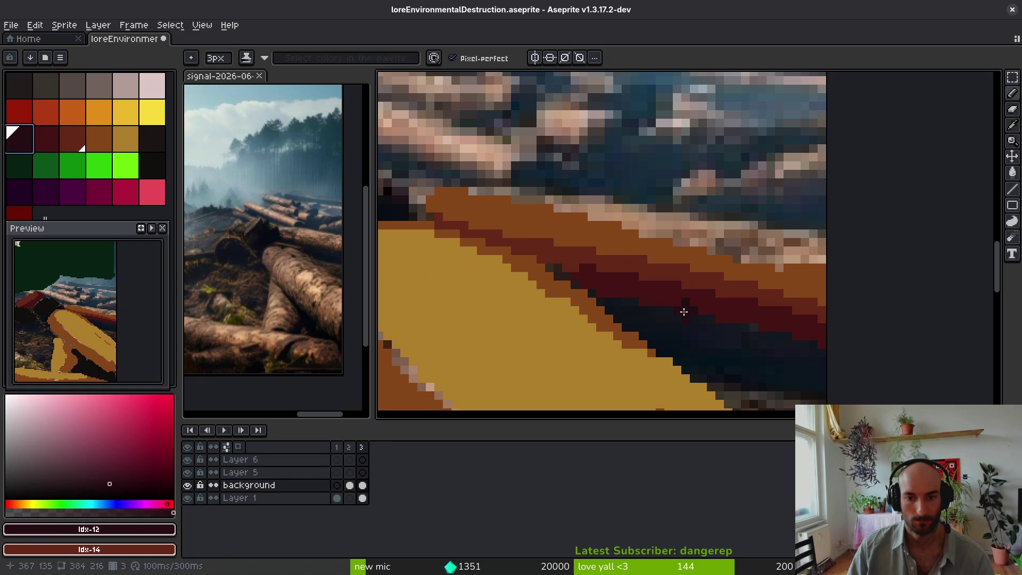
Step: Paint dark maroon and near-black shadows along the log's lower edge
{"action": "left_click_drag", "start_coordinate": [613, 307], "coordinate": [775, 345]}
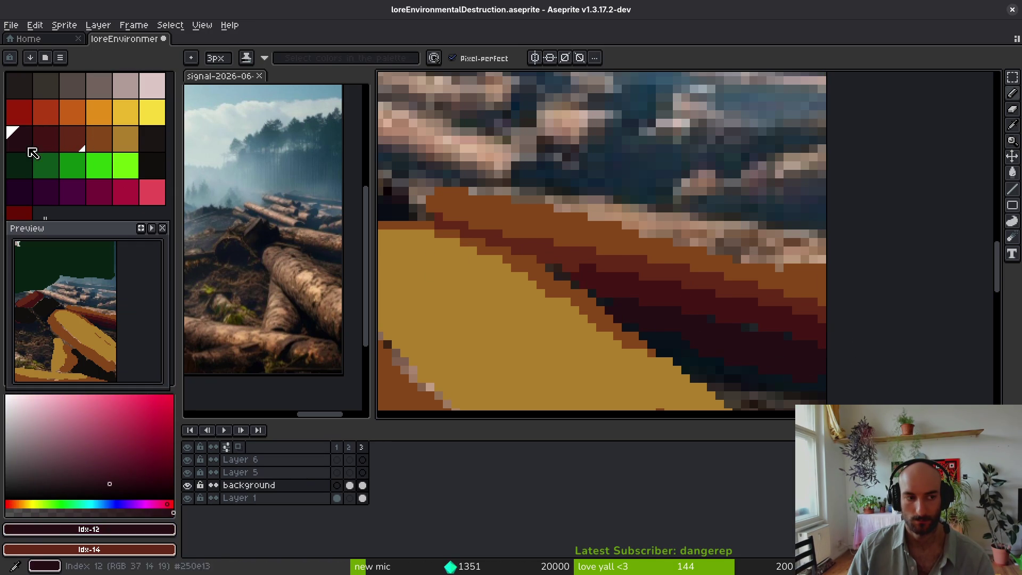
{"action": "left_click", "coordinate": [152, 167]}
{"action": "left_click_drag", "start_coordinate": [664, 336], "coordinate": [840, 391]}
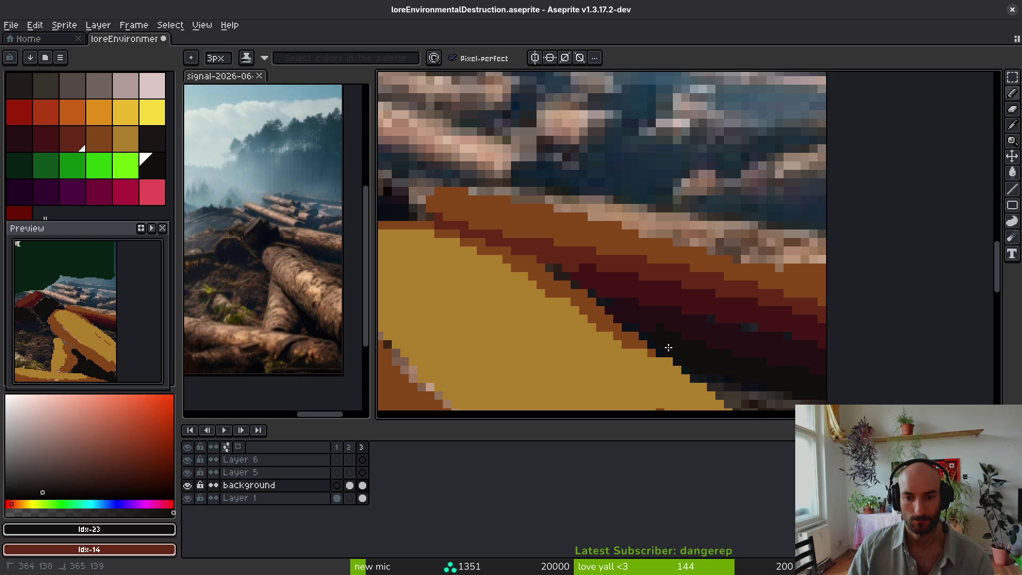
{"action": "scroll", "coordinate": [819, 376], "scroll_direction": "down", "scroll_amount": 3}
{"action": "left_click_drag", "start_coordinate": [809, 371], "coordinate": [759, 200]}
Step: Sample the log colours and fill the reddish log band with dark maroon #250c13
{"action": "left_click", "coordinate": [661, 186], "text": "alt"}
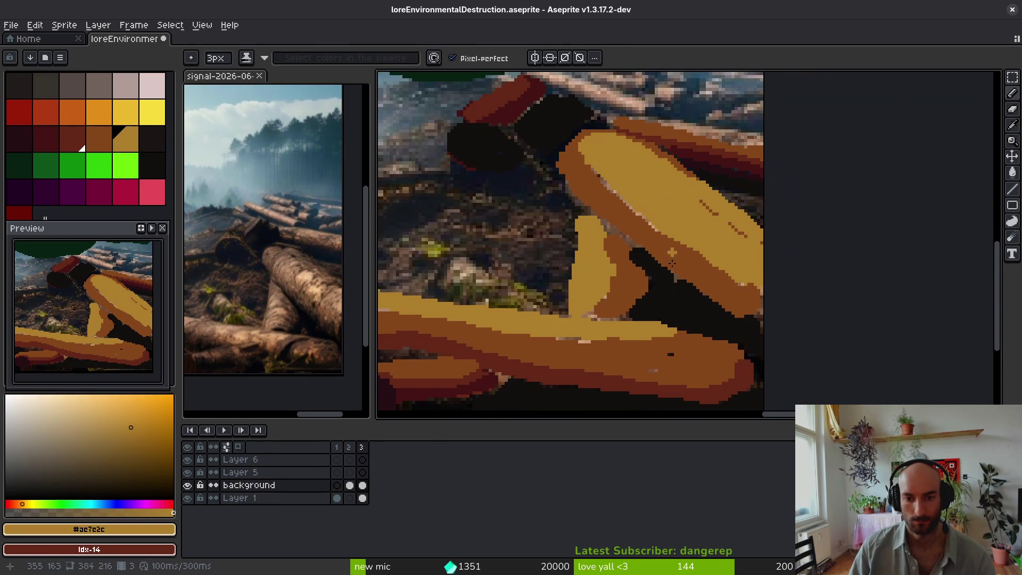
{"action": "scroll", "coordinate": [785, 290], "scroll_direction": "down", "scroll_amount": 4}
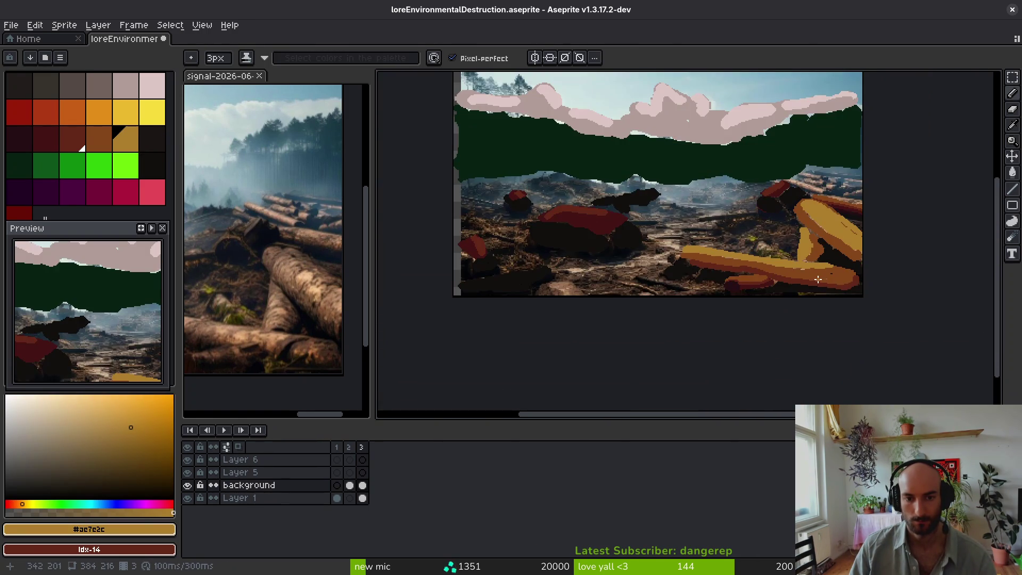
{"action": "scroll", "coordinate": [788, 288], "scroll_direction": "up", "scroll_amount": 4}
{"action": "left_click", "coordinate": [708, 300], "text": "alt"}
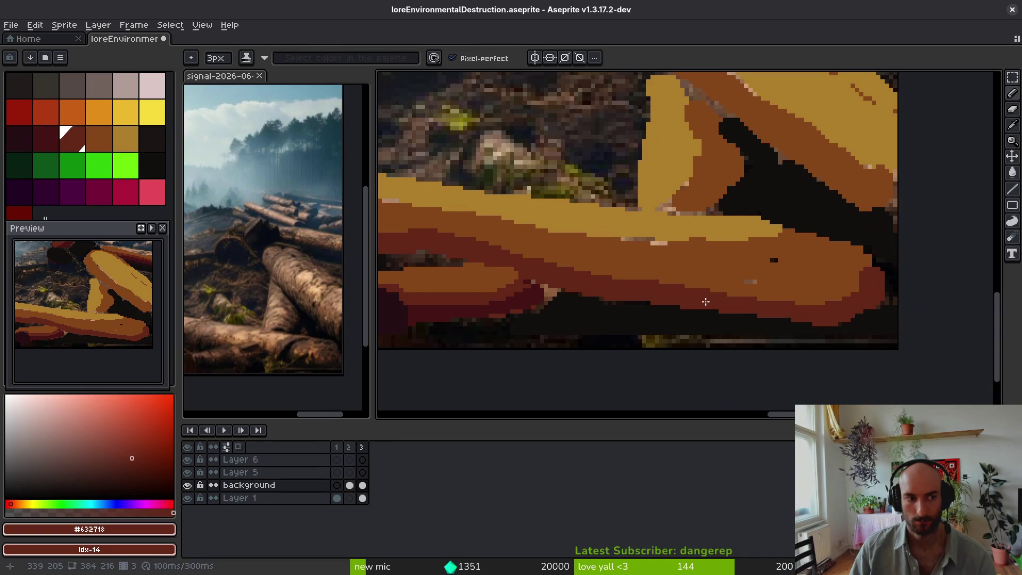
{"action": "scroll", "coordinate": [706, 301], "scroll_direction": "left", "scroll_amount": 1}
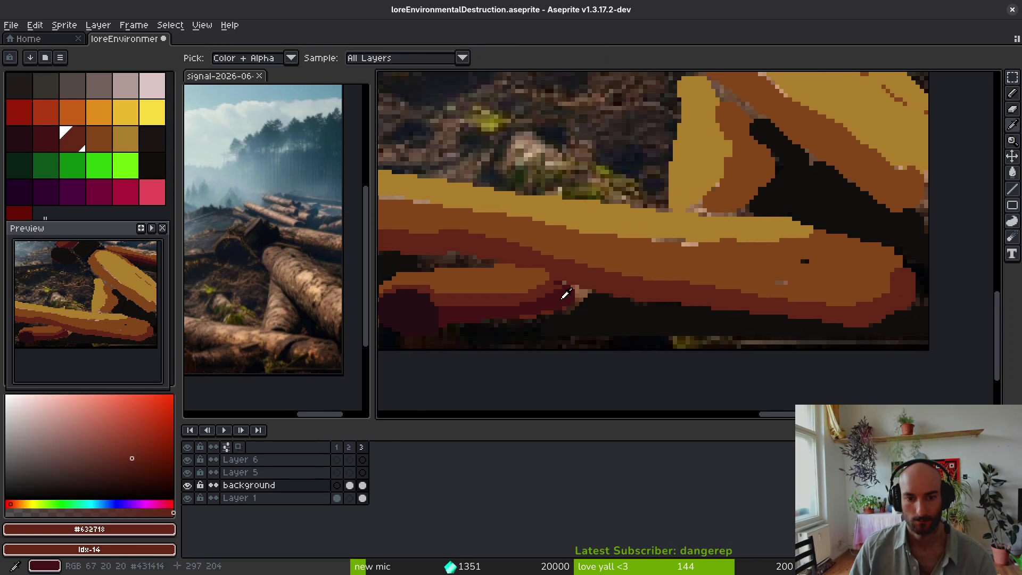
{"action": "left_click", "coordinate": [566, 292], "text": "alt"}
{"action": "key", "text": "g"}
{"action": "left_click", "coordinate": [621, 287]}
{"action": "key", "text": "ctrl+z"}
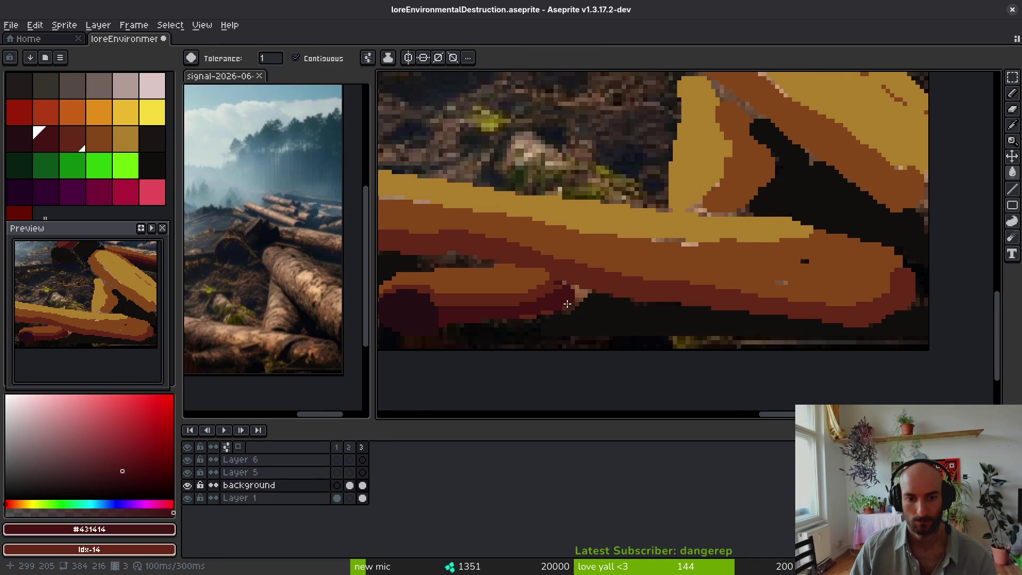
{"action": "scroll", "coordinate": [567, 304], "scroll_direction": "left", "scroll_amount": 1}
{"action": "left_click", "coordinate": [535, 308], "text": "alt"}
{"action": "left_click", "coordinate": [541, 307]}
Step: Fill the lower log band with the dark maroon palette colour
{"action": "scroll", "coordinate": [731, 285], "scroll_direction": "right", "scroll_amount": 1}
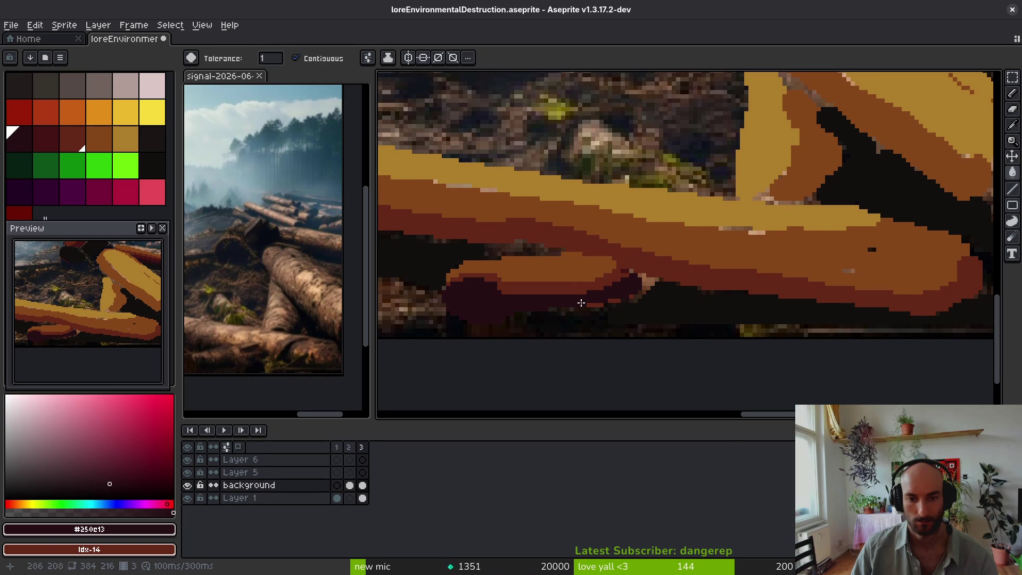
{"action": "left_click", "coordinate": [53, 145]}
{"action": "left_click", "coordinate": [761, 288]}
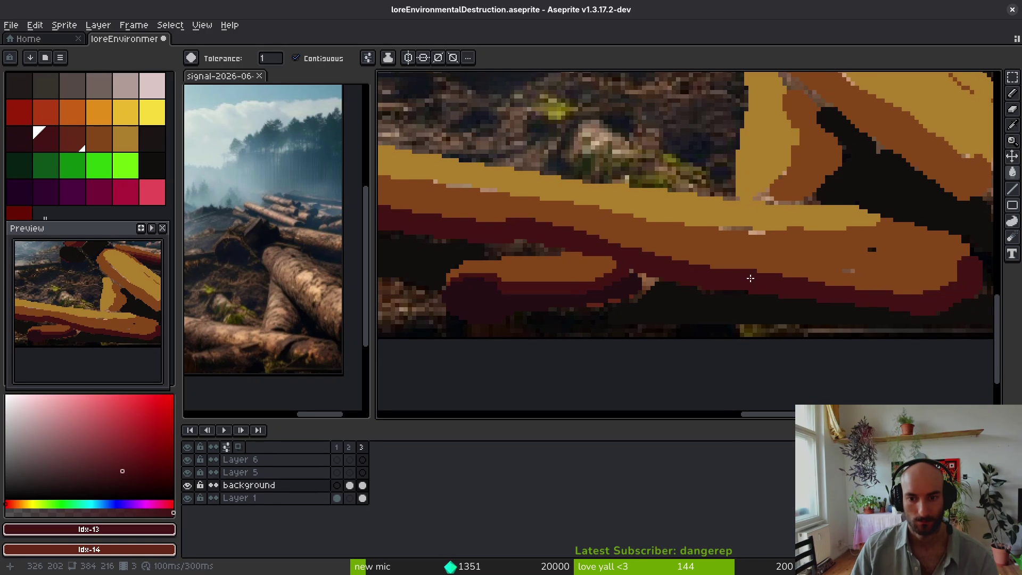
{"action": "scroll", "coordinate": [761, 288], "scroll_direction": "right", "scroll_amount": 1}
{"action": "key", "text": "ctrl+z"}
{"action": "key", "text": "ctrl+y"}
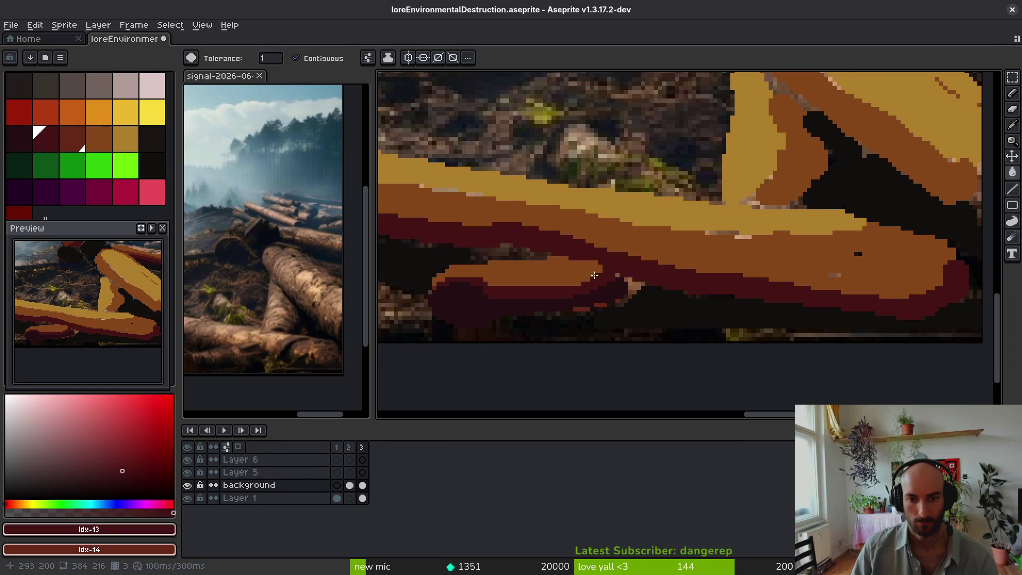
Step: Fill the orange-brown and brown log patches dark red (#431414)
{"action": "left_click", "coordinate": [900, 131], "text": "alt"}
{"action": "left_click", "coordinate": [73, 140]}
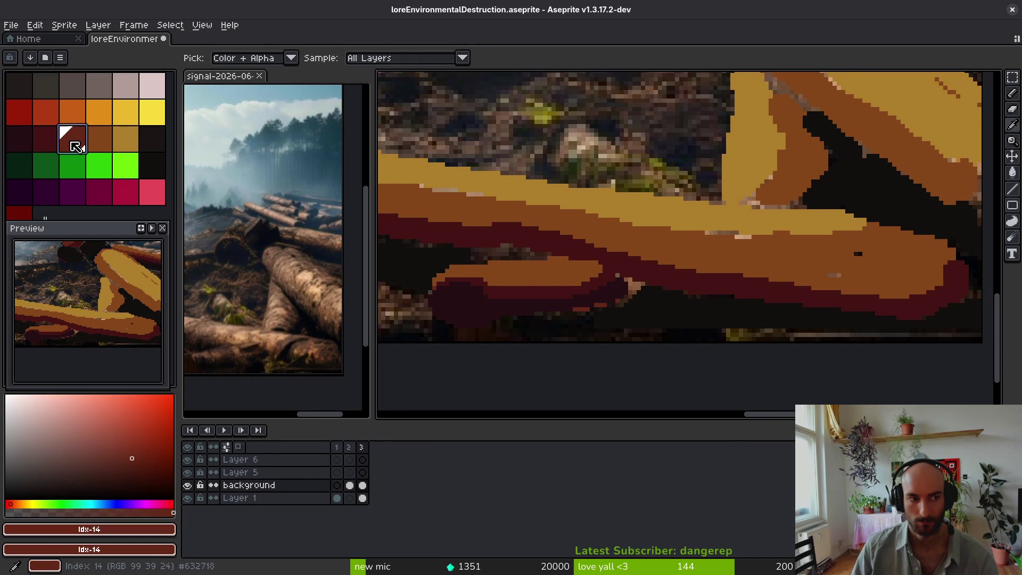
{"action": "left_click", "coordinate": [629, 280]}
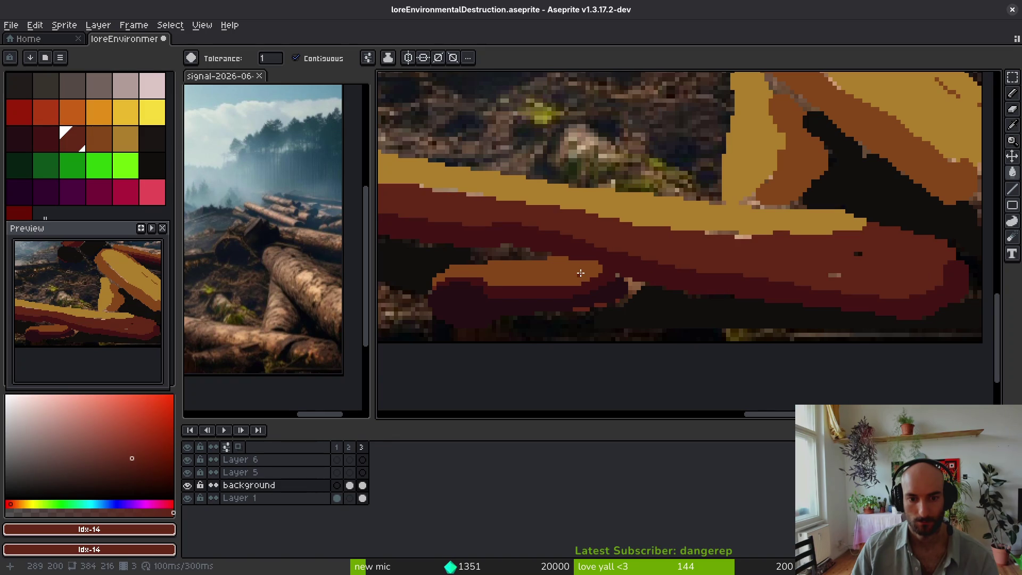
{"action": "left_click", "coordinate": [580, 272]}
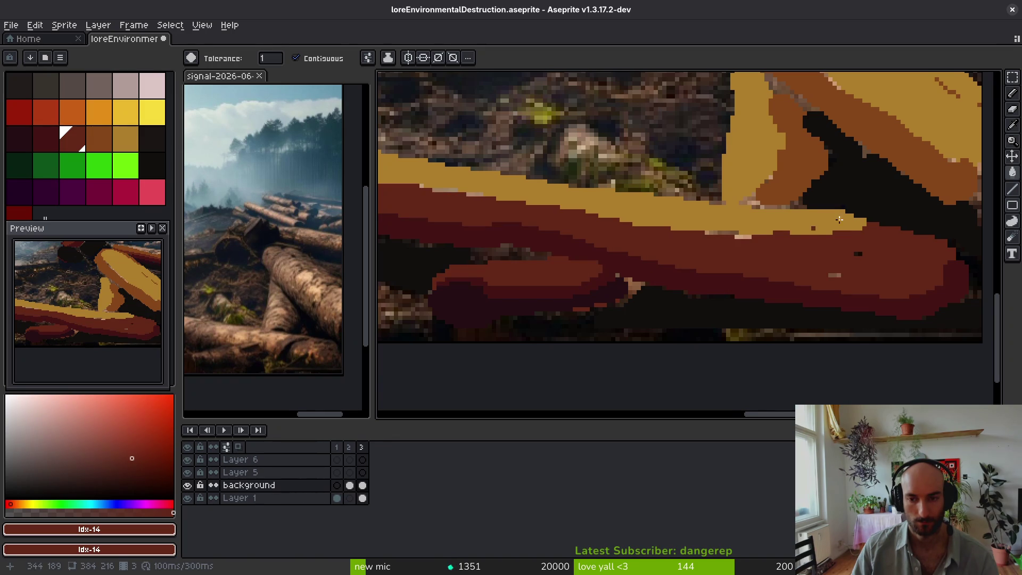
{"action": "left_click_drag", "start_coordinate": [788, 237], "coordinate": [779, 275]}
{"action": "left_click", "coordinate": [859, 187]}
{"action": "left_click_drag", "start_coordinate": [858, 187], "coordinate": [783, 230]}
{"action": "left_click", "coordinate": [760, 228]}
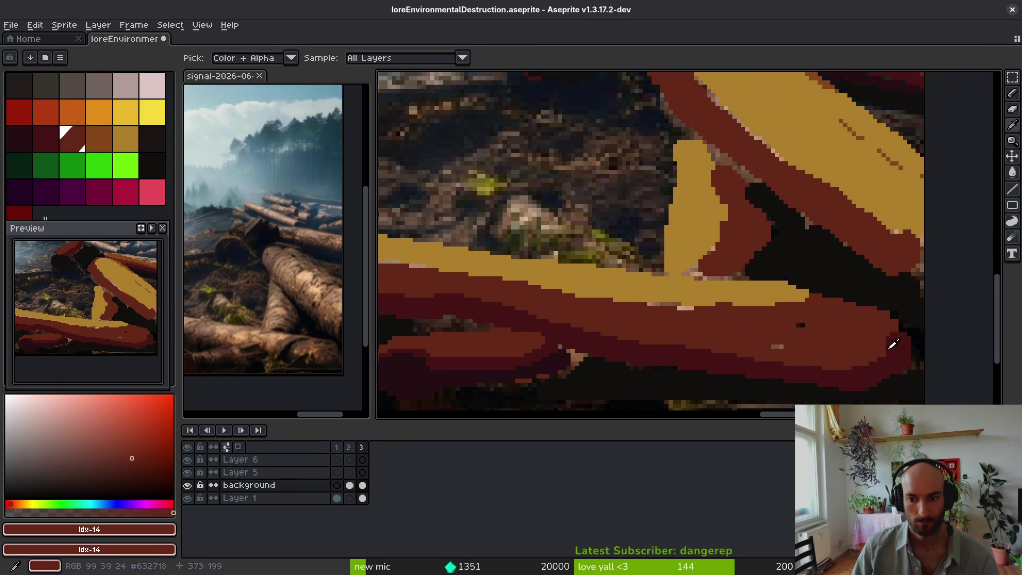
{"action": "left_click", "coordinate": [901, 349], "text": "alt"}
{"action": "left_click", "coordinate": [863, 191]}
{"action": "left_click", "coordinate": [743, 224]}
Step: Fill the dark area beside the yellow log dark red and bring the upper log into view
{"action": "scroll", "coordinate": [734, 246], "scroll_direction": "down", "scroll_amount": 3}
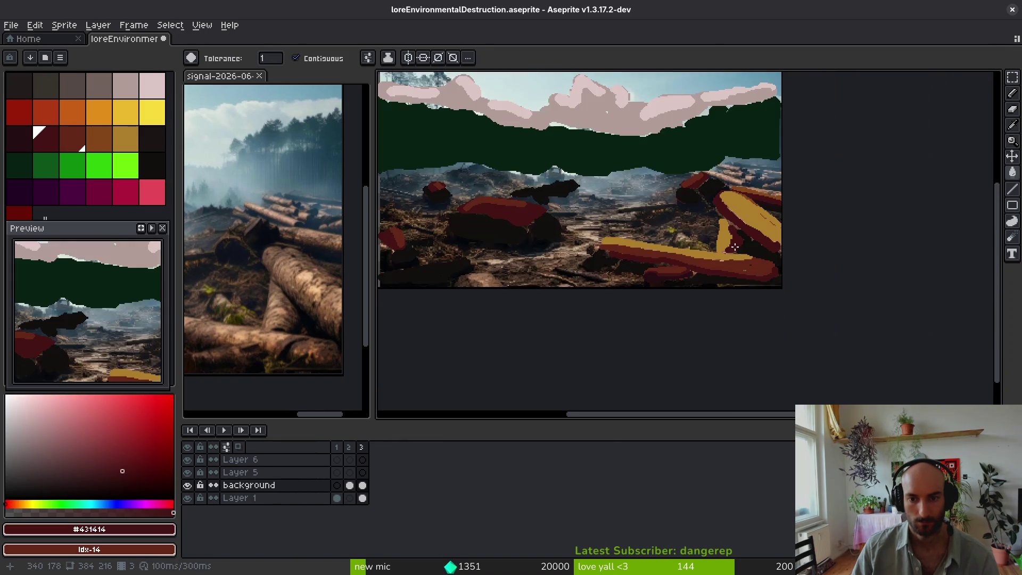
{"action": "scroll", "coordinate": [734, 246], "scroll_direction": "up", "scroll_amount": 3}
{"action": "left_click", "coordinate": [738, 245]}
{"action": "scroll", "coordinate": [748, 239], "scroll_direction": "down", "scroll_amount": 2}
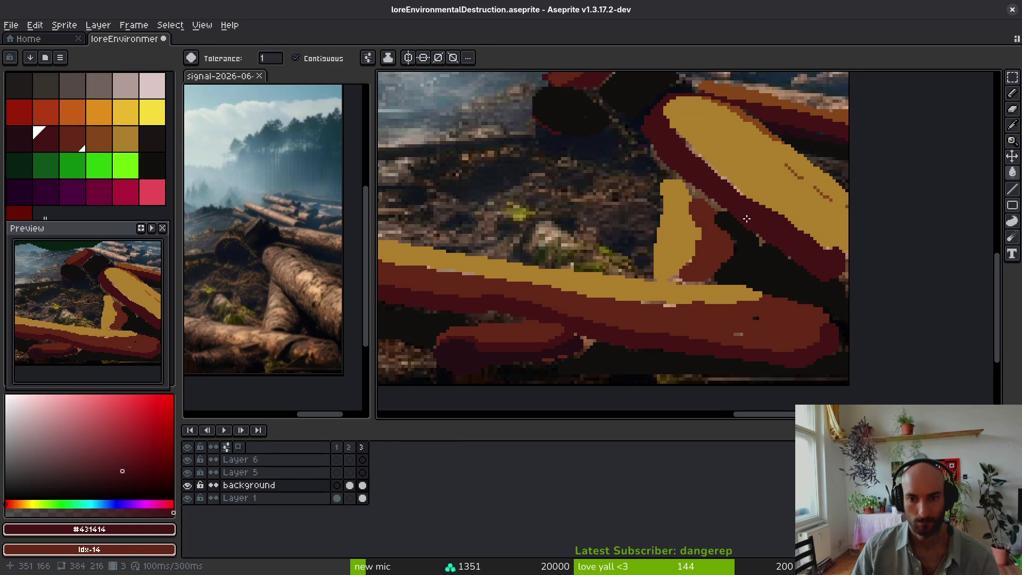
{"action": "scroll", "coordinate": [741, 288], "scroll_direction": "up", "scroll_amount": 3}
{"action": "left_click_drag", "start_coordinate": [716, 270], "coordinate": [662, 227]}
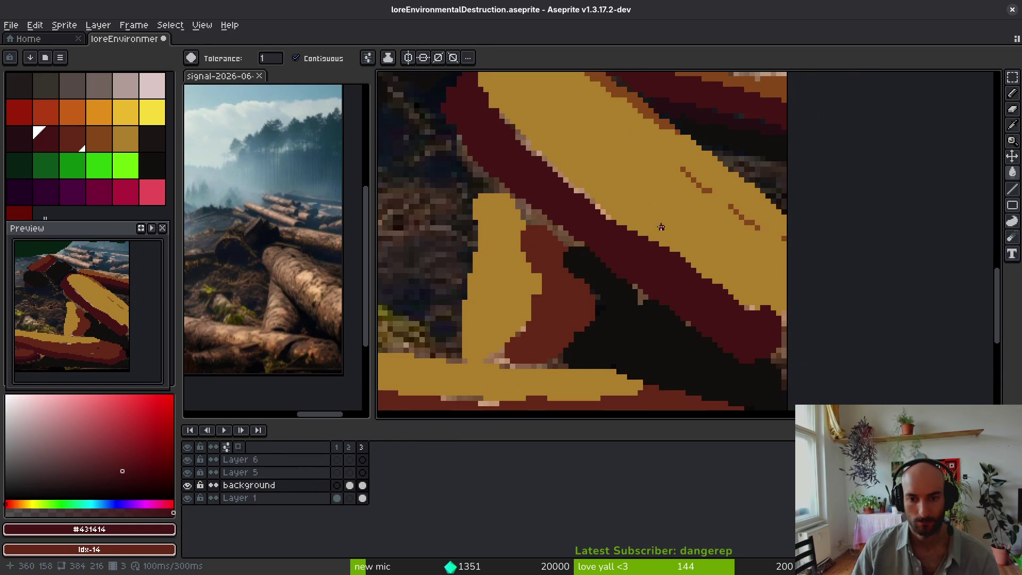
{"action": "scroll", "coordinate": [602, 274], "scroll_direction": "down", "scroll_amount": 2}
{"action": "scroll", "coordinate": [673, 173], "scroll_direction": "up", "scroll_amount": 3}
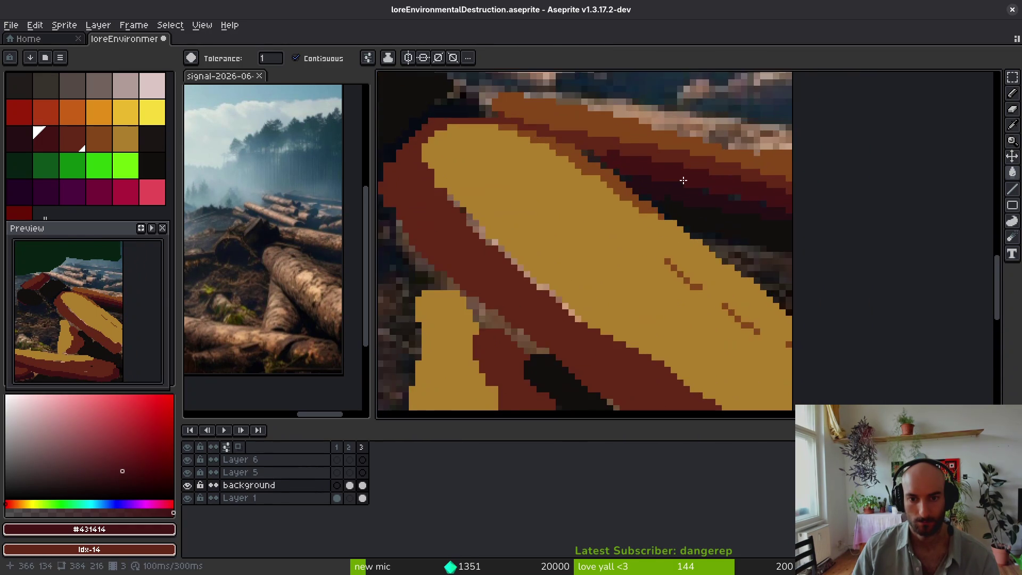
Step: Refill the upper red band with dark maroon #250c13 and stroke maroon shading along it
{"action": "left_click", "coordinate": [735, 246], "text": "alt"}
{"action": "scroll", "coordinate": [730, 234], "scroll_direction": "down", "scroll_amount": 2}
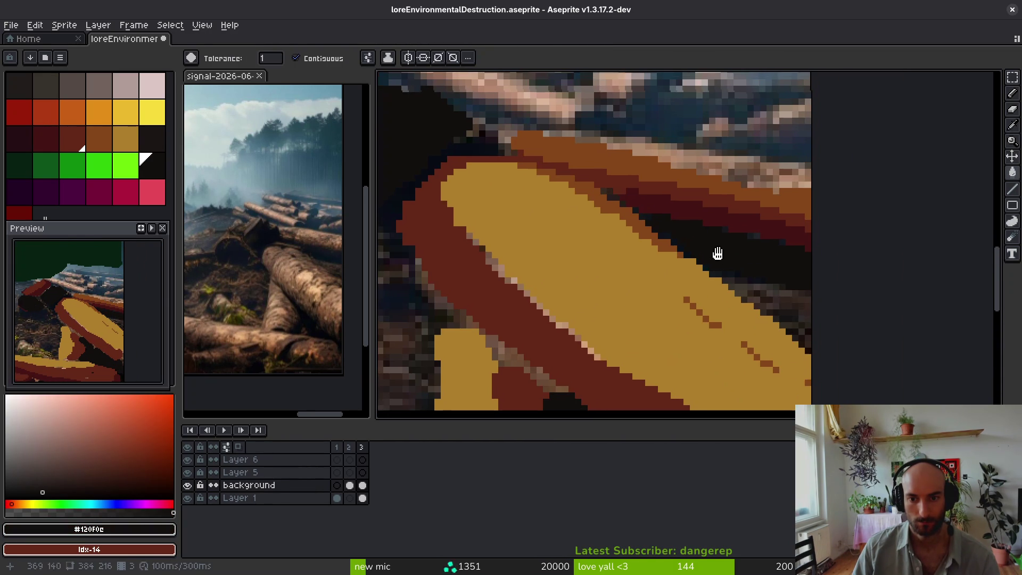
{"action": "left_click", "coordinate": [727, 217], "text": "alt"}
{"action": "left_click", "coordinate": [714, 222]}
{"action": "scroll", "coordinate": [705, 241], "scroll_direction": "up", "scroll_amount": 2}
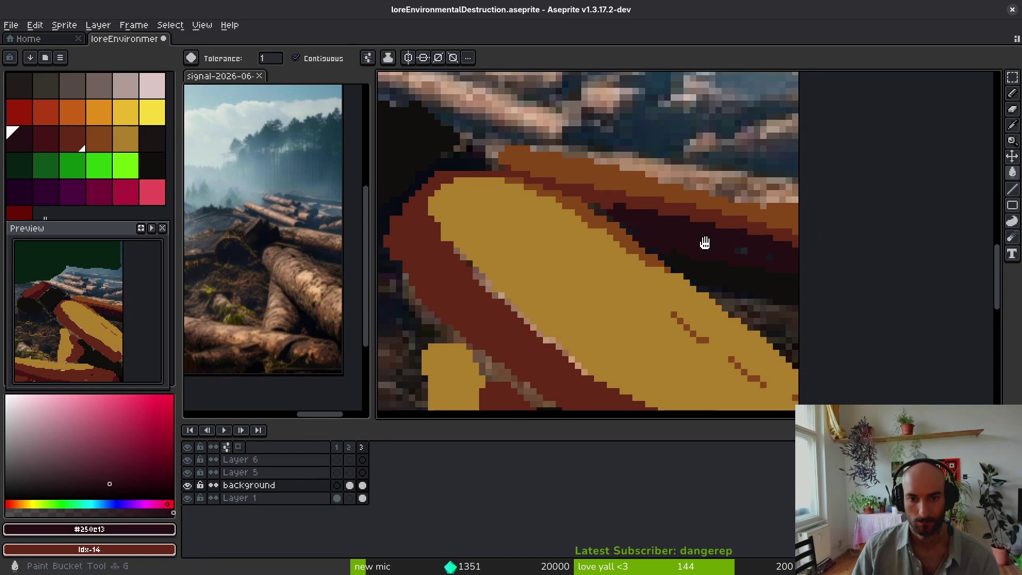
{"action": "key", "text": "ctrl+z"}
{"action": "left_click", "coordinate": [753, 229], "text": "alt"}
{"action": "left_click", "coordinate": [732, 197]}
{"action": "left_click", "coordinate": [734, 261], "text": "alt"}
{"action": "left_click_drag", "start_coordinate": [597, 201], "coordinate": [965, 307]}
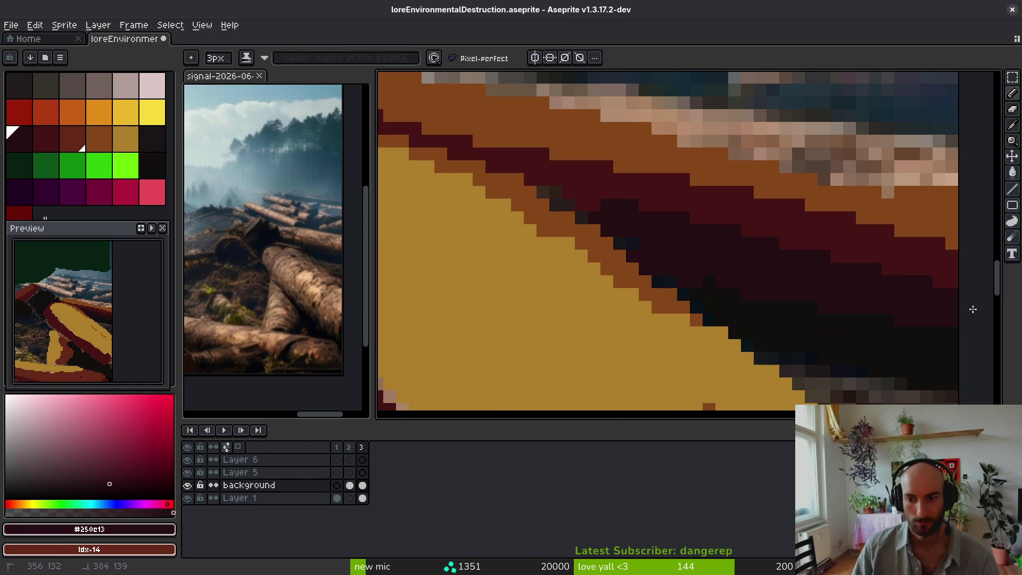
{"action": "left_click", "coordinate": [612, 239], "text": "alt"}
{"action": "scroll", "coordinate": [621, 239], "scroll_direction": "down", "scroll_amount": 3}
Step: Replace the golden #ae7c2c across the image with brown and save the file
{"action": "key", "text": "g"}
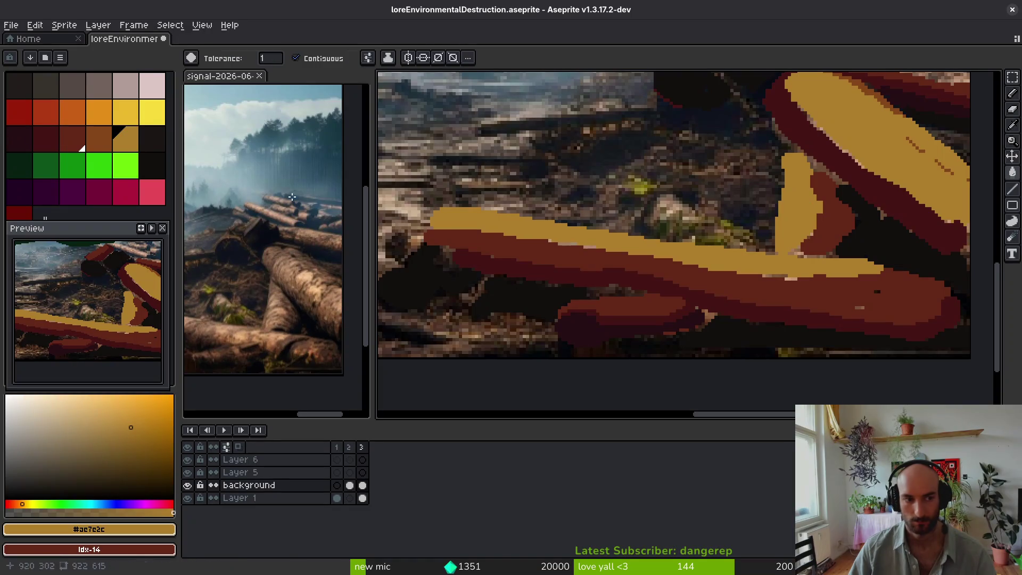
{"action": "right_click", "coordinate": [107, 143]}
{"action": "key", "text": "shift+r"}
{"action": "scroll", "coordinate": [844, 199], "scroll_direction": "down", "scroll_amount": 5}
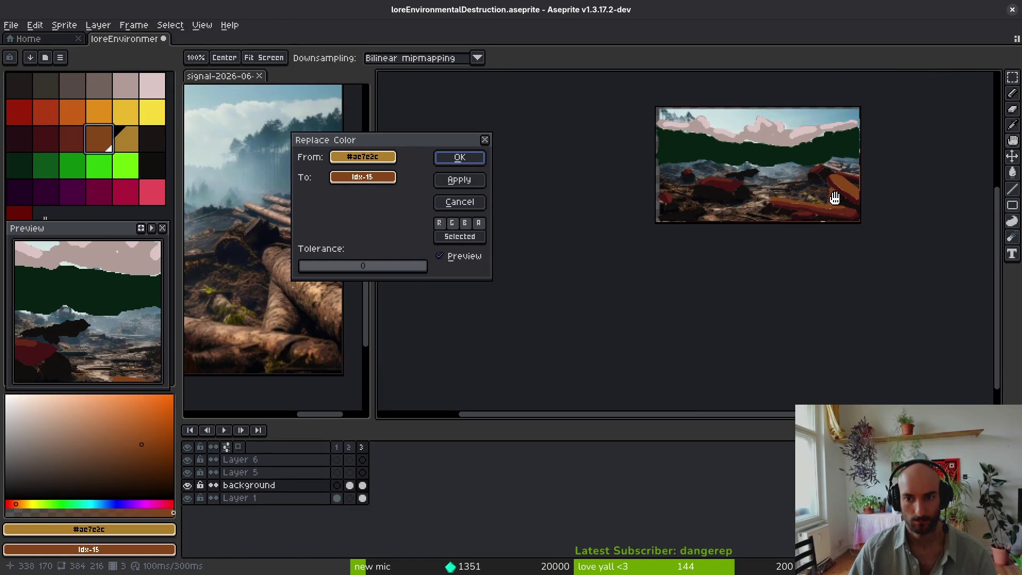
{"action": "key", "text": "Escape"}
{"action": "key", "text": "shift+r"}
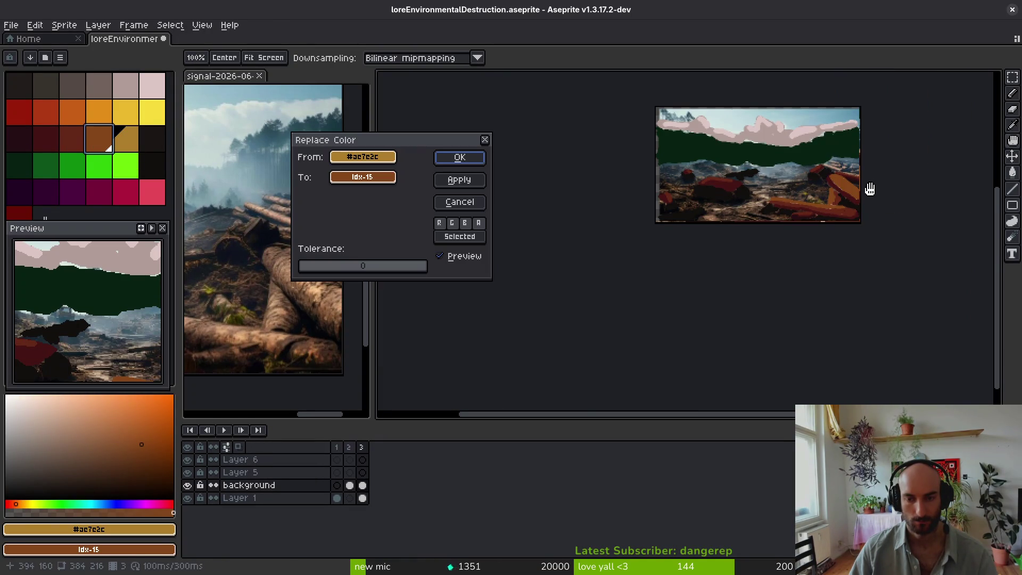
{"action": "key", "text": "Return"}
{"action": "key", "text": "g"}
{"action": "key", "text": "ctrl+s"}
{"action": "scroll", "coordinate": [820, 248], "scroll_direction": "up", "scroll_amount": 5}
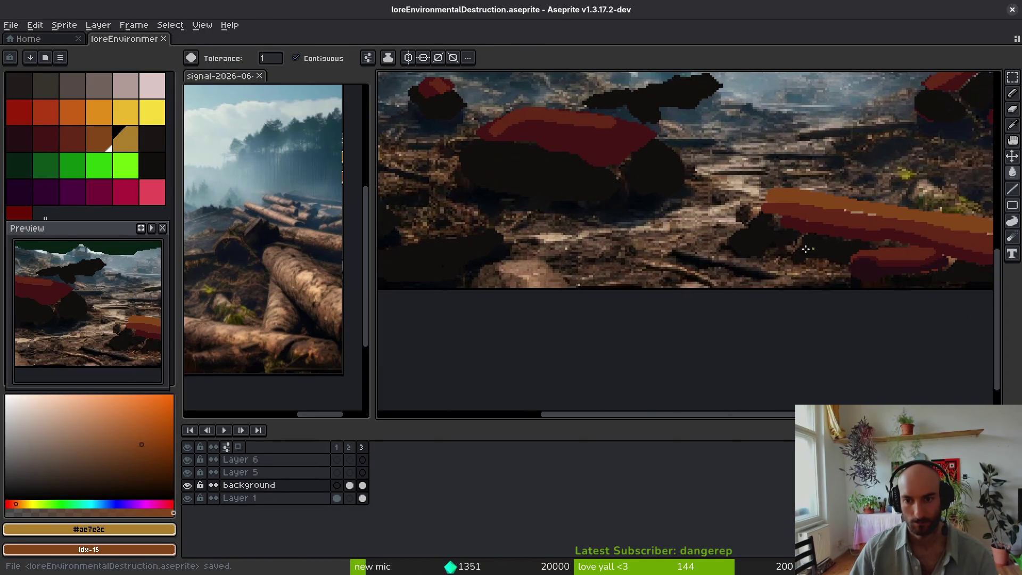
{"action": "scroll", "coordinate": [820, 247], "scroll_direction": "down", "scroll_amount": 3}
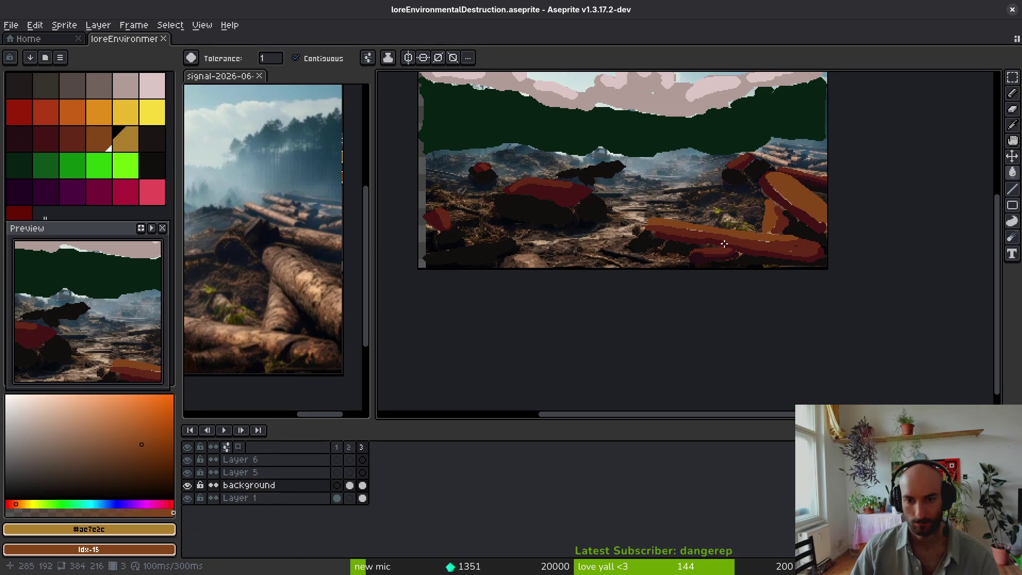
Step: Set a 6px tan Pencil and start the winding path across the ground
{"action": "left_click", "coordinate": [761, 247], "text": "alt"}
{"action": "scroll", "coordinate": [618, 235], "scroll_direction": "up", "scroll_amount": 5}
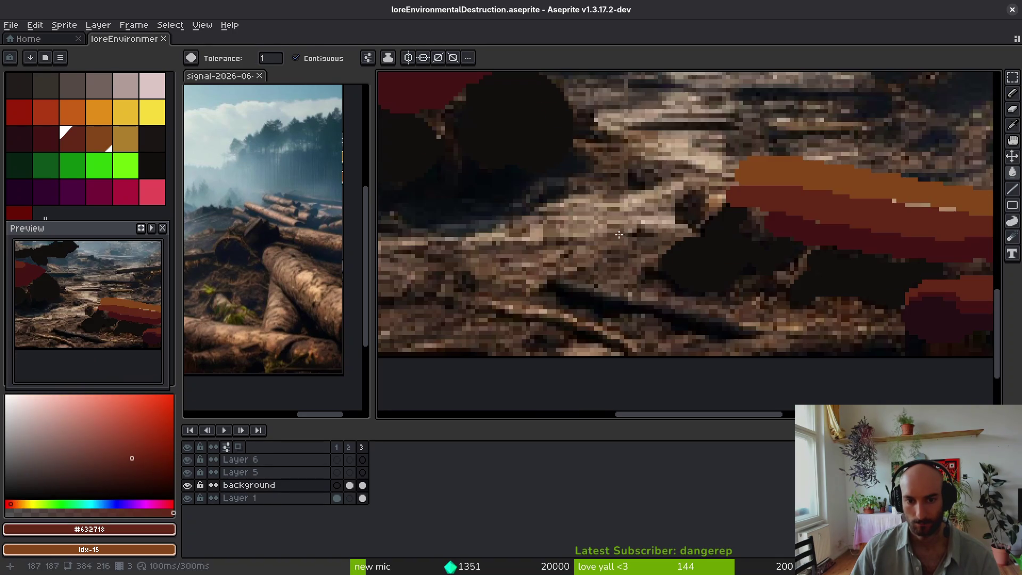
{"action": "left_click", "coordinate": [126, 139]}
{"action": "key", "text": "b"}
{"action": "key", "text": "plus"}
{"action": "key", "text": "plus"}
{"action": "key", "text": "plus"}
{"action": "mouse_move", "coordinate": [650, 220]}
{"action": "left_mouse_down"}
{"action": "mouse_move", "coordinate": [528, 229]}
{"action": "mouse_move", "coordinate": [690, 188]}
{"action": "mouse_move", "coordinate": [637, 284]}
{"action": "mouse_move", "coordinate": [607, 240]}
{"action": "mouse_move", "coordinate": [713, 197]}
{"action": "left_mouse_up"}
{"action": "mouse_move", "coordinate": [713, 197]}
{"action": "left_mouse_down"}
{"action": "mouse_move", "coordinate": [627, 264]}
{"action": "mouse_move", "coordinate": [593, 274]}
{"action": "mouse_move", "coordinate": [740, 248]}
{"action": "mouse_move", "coordinate": [692, 207]}
{"action": "mouse_move", "coordinate": [719, 178]}
{"action": "left_mouse_up"}
Step: Extend the tan path rightward, upward, across the lower ground and leftward
{"action": "mouse_move", "coordinate": [614, 330]}
{"action": "left_mouse_down"}
{"action": "mouse_move", "coordinate": [720, 240]}
{"action": "mouse_move", "coordinate": [932, 187]}
{"action": "left_mouse_up"}
{"action": "mouse_move", "coordinate": [808, 263]}
{"action": "left_mouse_down"}
{"action": "mouse_move", "coordinate": [613, 257]}
{"action": "mouse_move", "coordinate": [613, 312]}
{"action": "mouse_move", "coordinate": [734, 351]}
{"action": "mouse_move", "coordinate": [644, 259]}
{"action": "mouse_move", "coordinate": [617, 315]}
{"action": "mouse_move", "coordinate": [554, 325]}
{"action": "mouse_move", "coordinate": [727, 377]}
{"action": "left_mouse_up"}
{"action": "left_click_drag", "start_coordinate": [688, 245], "coordinate": [592, 299]}
{"action": "left_click_drag", "start_coordinate": [746, 261], "coordinate": [661, 256]}
{"action": "left_click_drag", "start_coordinate": [695, 171], "coordinate": [602, 178]}
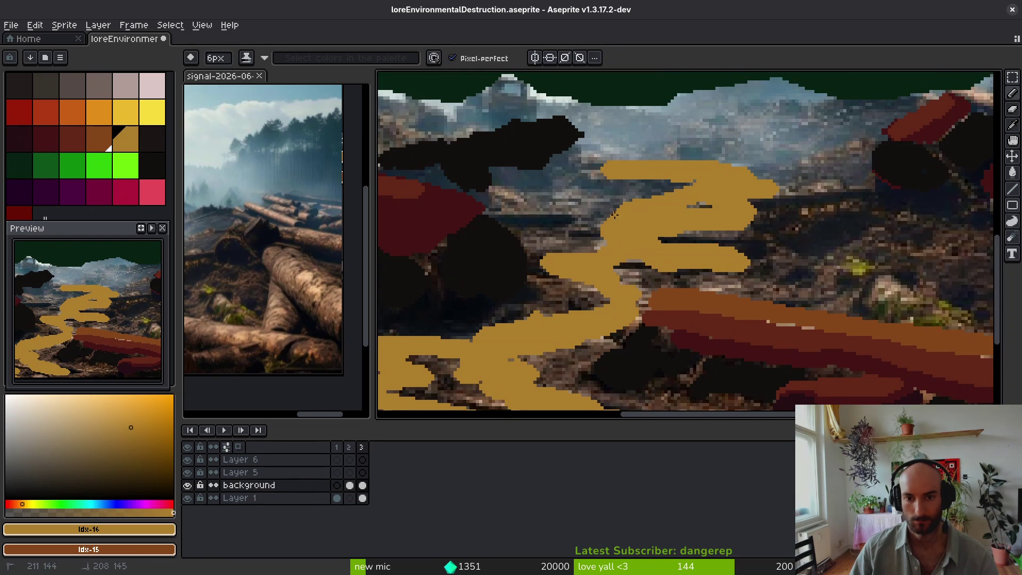
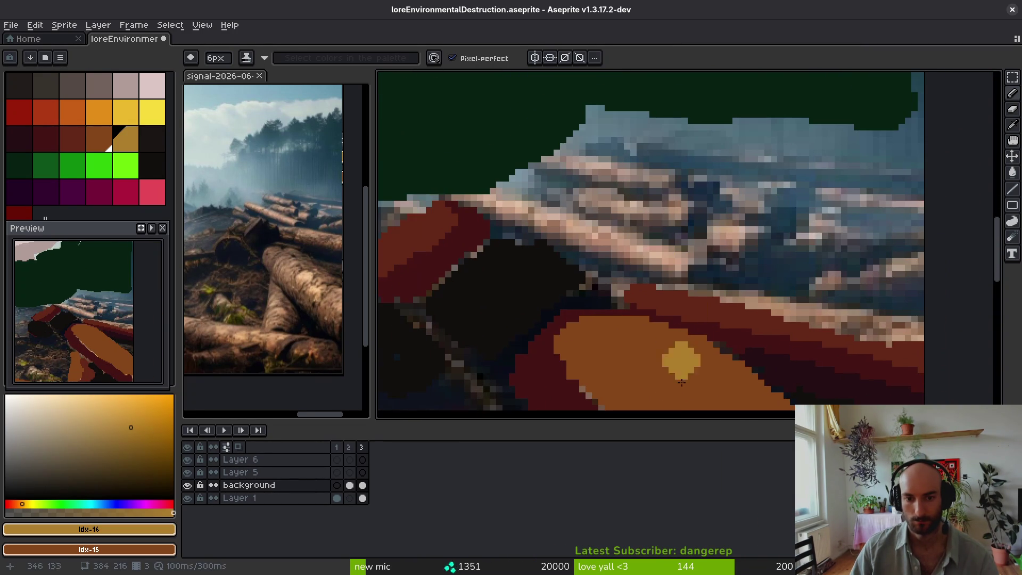
Step: Paint brown strokes across the upper logs and, at 4px, out to the right edge
{"action": "left_click", "coordinate": [99, 139]}
{"action": "left_click_drag", "start_coordinate": [506, 206], "coordinate": [678, 258]}
{"action": "left_click_drag", "start_coordinate": [565, 157], "coordinate": [690, 181]}
{"action": "key", "text": "minus"}
{"action": "key", "text": "minus"}
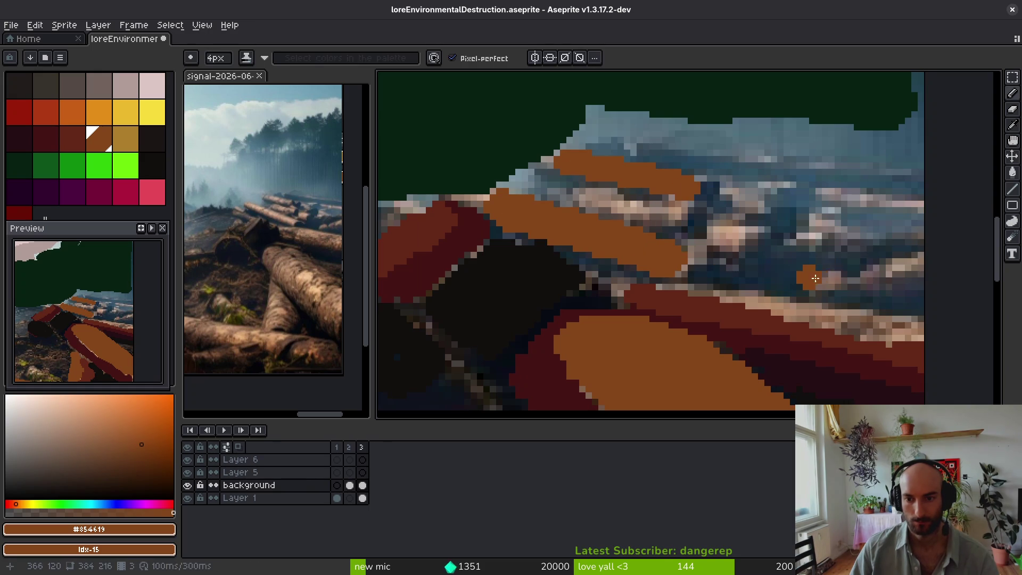
{"action": "left_click_drag", "start_coordinate": [816, 278], "coordinate": [851, 271]}
Step: Pick the dark reds #431414 and #632718 and try a flood fill, then undo it
{"action": "left_click", "coordinate": [822, 347], "text": "alt"}
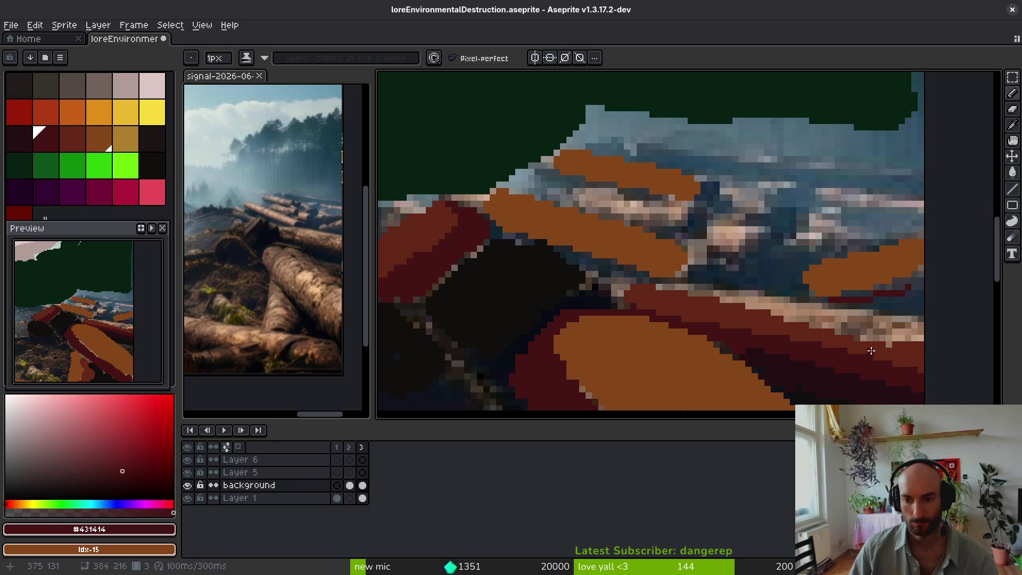
{"action": "left_click", "coordinate": [859, 302], "text": "alt"}
{"action": "key", "text": "g"}
{"action": "left_click", "coordinate": [852, 277]}
{"action": "key", "text": "ctrl+z"}
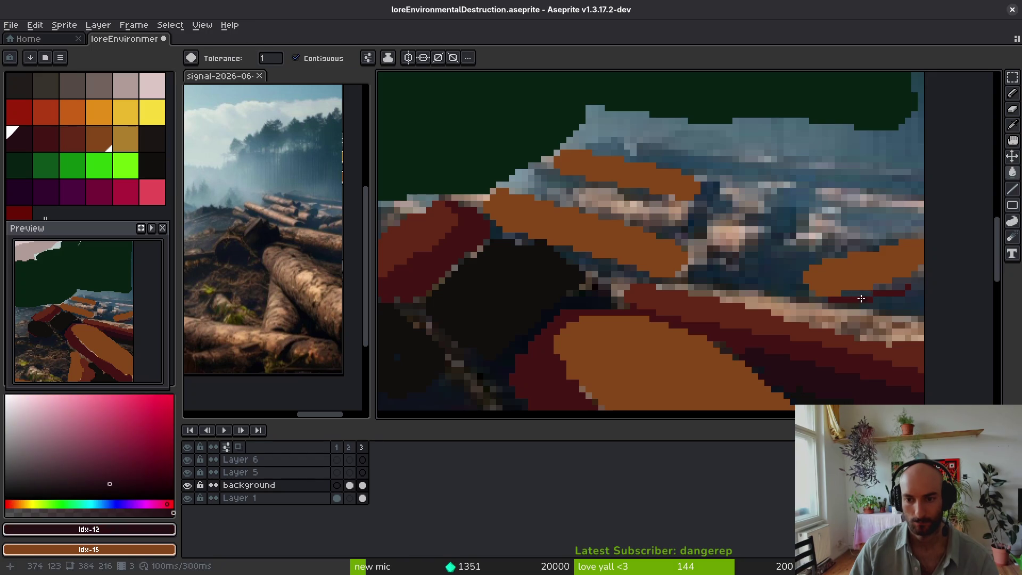
{"action": "scroll", "coordinate": [859, 299], "scroll_direction": "up", "scroll_amount": 2}
Step: Paint dark red #431414 along the log edge and over its lower band
{"action": "left_click", "coordinate": [862, 294], "text": "alt"}
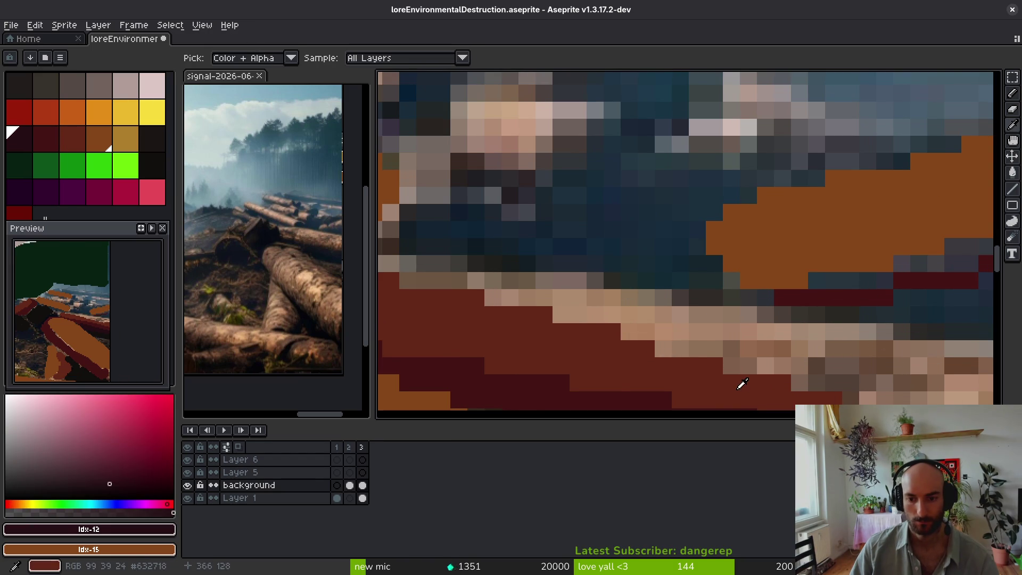
{"action": "left_click", "coordinate": [653, 390], "text": "alt"}
{"action": "scroll", "coordinate": [706, 259], "scroll_direction": "up", "scroll_amount": 1}
{"action": "scroll", "coordinate": [646, 258], "scroll_direction": "up", "scroll_amount": 1}
{"action": "mouse_move", "coordinate": [642, 225]}
{"action": "left_mouse_down"}
{"action": "mouse_move", "coordinate": [636, 261]}
{"action": "mouse_move", "coordinate": [612, 262]}
{"action": "mouse_move", "coordinate": [936, 164]}
{"action": "mouse_move", "coordinate": [714, 252]}
{"action": "left_mouse_up"}
{"action": "scroll", "coordinate": [714, 251], "scroll_direction": "down", "scroll_amount": 1}
{"action": "scroll", "coordinate": [714, 251], "scroll_direction": "up", "scroll_amount": 1}
{"action": "left_click_drag", "start_coordinate": [661, 274], "coordinate": [548, 231]}
Step: Undo a stray #632718 mark and draw a thin 1px red line to the right edge
{"action": "left_click", "coordinate": [554, 229], "text": "alt"}
{"action": "mouse_move", "coordinate": [579, 199]}
{"action": "left_mouse_down"}
{"action": "mouse_move", "coordinate": [575, 219]}
{"action": "mouse_move", "coordinate": [665, 232]}
{"action": "mouse_move", "coordinate": [586, 234]}
{"action": "mouse_move", "coordinate": [857, 194]}
{"action": "mouse_move", "coordinate": [860, 181]}
{"action": "mouse_move", "coordinate": [817, 209]}
{"action": "mouse_move", "coordinate": [680, 246]}
{"action": "left_mouse_up"}
{"action": "key", "text": "ctrl+z"}
{"action": "key", "text": "minus"}
{"action": "key", "text": "minus"}
{"action": "left_click", "coordinate": [861, 198], "text": "alt"}
{"action": "scroll", "coordinate": [794, 244], "scroll_direction": "down", "scroll_amount": 2}
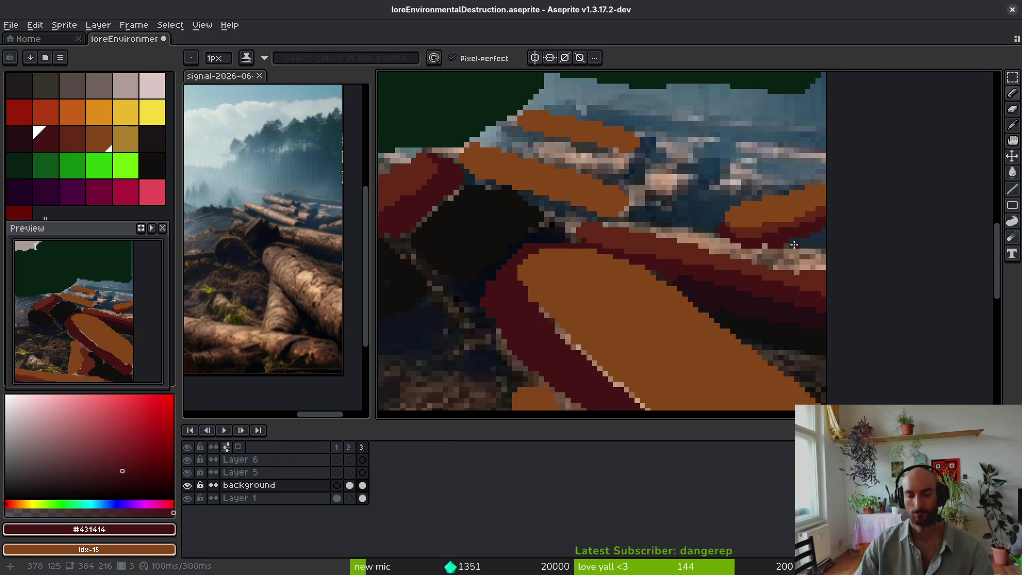
{"action": "scroll", "coordinate": [777, 250], "scroll_direction": "up", "scroll_amount": 2}
Step: Paint orange #854619 at 2px over the light band on the log
{"action": "left_click", "coordinate": [498, 279], "text": "alt"}
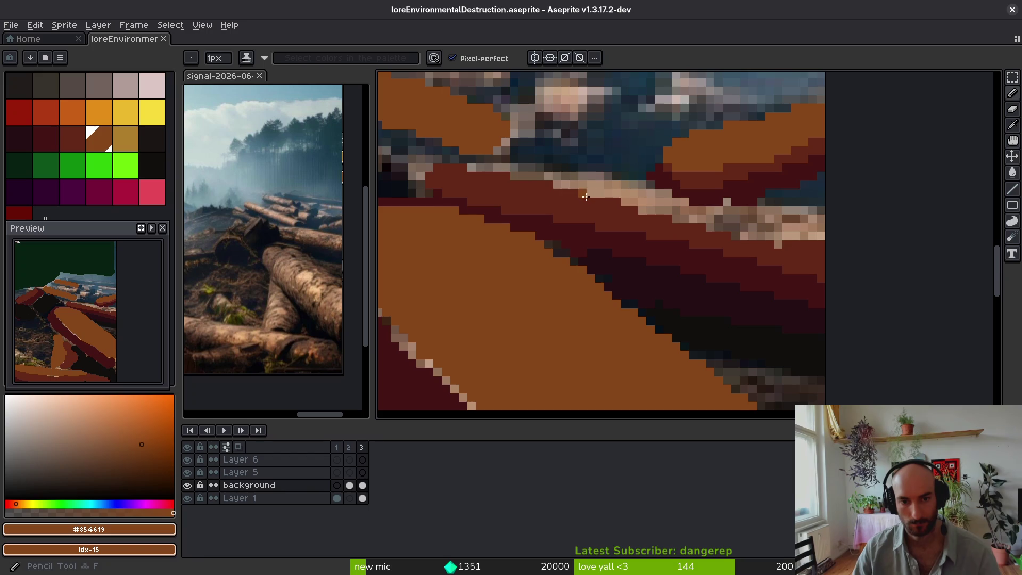
{"action": "key", "text": "plus"}
{"action": "left_click_drag", "start_coordinate": [493, 162], "coordinate": [718, 225]}
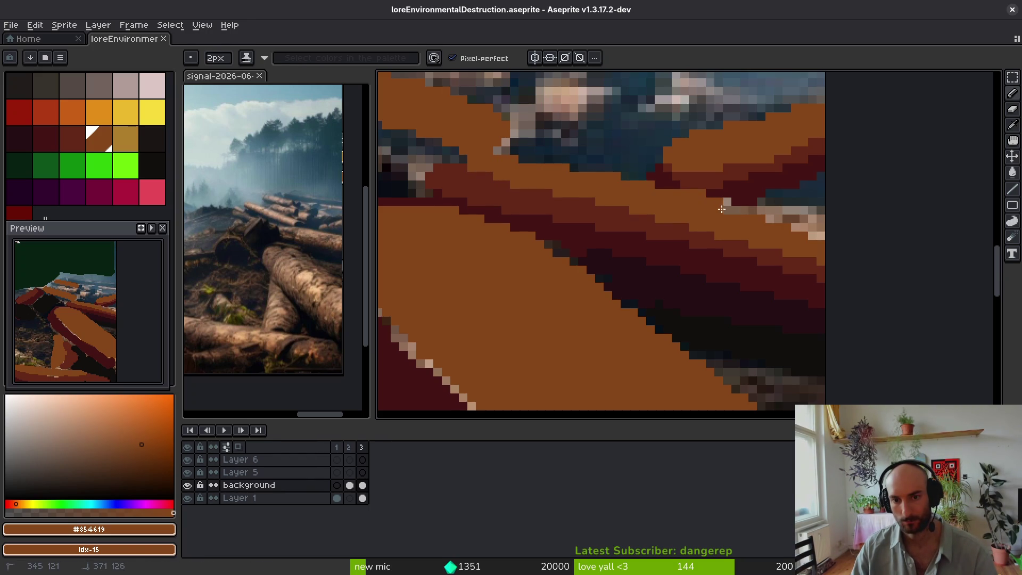
{"action": "scroll", "coordinate": [784, 232], "scroll_direction": "down", "scroll_amount": 2}
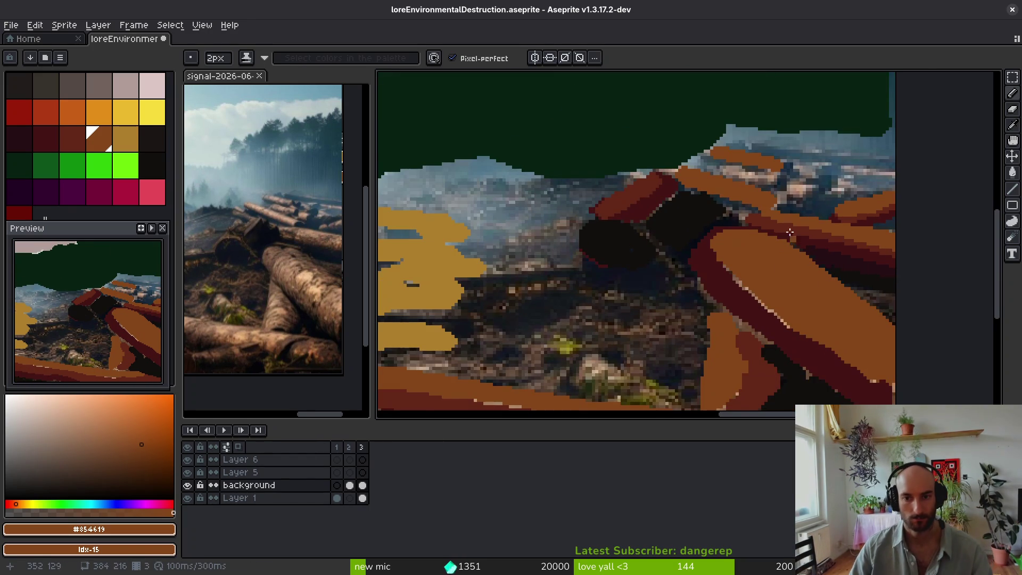
Step: Cover the grey-blue pixels between the orange log and black stump with dark red #632718
{"action": "scroll", "coordinate": [795, 244], "scroll_direction": "up", "scroll_amount": 2}
{"action": "left_click", "coordinate": [851, 242], "text": "alt"}
{"action": "scroll", "coordinate": [803, 290], "scroll_direction": "up", "scroll_amount": 3}
{"action": "mouse_move", "coordinate": [803, 290]}
{"action": "left_mouse_down"}
{"action": "mouse_move", "coordinate": [716, 270]}
{"action": "mouse_move", "coordinate": [464, 174]}
{"action": "mouse_move", "coordinate": [602, 219]}
{"action": "left_mouse_up"}
{"action": "key", "text": "minus"}
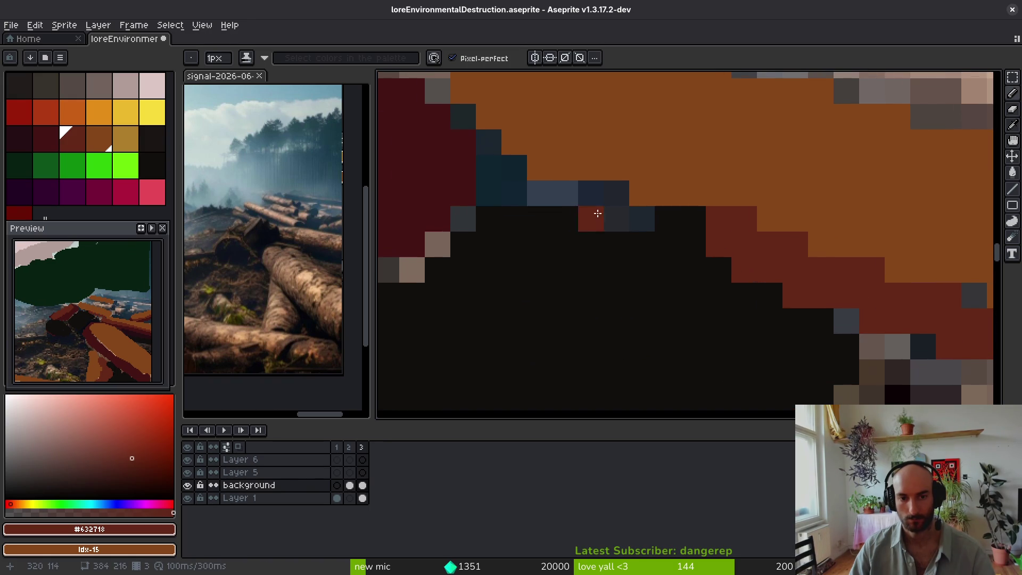
{"action": "mouse_move", "coordinate": [480, 123]}
{"action": "left_mouse_down"}
{"action": "mouse_move", "coordinate": [671, 240]}
{"action": "mouse_move", "coordinate": [531, 167]}
{"action": "left_mouse_up"}
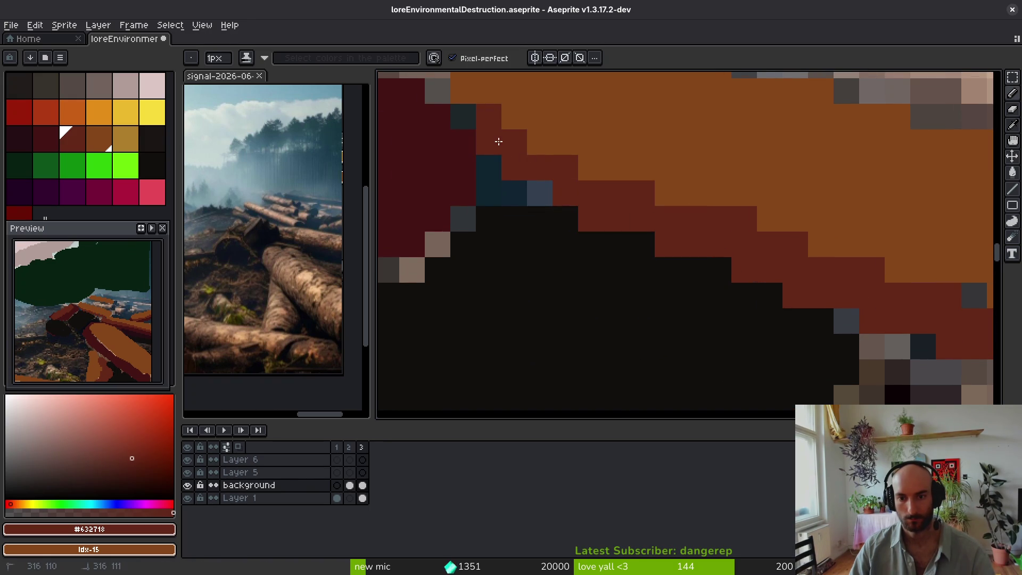
Step: Flood-fill the ground with brown #854619, then undo the fill
{"action": "scroll", "coordinate": [787, 297], "scroll_direction": "right", "scroll_amount": 4}
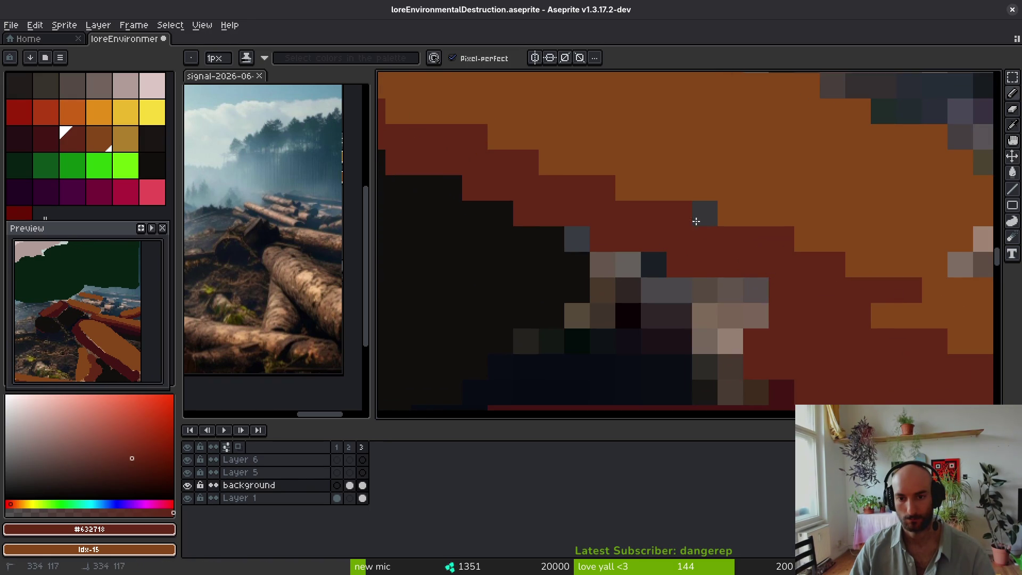
{"action": "scroll", "coordinate": [669, 213], "scroll_direction": "down", "scroll_amount": 5}
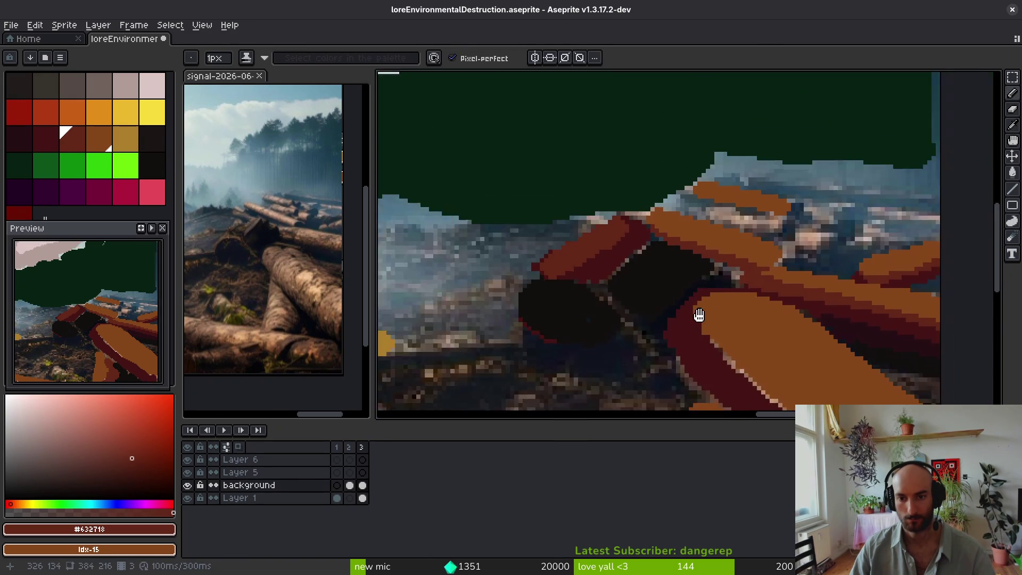
{"action": "scroll", "coordinate": [748, 270], "scroll_direction": "down", "scroll_amount": 3}
{"action": "key", "text": "g"}
{"action": "scroll", "coordinate": [692, 309], "scroll_direction": "up", "scroll_amount": 5}
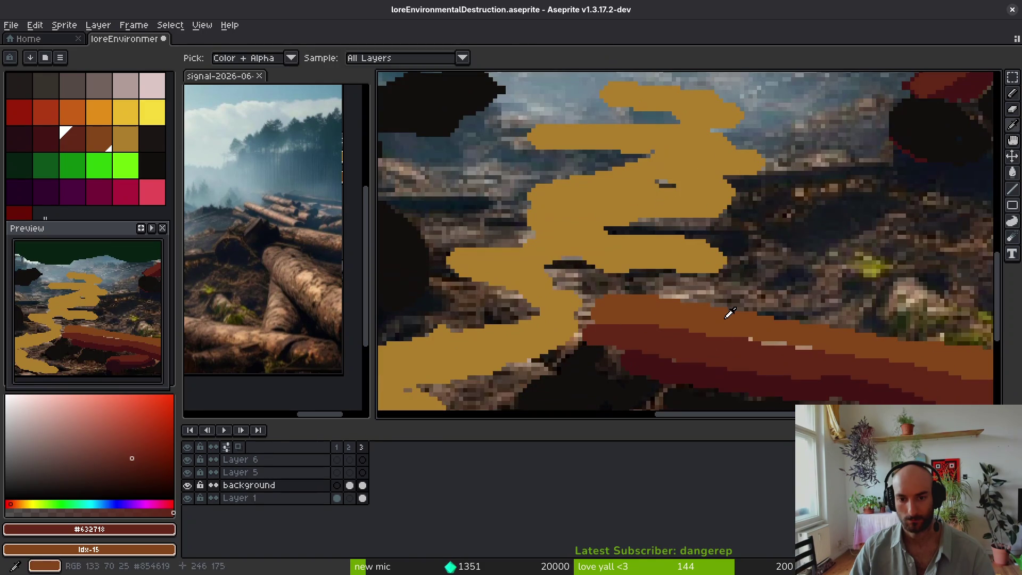
{"action": "left_click", "coordinate": [726, 319], "text": "alt"}
{"action": "scroll", "coordinate": [760, 278], "scroll_direction": "down", "scroll_amount": 6}
{"action": "scroll", "coordinate": [768, 284], "scroll_direction": "up", "scroll_amount": 3}
{"action": "left_click", "coordinate": [774, 277]}
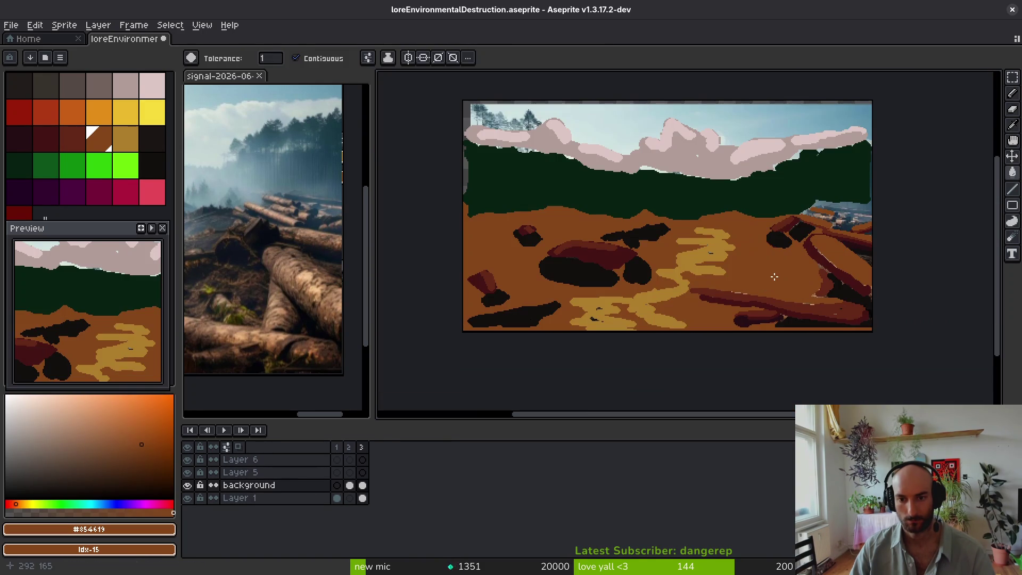
{"action": "key", "text": "ctrl+z"}
{"action": "scroll", "coordinate": [774, 277], "scroll_direction": "up", "scroll_amount": 4}
Step: Sample ochre #ae7e2c, then retry the brown #854619 ground fill and undo it again
{"action": "key", "text": "b"}
{"action": "left_click", "coordinate": [572, 250], "text": "alt"}
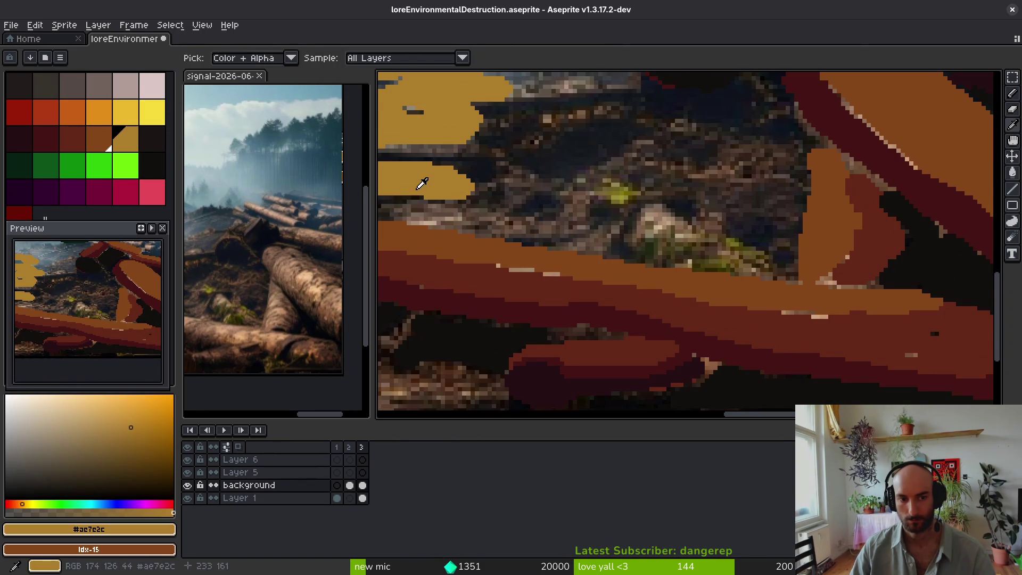
{"action": "scroll", "coordinate": [572, 251], "scroll_direction": "up", "scroll_amount": 2}
{"action": "scroll", "coordinate": [495, 254], "scroll_direction": "up", "scroll_amount": 1}
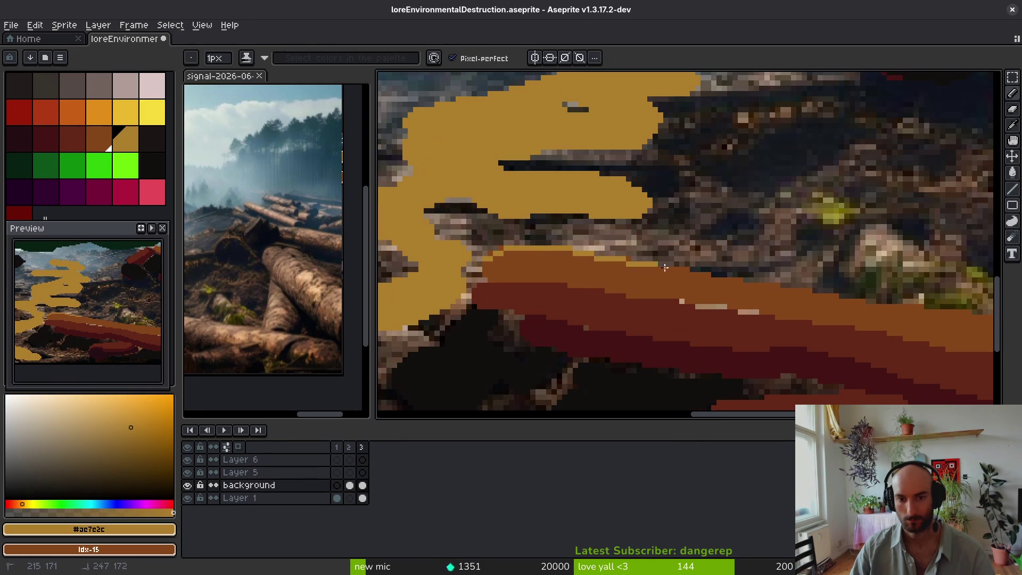
{"action": "left_click_drag", "start_coordinate": [808, 297], "coordinate": [585, 265]}
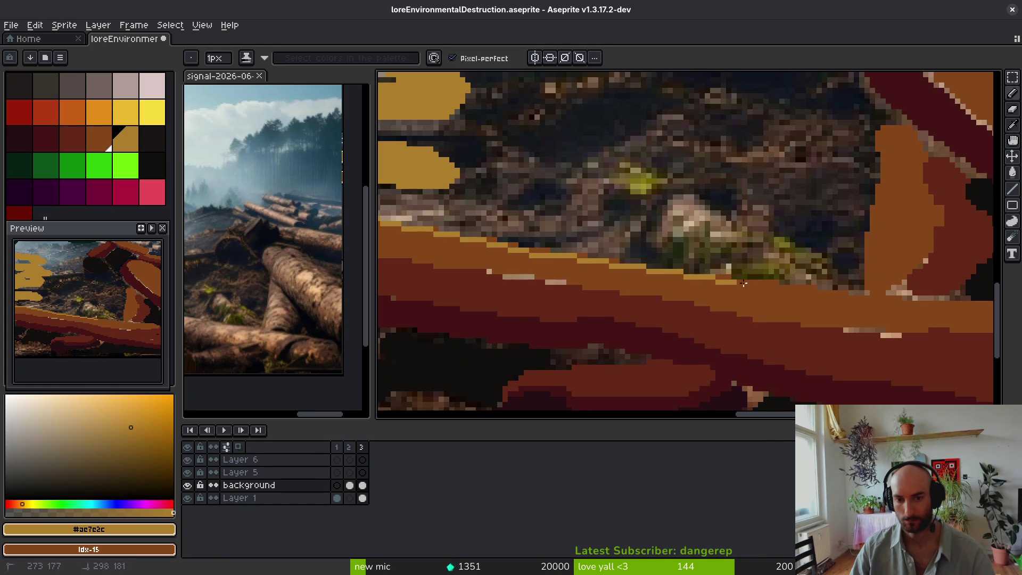
{"action": "left_click", "coordinate": [783, 298], "text": "alt"}
{"action": "key", "text": "g"}
{"action": "scroll", "coordinate": [698, 239], "scroll_direction": "down", "scroll_amount": 5}
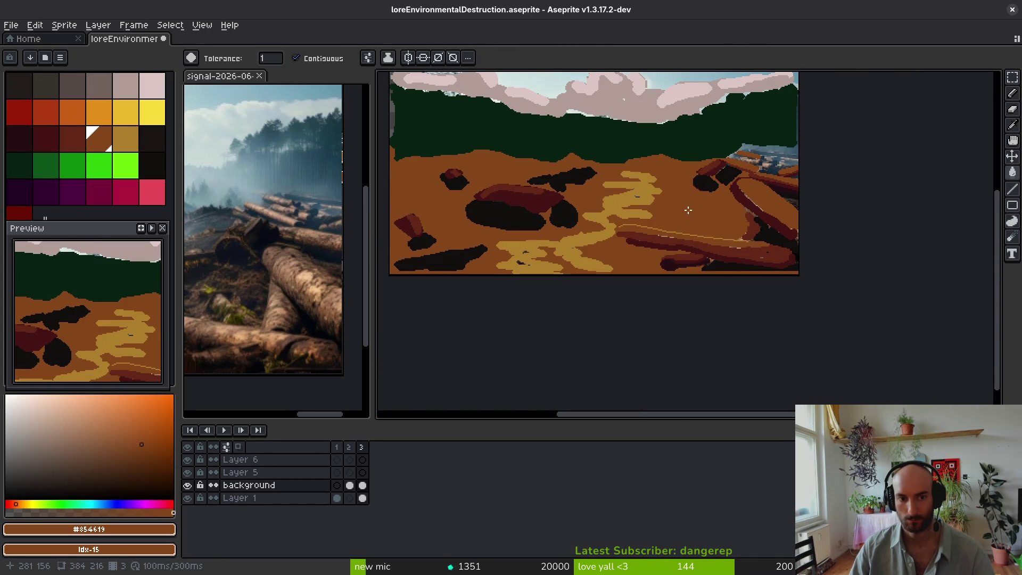
{"action": "key", "text": "ctrl+z"}
Step: Return to the pencil with near-black #120f0c sampled from a shadow
{"action": "scroll", "coordinate": [689, 210], "scroll_direction": "up", "scroll_amount": 3}
{"action": "key", "text": "b"}
{"action": "left_click", "coordinate": [778, 234], "text": "alt"}
{"action": "scroll", "coordinate": [692, 297], "scroll_direction": "up", "scroll_amount": 2}
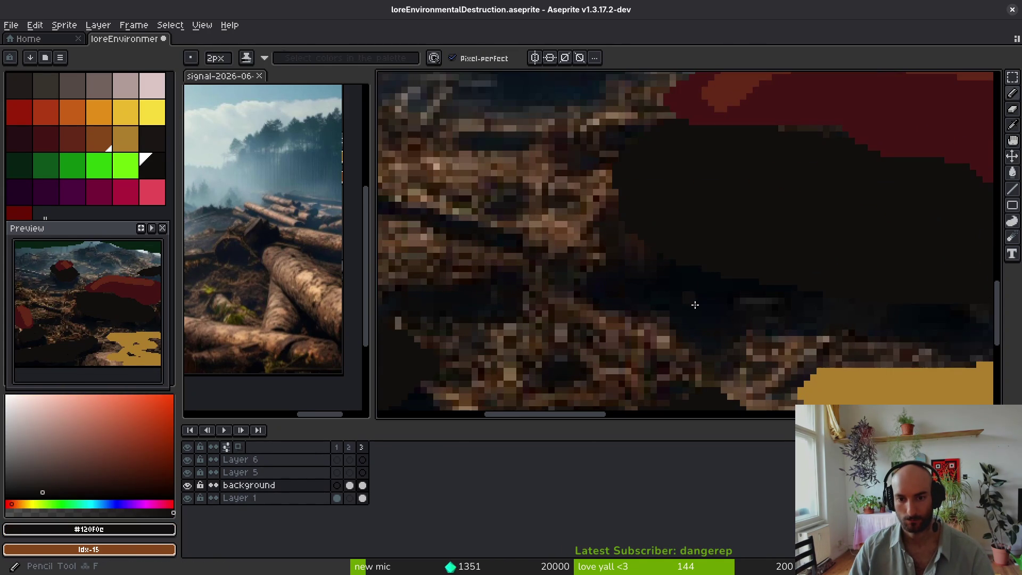
Step: Paint near-black strokes over the shadow blobs between the middle-ground logs
{"action": "mouse_move", "coordinate": [788, 293]}
{"action": "left_mouse_down"}
{"action": "mouse_move", "coordinate": [767, 298]}
{"action": "mouse_move", "coordinate": [549, 259]}
{"action": "left_mouse_up"}
{"action": "scroll", "coordinate": [748, 243], "scroll_direction": "down", "scroll_amount": 3}
{"action": "scroll", "coordinate": [600, 216], "scroll_direction": "up", "scroll_amount": 3}
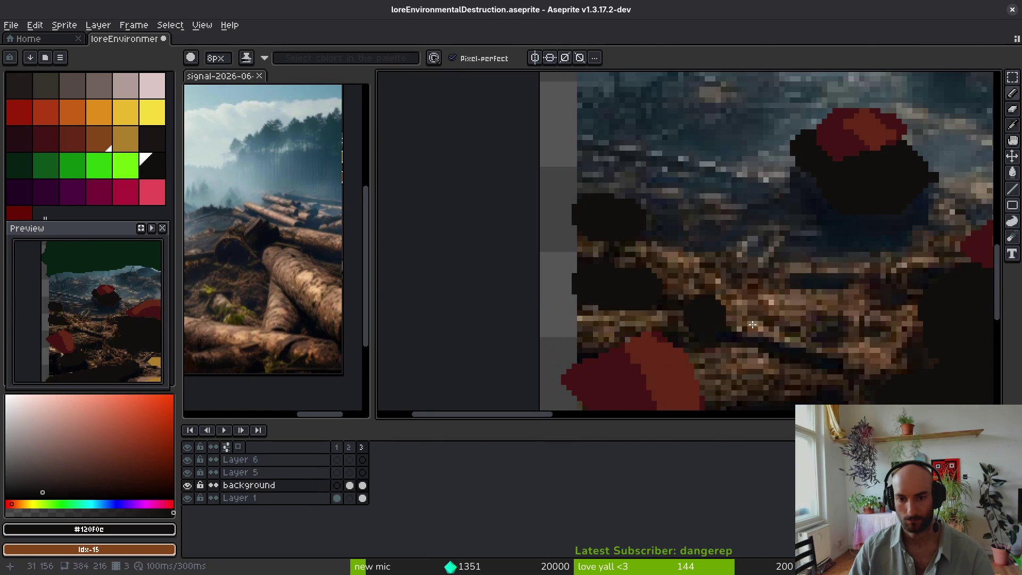
{"action": "scroll", "coordinate": [773, 175], "scroll_direction": "down", "scroll_amount": 2}
{"action": "scroll", "coordinate": [774, 175], "scroll_direction": "up", "scroll_amount": 2}
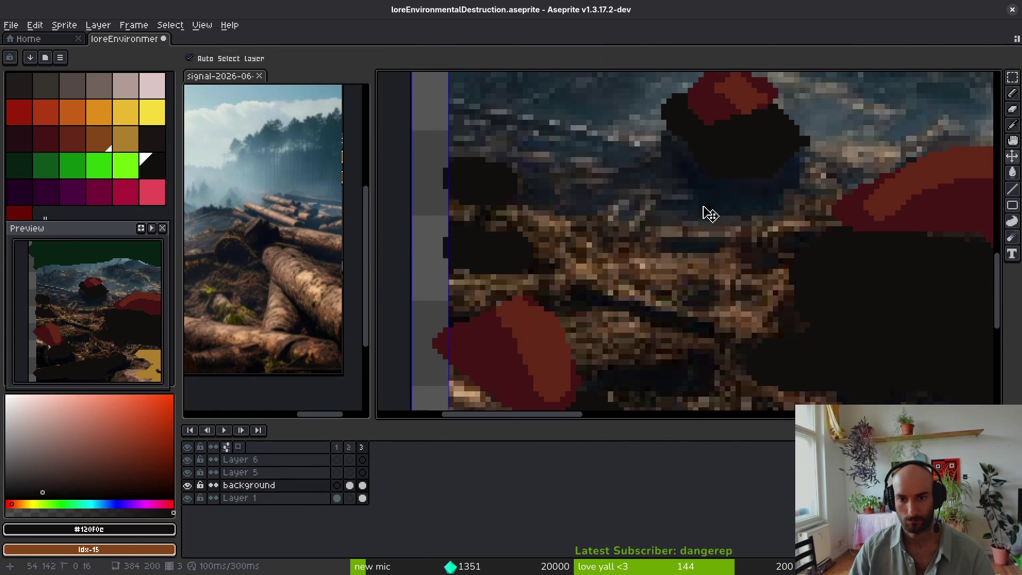
{"action": "left_click_drag", "start_coordinate": [740, 203], "coordinate": [689, 201]}
{"action": "scroll", "coordinate": [632, 244], "scroll_direction": "down", "scroll_amount": 2}
{"action": "scroll", "coordinate": [687, 160], "scroll_direction": "up", "scroll_amount": 1}
{"action": "scroll", "coordinate": [619, 256], "scroll_direction": "down", "scroll_amount": 1}
{"action": "scroll", "coordinate": [619, 256], "scroll_direction": "up", "scroll_amount": 2}
{"action": "scroll", "coordinate": [553, 303], "scroll_direction": "up", "scroll_amount": 1}
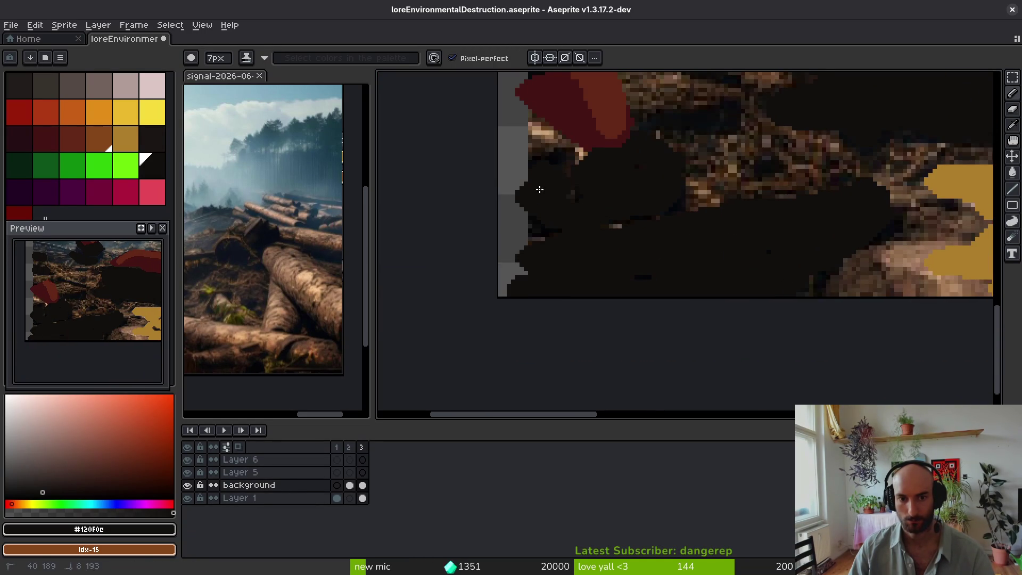
{"action": "scroll", "coordinate": [315, 295], "scroll_direction": "up", "scroll_amount": 1}
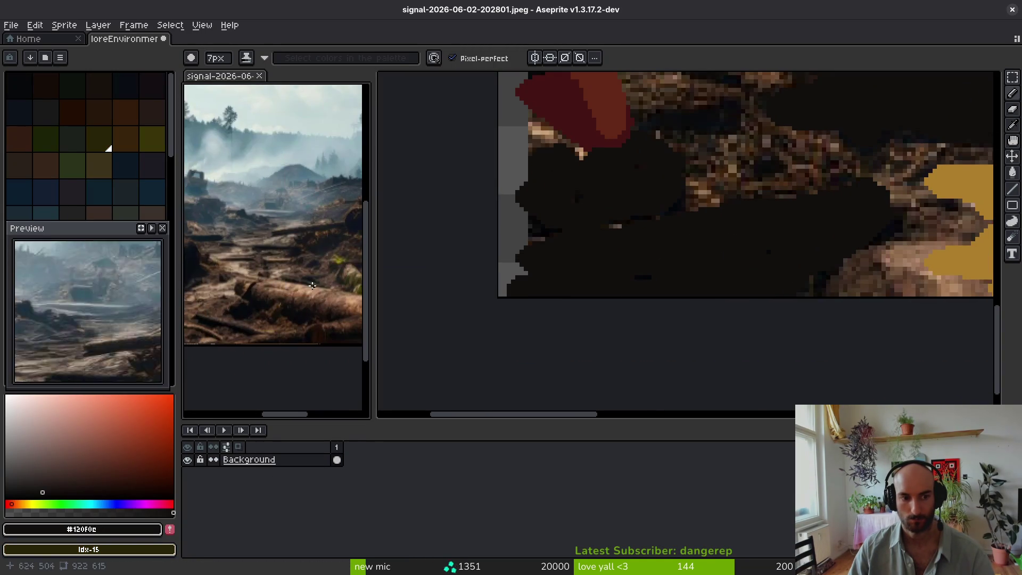
Step: Back in the main scene, paint a long 5px near-black shadow across the ground
{"action": "left_click", "coordinate": [423, 322]}
{"action": "scroll", "coordinate": [668, 270], "scroll_direction": "up", "scroll_amount": 3}
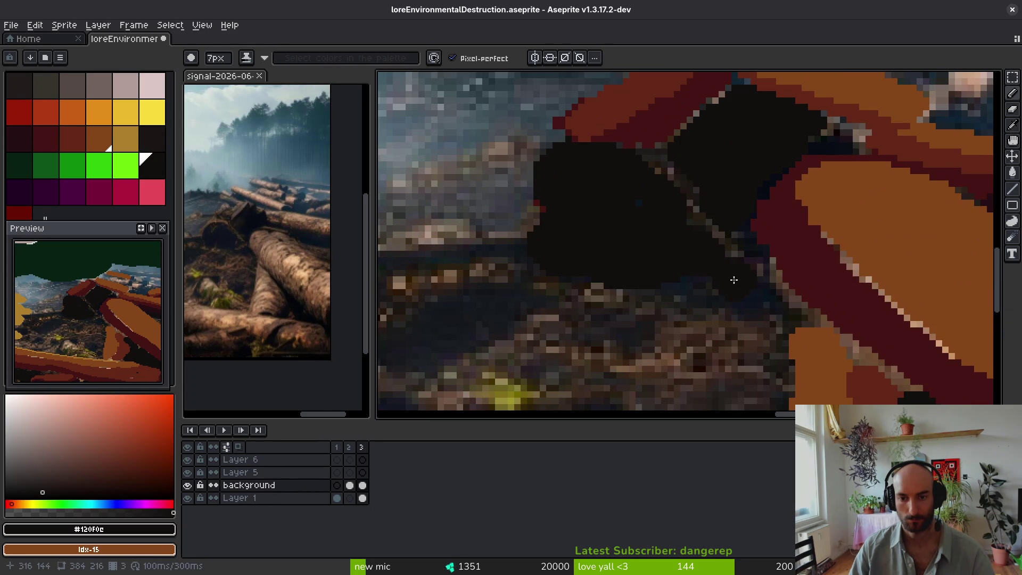
{"action": "scroll", "coordinate": [703, 275], "scroll_direction": "down", "scroll_amount": 2}
{"action": "scroll", "coordinate": [599, 292], "scroll_direction": "up", "scroll_amount": 2}
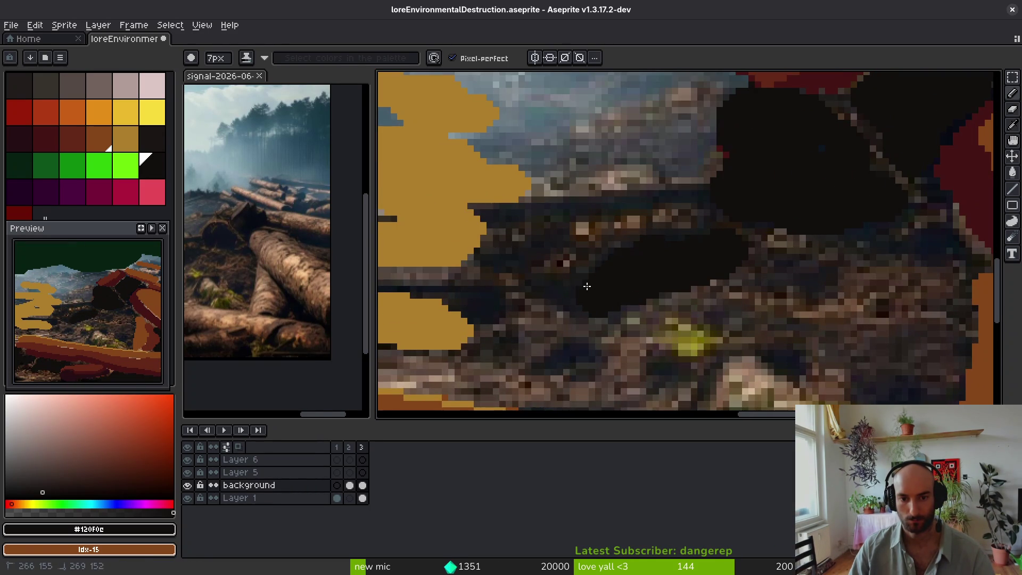
{"action": "key", "text": "minus"}
{"action": "key", "text": "minus"}
{"action": "mouse_move", "coordinate": [504, 209]}
{"action": "left_mouse_down"}
{"action": "mouse_move", "coordinate": [660, 205]}
{"action": "mouse_move", "coordinate": [692, 192]}
{"action": "left_mouse_up"}
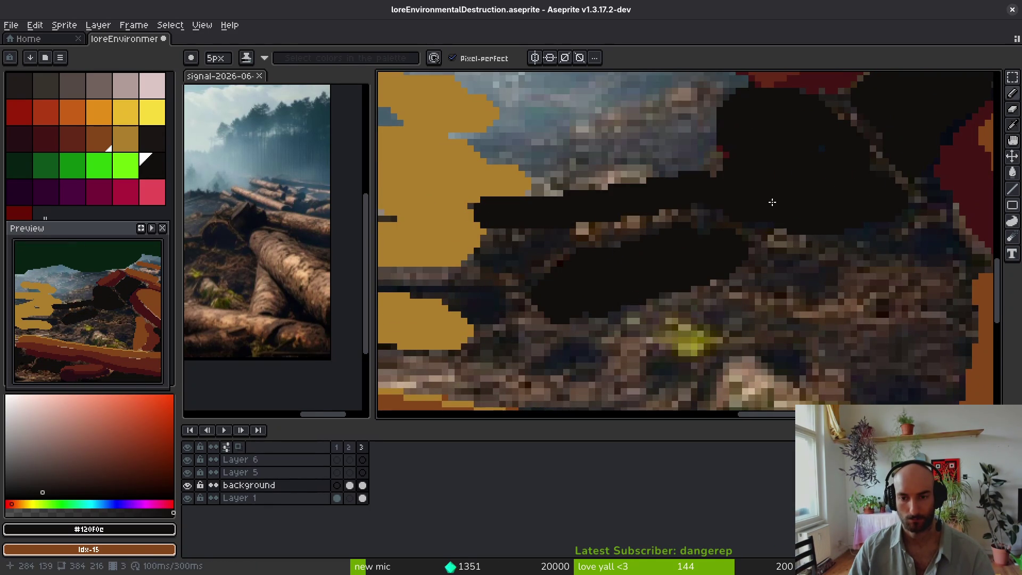
{"action": "scroll", "coordinate": [821, 257], "scroll_direction": "down", "scroll_amount": 3}
{"action": "scroll", "coordinate": [821, 257], "scroll_direction": "up", "scroll_amount": 4}
Step: Sample dark maroon #250c13 from the central log and switch to flood fill
{"action": "left_click_drag", "start_coordinate": [696, 410], "coordinate": [696, 353]}
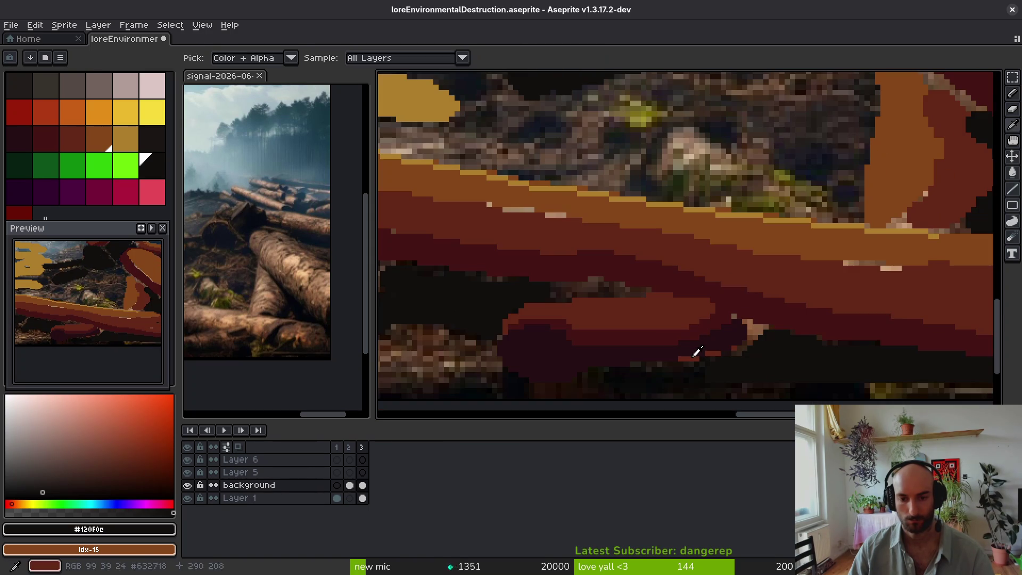
{"action": "left_click", "coordinate": [696, 353], "text": "alt"}
{"action": "left_click_drag", "start_coordinate": [703, 172], "coordinate": [671, 374]}
{"action": "key", "text": "g"}
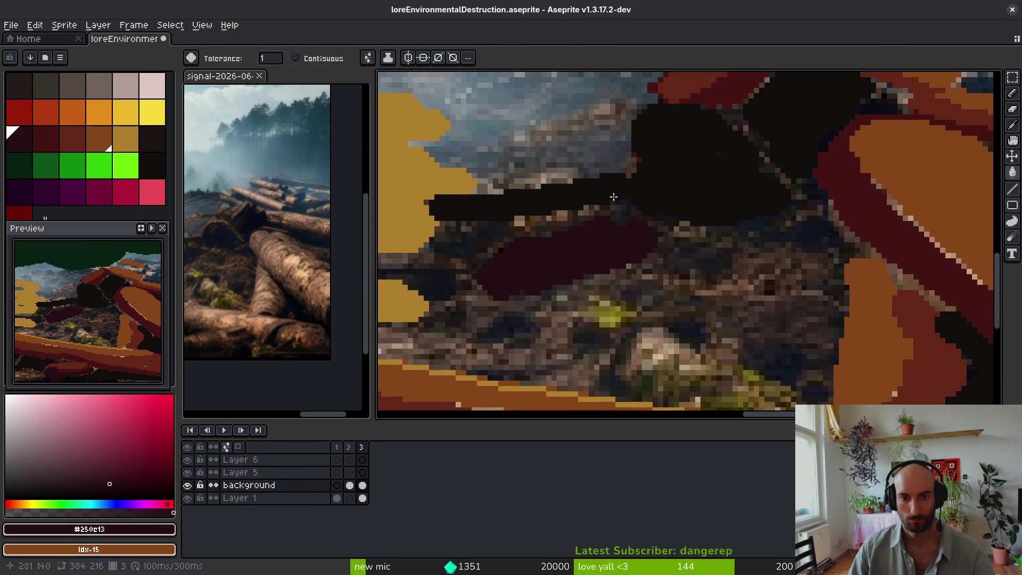
{"action": "scroll", "coordinate": [701, 285], "scroll_direction": "down", "scroll_amount": 3}
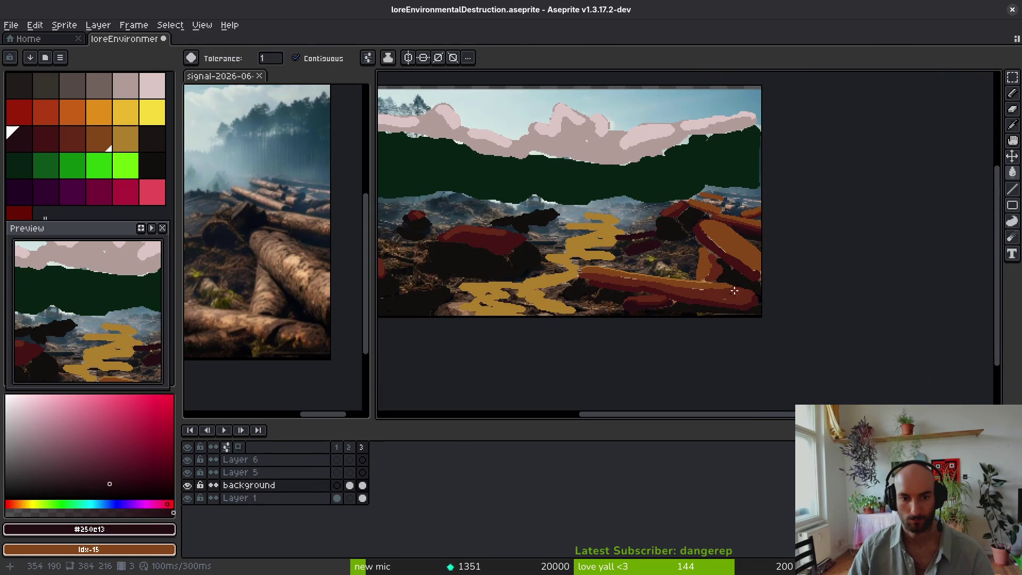
Step: Switch to the 5px Pencil and paint dark maroon strokes over the rocks
{"action": "scroll", "coordinate": [688, 312], "scroll_direction": "left", "scroll_amount": 5}
{"action": "scroll", "coordinate": [650, 278], "scroll_direction": "up", "scroll_amount": 4}
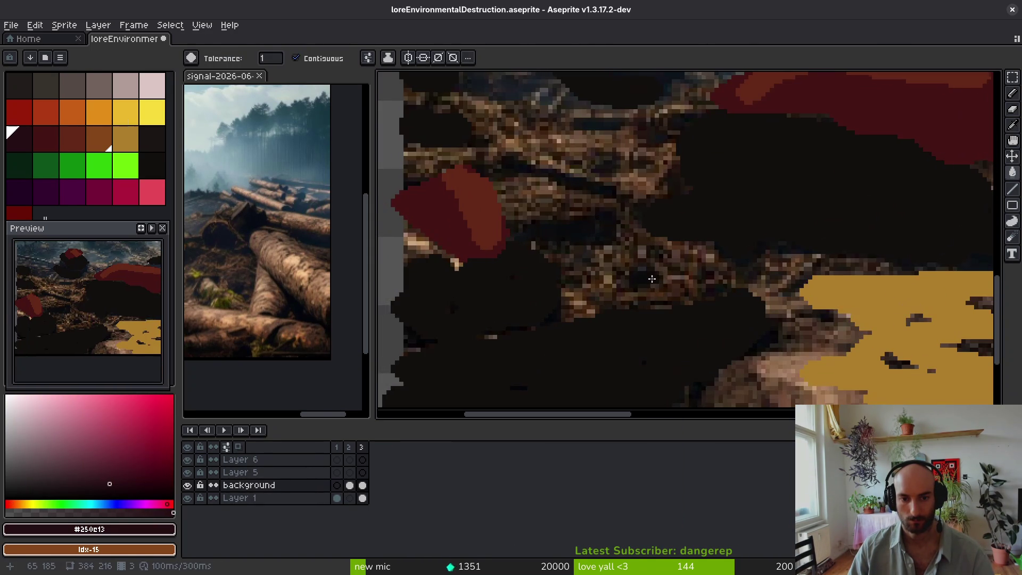
{"action": "scroll", "coordinate": [651, 278], "scroll_direction": "up", "scroll_amount": 2}
{"action": "scroll", "coordinate": [573, 265], "scroll_direction": "down", "scroll_amount": 4}
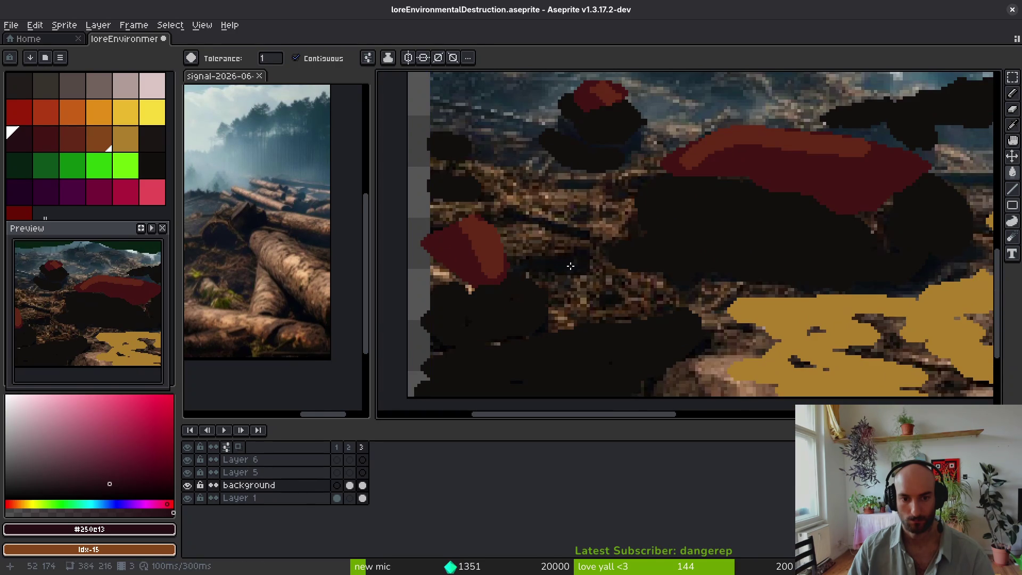
{"action": "scroll", "coordinate": [573, 264], "scroll_direction": "up", "scroll_amount": 2}
{"action": "key", "text": "b"}
{"action": "left_click_drag", "start_coordinate": [571, 263], "coordinate": [504, 269]}
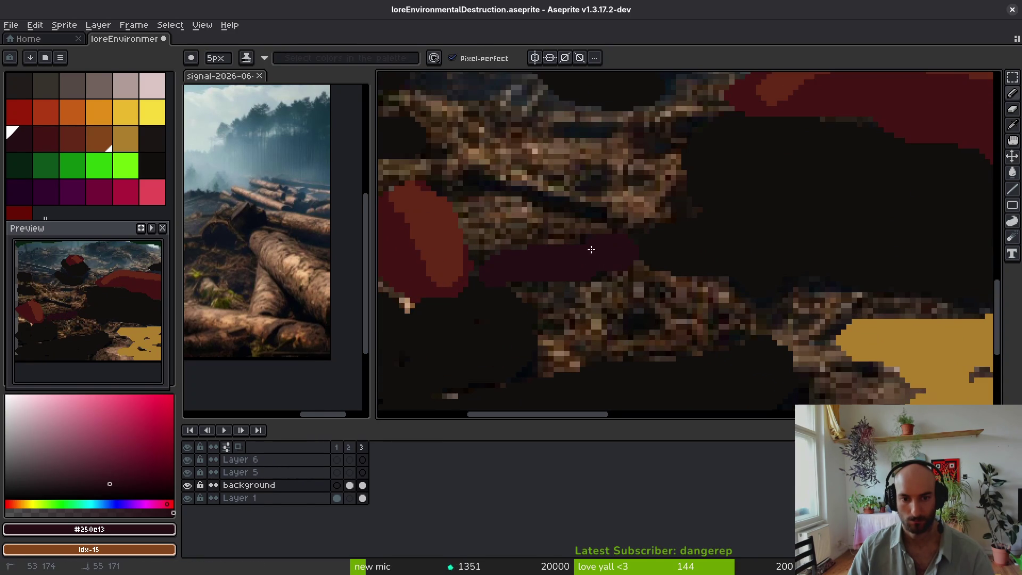
{"action": "left_click_drag", "start_coordinate": [597, 216], "coordinate": [480, 176]}
Step: Add dark maroon strokes near the top, across the middle ground and at upper left
{"action": "scroll", "coordinate": [532, 213], "scroll_direction": "down", "scroll_amount": 2}
{"action": "mouse_move", "coordinate": [661, 267]}
{"action": "left_mouse_down"}
{"action": "mouse_move", "coordinate": [607, 235]}
{"action": "mouse_move", "coordinate": [666, 239]}
{"action": "left_mouse_up"}
{"action": "scroll", "coordinate": [642, 303], "scroll_direction": "up", "scroll_amount": 2}
{"action": "mouse_move", "coordinate": [580, 272]}
{"action": "left_mouse_down"}
{"action": "mouse_move", "coordinate": [655, 248]}
{"action": "mouse_move", "coordinate": [520, 206]}
{"action": "mouse_move", "coordinate": [591, 244]}
{"action": "mouse_move", "coordinate": [484, 231]}
{"action": "left_mouse_up"}
{"action": "scroll", "coordinate": [484, 231], "scroll_direction": "right", "scroll_amount": 4}
{"action": "scroll", "coordinate": [495, 218], "scroll_direction": "up", "scroll_amount": 2}
{"action": "scroll", "coordinate": [479, 207], "scroll_direction": "left", "scroll_amount": 1}
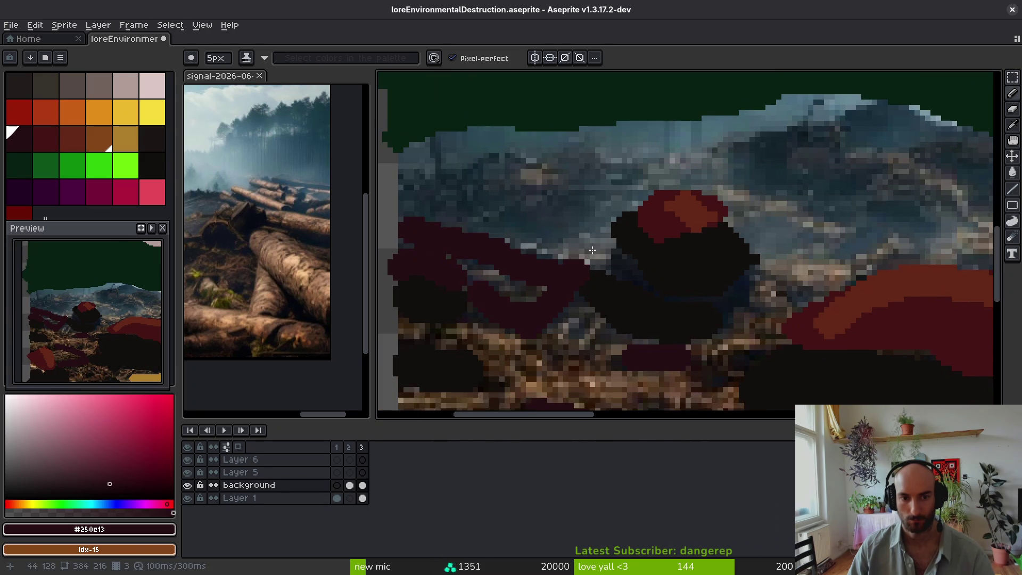
{"action": "mouse_move", "coordinate": [438, 204]}
{"action": "left_mouse_down"}
{"action": "mouse_move", "coordinate": [450, 186]}
{"action": "mouse_move", "coordinate": [508, 213]}
{"action": "mouse_move", "coordinate": [495, 229]}
{"action": "mouse_move", "coordinate": [649, 197]}
{"action": "left_mouse_up"}
Step: Cover the grey hills with a widening dark maroon patch
{"action": "scroll", "coordinate": [650, 197], "scroll_direction": "right", "scroll_amount": 2}
{"action": "left_click", "coordinate": [683, 156]}
{"action": "mouse_move", "coordinate": [683, 156]}
{"action": "left_mouse_down"}
{"action": "mouse_move", "coordinate": [665, 186]}
{"action": "mouse_move", "coordinate": [772, 219]}
{"action": "left_mouse_up"}
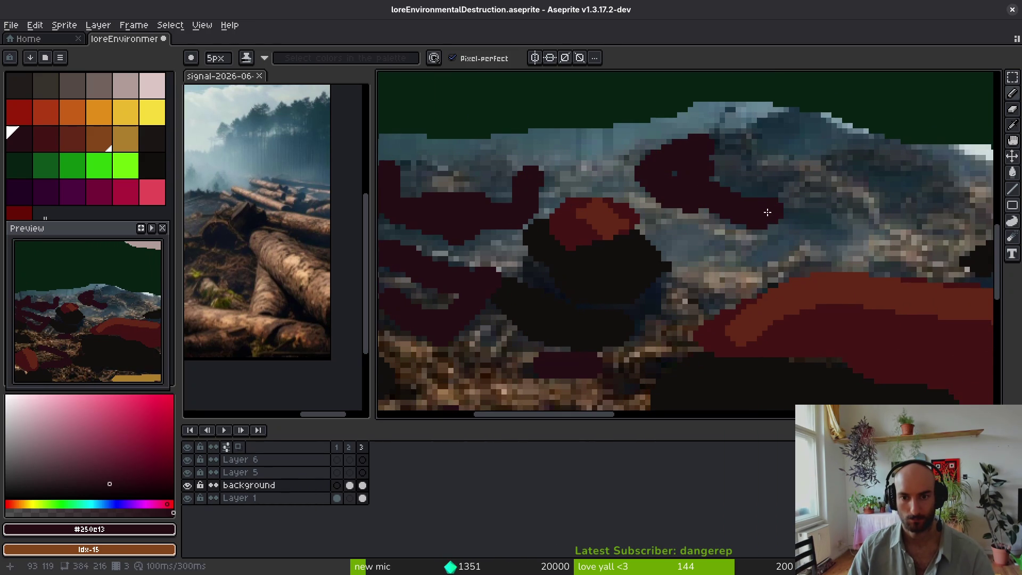
{"action": "scroll", "coordinate": [772, 218], "scroll_direction": "right", "scroll_amount": 3}
{"action": "left_click_drag", "start_coordinate": [678, 226], "coordinate": [632, 252]}
{"action": "mouse_move", "coordinate": [703, 202]}
{"action": "left_mouse_down"}
{"action": "mouse_move", "coordinate": [658, 141]}
{"action": "mouse_move", "coordinate": [660, 123]}
{"action": "mouse_move", "coordinate": [612, 165]}
{"action": "mouse_move", "coordinate": [605, 152]}
{"action": "mouse_move", "coordinate": [683, 235]}
{"action": "mouse_move", "coordinate": [614, 169]}
{"action": "mouse_move", "coordinate": [685, 207]}
{"action": "mouse_move", "coordinate": [697, 256]}
{"action": "left_mouse_up"}
Step: Paint more maroon over the grey mountain, including a dark band across it
{"action": "scroll", "coordinate": [594, 184], "scroll_direction": "up", "scroll_amount": 2}
{"action": "scroll", "coordinate": [693, 240], "scroll_direction": "right", "scroll_amount": 3}
{"action": "mouse_move", "coordinate": [474, 224]}
{"action": "left_mouse_down"}
{"action": "mouse_move", "coordinate": [413, 200]}
{"action": "mouse_move", "coordinate": [501, 255]}
{"action": "mouse_move", "coordinate": [491, 274]}
{"action": "mouse_move", "coordinate": [632, 251]}
{"action": "left_mouse_up"}
{"action": "scroll", "coordinate": [632, 251], "scroll_direction": "right", "scroll_amount": 5}
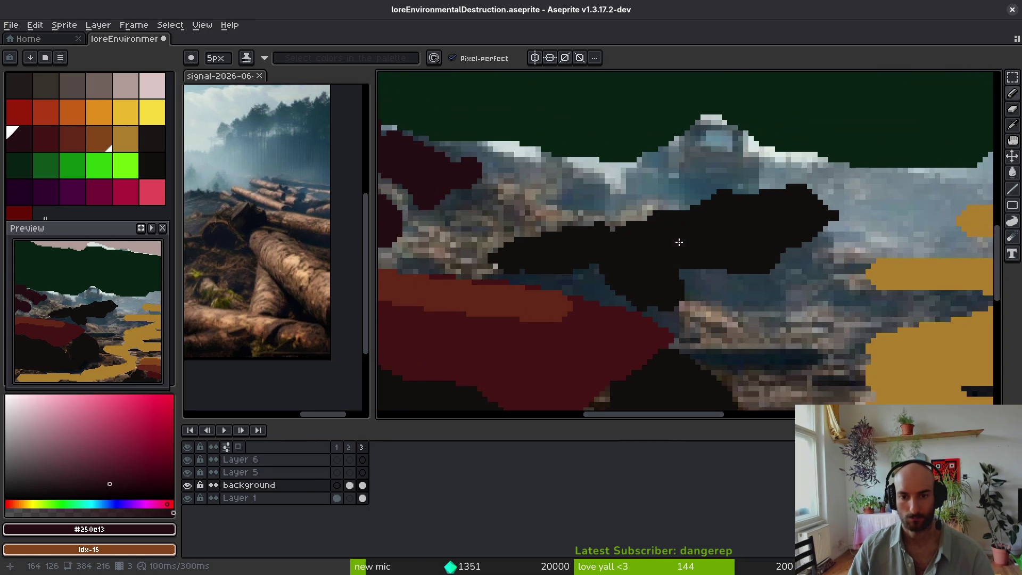
{"action": "scroll", "coordinate": [740, 294], "scroll_direction": "up", "scroll_amount": 2}
{"action": "mouse_move", "coordinate": [735, 296]}
{"action": "left_mouse_down"}
{"action": "mouse_move", "coordinate": [719, 291]}
{"action": "mouse_move", "coordinate": [792, 303]}
{"action": "mouse_move", "coordinate": [756, 304]}
{"action": "left_mouse_up"}
Step: Shrink the pencil to 3px and paint finer maroon detail over the blue patches
{"action": "key", "text": "minus"}
{"action": "key", "text": "minus"}
{"action": "scroll", "coordinate": [643, 228], "scroll_direction": "up", "scroll_amount": 1}
{"action": "scroll", "coordinate": [589, 251], "scroll_direction": "left", "scroll_amount": 3}
{"action": "mouse_move", "coordinate": [589, 251]}
{"action": "left_mouse_down"}
{"action": "mouse_move", "coordinate": [741, 261]}
{"action": "mouse_move", "coordinate": [831, 213]}
{"action": "mouse_move", "coordinate": [948, 337]}
{"action": "left_mouse_up"}
{"action": "scroll", "coordinate": [778, 289], "scroll_direction": "right", "scroll_amount": 5}
{"action": "left_click_drag", "start_coordinate": [778, 290], "coordinate": [824, 338]}
{"action": "scroll", "coordinate": [824, 338], "scroll_direction": "right", "scroll_amount": 5}
{"action": "mouse_move", "coordinate": [719, 270]}
{"action": "left_mouse_down"}
{"action": "mouse_move", "coordinate": [630, 221]}
{"action": "mouse_move", "coordinate": [698, 248]}
{"action": "mouse_move", "coordinate": [689, 254]}
{"action": "mouse_move", "coordinate": [826, 276]}
{"action": "left_mouse_up"}
Step: Fill the blue pixels along the diagonal edge with thin maroon strokes, then save
{"action": "scroll", "coordinate": [798, 260], "scroll_direction": "down", "scroll_amount": 2}
{"action": "left_click_drag", "start_coordinate": [825, 224], "coordinate": [785, 260]}
{"action": "scroll", "coordinate": [801, 232], "scroll_direction": "up", "scroll_amount": 2}
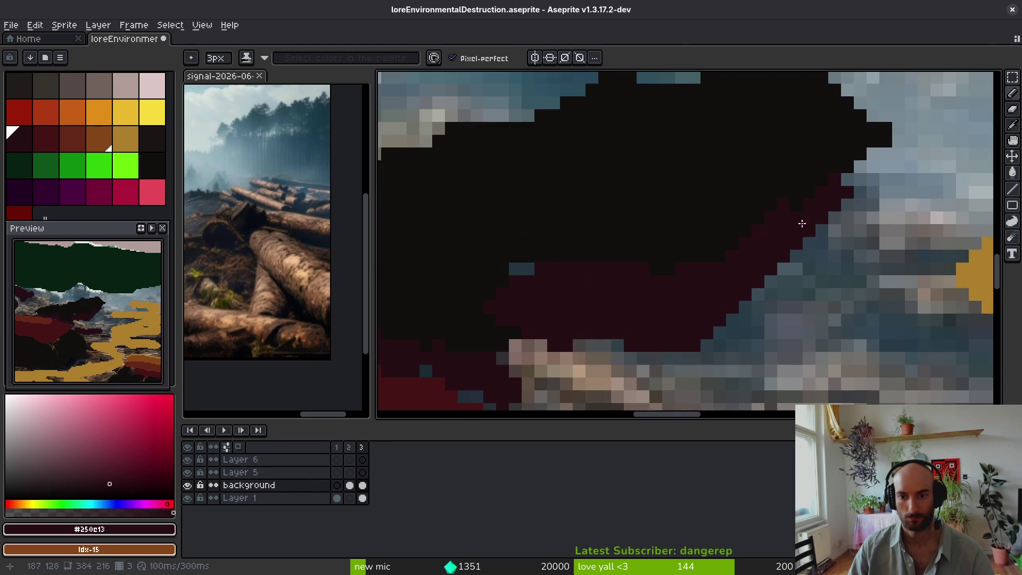
{"action": "mouse_move", "coordinate": [697, 266]}
{"action": "left_mouse_down"}
{"action": "mouse_move", "coordinate": [792, 267]}
{"action": "mouse_move", "coordinate": [808, 240]}
{"action": "left_mouse_up"}
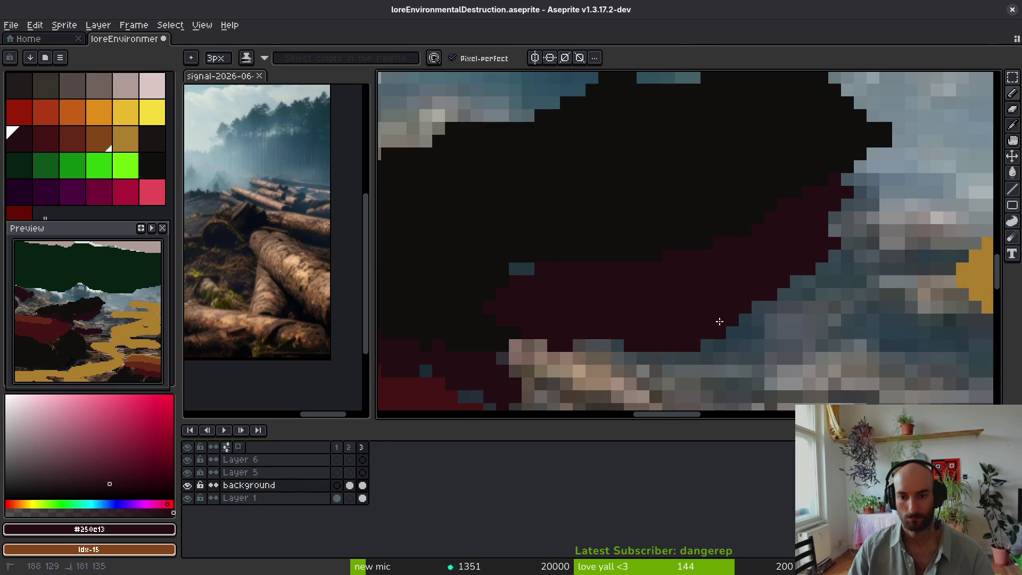
{"action": "scroll", "coordinate": [784, 303], "scroll_direction": "down", "scroll_amount": 3}
{"action": "scroll", "coordinate": [692, 265], "scroll_direction": "up", "scroll_amount": 5}
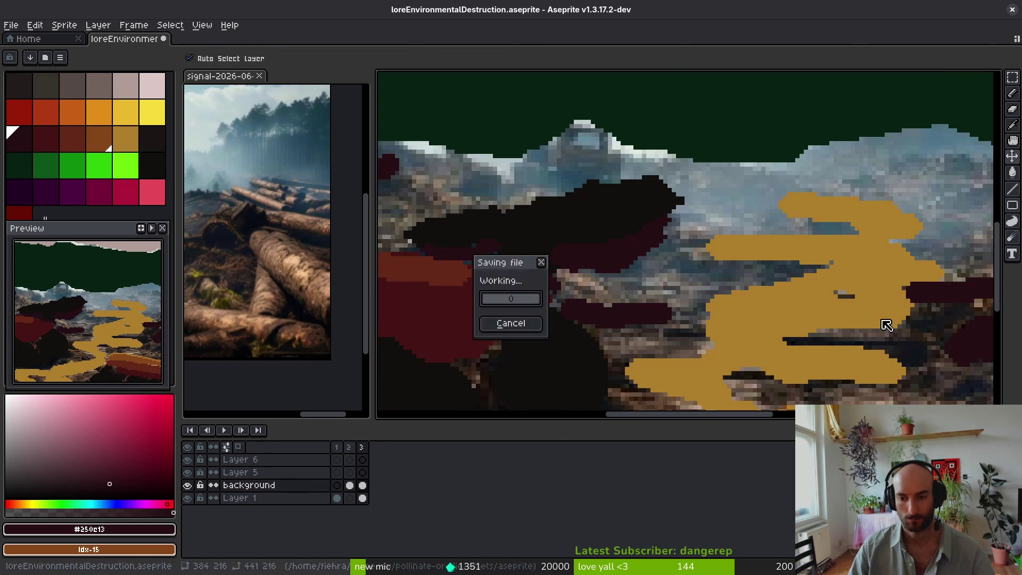
{"action": "key", "text": "ctrl+s"}
Step: Eyedrop maroon for a leftward stroke, then #854619 brown to paint over it
{"action": "left_click", "coordinate": [600, 353], "text": "alt"}
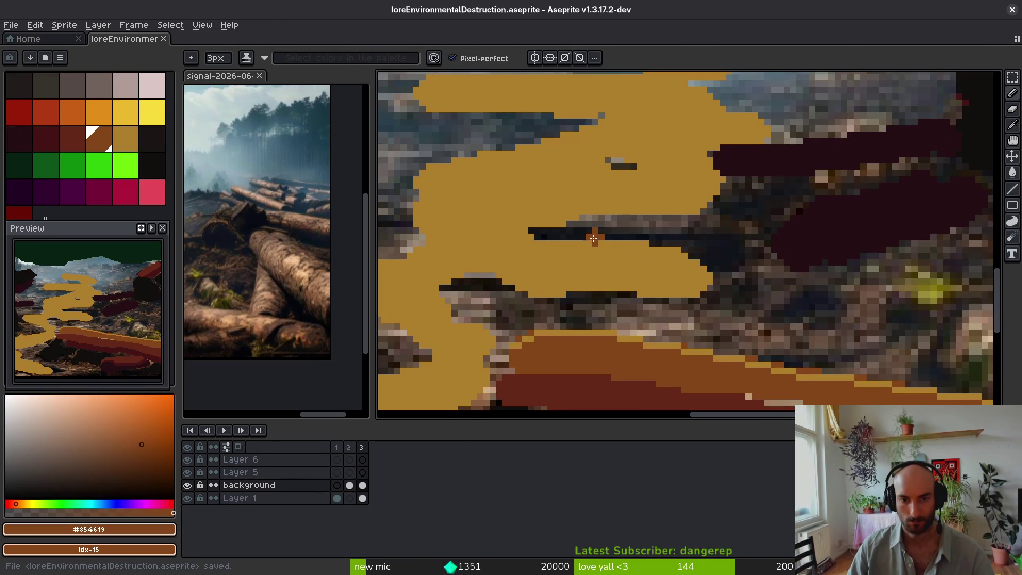
{"action": "left_click", "coordinate": [647, 387], "text": "alt"}
{"action": "left_click", "coordinate": [744, 250], "text": "alt"}
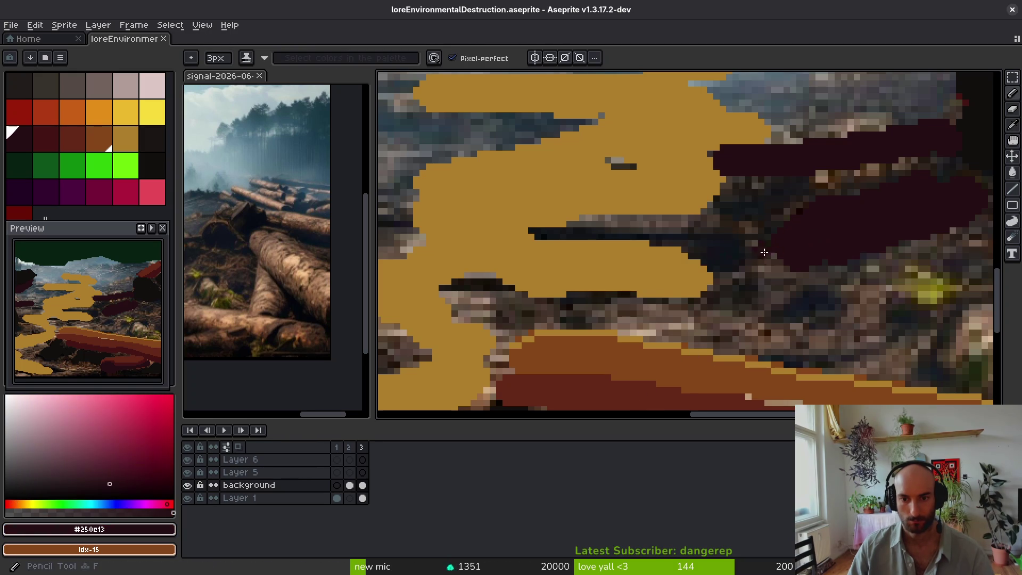
{"action": "left_click_drag", "start_coordinate": [751, 252], "coordinate": [570, 229]}
{"action": "left_click", "coordinate": [676, 365], "text": "alt"}
{"action": "mouse_move", "coordinate": [706, 221]}
{"action": "left_mouse_down"}
{"action": "mouse_move", "coordinate": [540, 232]}
{"action": "mouse_move", "coordinate": [733, 214]}
{"action": "left_mouse_up"}
Step: Outline the gold river's lower edge and bend with #854619 brown
{"action": "mouse_move", "coordinate": [700, 263]}
{"action": "left_mouse_down"}
{"action": "mouse_move", "coordinate": [626, 292]}
{"action": "mouse_move", "coordinate": [486, 277]}
{"action": "left_mouse_up"}
{"action": "left_click_drag", "start_coordinate": [538, 341], "coordinate": [731, 242]}
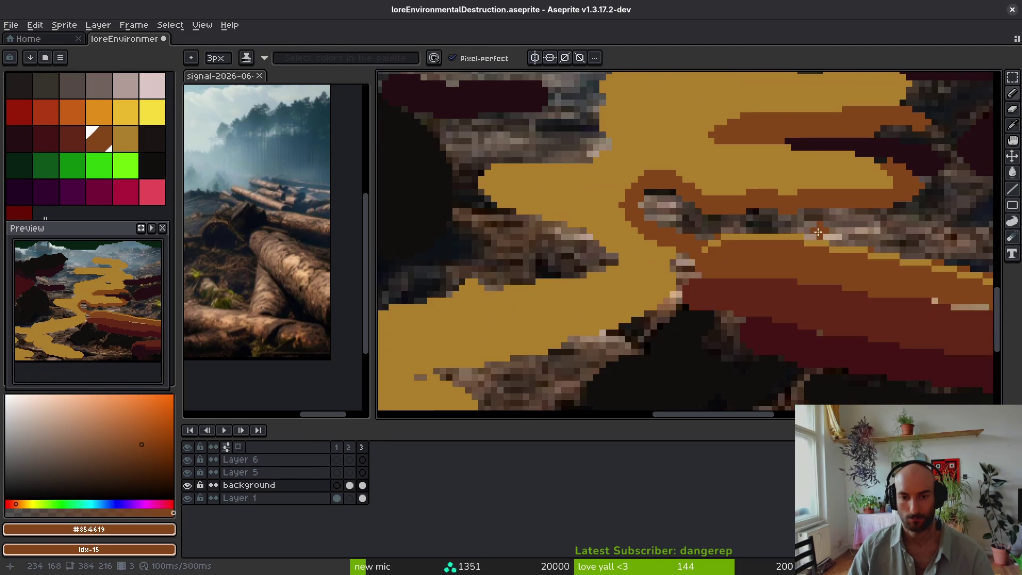
{"action": "left_click_drag", "start_coordinate": [469, 176], "coordinate": [628, 175]}
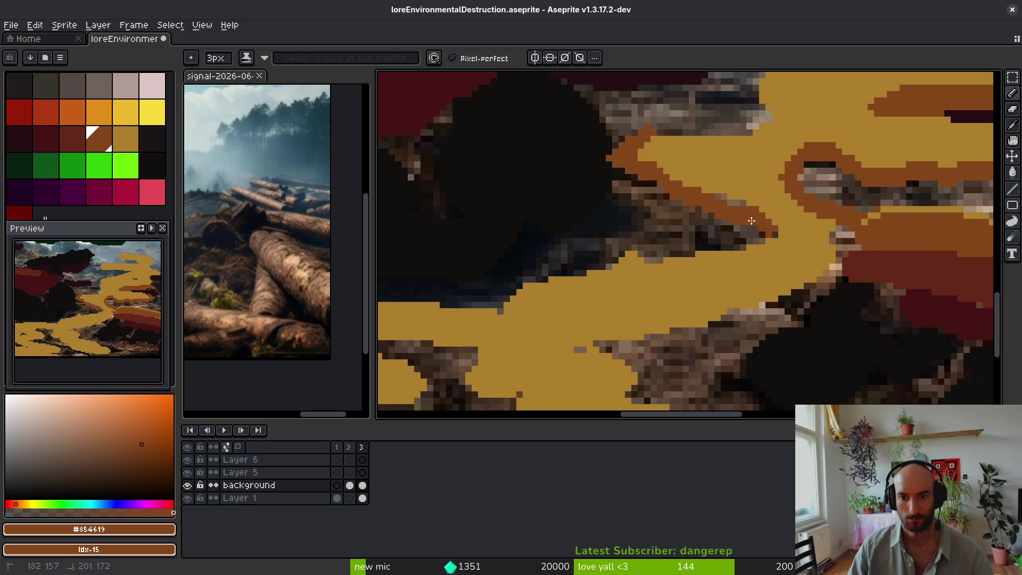
{"action": "mouse_move", "coordinate": [767, 233]}
{"action": "left_mouse_down"}
{"action": "mouse_move", "coordinate": [621, 260]}
{"action": "mouse_move", "coordinate": [861, 233]}
{"action": "mouse_move", "coordinate": [714, 243]}
{"action": "left_mouse_up"}
{"action": "scroll", "coordinate": [734, 237], "scroll_direction": "down", "scroll_amount": 3}
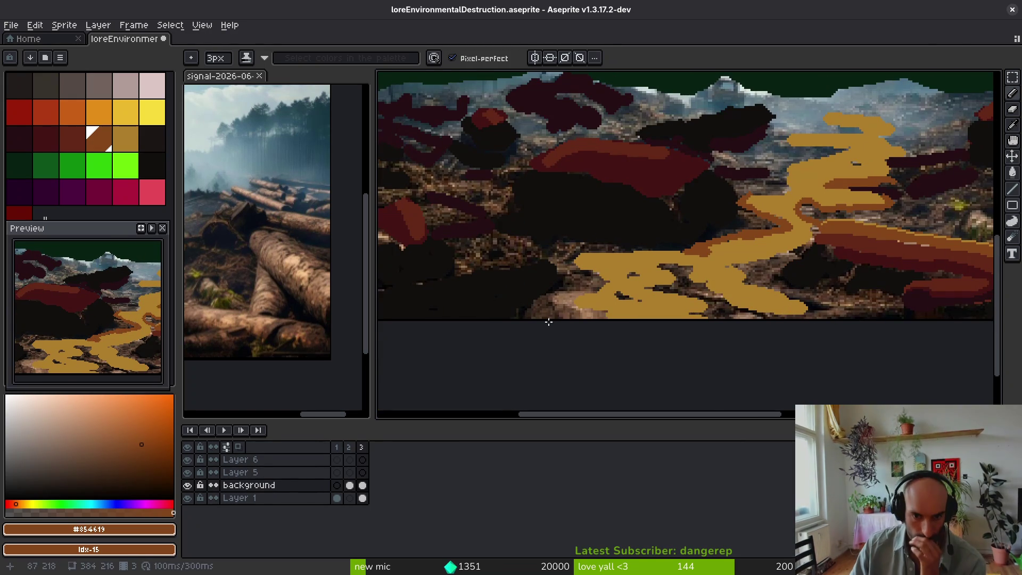
{"action": "scroll", "coordinate": [549, 320], "scroll_direction": "up", "scroll_amount": 3}
{"action": "left_click_drag", "start_coordinate": [580, 298], "coordinate": [686, 313]}
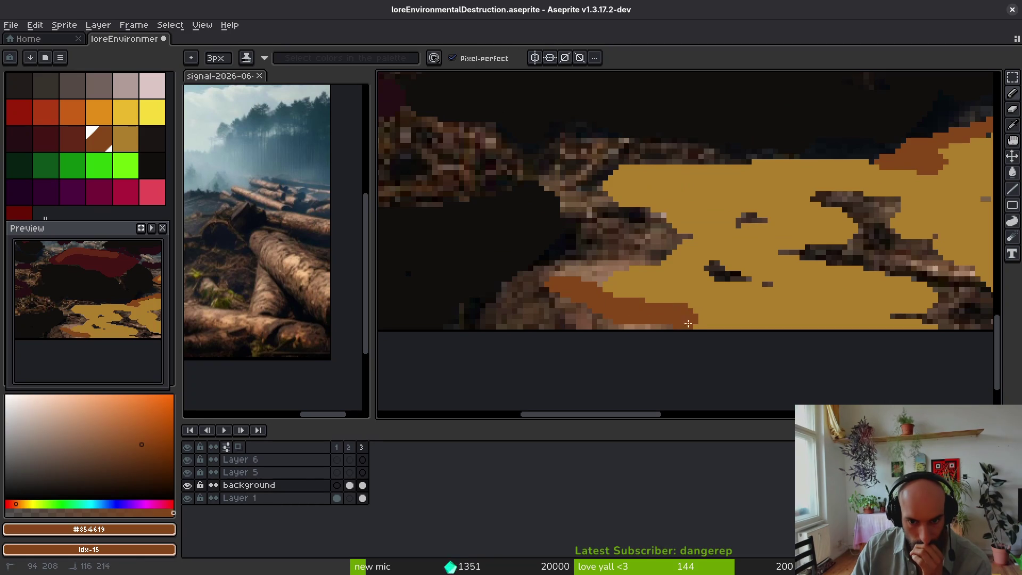
{"action": "left_click_drag", "start_coordinate": [574, 274], "coordinate": [574, 280]}
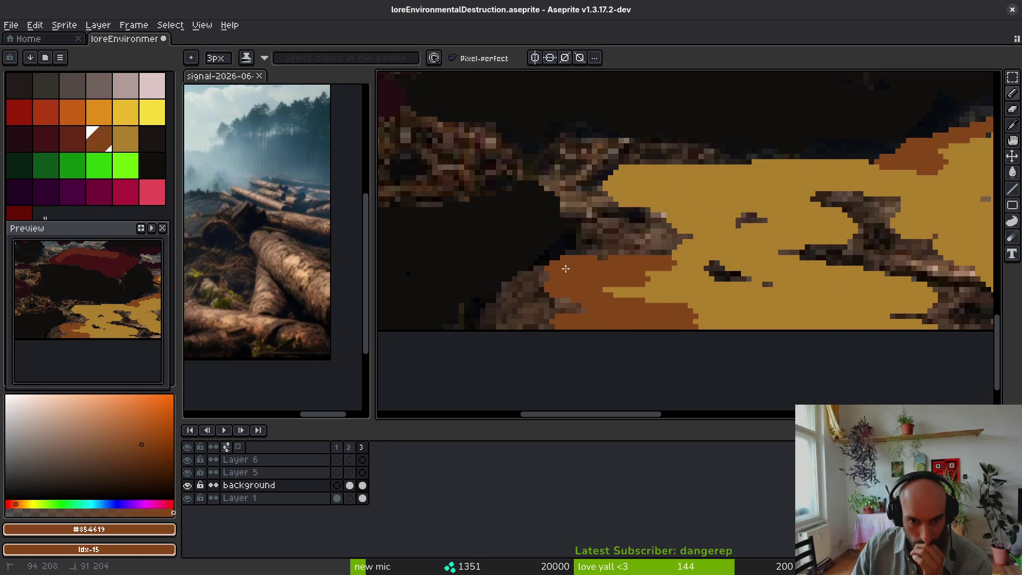
Step: Darken the log's lower edge with near-black #120f0c sampled from the canvas
{"action": "scroll", "coordinate": [552, 294], "scroll_direction": "right", "scroll_amount": 3}
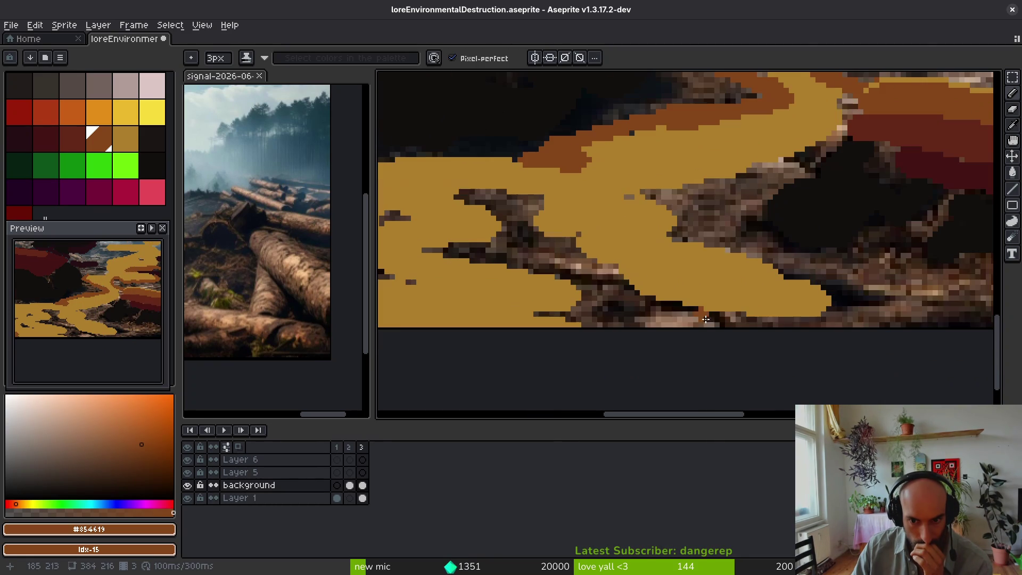
{"action": "scroll", "coordinate": [759, 292], "scroll_direction": "right", "scroll_amount": 3}
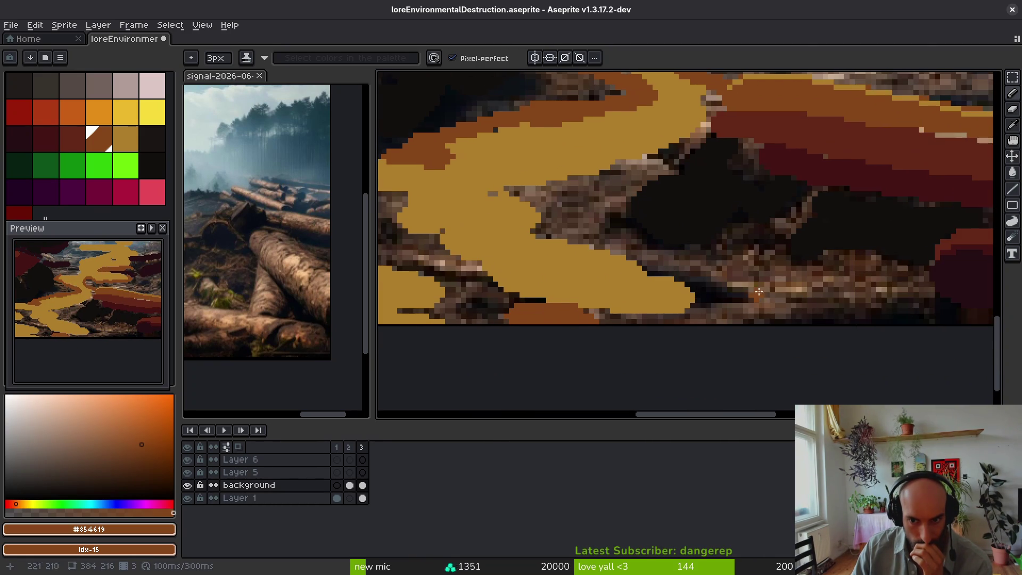
{"action": "left_click", "coordinate": [681, 210], "text": "alt"}
{"action": "scroll", "coordinate": [700, 300], "scroll_direction": "up", "scroll_amount": 1}
{"action": "mouse_move", "coordinate": [602, 246]}
{"action": "left_mouse_down"}
{"action": "mouse_move", "coordinate": [696, 296]}
{"action": "mouse_move", "coordinate": [735, 294]}
{"action": "left_mouse_up"}
{"action": "scroll", "coordinate": [799, 297], "scroll_direction": "right", "scroll_amount": 3}
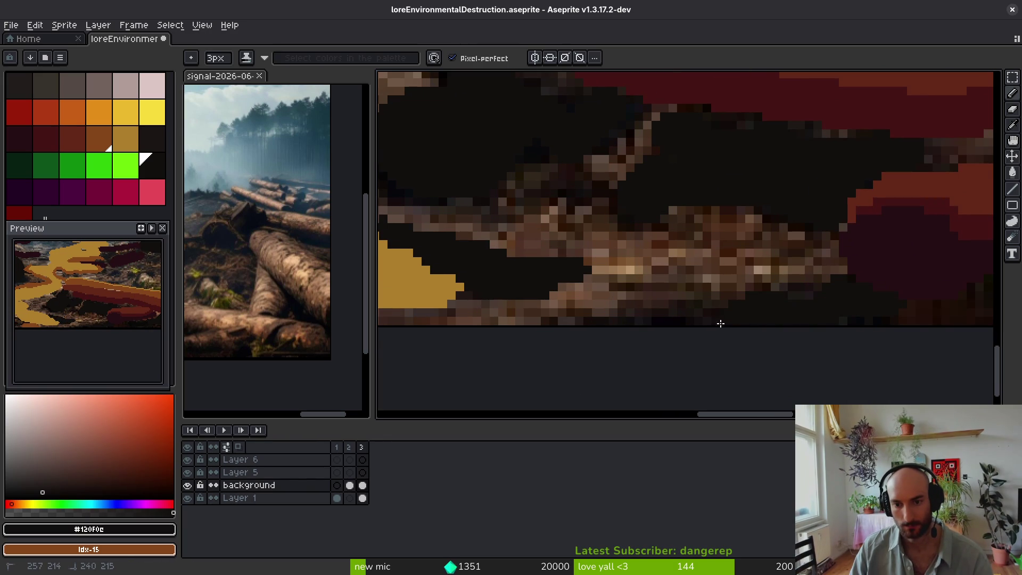
{"action": "left_click_drag", "start_coordinate": [763, 322], "coordinate": [618, 355]}
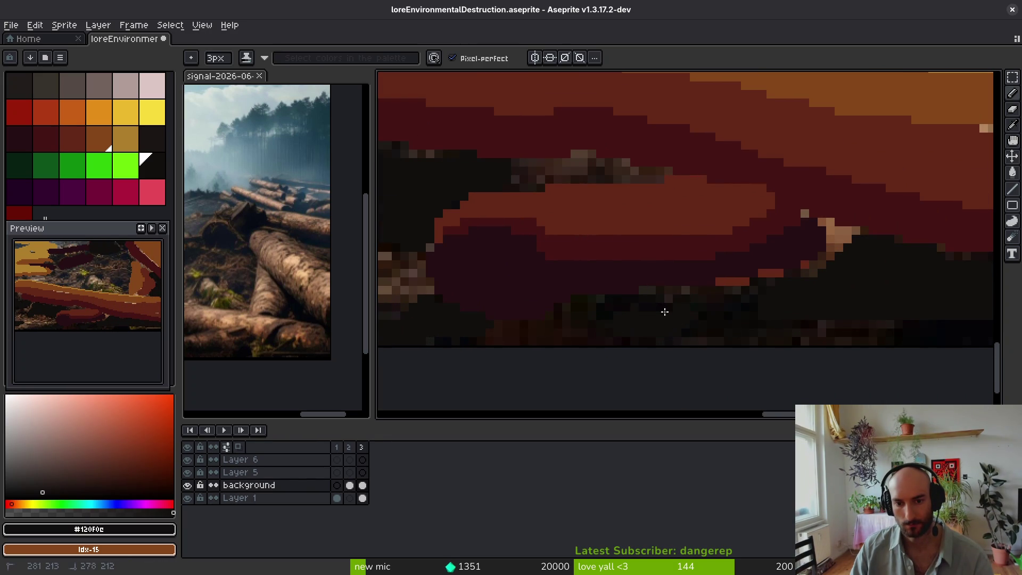
Step: Paint dark red #250c13 across the rocky area
{"action": "scroll", "coordinate": [691, 331], "scroll_direction": "up", "scroll_amount": 1}
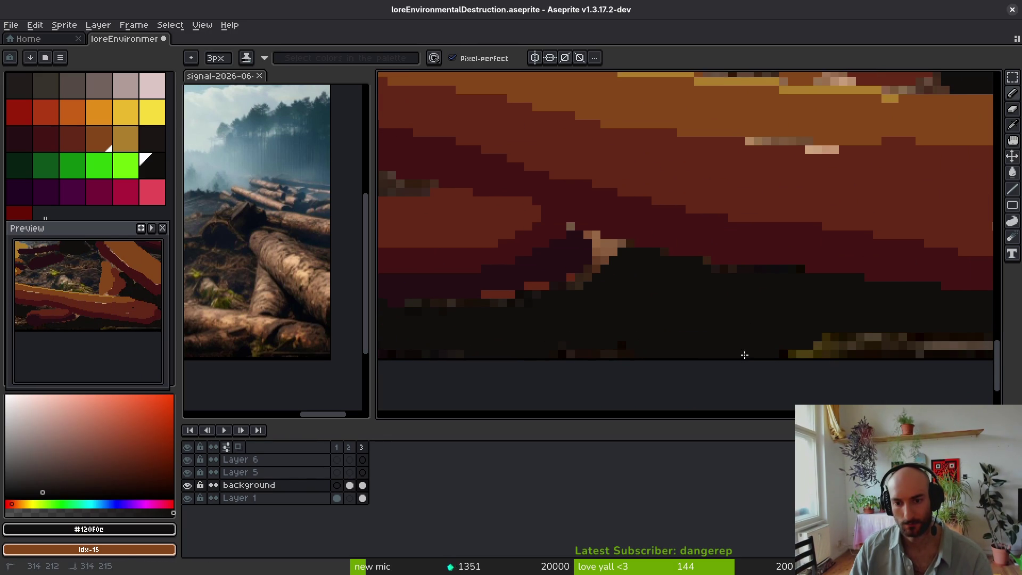
{"action": "scroll", "coordinate": [696, 359], "scroll_direction": "right", "scroll_amount": 5}
{"action": "scroll", "coordinate": [848, 350], "scroll_direction": "down", "scroll_amount": 3}
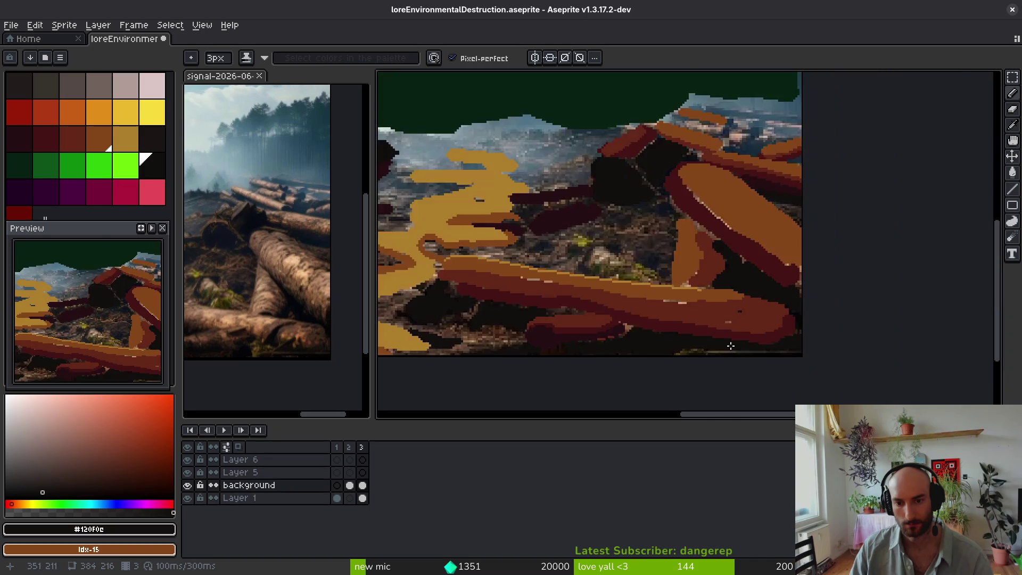
{"action": "scroll", "coordinate": [760, 278], "scroll_direction": "up", "scroll_amount": 3}
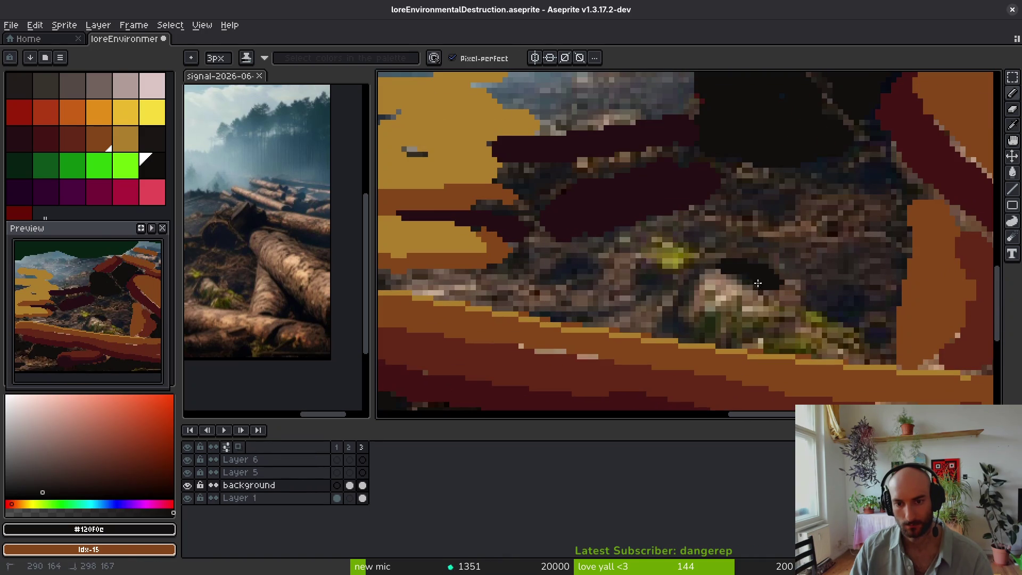
{"action": "left_click", "coordinate": [771, 195], "text": "alt"}
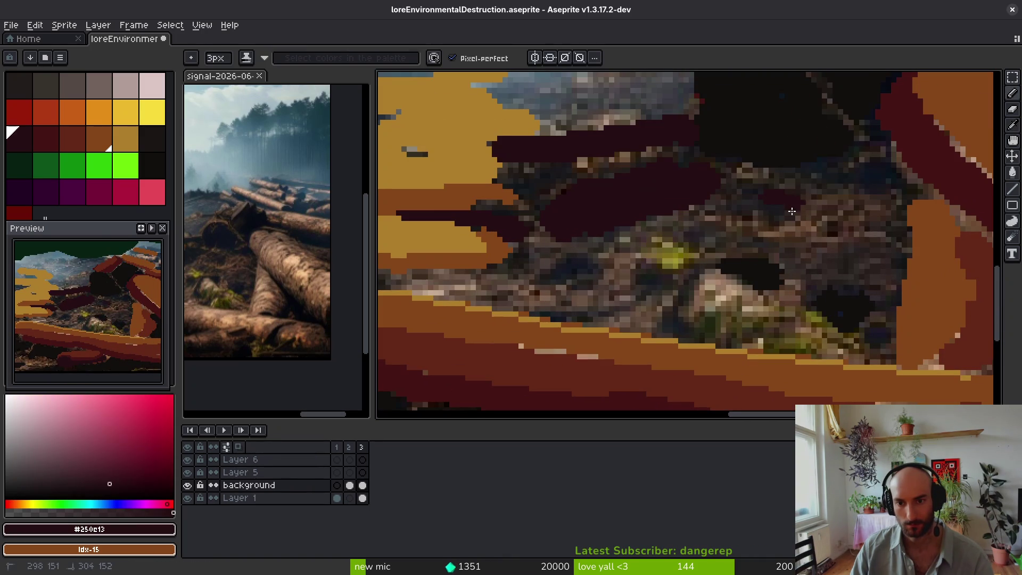
{"action": "left_click_drag", "start_coordinate": [834, 272], "coordinate": [657, 264]}
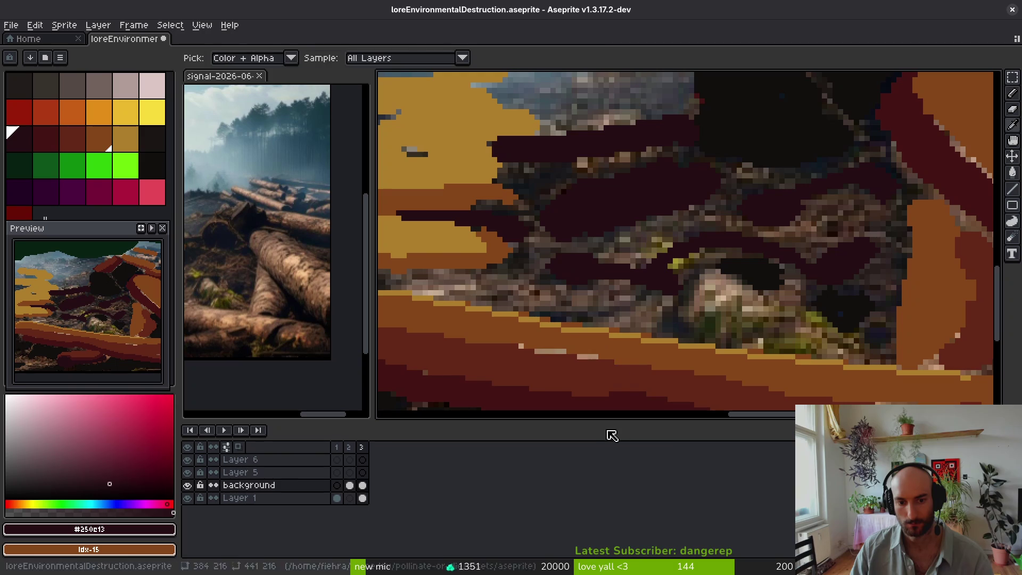
Step: Paint #431414 dark red over the rocks and along the rocky band
{"action": "left_click", "coordinate": [662, 304], "text": "alt"}
{"action": "left_click", "coordinate": [646, 269], "text": "alt"}
{"action": "left_click_drag", "start_coordinate": [667, 254], "coordinate": [678, 245]}
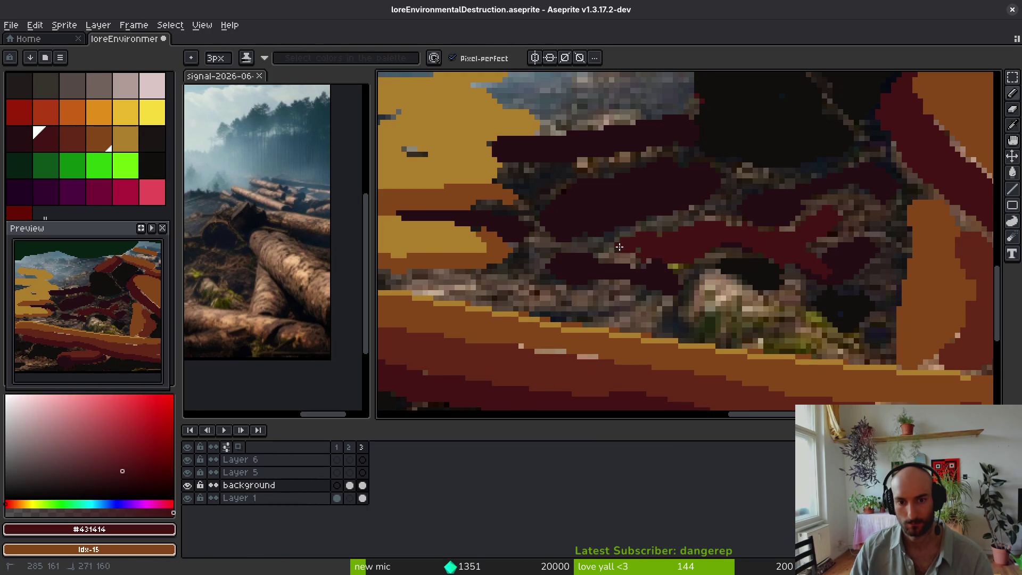
{"action": "left_click_drag", "start_coordinate": [553, 289], "coordinate": [616, 298]}
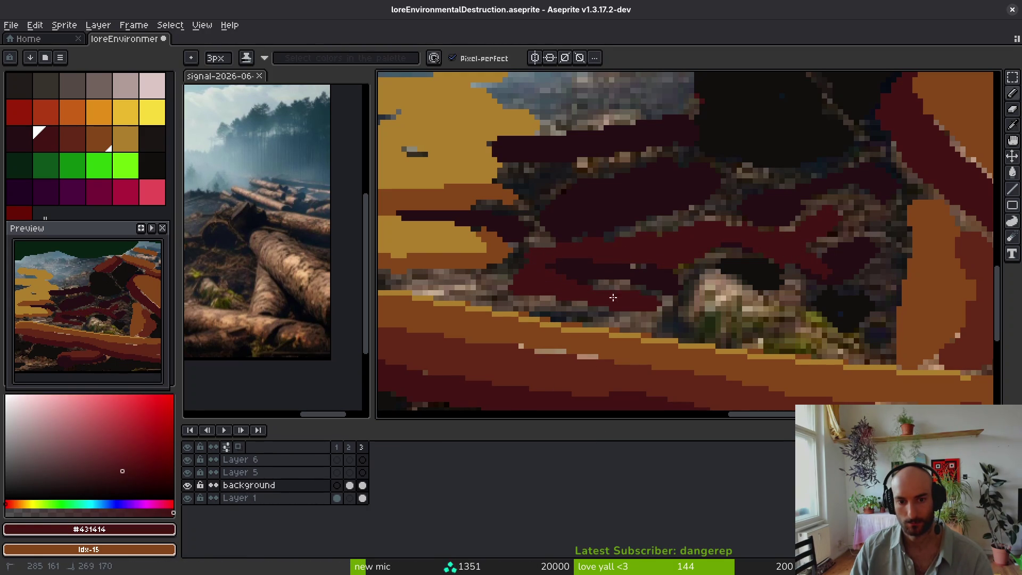
{"action": "scroll", "coordinate": [668, 300], "scroll_direction": "down", "scroll_amount": 6}
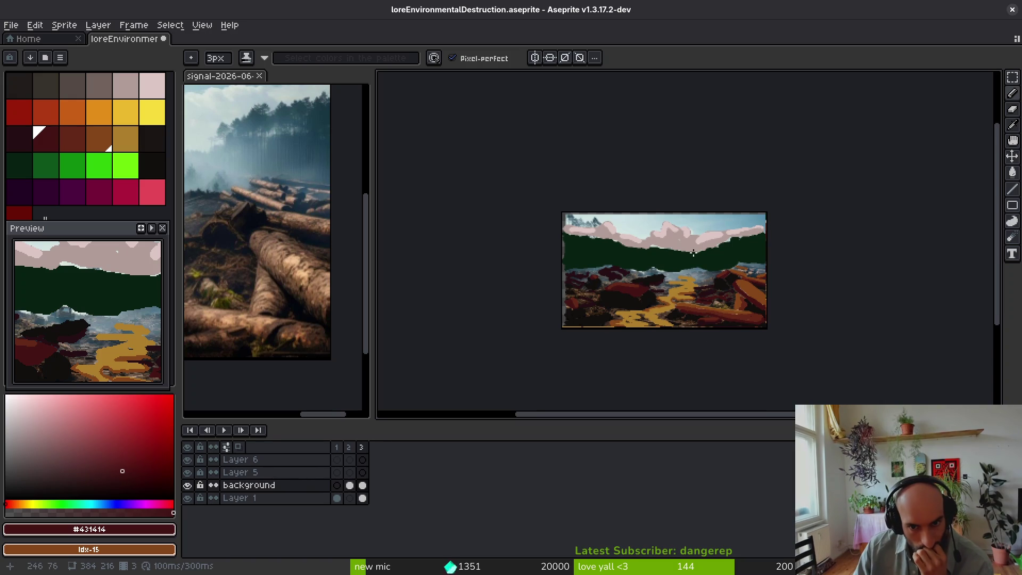
Step: Bucket-fill the sky with orange #af3a13 and the upper sky with dark red
{"action": "scroll", "coordinate": [687, 314], "scroll_direction": "up", "scroll_amount": 2}
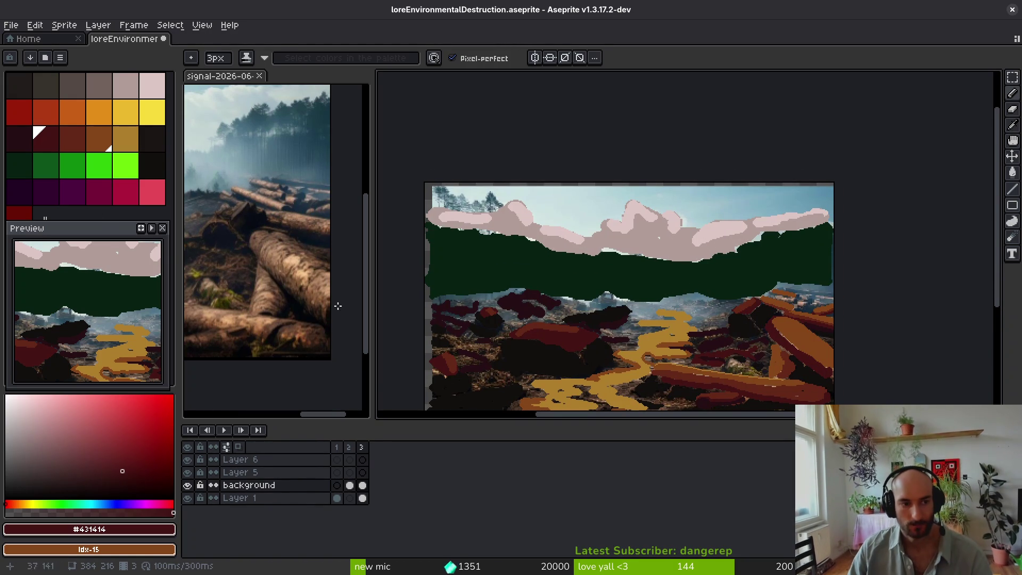
{"action": "left_click", "coordinate": [47, 114]}
{"action": "right_click", "coordinate": [16, 112]}
{"action": "key", "text": "g"}
{"action": "left_click", "coordinate": [691, 254]}
{"action": "right_click", "coordinate": [684, 201]}
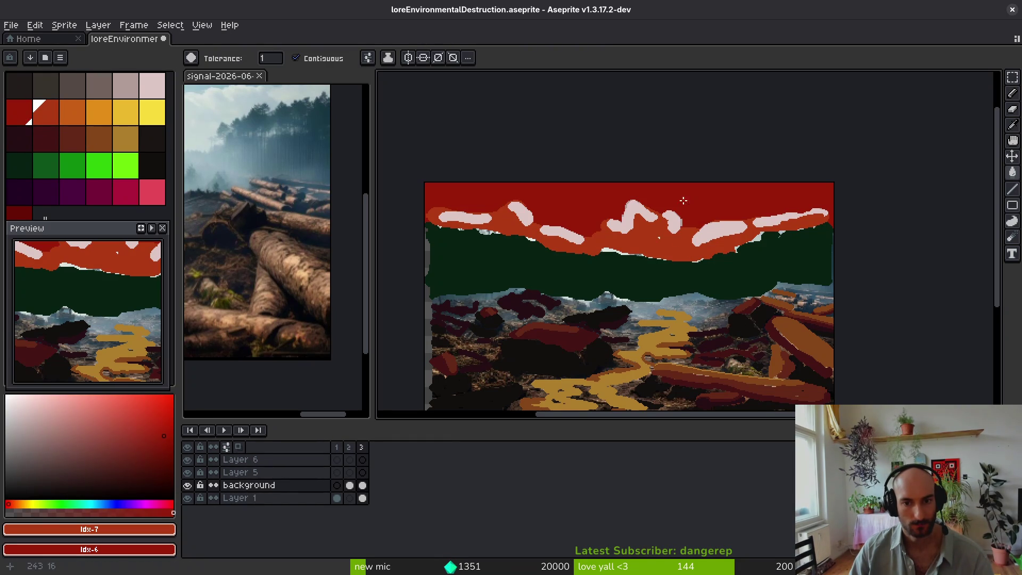
{"action": "left_click", "coordinate": [675, 224]}
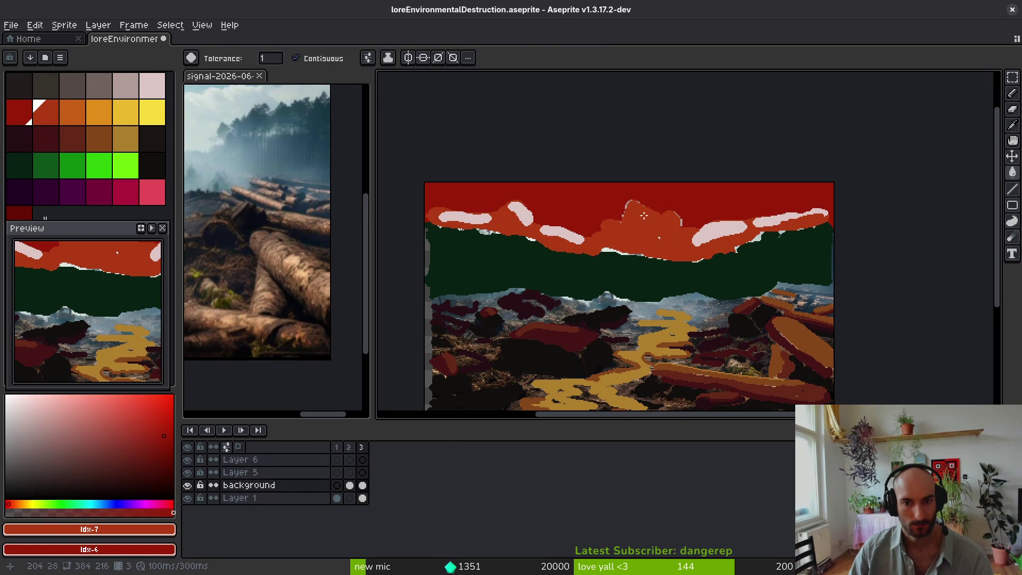
Step: Replace the pink cloud colour with orange using colour replacement
{"action": "left_click", "coordinate": [581, 236], "text": "alt"}
{"action": "right_click", "coordinate": [668, 221], "text": "alt"}
{"action": "key", "text": "shift+r"}
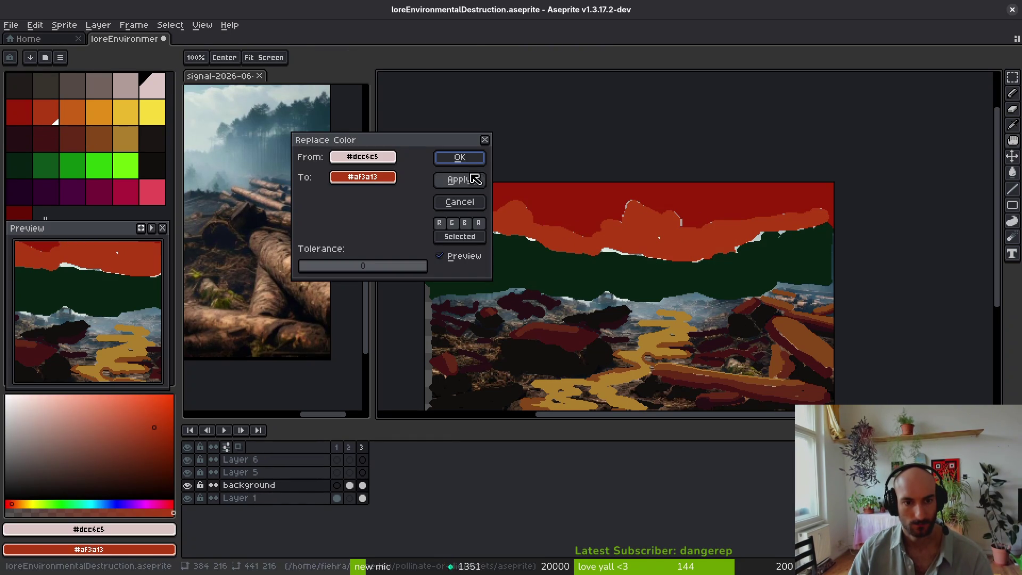
{"action": "key", "text": "Return"}
Step: Try filling the dark-red sky with sampled orange, then undo it
{"action": "scroll", "coordinate": [695, 255], "scroll_direction": "up", "scroll_amount": 3}
{"action": "left_click", "coordinate": [849, 201], "text": "alt"}
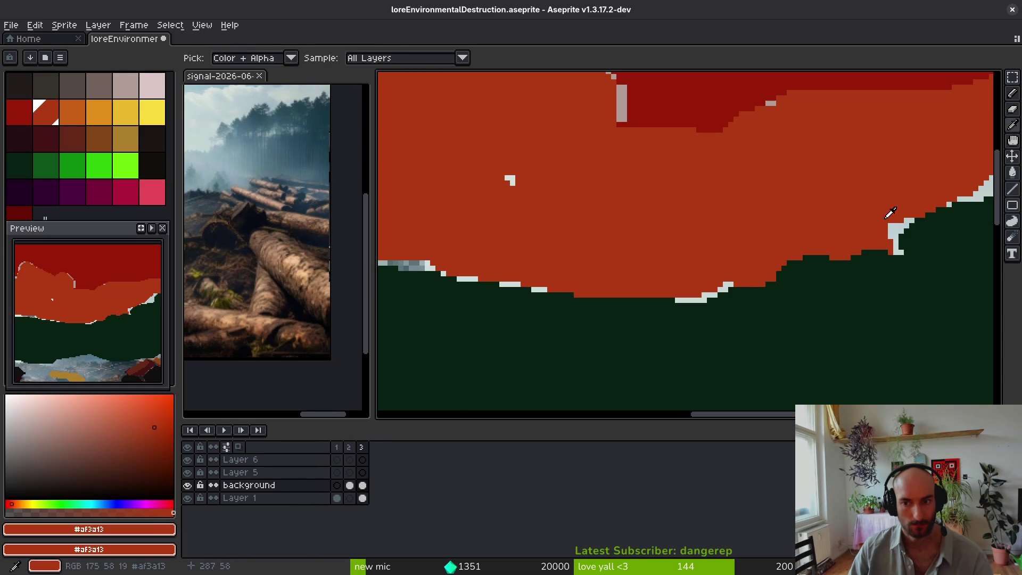
{"action": "scroll", "coordinate": [754, 211], "scroll_direction": "down", "scroll_amount": 2}
{"action": "left_click", "coordinate": [676, 142]}
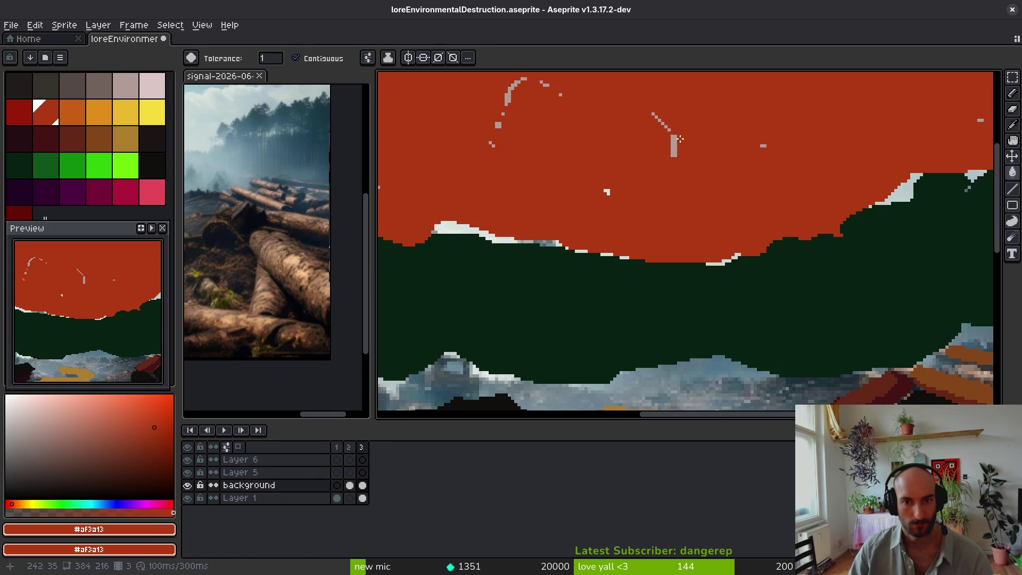
{"action": "key", "text": "ctrl+z"}
Step: Sample the upper sky's dark red and flood the orange lower band with it
{"action": "scroll", "coordinate": [649, 164], "scroll_direction": "up", "scroll_amount": 2}
{"action": "scroll", "coordinate": [568, 259], "scroll_direction": "down", "scroll_amount": 1}
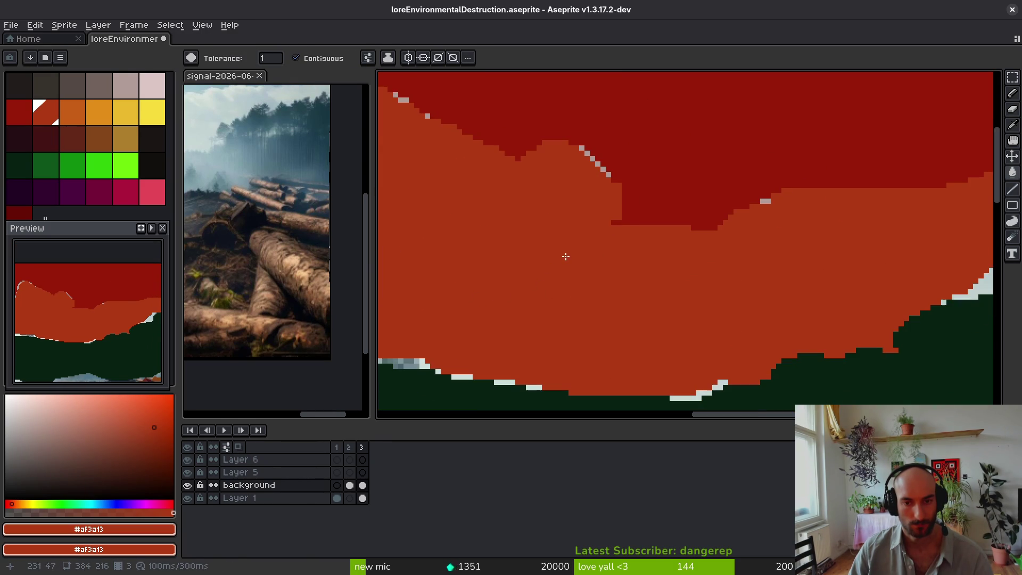
{"action": "left_click", "coordinate": [676, 176], "text": "alt"}
{"action": "left_click", "coordinate": [601, 284]}
{"action": "scroll", "coordinate": [600, 284], "scroll_direction": "down", "scroll_amount": 3}
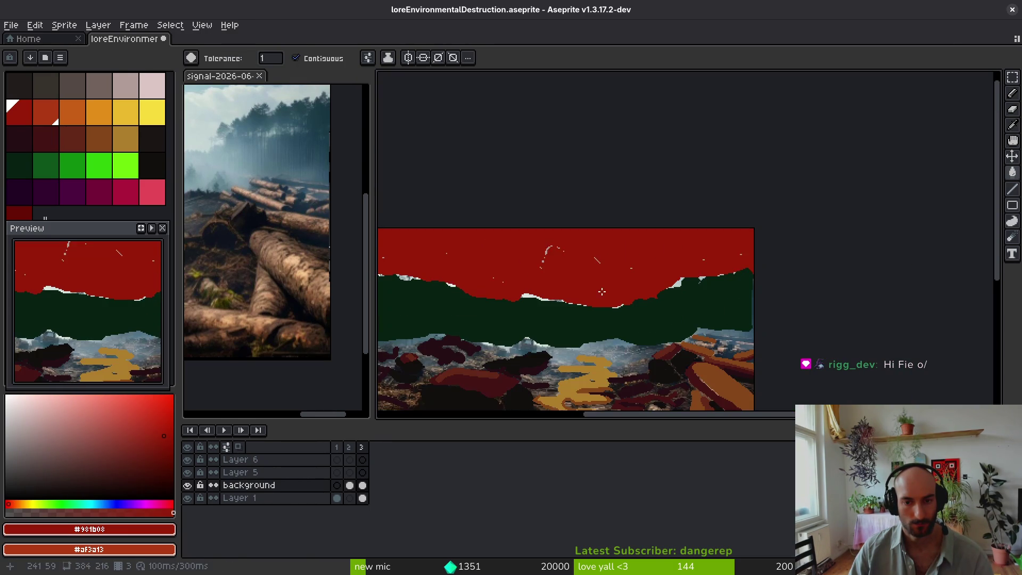
Step: Fill stray white sky pixels along the horizon red with the Paint Bucket and save
{"action": "key", "text": "ctrl+s"}
{"action": "scroll", "coordinate": [609, 272], "scroll_direction": "down", "scroll_amount": 1}
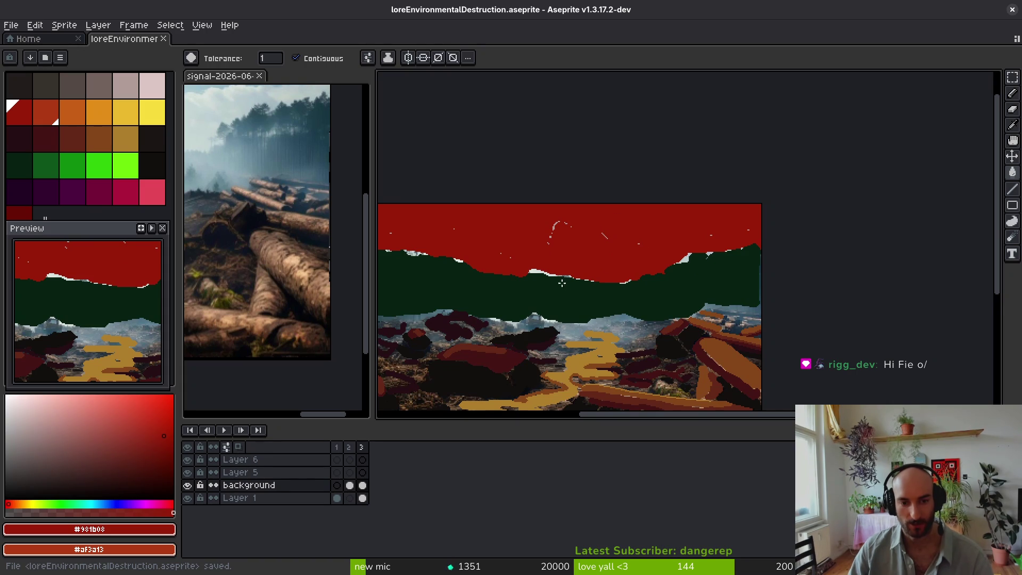
{"action": "scroll", "coordinate": [567, 285], "scroll_direction": "up", "scroll_amount": 4}
{"action": "left_click", "coordinate": [709, 272]}
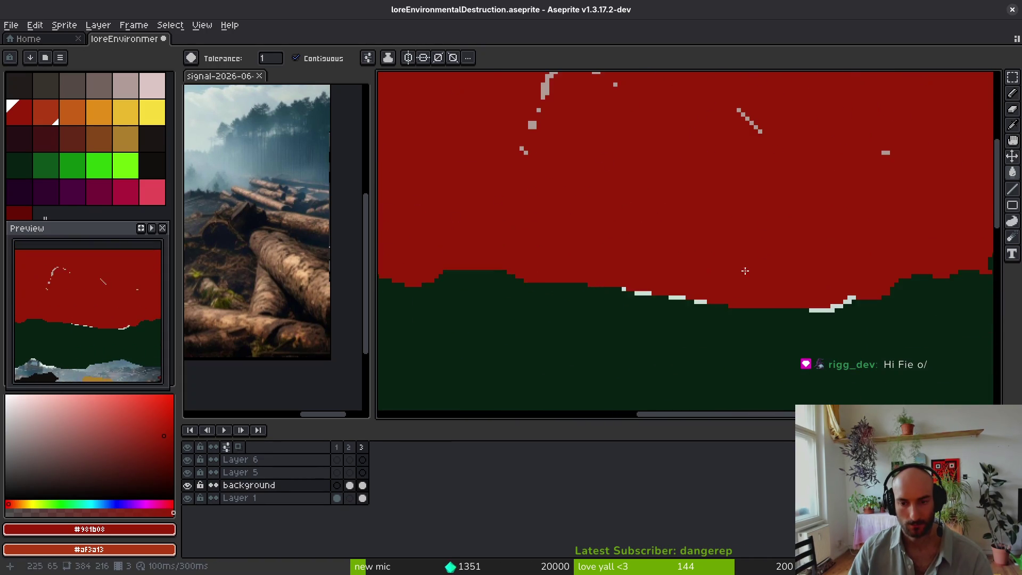
{"action": "scroll", "coordinate": [709, 272], "scroll_direction": "down", "scroll_amount": 2}
{"action": "scroll", "coordinate": [678, 287], "scroll_direction": "up", "scroll_amount": 2}
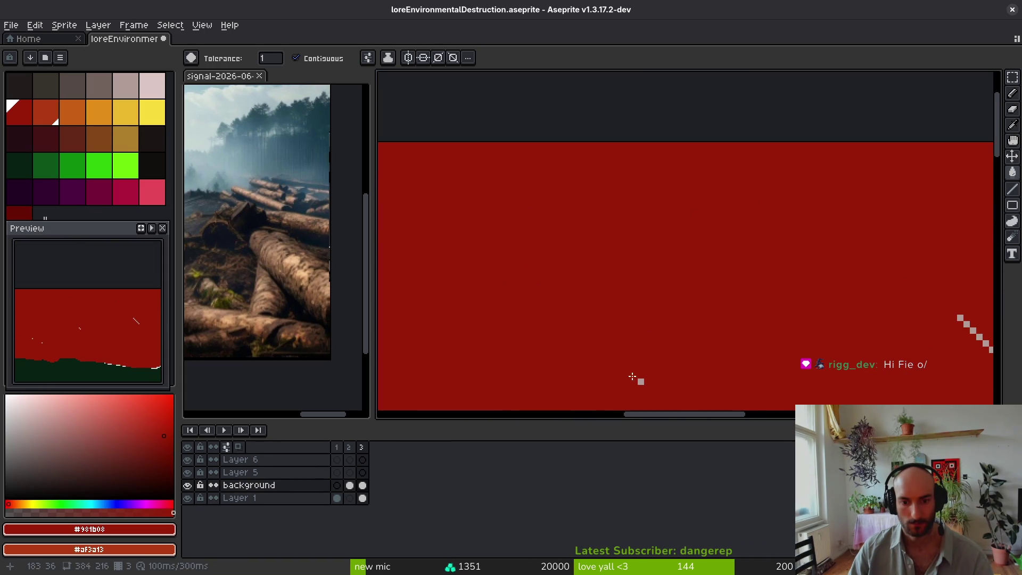
{"action": "scroll", "coordinate": [730, 353], "scroll_direction": "down", "scroll_amount": 3}
{"action": "key", "text": "b"}
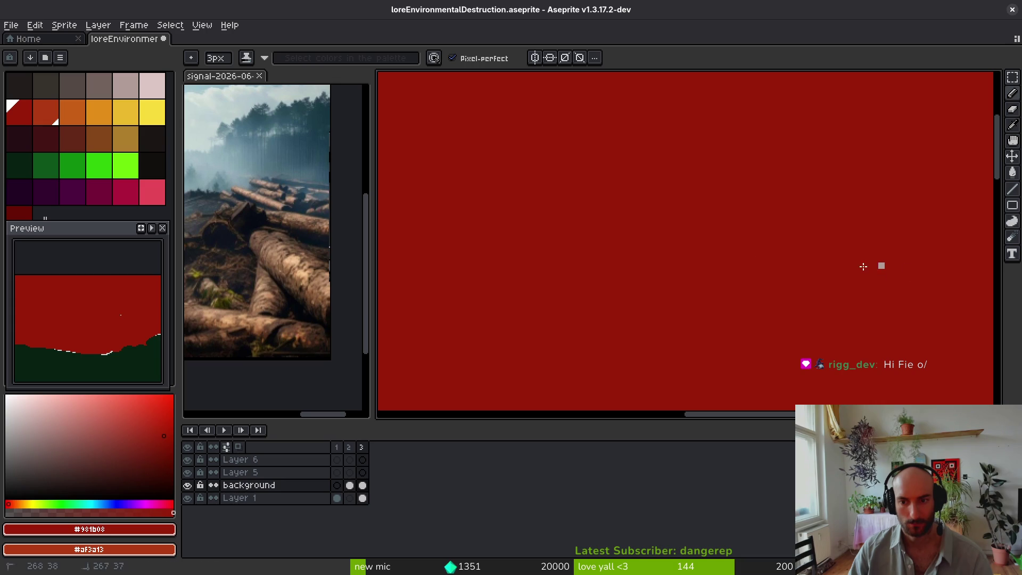
{"action": "scroll", "coordinate": [874, 267], "scroll_direction": "down", "scroll_amount": 2}
{"action": "scroll", "coordinate": [498, 289], "scroll_direction": "up", "scroll_amount": 2}
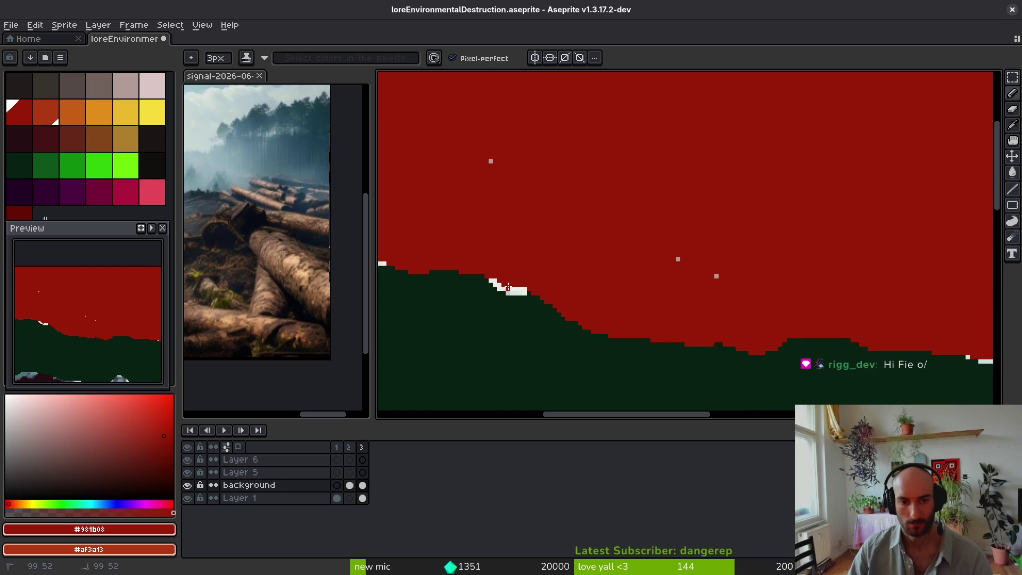
{"action": "key", "text": "g"}
{"action": "left_click", "coordinate": [508, 288]}
{"action": "scroll", "coordinate": [607, 273], "scroll_direction": "down", "scroll_amount": 2}
{"action": "scroll", "coordinate": [627, 296], "scroll_direction": "up", "scroll_amount": 2}
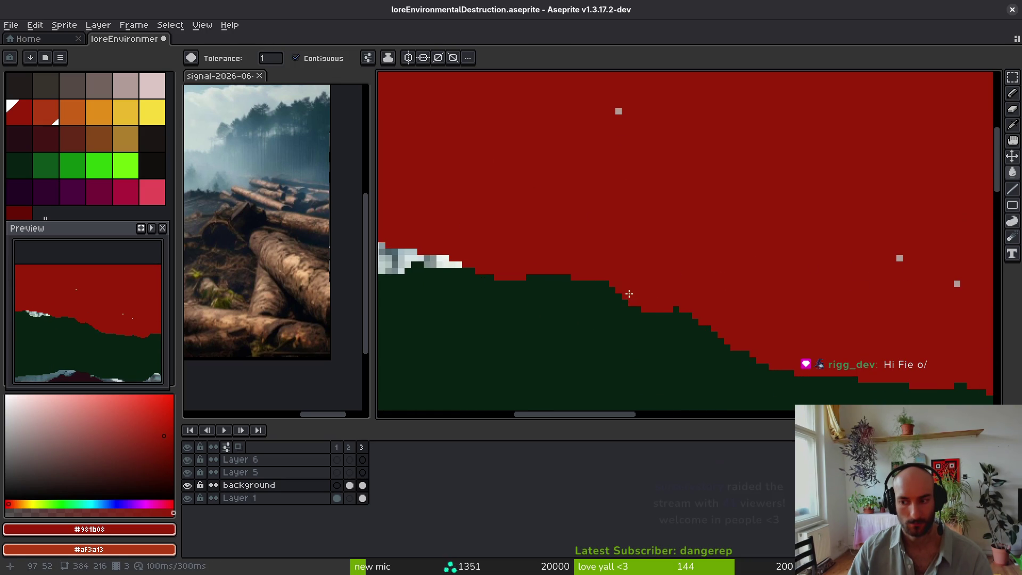
{"action": "scroll", "coordinate": [629, 296], "scroll_direction": "down", "scroll_amount": 2}
{"action": "scroll", "coordinate": [445, 296], "scroll_direction": "up", "scroll_amount": 2}
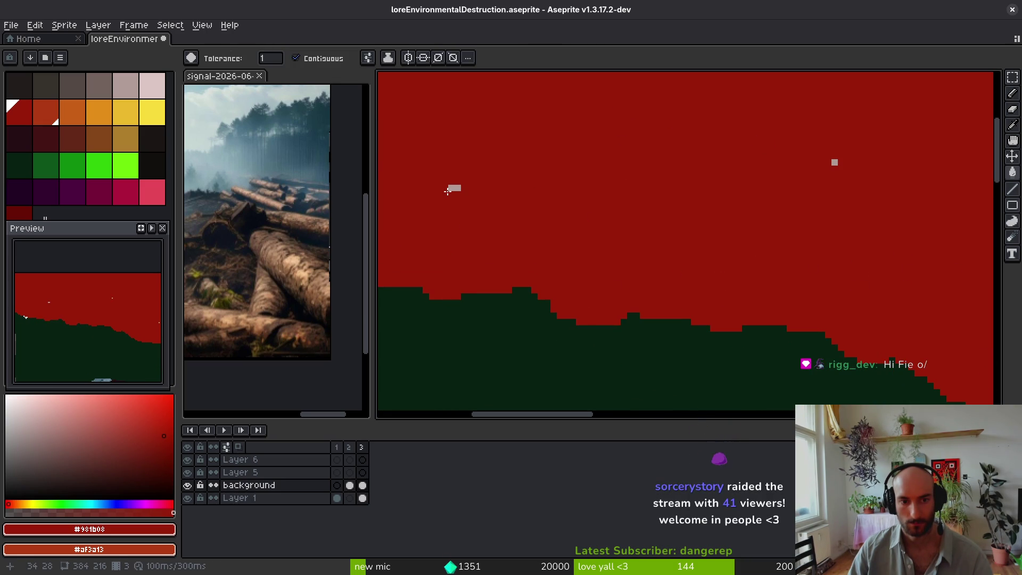
{"action": "key", "text": "ctrl+s"}
{"action": "scroll", "coordinate": [844, 286], "scroll_direction": "down", "scroll_amount": 2}
{"action": "scroll", "coordinate": [844, 286], "scroll_direction": "up", "scroll_amount": 2}
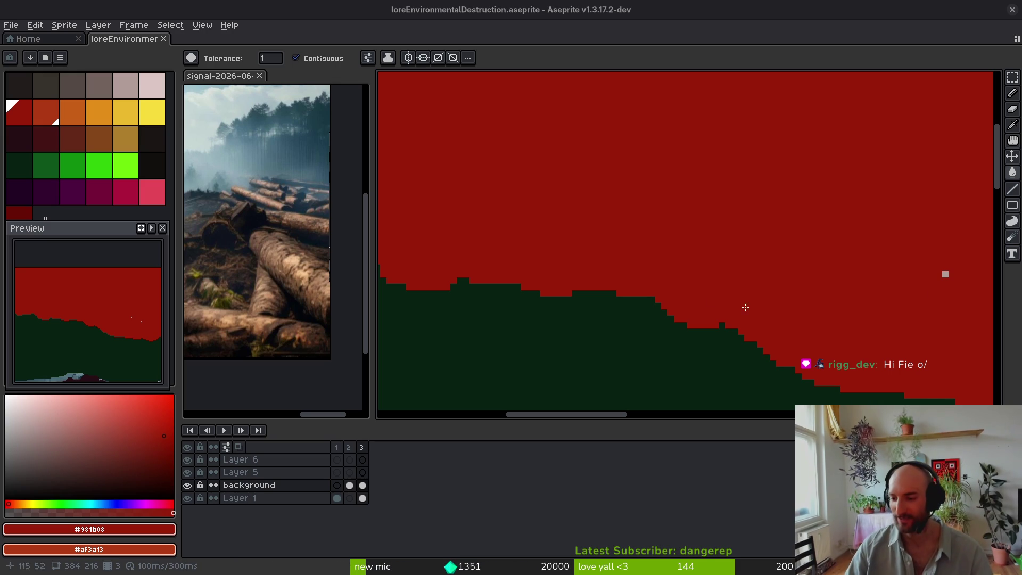
Step: Fill the light-grey horizon patch red, undoing two accidental ground fills, and save
{"action": "scroll", "coordinate": [756, 287], "scroll_direction": "right", "scroll_amount": 3}
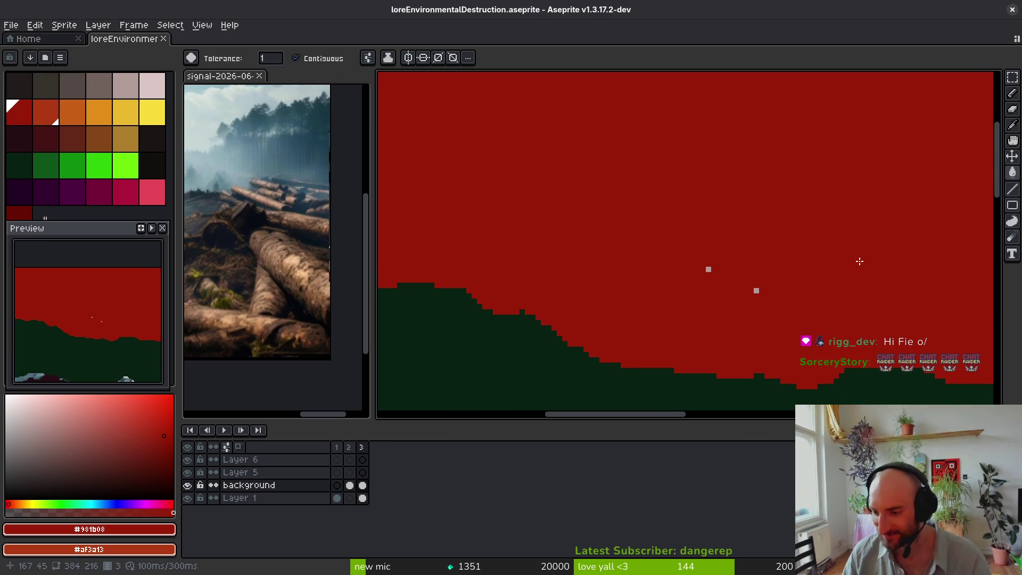
{"action": "scroll", "coordinate": [761, 255], "scroll_direction": "up", "scroll_amount": 3}
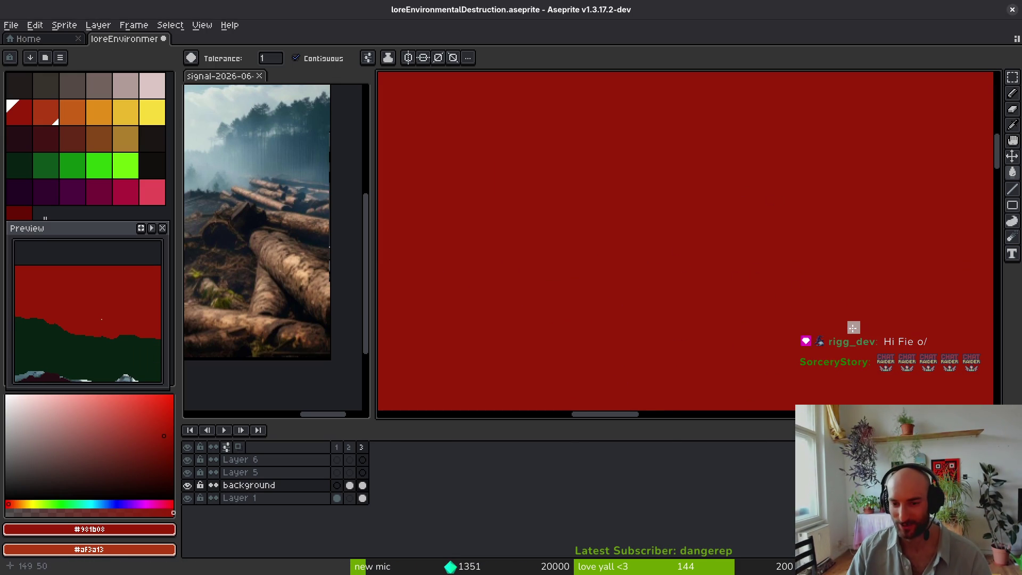
{"action": "scroll", "coordinate": [703, 315], "scroll_direction": "down", "scroll_amount": 3}
{"action": "scroll", "coordinate": [693, 306], "scroll_direction": "up", "scroll_amount": 2}
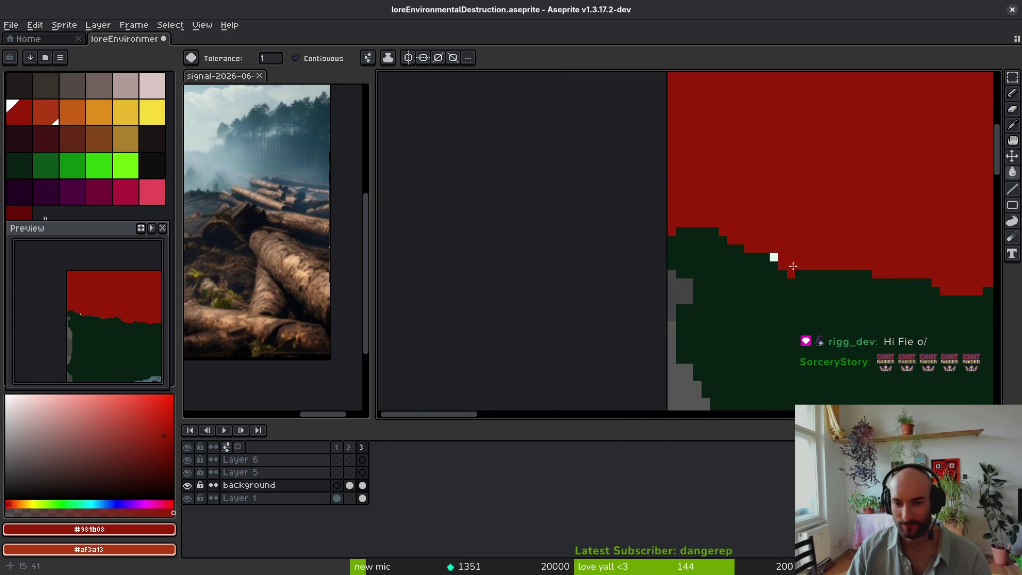
{"action": "scroll", "coordinate": [772, 260], "scroll_direction": "down", "scroll_amount": 3}
{"action": "key", "text": "b"}
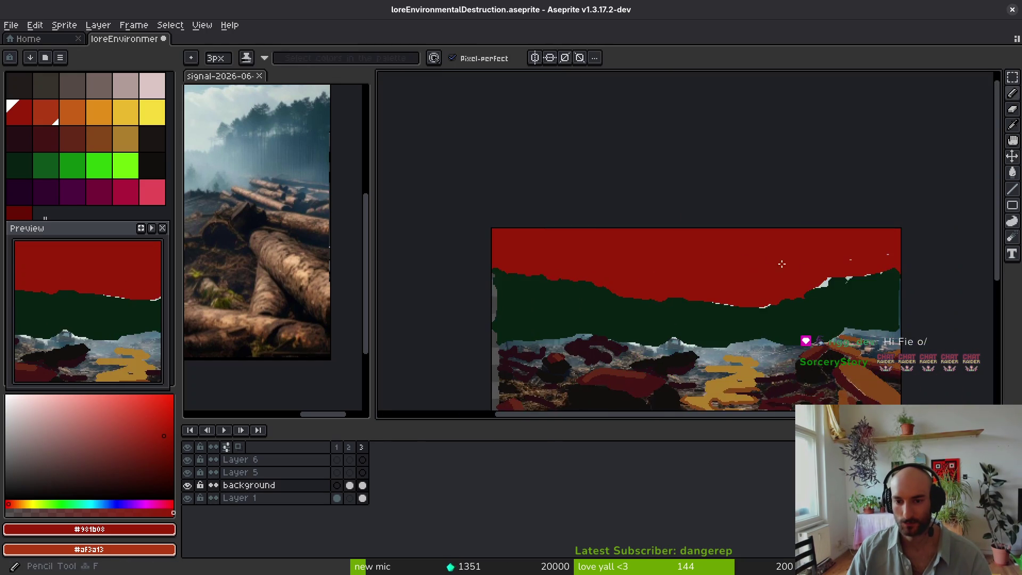
{"action": "scroll", "coordinate": [799, 283], "scroll_direction": "up", "scroll_amount": 1}
{"action": "key", "text": "g"}
{"action": "left_click", "coordinate": [783, 288]}
{"action": "left_click", "coordinate": [952, 259]}
{"action": "key", "text": "ctrl+z"}
{"action": "scroll", "coordinate": [722, 263], "scroll_direction": "up", "scroll_amount": 2}
{"action": "left_click", "coordinate": [755, 307]}
{"action": "key", "text": "ctrl+z"}
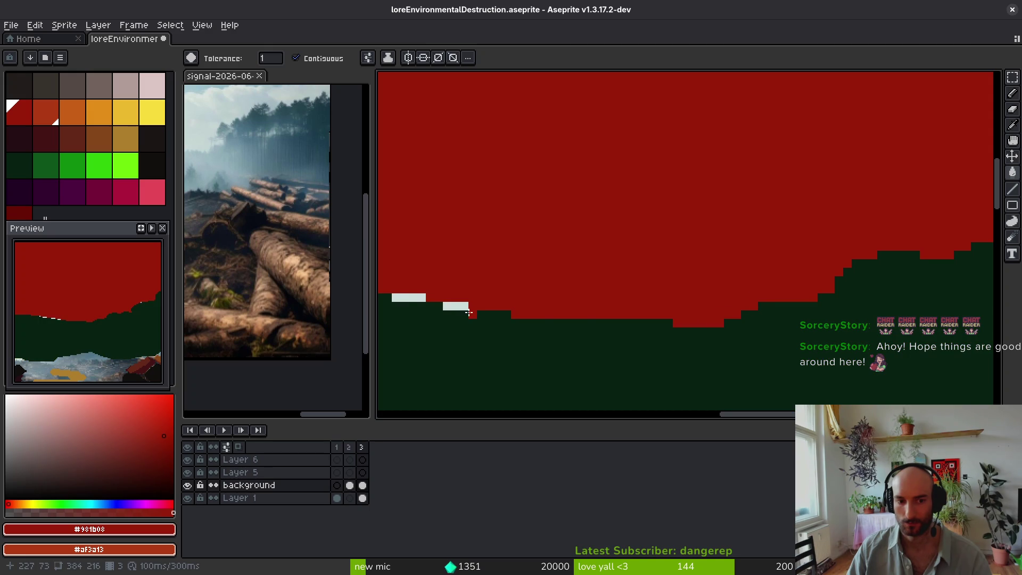
{"action": "scroll", "coordinate": [564, 258], "scroll_direction": "down", "scroll_amount": 2}
{"action": "key", "text": "ctrl+s"}
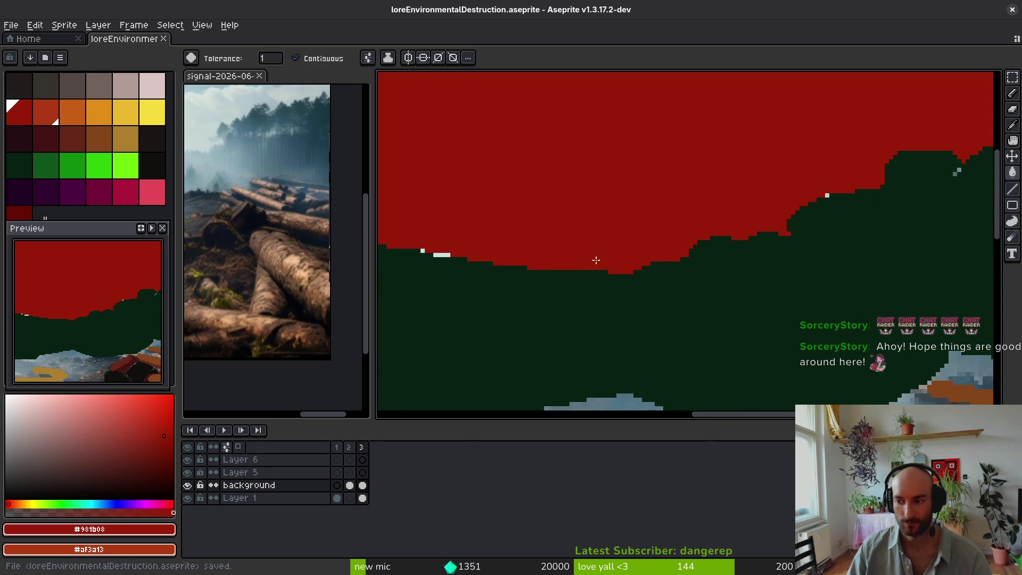
{"action": "scroll", "coordinate": [631, 267], "scroll_direction": "down", "scroll_amount": 3}
{"action": "scroll", "coordinate": [631, 268], "scroll_direction": "up", "scroll_amount": 3}
Step: Fill the remaining stray white and grey horizon pixels red, saving along the way
{"action": "left_click", "coordinate": [647, 245]}
{"action": "left_click", "coordinate": [531, 208]}
{"action": "scroll", "coordinate": [650, 244], "scroll_direction": "down", "scroll_amount": 3}
{"action": "key", "text": "ctrl+s"}
{"action": "scroll", "coordinate": [621, 310], "scroll_direction": "up", "scroll_amount": 3}
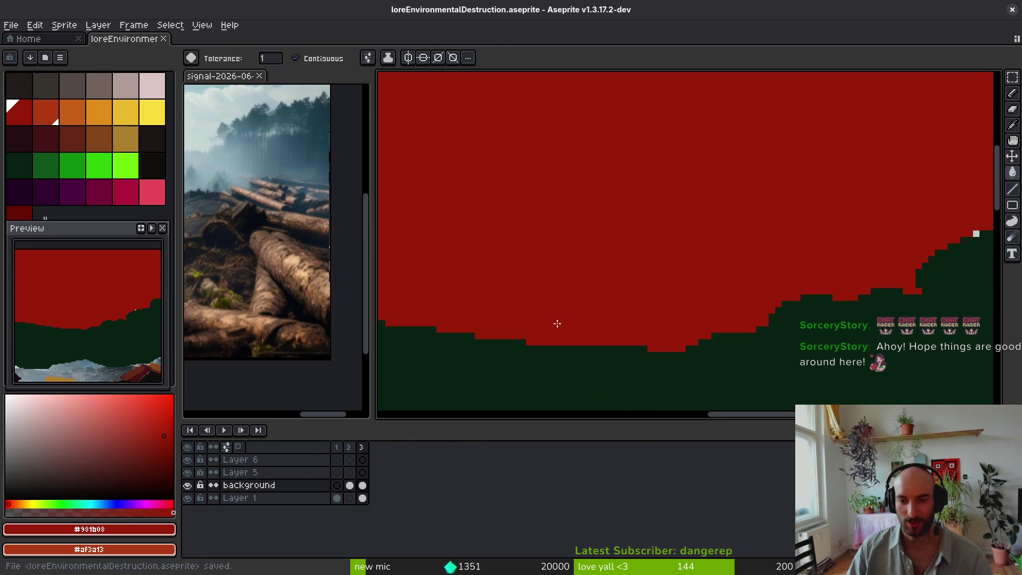
{"action": "left_click", "coordinate": [540, 354]}
{"action": "scroll", "coordinate": [548, 369], "scroll_direction": "down", "scroll_amount": 3}
{"action": "scroll", "coordinate": [639, 299], "scroll_direction": "up", "scroll_amount": 3}
{"action": "left_click", "coordinate": [633, 298]}
{"action": "left_click", "coordinate": [650, 299]}
{"action": "left_click", "coordinate": [882, 250]}
{"action": "scroll", "coordinate": [678, 302], "scroll_direction": "down", "scroll_amount": 3}
{"action": "scroll", "coordinate": [757, 181], "scroll_direction": "up", "scroll_amount": 3}
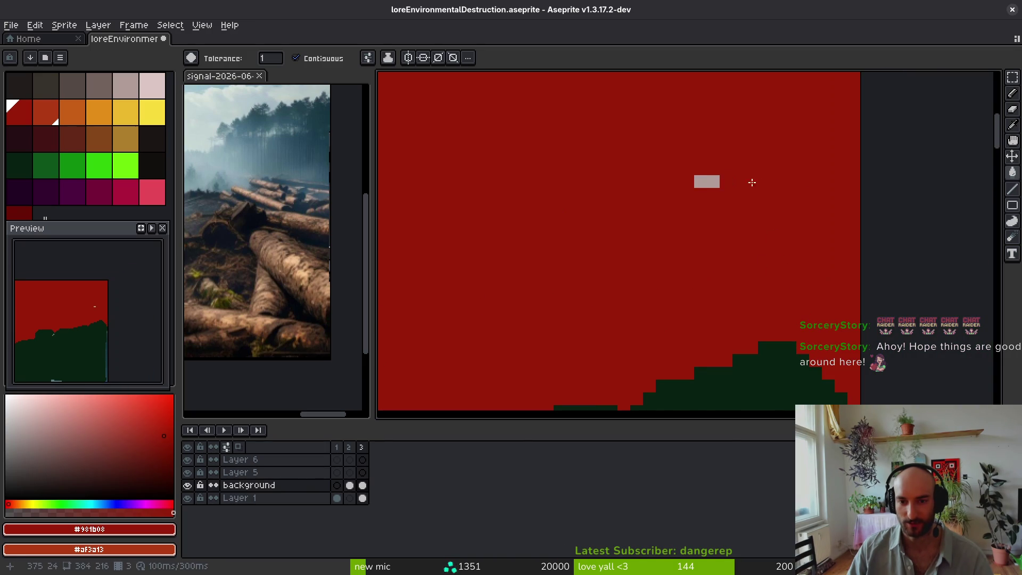
{"action": "scroll", "coordinate": [706, 188], "scroll_direction": "down", "scroll_amount": 3}
{"action": "left_click", "coordinate": [686, 258]}
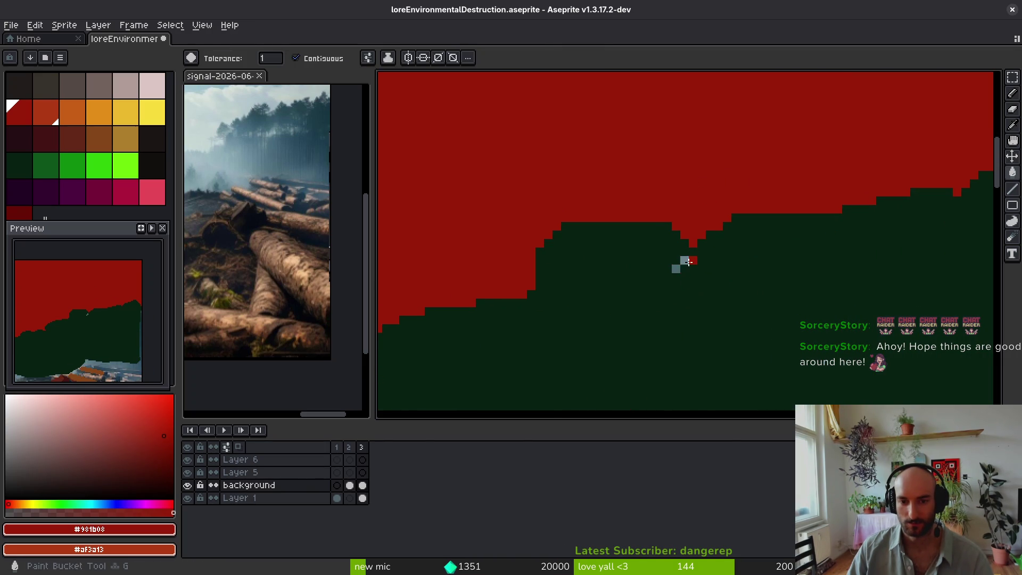
{"action": "scroll", "coordinate": [685, 258], "scroll_direction": "up", "scroll_amount": 3}
{"action": "left_click", "coordinate": [657, 284]}
{"action": "scroll", "coordinate": [673, 274], "scroll_direction": "down", "scroll_amount": 3}
Step: Sample the dark green treeline colour and save the artwork
{"action": "key", "text": "f"}
{"action": "left_click", "coordinate": [685, 292], "text": "alt"}
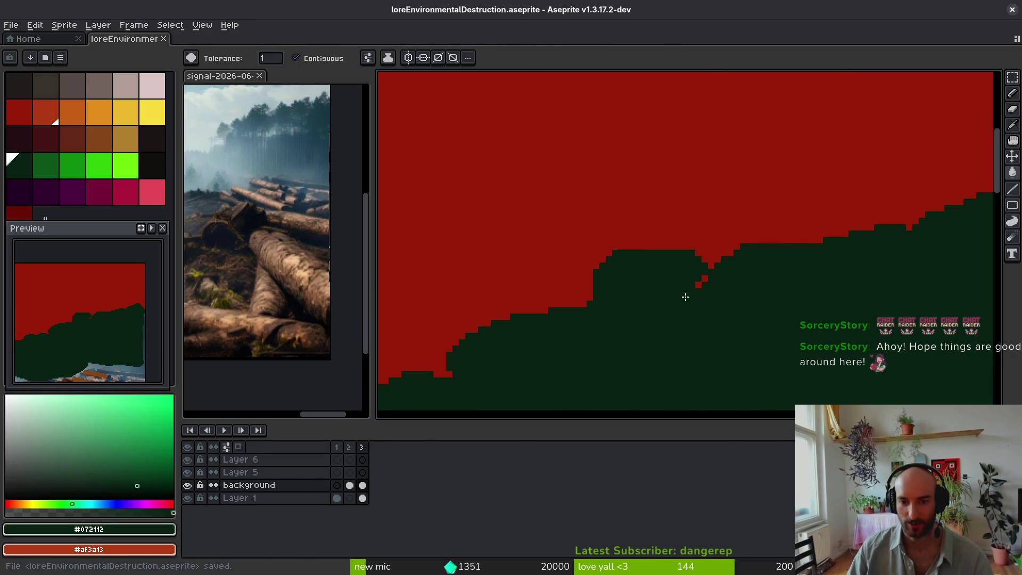
{"action": "scroll", "coordinate": [693, 288], "scroll_direction": "up", "scroll_amount": 3}
{"action": "key", "text": "ctrl+s"}
{"action": "scroll", "coordinate": [737, 258], "scroll_direction": "down", "scroll_amount": 3}
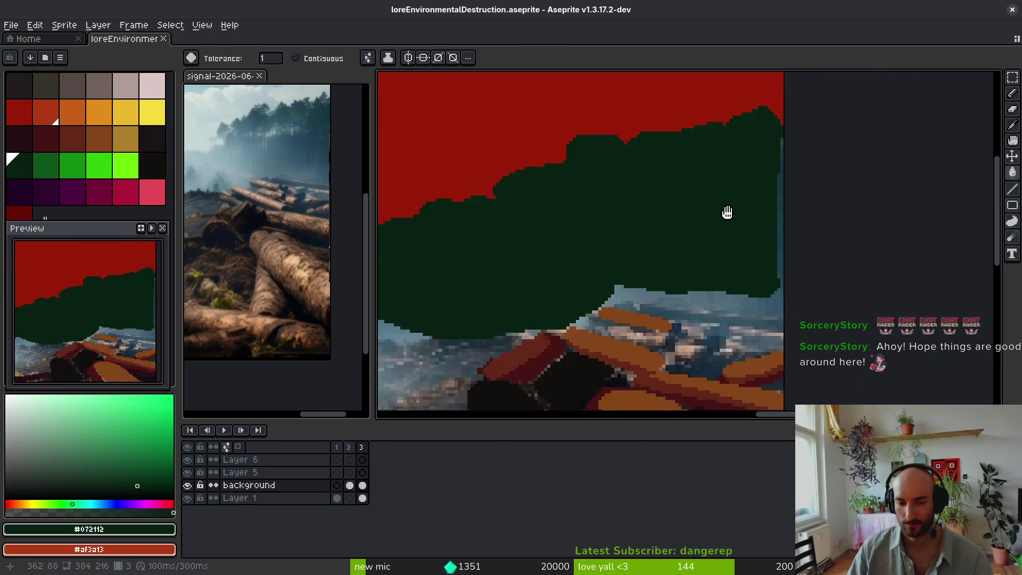
{"action": "scroll", "coordinate": [650, 256], "scroll_direction": "down", "scroll_amount": 3}
{"action": "key", "text": "g"}
{"action": "scroll", "coordinate": [678, 248], "scroll_direction": "up", "scroll_amount": 4}
{"action": "scroll", "coordinate": [678, 248], "scroll_direction": "down", "scroll_amount": 3}
{"action": "scroll", "coordinate": [698, 283], "scroll_direction": "up", "scroll_amount": 3}
Step: Eyedrop a dark maroon and fill six grey textured ground patches with it, including near the logs
{"action": "left_click", "coordinate": [698, 282], "text": "alt"}
{"action": "scroll", "coordinate": [690, 361], "scroll_direction": "down", "scroll_amount": 4}
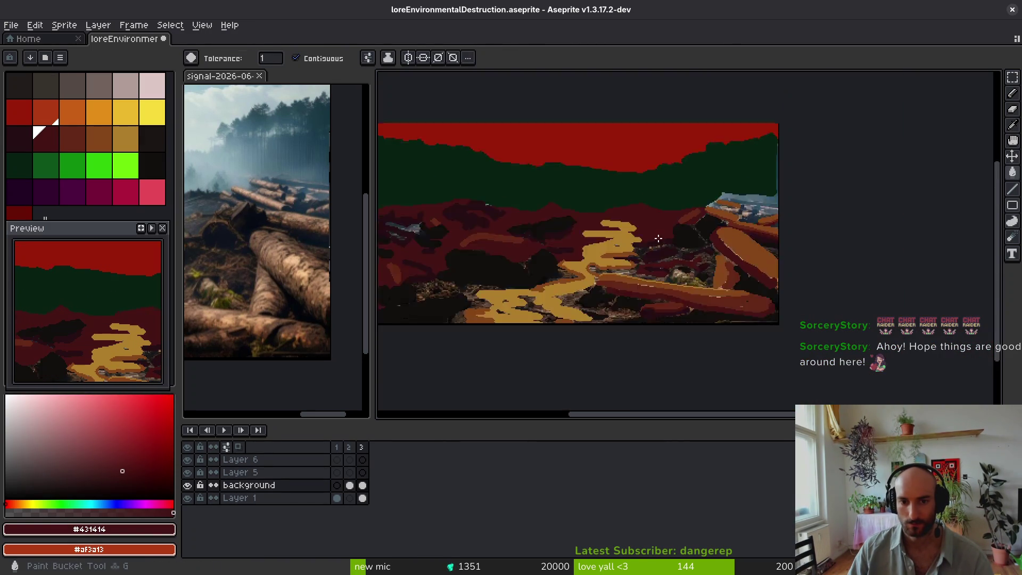
{"action": "scroll", "coordinate": [696, 182], "scroll_direction": "up", "scroll_amount": 4}
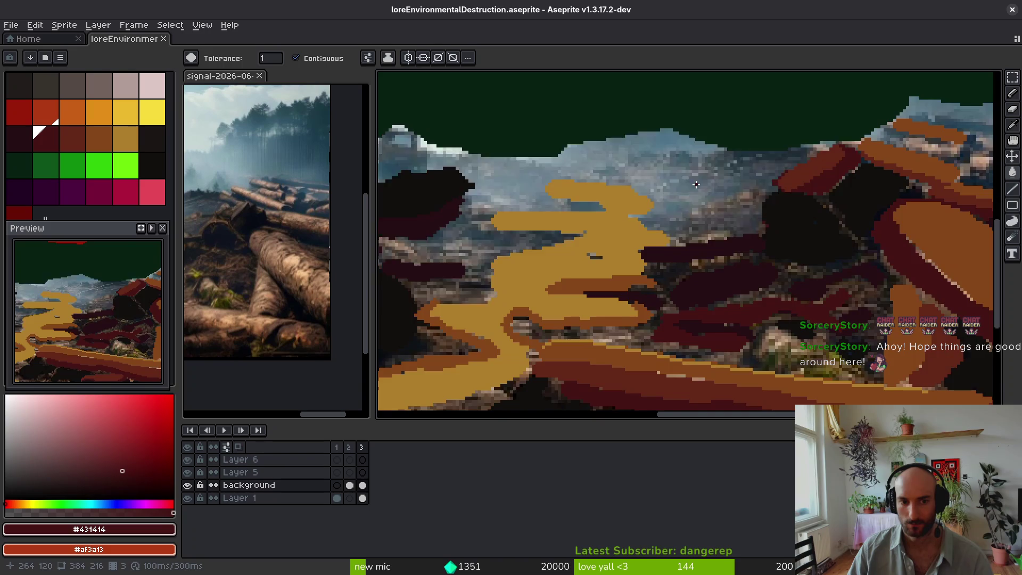
{"action": "scroll", "coordinate": [696, 182], "scroll_direction": "down", "scroll_amount": 4}
{"action": "left_click", "coordinate": [693, 195]}
{"action": "left_click", "coordinate": [703, 245]}
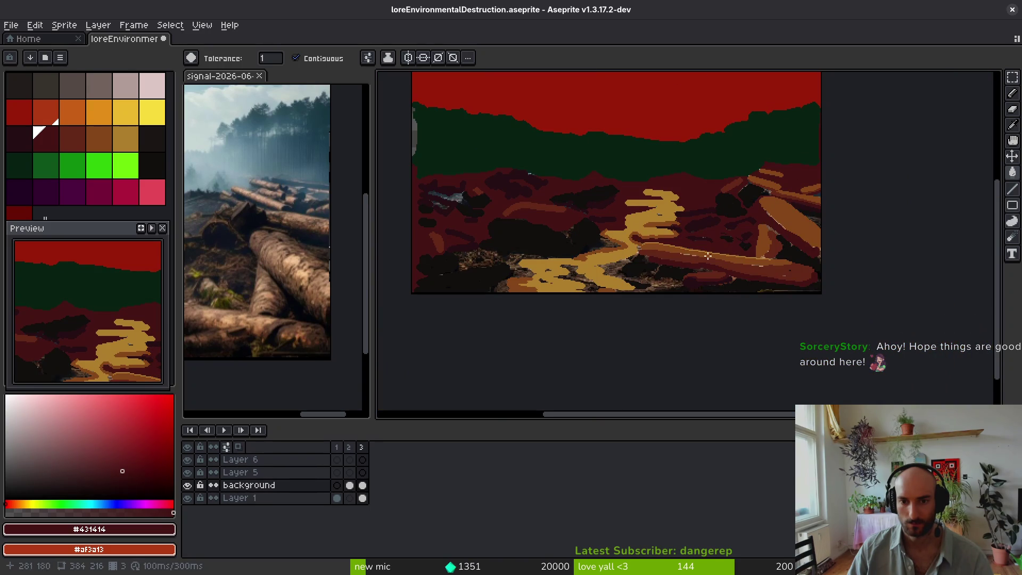
{"action": "left_click", "coordinate": [657, 279]}
{"action": "left_click", "coordinate": [535, 274]}
{"action": "left_click", "coordinate": [453, 195]}
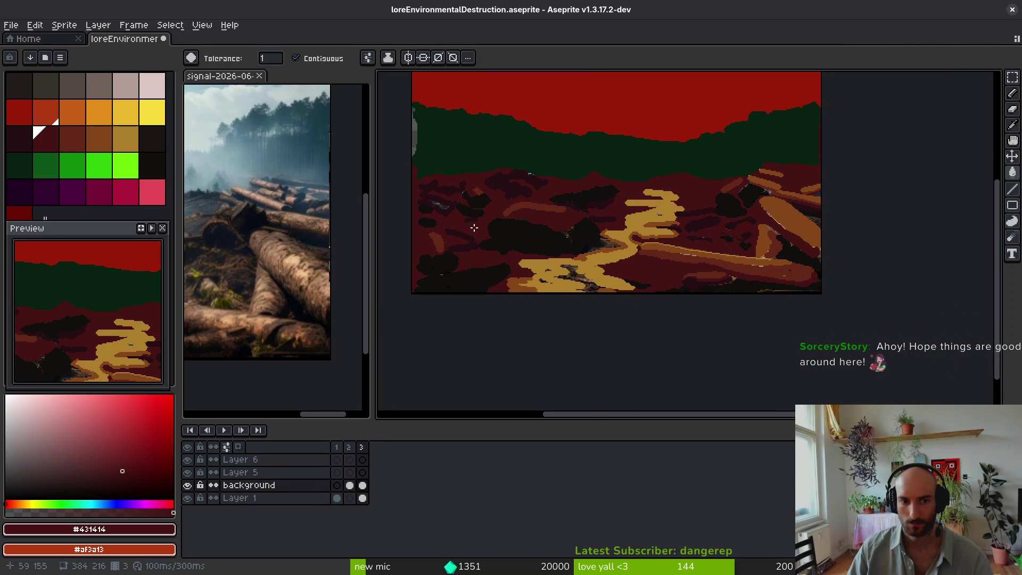
{"action": "scroll", "coordinate": [591, 202], "scroll_direction": "up", "scroll_amount": 5}
{"action": "left_click", "coordinate": [590, 197]}
{"action": "scroll", "coordinate": [693, 223], "scroll_direction": "down", "scroll_amount": 5}
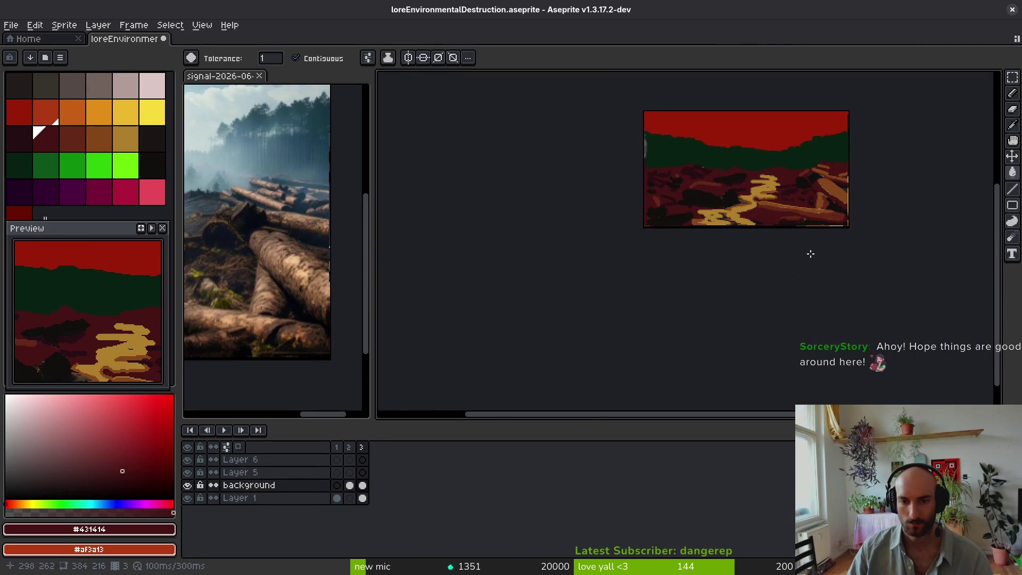
{"action": "scroll", "coordinate": [722, 177], "scroll_direction": "up", "scroll_amount": 3}
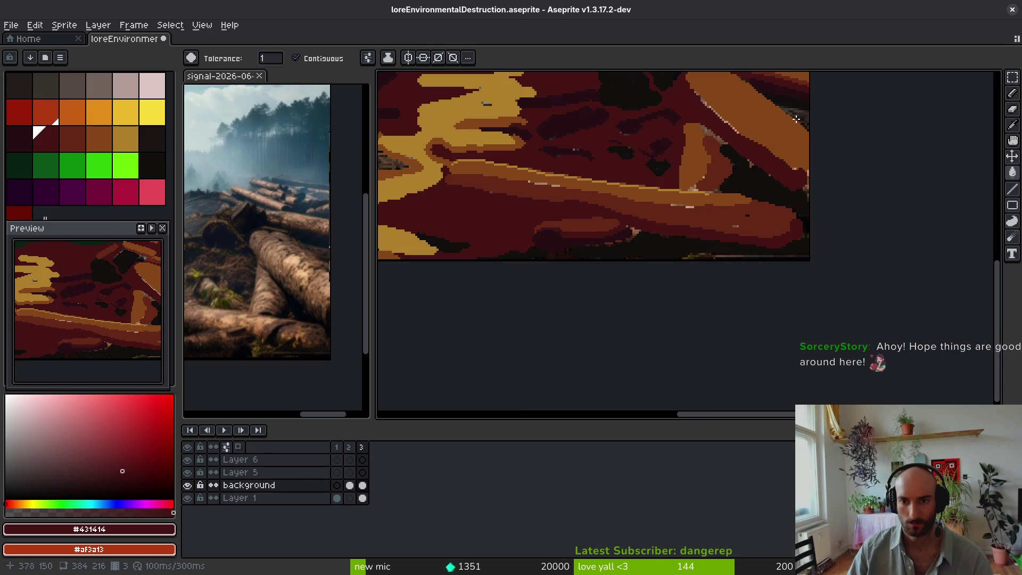
{"action": "scroll", "coordinate": [754, 174], "scroll_direction": "down", "scroll_amount": 5}
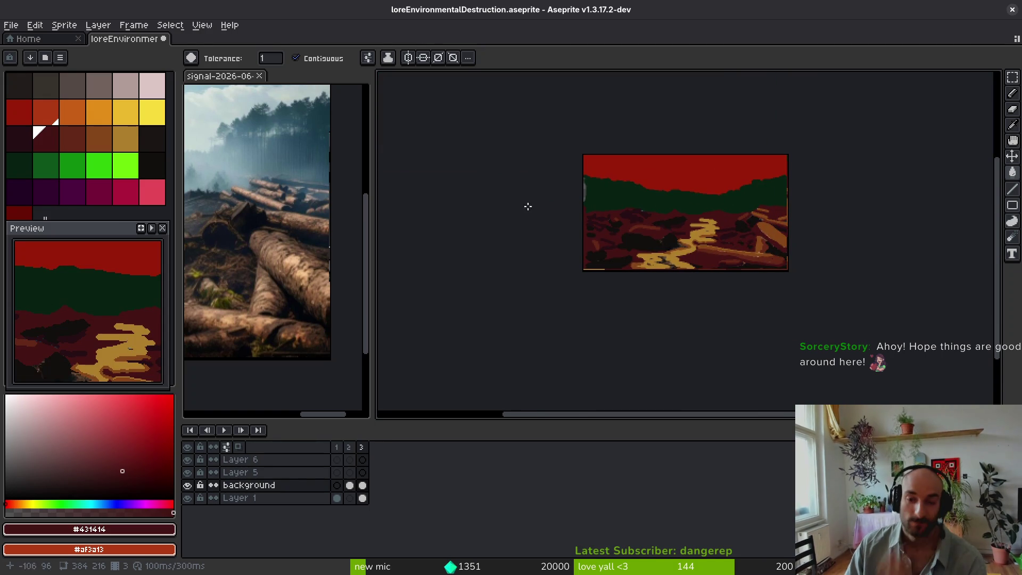
{"action": "left_click", "coordinate": [53, 113]}
{"action": "scroll", "coordinate": [646, 188], "scroll_direction": "up", "scroll_amount": 3}
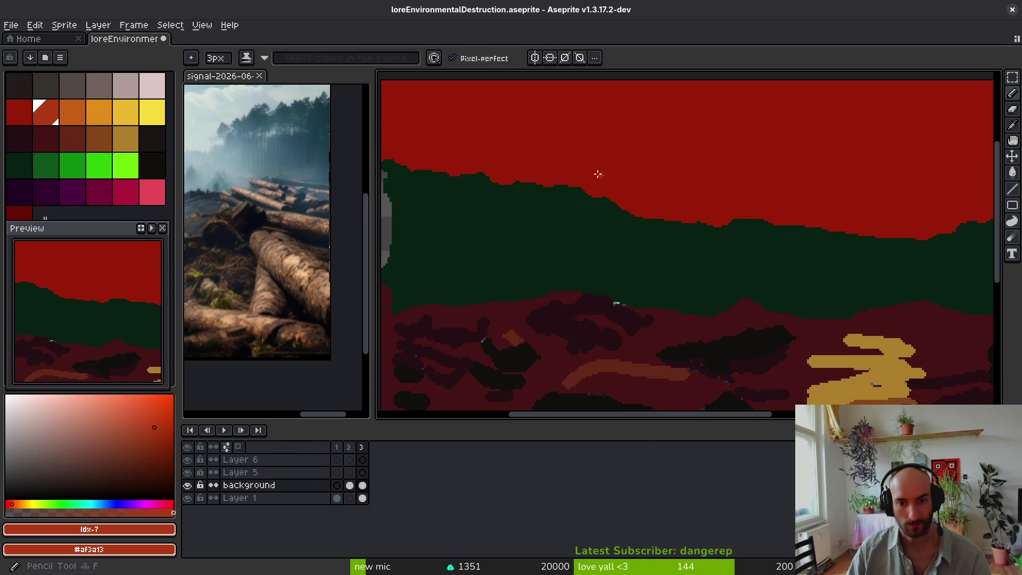
Step: Draw a large rust-red arc across the sky and a smaller orange arc above the treeline
{"action": "left_click", "coordinate": [20, 112]}
{"action": "left_click", "coordinate": [53, 113]}
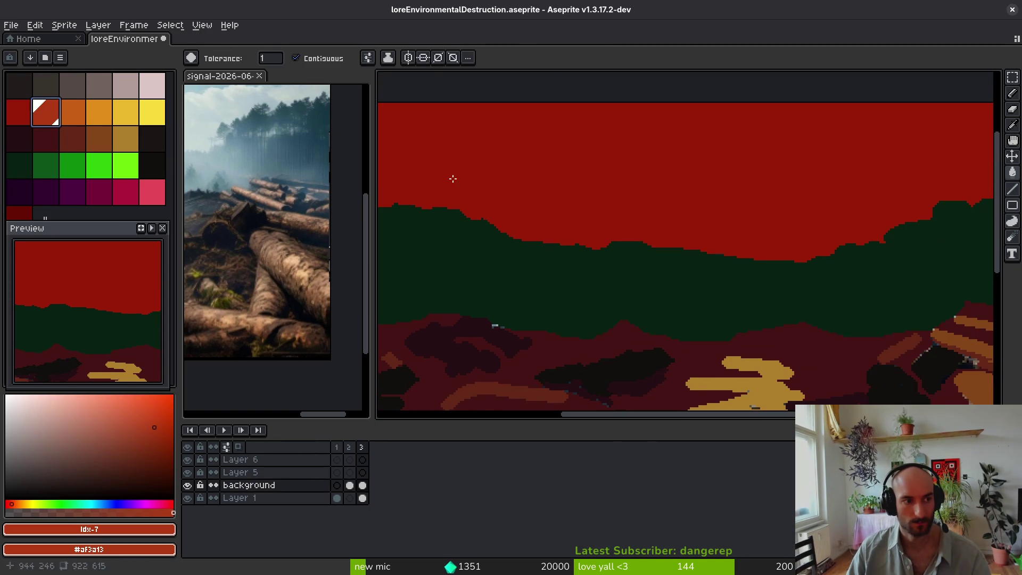
{"action": "key", "text": "b"}
{"action": "mouse_move", "coordinate": [409, 204]}
{"action": "left_mouse_down"}
{"action": "mouse_move", "coordinate": [520, 142]}
{"action": "mouse_move", "coordinate": [700, 130]}
{"action": "mouse_move", "coordinate": [823, 175]}
{"action": "mouse_move", "coordinate": [897, 230]}
{"action": "left_mouse_up"}
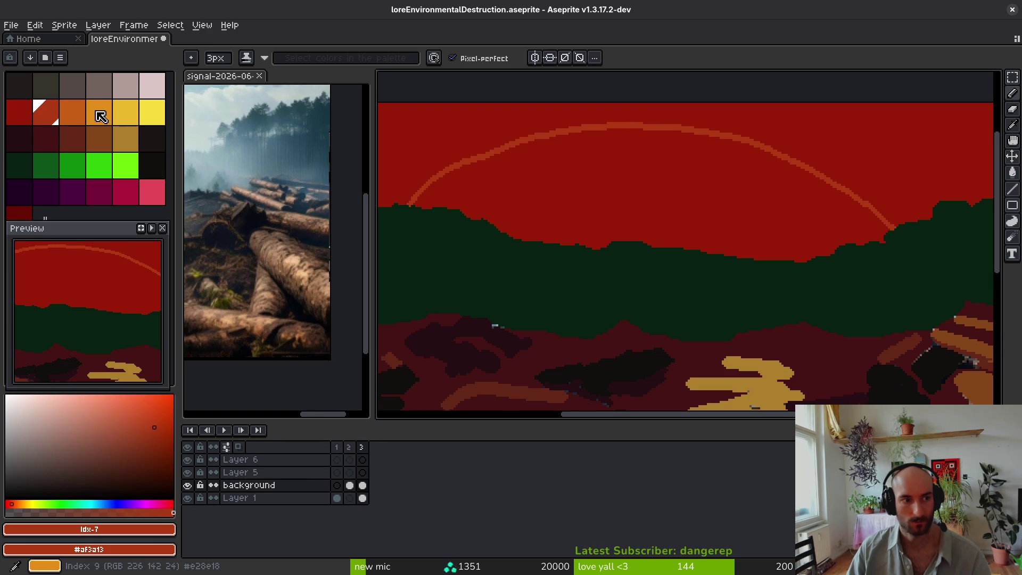
{"action": "left_click", "coordinate": [73, 112]}
{"action": "mouse_move", "coordinate": [496, 226]}
{"action": "left_mouse_down"}
{"action": "mouse_move", "coordinate": [642, 190]}
{"action": "mouse_move", "coordinate": [780, 229]}
{"action": "mouse_move", "coordinate": [818, 261]}
{"action": "left_mouse_up"}
Step: Fill the inner arc orange as the sun and the band around it rust
{"action": "key", "text": "g"}
{"action": "left_click", "coordinate": [632, 203]}
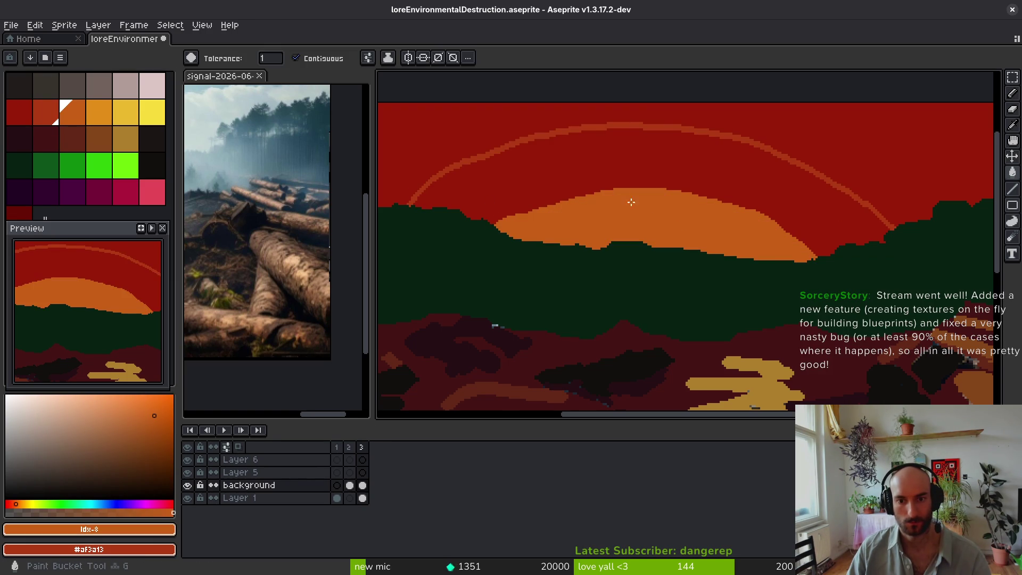
{"action": "left_click", "coordinate": [737, 135], "text": "alt"}
{"action": "left_click", "coordinate": [703, 174]}
{"action": "scroll", "coordinate": [666, 224], "scroll_direction": "down", "scroll_amount": 5}
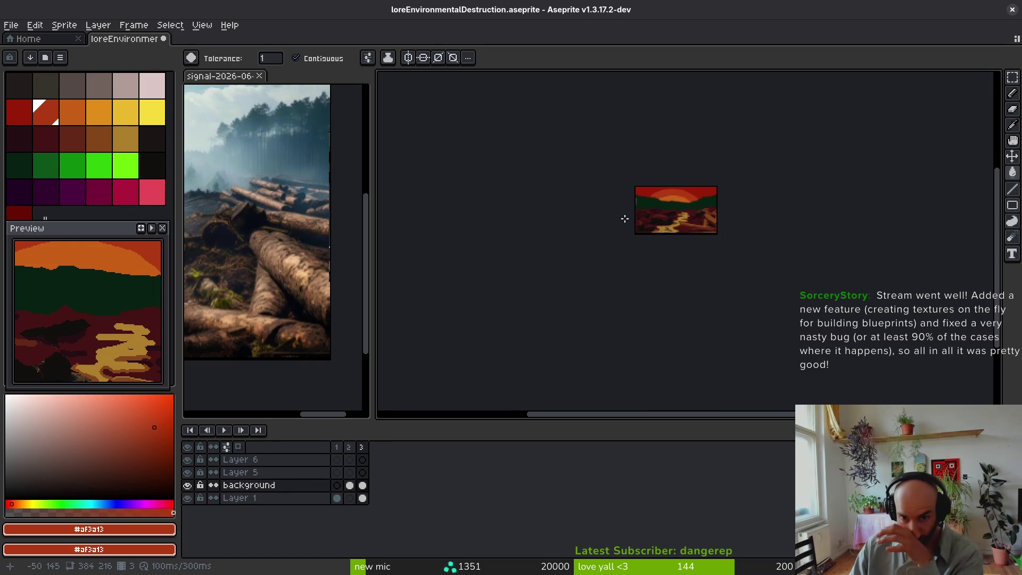
{"action": "scroll", "coordinate": [658, 211], "scroll_direction": "up", "scroll_amount": 2}
{"action": "scroll", "coordinate": [724, 224], "scroll_direction": "up", "scroll_amount": 2}
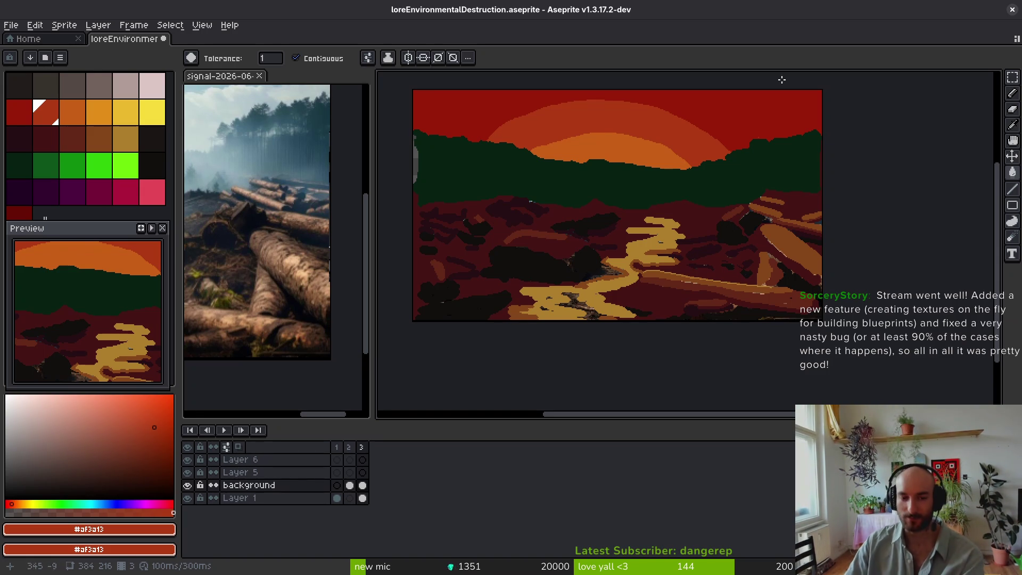
{"action": "scroll", "coordinate": [467, 188], "scroll_direction": "up", "scroll_amount": 4}
Step: Sample the dark green treeline colour and save the sprite
{"action": "left_click", "coordinate": [548, 183], "text": "alt"}
{"action": "scroll", "coordinate": [623, 216], "scroll_direction": "down", "scroll_amount": 3}
{"action": "scroll", "coordinate": [721, 252], "scroll_direction": "up", "scroll_amount": 3}
{"action": "key", "text": "ctrl+s"}
{"action": "scroll", "coordinate": [625, 309], "scroll_direction": "down", "scroll_amount": 2}
{"action": "scroll", "coordinate": [625, 309], "scroll_direction": "down", "scroll_amount": 2}
{"action": "scroll", "coordinate": [768, 269], "scroll_direction": "up", "scroll_amount": 2}
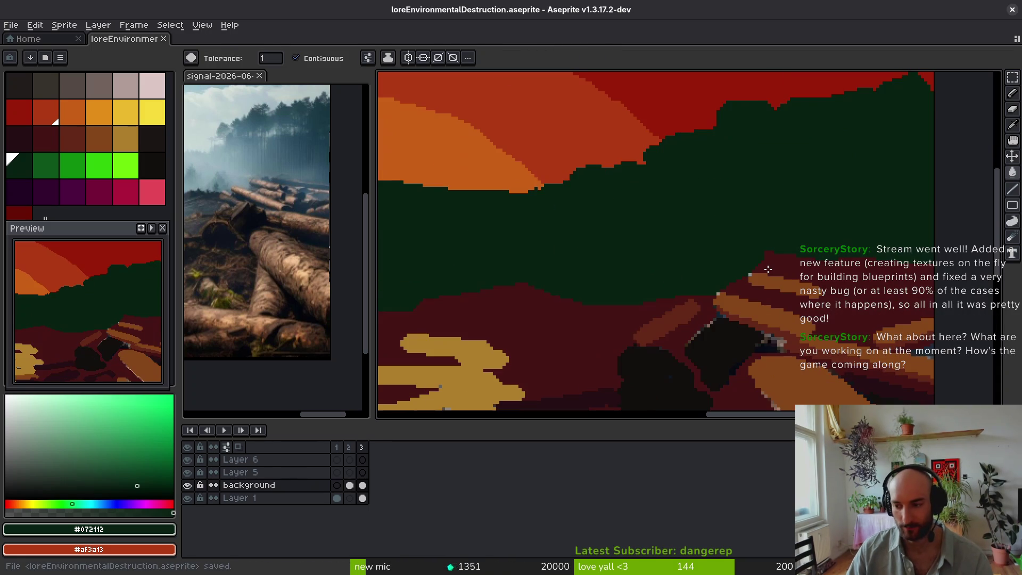
{"action": "scroll", "coordinate": [765, 251], "scroll_direction": "down", "scroll_amount": 4}
{"action": "key", "text": "ctrl+s"}
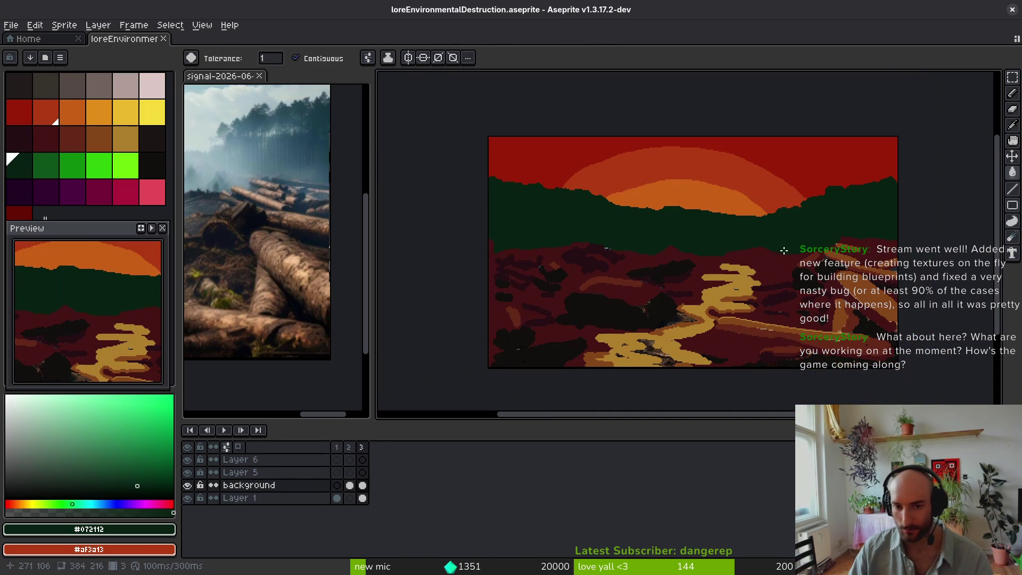
{"action": "scroll", "coordinate": [697, 322], "scroll_direction": "up", "scroll_amount": 3}
Step: Fill the textured patch beside the log with #431414 dark maroon and save
{"action": "left_click", "coordinate": [725, 194], "text": "alt"}
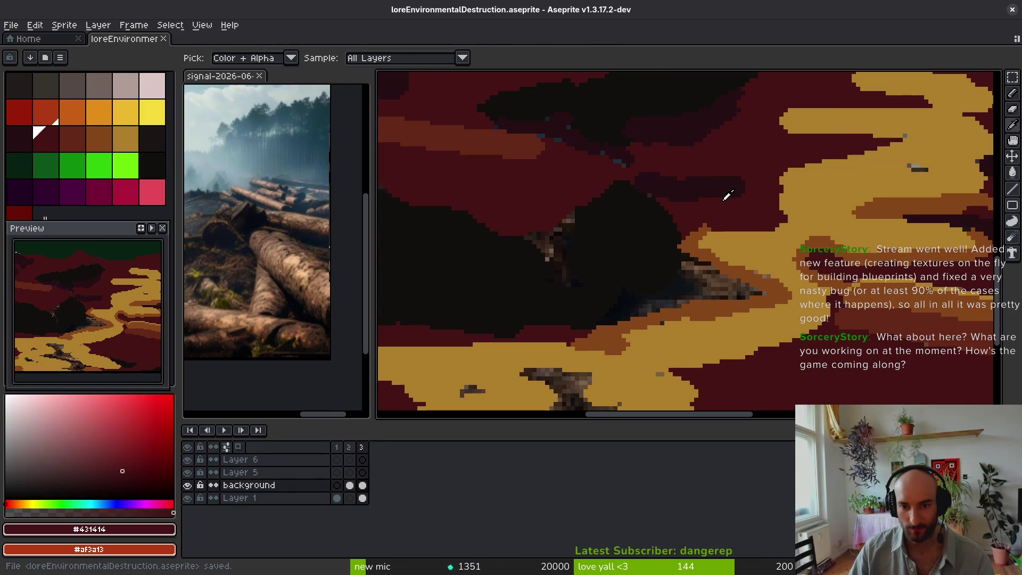
{"action": "left_click", "coordinate": [665, 304]}
{"action": "key", "text": "ctrl+s"}
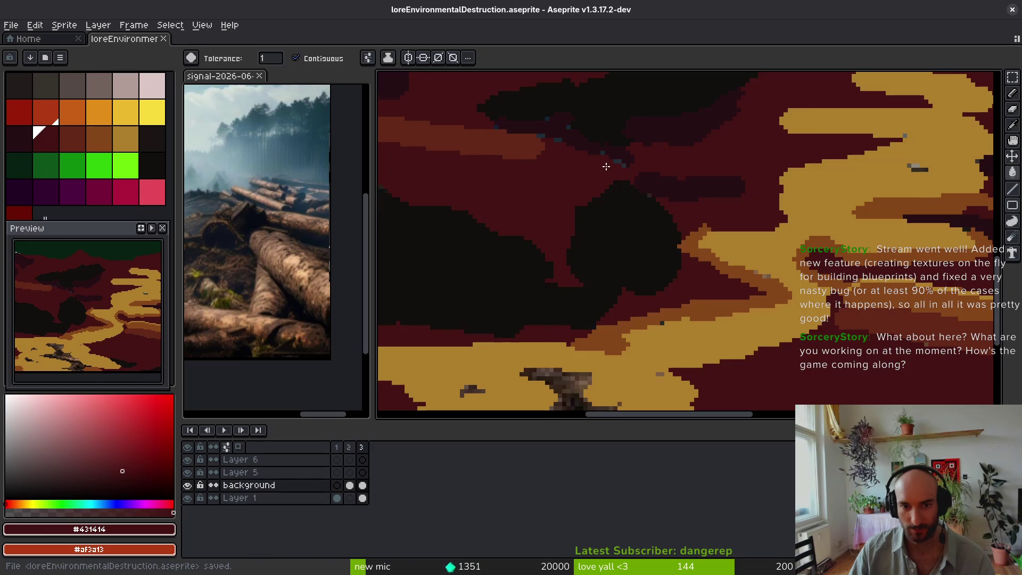
{"action": "scroll", "coordinate": [602, 176], "scroll_direction": "down", "scroll_amount": 2}
{"action": "scroll", "coordinate": [637, 272], "scroll_direction": "down", "scroll_amount": 3}
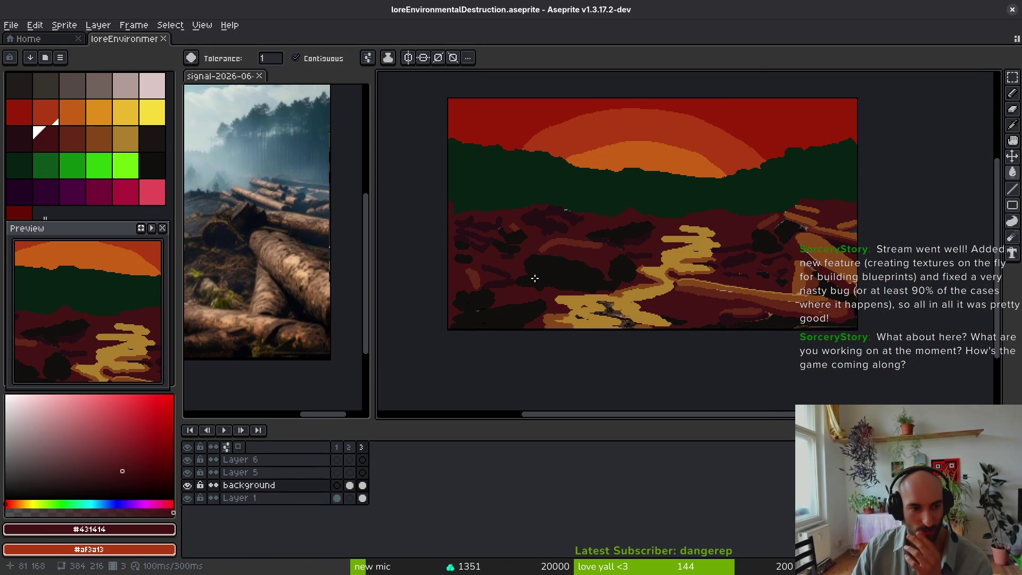
{"action": "left_click_drag", "start_coordinate": [823, 288], "coordinate": [790, 295]}
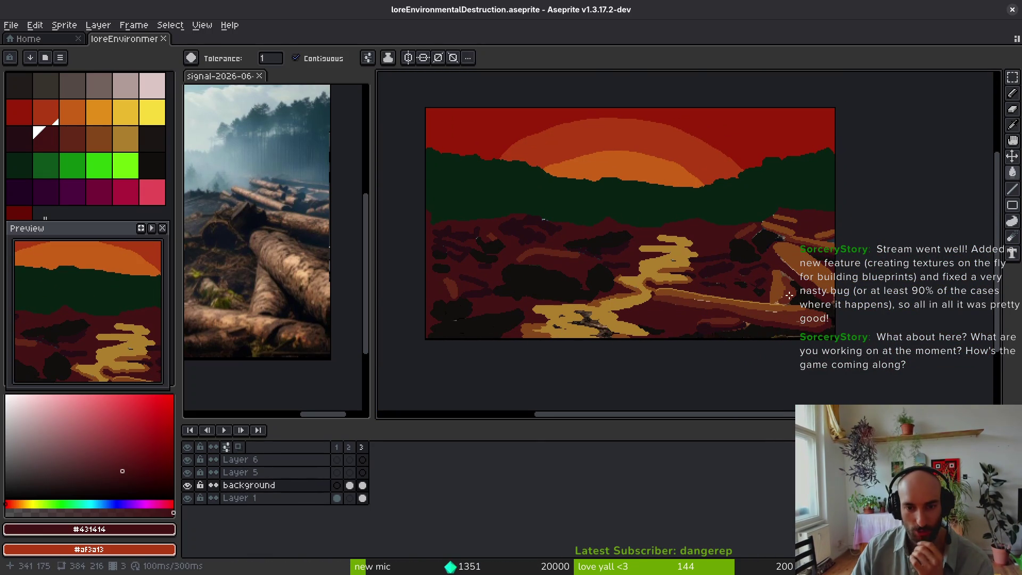
{"action": "scroll", "coordinate": [669, 240], "scroll_direction": "down", "scroll_amount": 2}
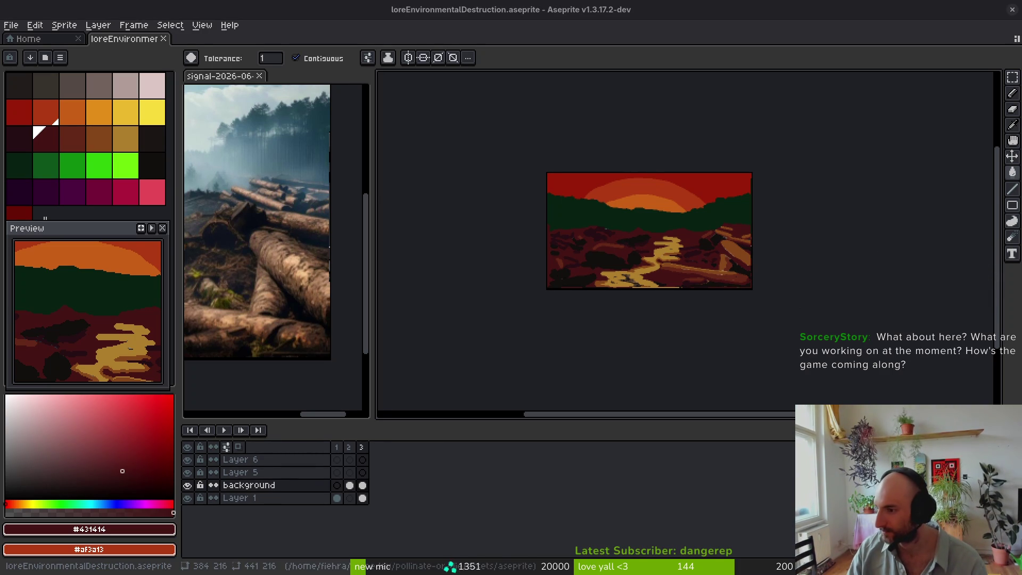
{"action": "key", "text": "super"}
{"action": "key", "text": "super"}
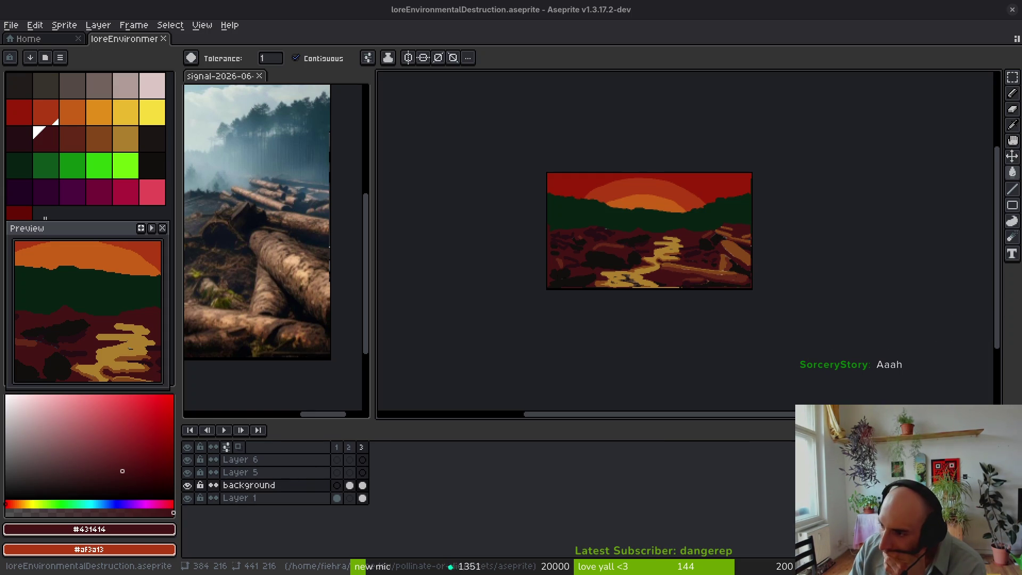
{"action": "left_click_drag", "start_coordinate": [899, 43], "coordinate": [870, 50]}
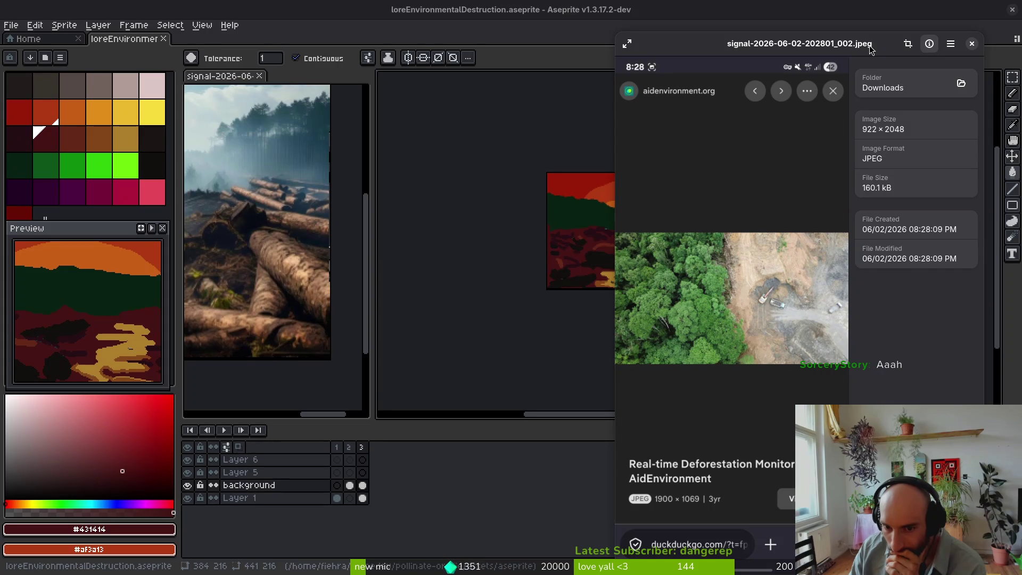
{"action": "scroll", "coordinate": [787, 331], "scroll_direction": "up", "scroll_amount": 5}
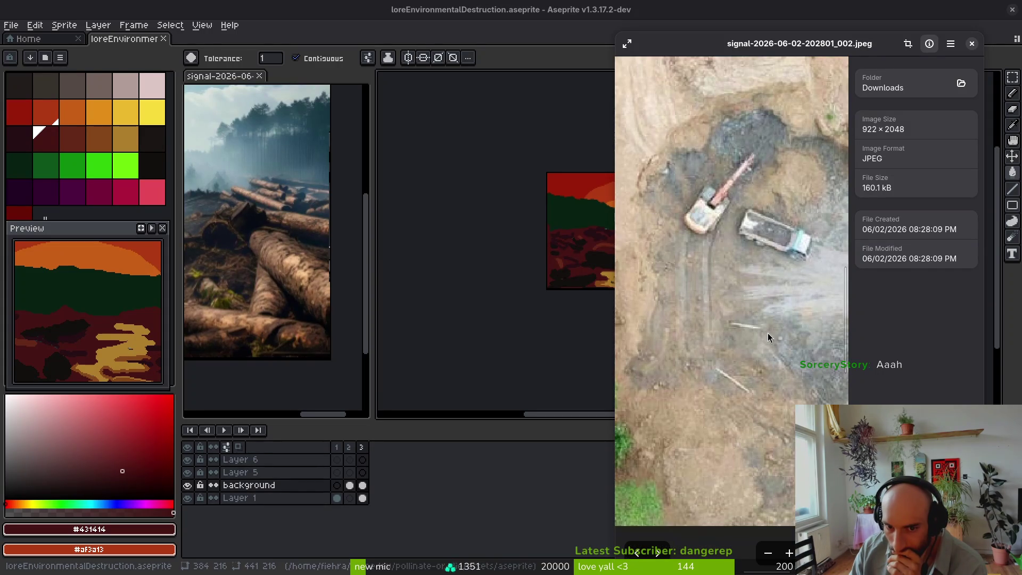
{"action": "scroll", "coordinate": [766, 331], "scroll_direction": "down", "scroll_amount": 5}
{"action": "left_click_drag", "start_coordinate": [784, 354], "coordinate": [731, 361]}
{"action": "scroll", "coordinate": [749, 352], "scroll_direction": "down", "scroll_amount": 1}
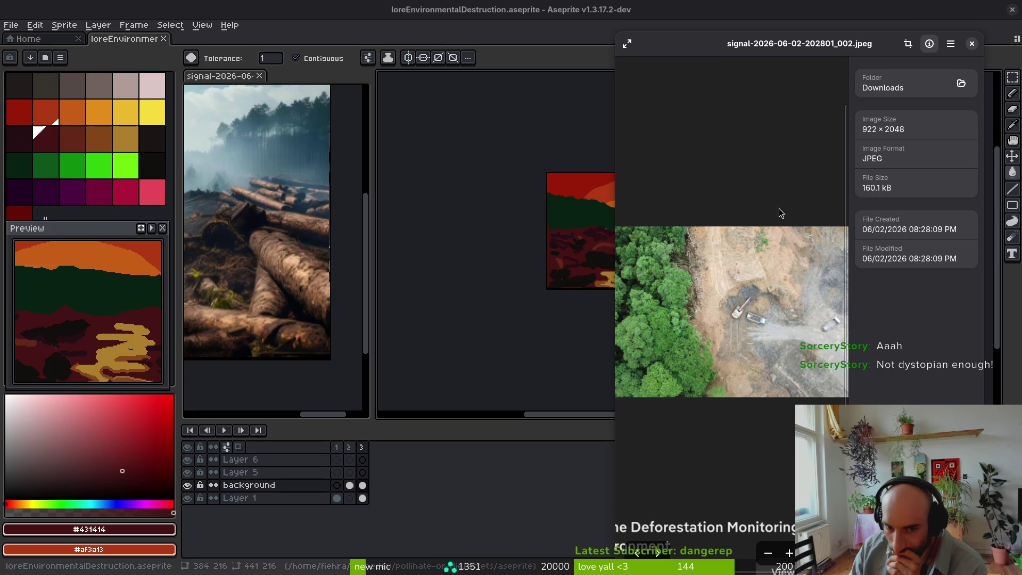
{"action": "left_click", "coordinate": [972, 43]}
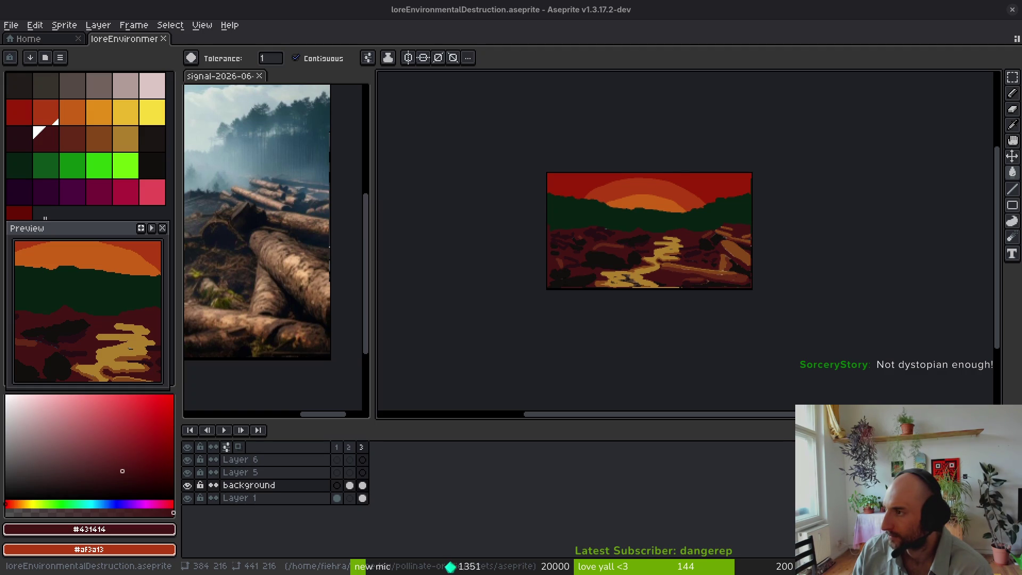
{"action": "key", "text": "alt+Tab"}
Step: Move the stump photo viewer to the right screen edge to uncover the canvas
{"action": "mouse_move", "coordinate": [713, 34]}
{"action": "left_mouse_down"}
{"action": "mouse_move", "coordinate": [1021, 53]}
{"action": "mouse_move", "coordinate": [986, 51]}
{"action": "left_mouse_up"}
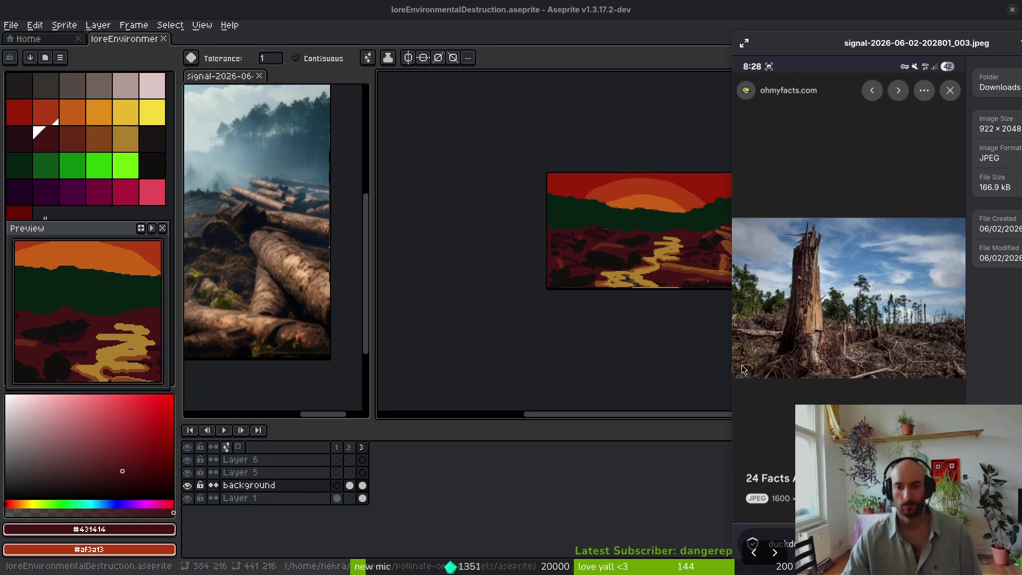
Step: Close the stump reference photo and switch to the log-pile reference document
{"action": "scroll", "coordinate": [862, 340], "scroll_direction": "up", "scroll_amount": 1}
{"action": "scroll", "coordinate": [861, 336], "scroll_direction": "down", "scroll_amount": 1}
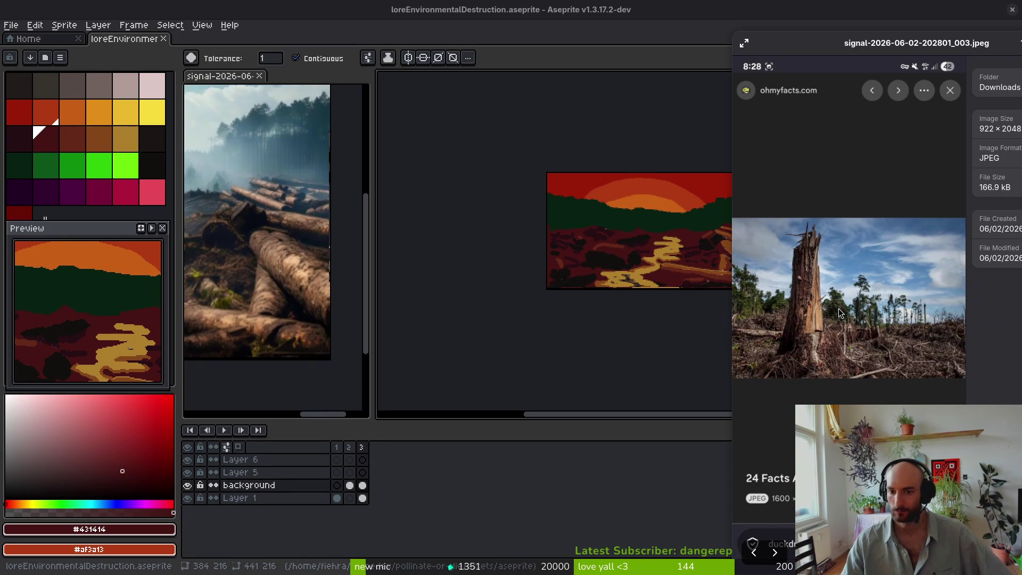
{"action": "mouse_move", "coordinate": [749, 40]}
{"action": "left_mouse_down"}
{"action": "mouse_move", "coordinate": [603, 56]}
{"action": "mouse_move", "coordinate": [333, 58]}
{"action": "mouse_move", "coordinate": [589, 54]}
{"action": "left_mouse_up"}
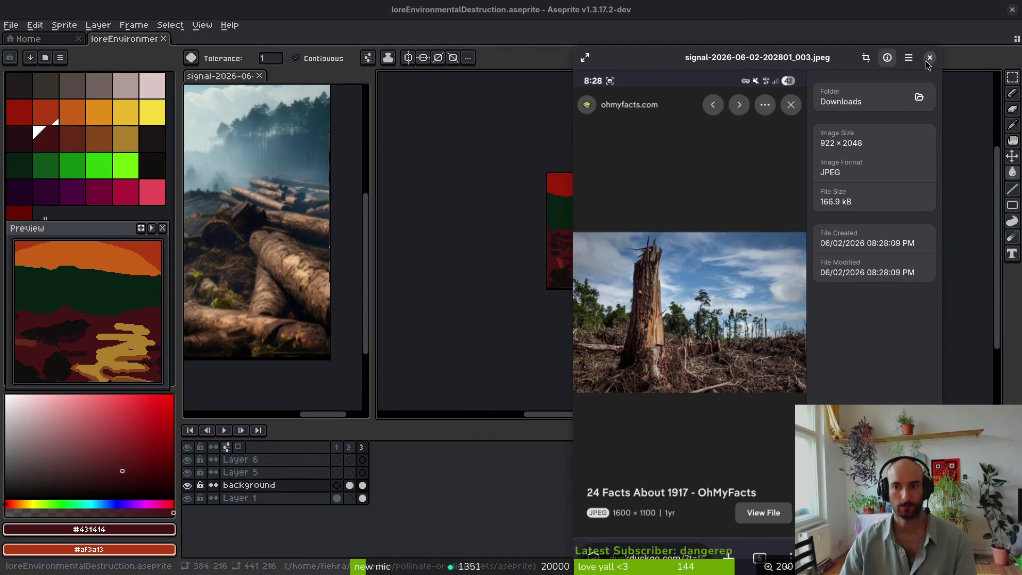
{"action": "left_click", "coordinate": [931, 58]}
{"action": "left_click", "coordinate": [287, 93]}
{"action": "left_click", "coordinate": [11, 25]}
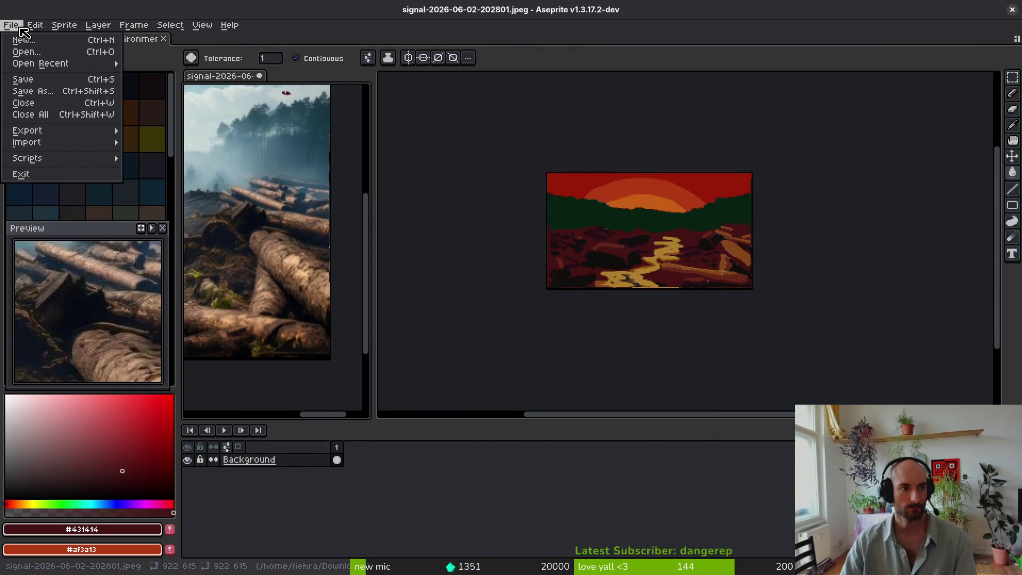
{"action": "left_click", "coordinate": [24, 53]}
{"action": "left_click", "coordinate": [107, 74]}
{"action": "left_click", "coordinate": [107, 73]}
{"action": "double_click", "coordinate": [194, 141]}
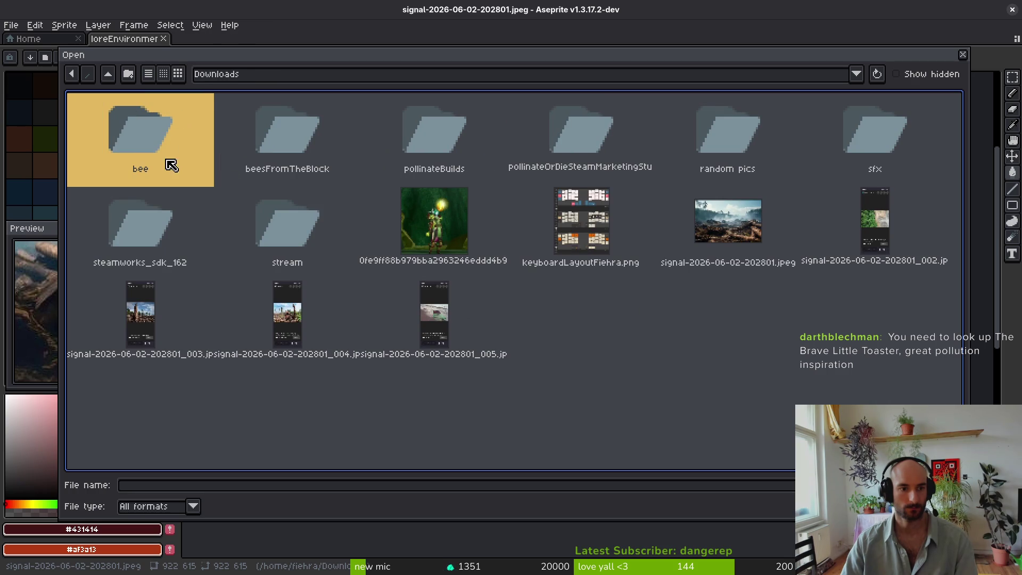
{"action": "double_click", "coordinate": [147, 316]}
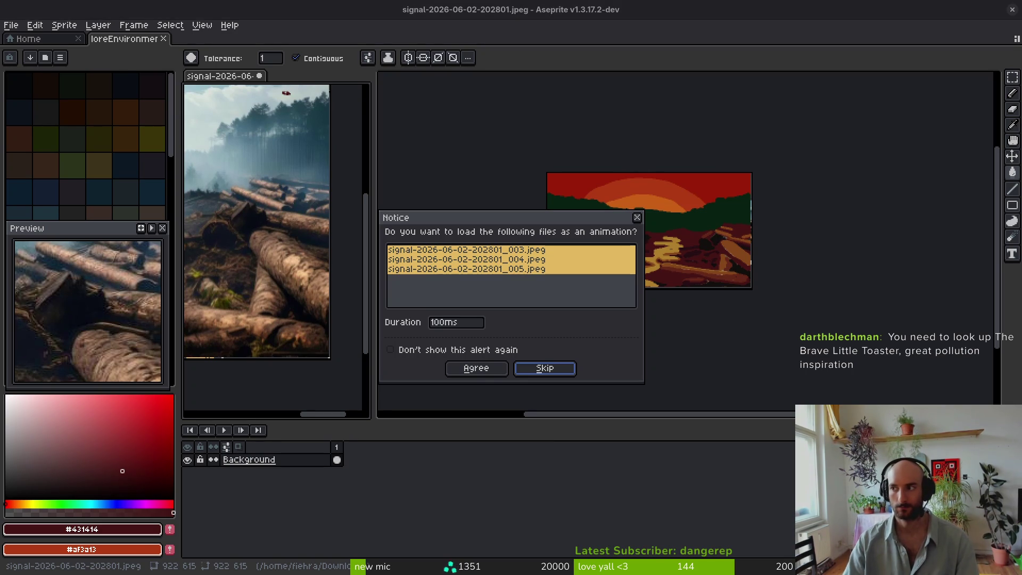
{"action": "key", "text": "alt+Tab"}
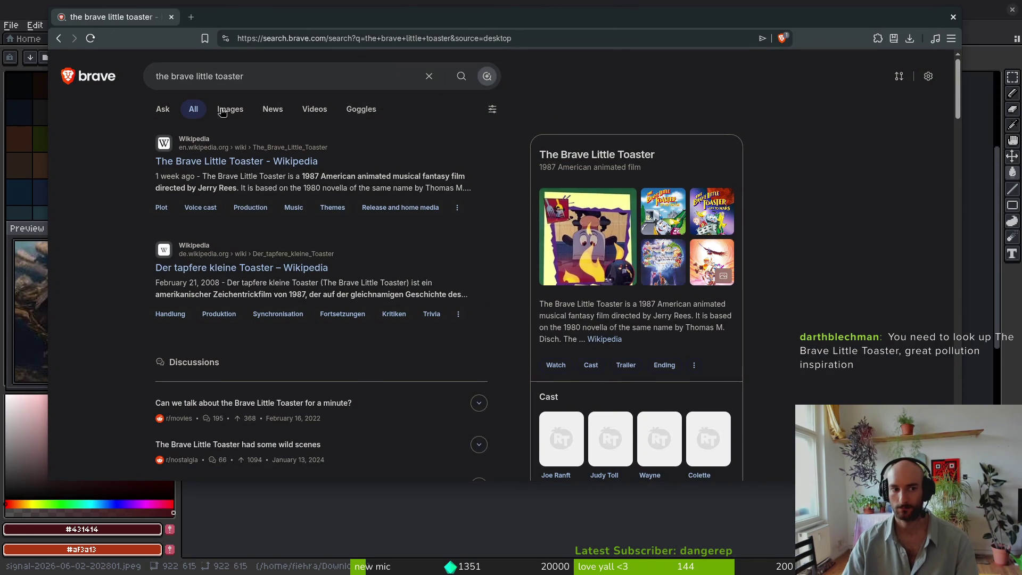
Step: Switch the toaster search to image results and skim them
{"action": "left_click", "coordinate": [240, 110]}
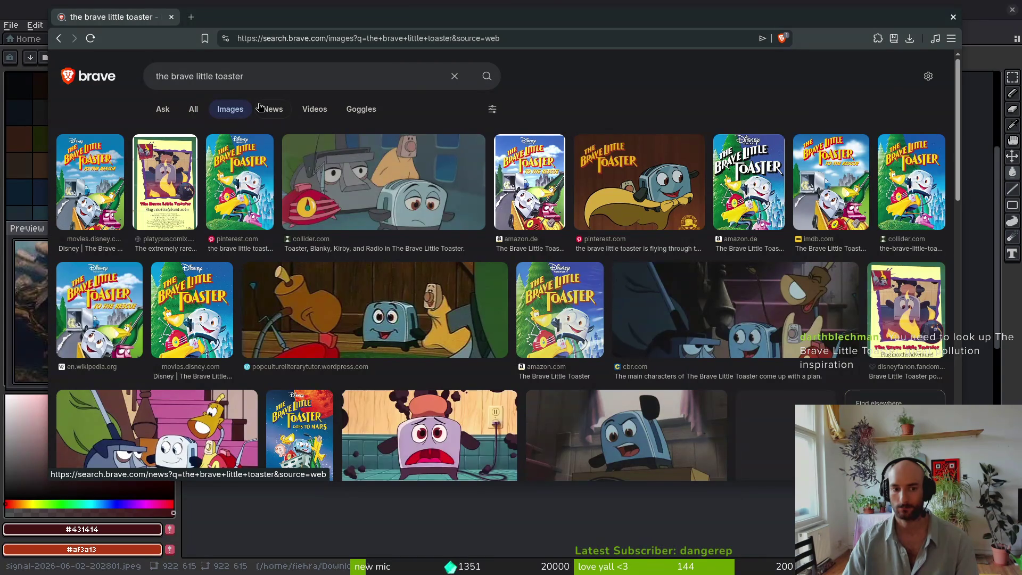
{"action": "scroll", "coordinate": [707, 291], "scroll_direction": "down", "scroll_amount": 15}
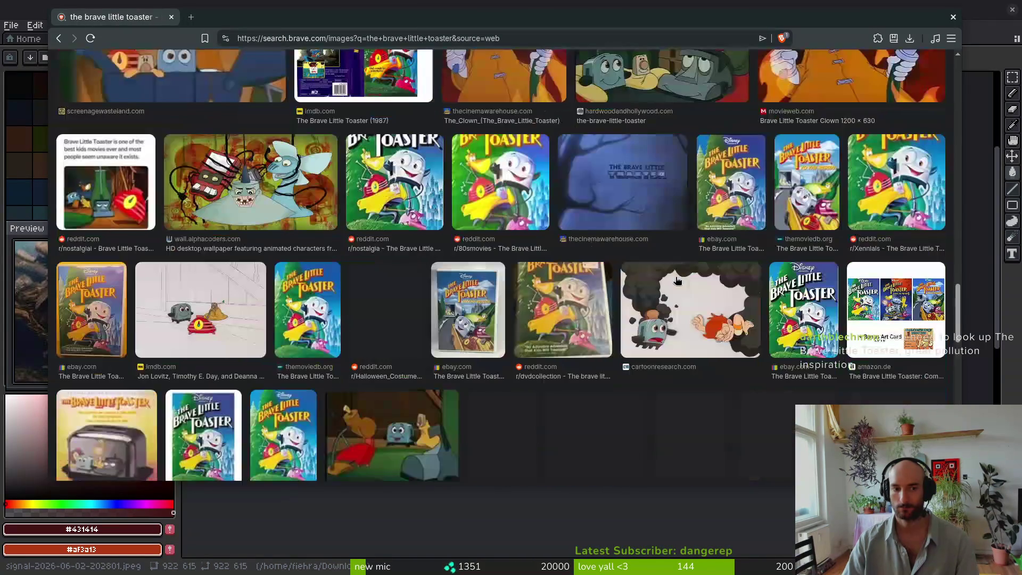
{"action": "scroll", "coordinate": [677, 281], "scroll_direction": "up", "scroll_amount": 15}
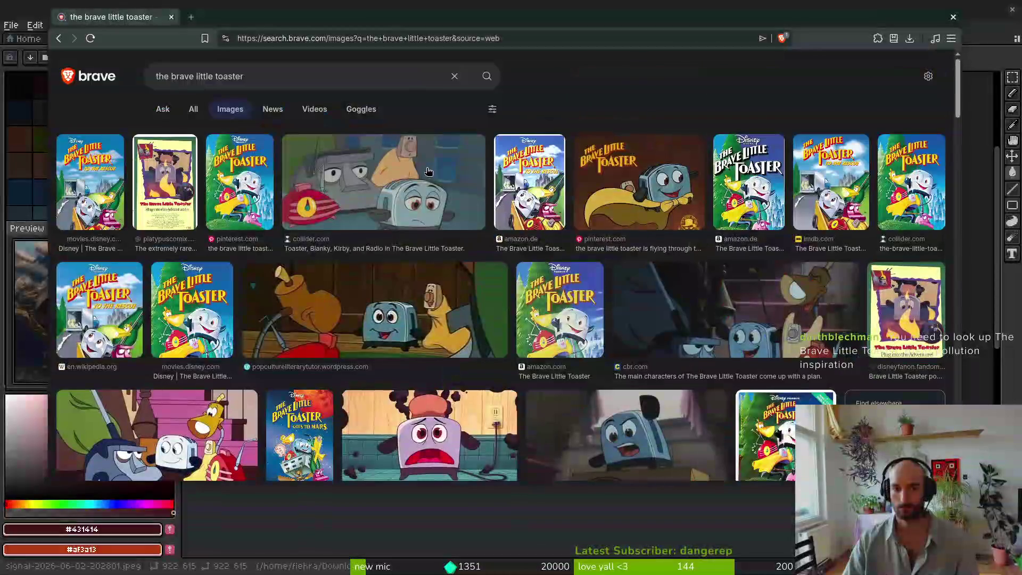
Step: Refine the query to 'the brave little toaster pollution' and scroll the image results
{"action": "left_click", "coordinate": [299, 68]}
{"action": "key", "text": "ctrl+Right"}
{"action": "key", "text": "ctrl+Right"}
{"action": "type", "text": "pollution"}
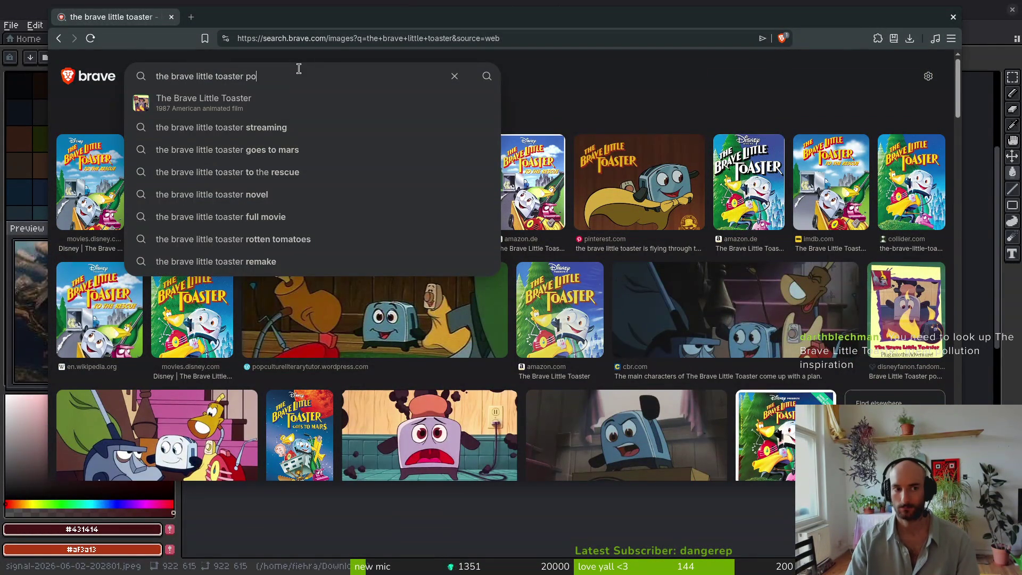
{"action": "key", "text": "Return"}
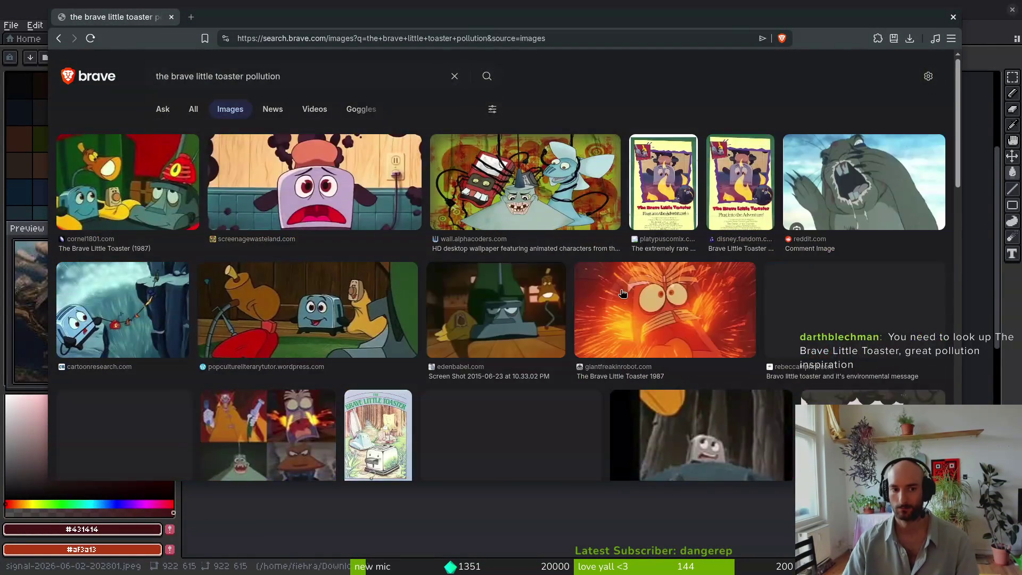
{"action": "scroll", "coordinate": [615, 293], "scroll_direction": "down", "scroll_amount": 10}
{"action": "scroll", "coordinate": [615, 292], "scroll_direction": "down", "scroll_amount": 15}
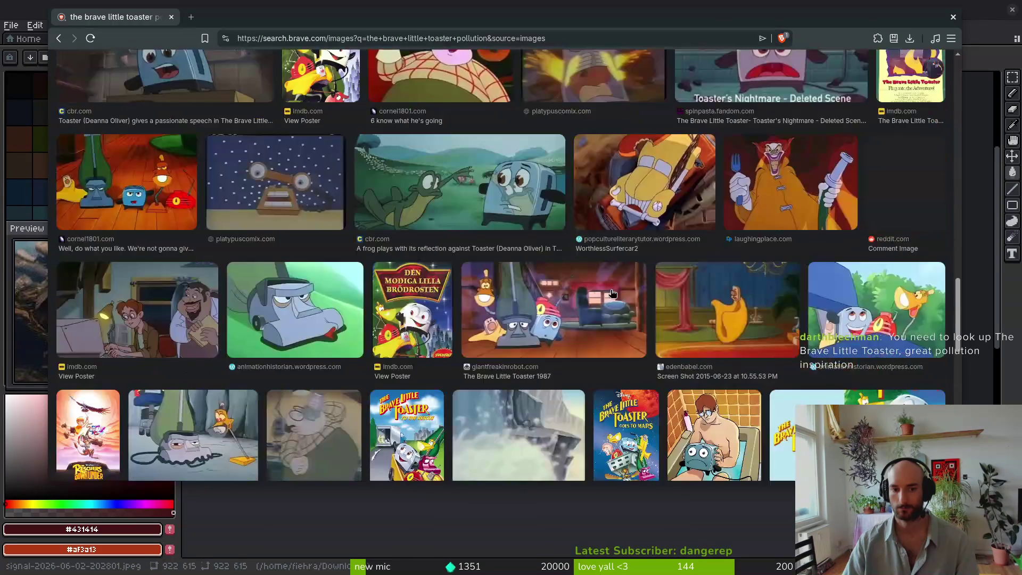
{"action": "scroll", "coordinate": [645, 272], "scroll_direction": "down", "scroll_amount": 5}
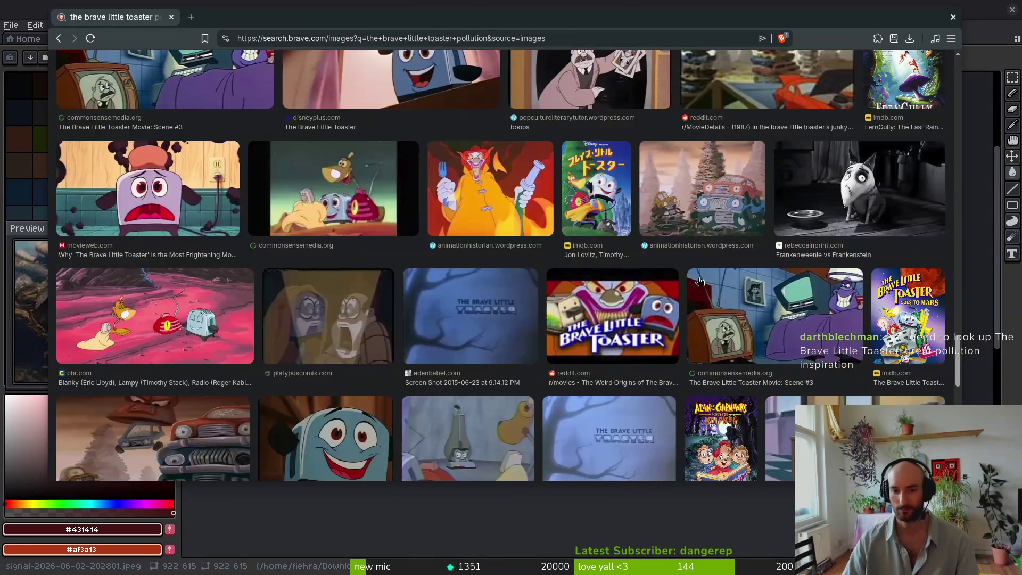
{"action": "key", "text": "alt+Tab"}
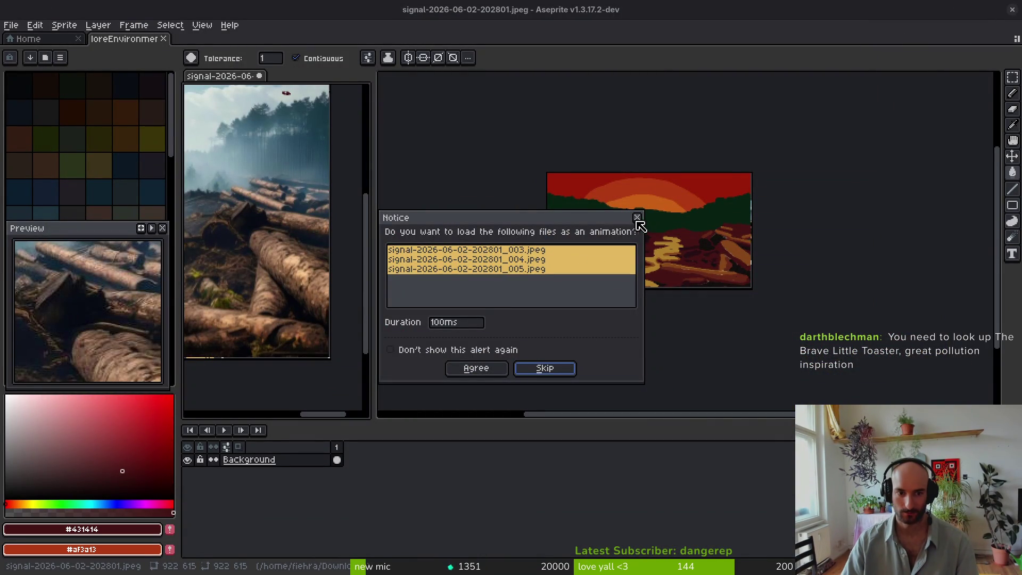
Step: Open the stump photo as a single image rather than as an animation
{"action": "left_click", "coordinate": [514, 369]}
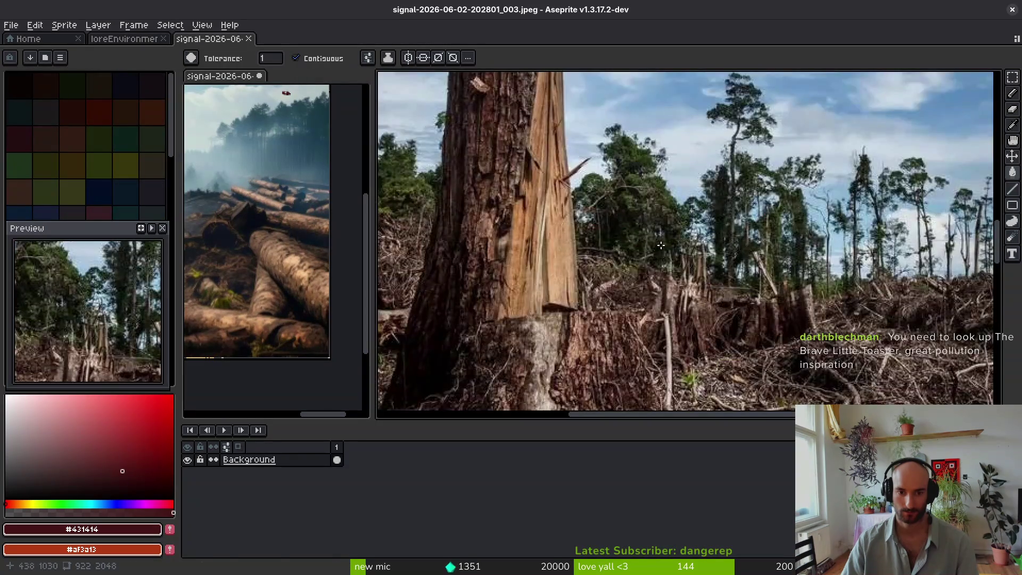
{"action": "scroll", "coordinate": [660, 248], "scroll_direction": "down", "scroll_amount": 2}
{"action": "mouse_move", "coordinate": [570, 220]}
{"action": "left_mouse_down"}
{"action": "mouse_move", "coordinate": [609, 263]}
{"action": "mouse_move", "coordinate": [632, 256]}
{"action": "left_mouse_up"}
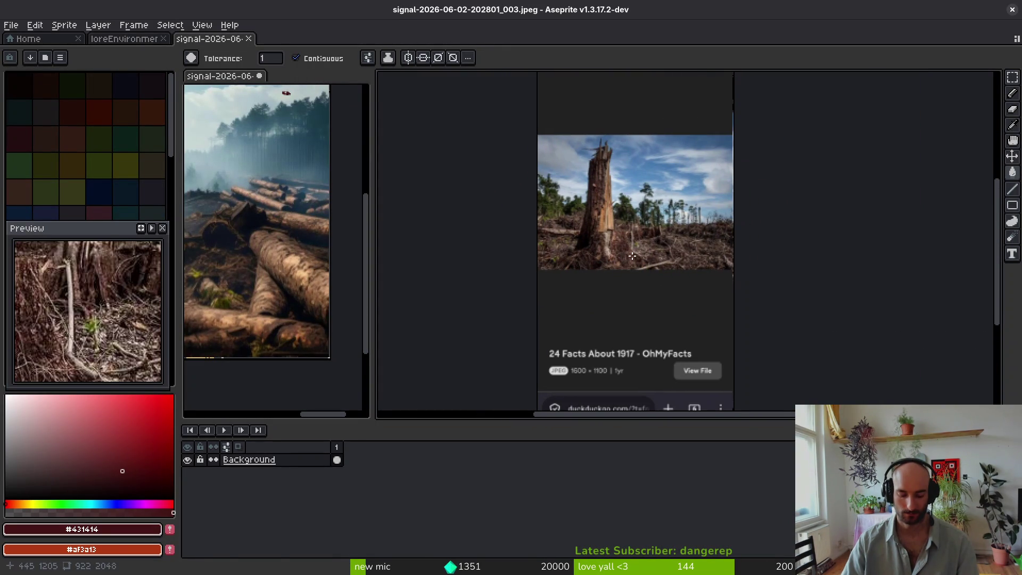
Step: Crop the stump photo's canvas to 922×637 and dock it as a second reference view
{"action": "key", "text": "ctrl+alt+c"}
{"action": "scroll", "coordinate": [661, 317], "scroll_direction": "down", "scroll_amount": 2}
{"action": "mouse_move", "coordinate": [634, 321]}
{"action": "left_mouse_down"}
{"action": "mouse_move", "coordinate": [653, 154]}
{"action": "mouse_move", "coordinate": [611, 258]}
{"action": "mouse_move", "coordinate": [620, 278]}
{"action": "left_mouse_up"}
{"action": "scroll", "coordinate": [650, 162], "scroll_direction": "up", "scroll_amount": 5}
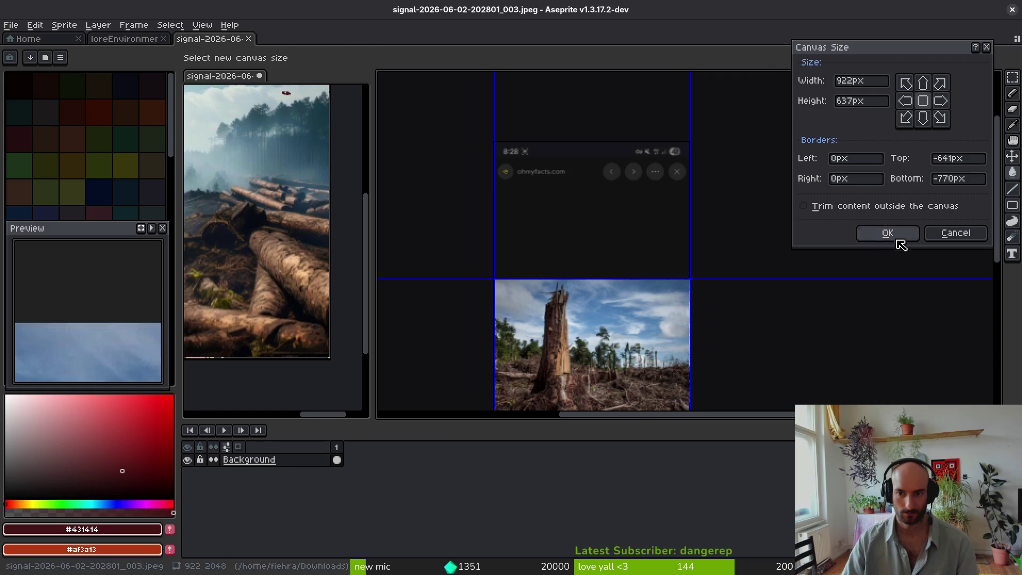
{"action": "left_click", "coordinate": [887, 237]}
{"action": "mouse_move", "coordinate": [212, 39]}
{"action": "left_mouse_down"}
{"action": "mouse_move", "coordinate": [305, 88]}
{"action": "mouse_move", "coordinate": [298, 107]}
{"action": "left_mouse_up"}
{"action": "left_click", "coordinate": [408, 166]}
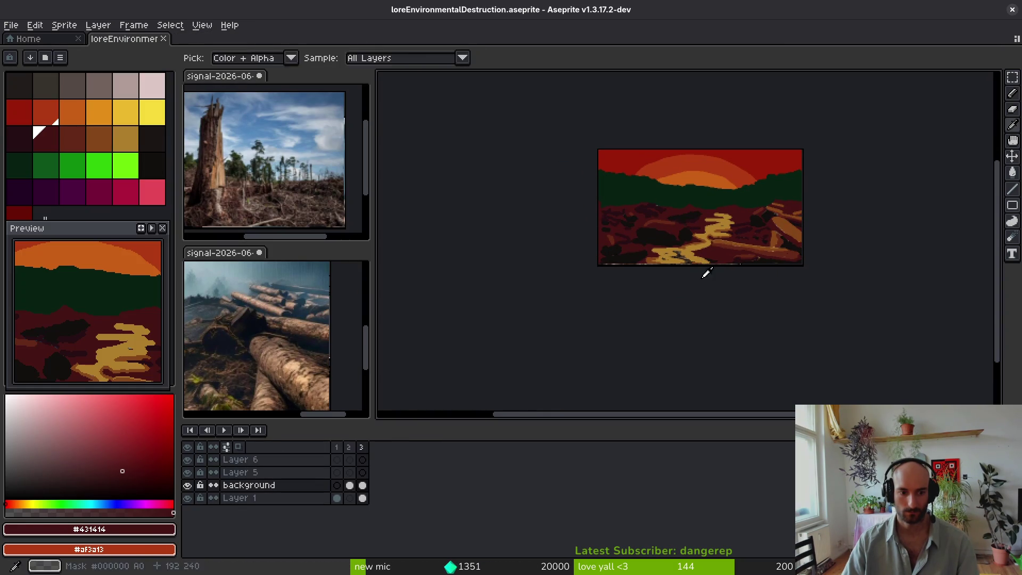
Step: Add empty frame 4 to the scene and copy the entire stump photo
{"action": "key", "text": "alt+shift+n"}
{"action": "key", "text": "g"}
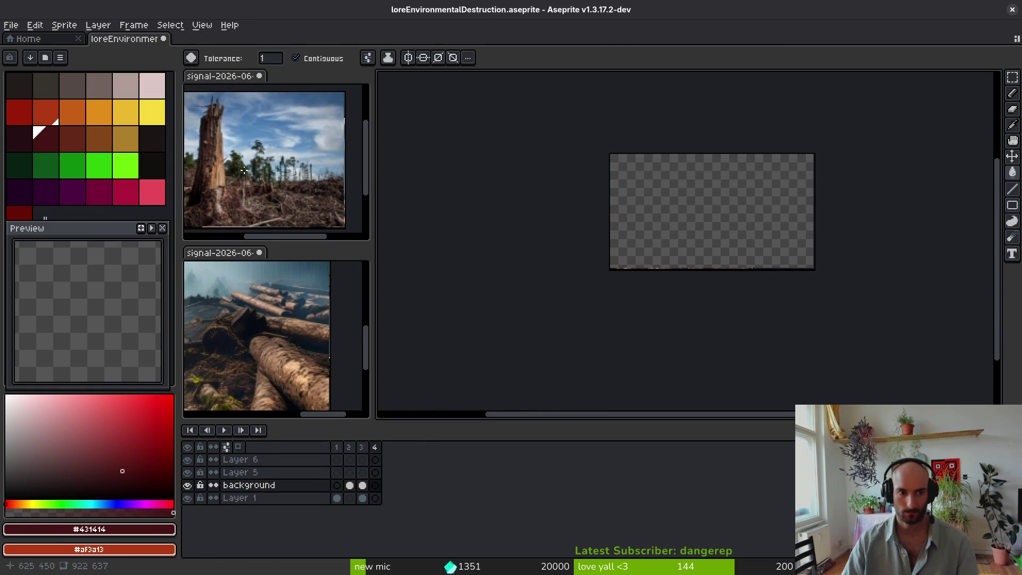
{"action": "left_click", "coordinate": [300, 196]}
{"action": "scroll", "coordinate": [287, 160], "scroll_direction": "down", "scroll_amount": 2}
{"action": "key", "text": "ctrl+a"}
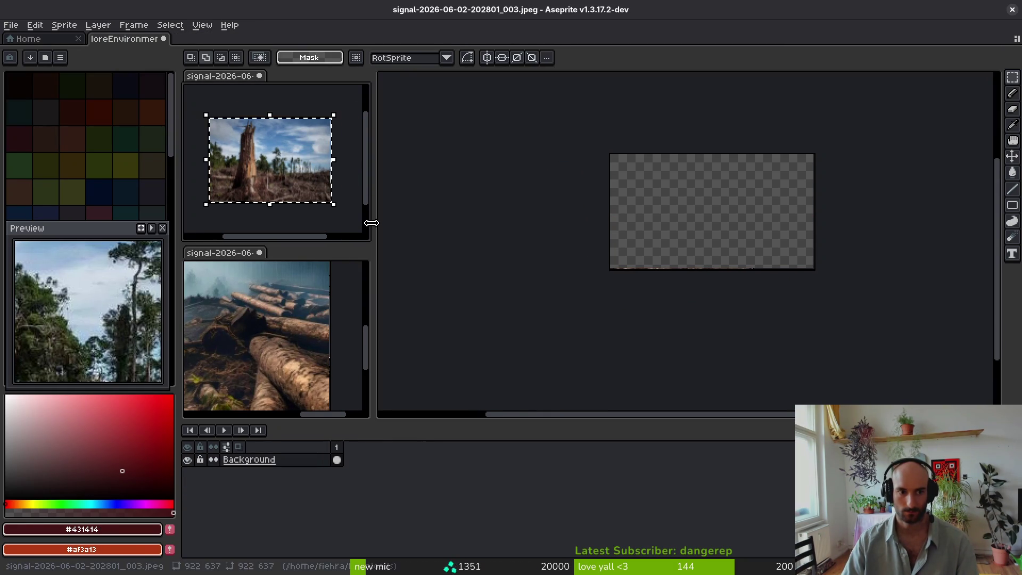
{"action": "key", "text": "Delete"}
{"action": "key", "text": "Tab"}
{"action": "key", "text": "ctrl+z"}
{"action": "key", "text": "ctrl+d"}
Step: Paste the stump photo into frame 4, scaled to fill the 384×216 canvas
{"action": "left_click", "coordinate": [543, 264]}
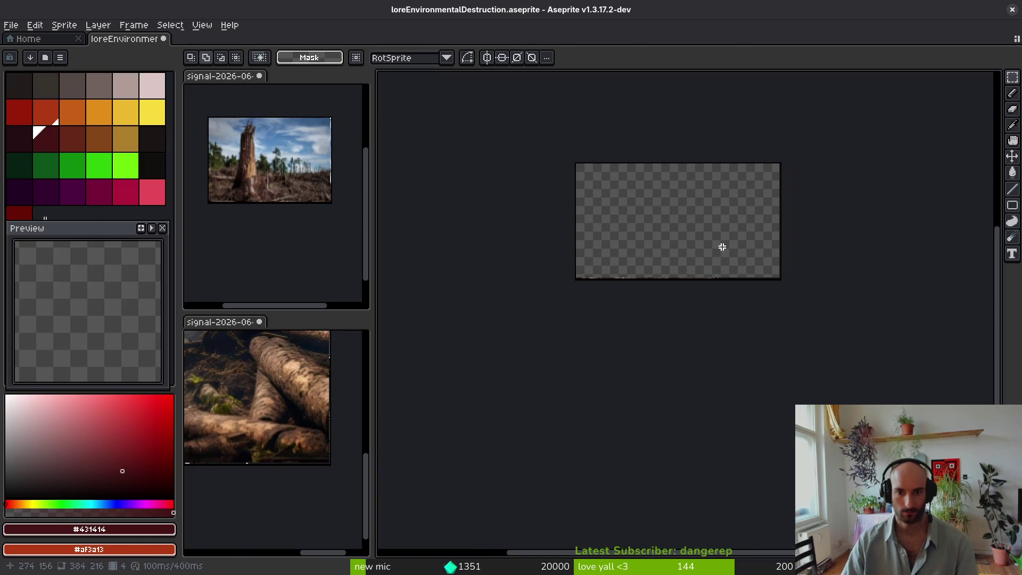
{"action": "key", "text": "ctrl+v"}
{"action": "mouse_move", "coordinate": [714, 269]}
{"action": "left_mouse_down"}
{"action": "mouse_move", "coordinate": [662, 221]}
{"action": "mouse_move", "coordinate": [594, 183]}
{"action": "left_mouse_up"}
{"action": "left_click_drag", "start_coordinate": [955, 457], "coordinate": [653, 219]}
{"action": "left_click_drag", "start_coordinate": [631, 175], "coordinate": [670, 176]}
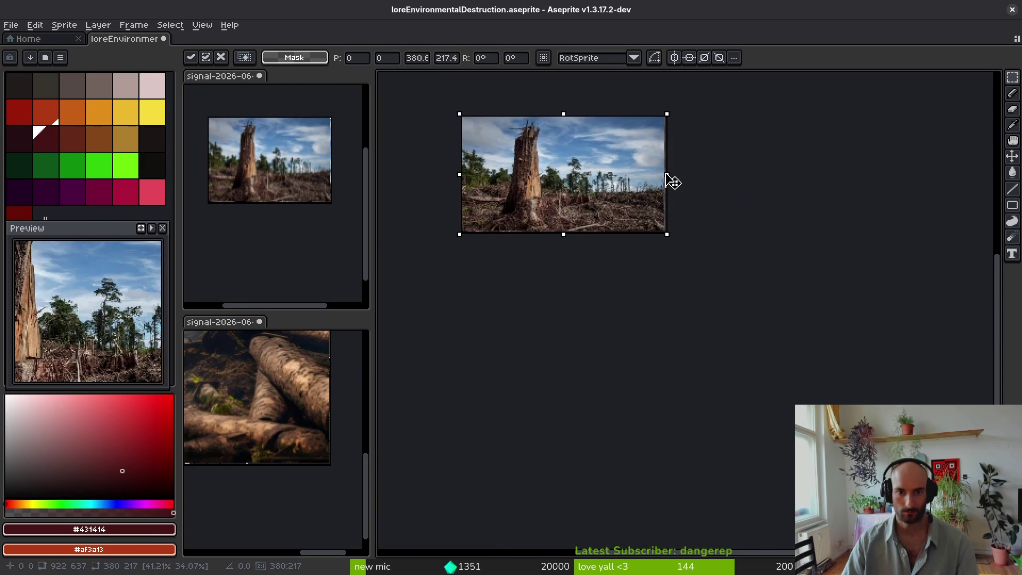
{"action": "scroll", "coordinate": [629, 189], "scroll_direction": "up", "scroll_amount": 5}
{"action": "scroll", "coordinate": [741, 385], "scroll_direction": "down", "scroll_amount": 5}
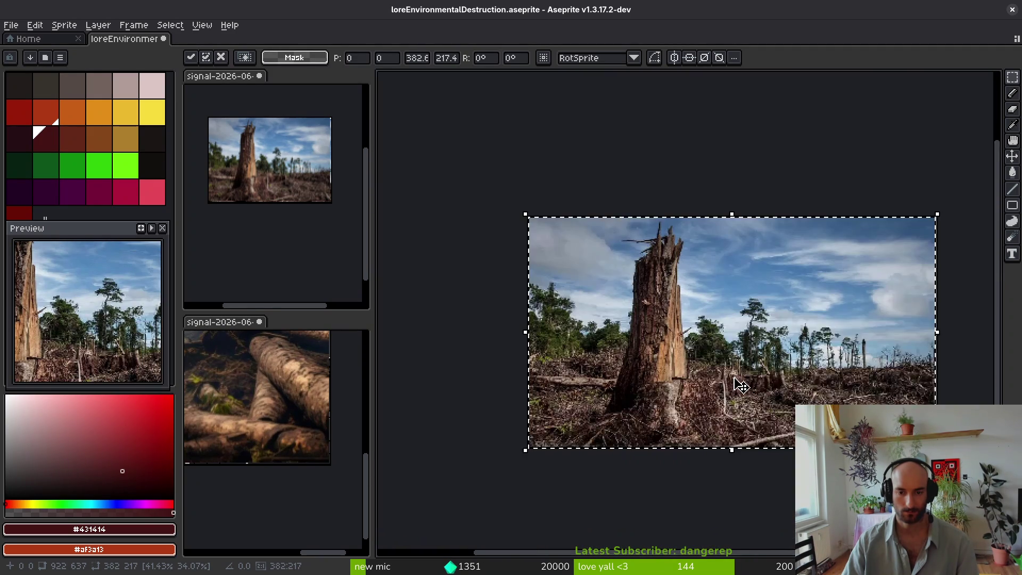
{"action": "left_click_drag", "start_coordinate": [741, 385], "coordinate": [700, 278]}
{"action": "key", "text": "Return"}
Step: Bring back the timeline and select the background layer's frame 4 cel
{"action": "key", "text": "Tab"}
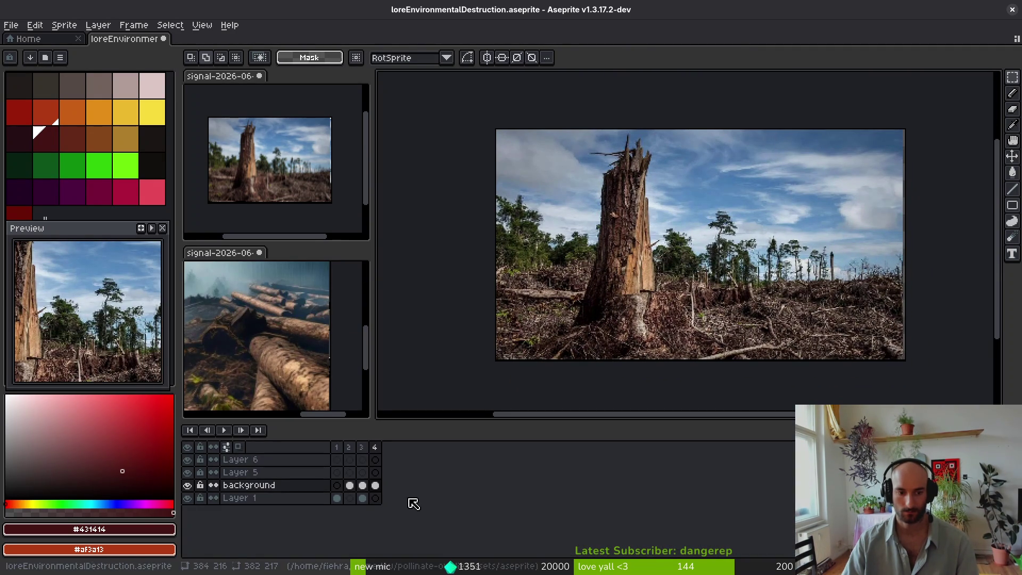
{"action": "left_click", "coordinate": [376, 498]}
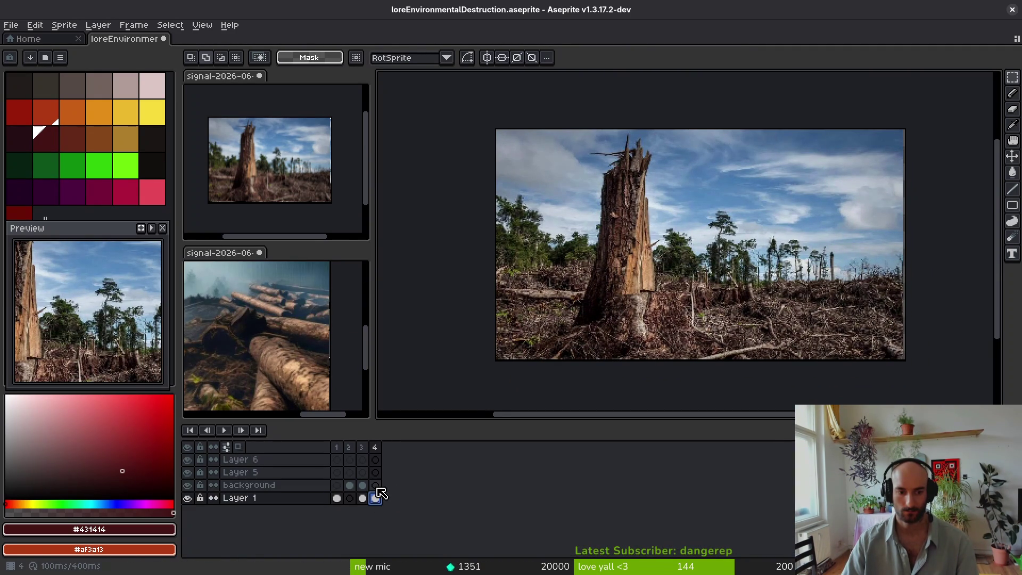
{"action": "left_click", "coordinate": [376, 485]}
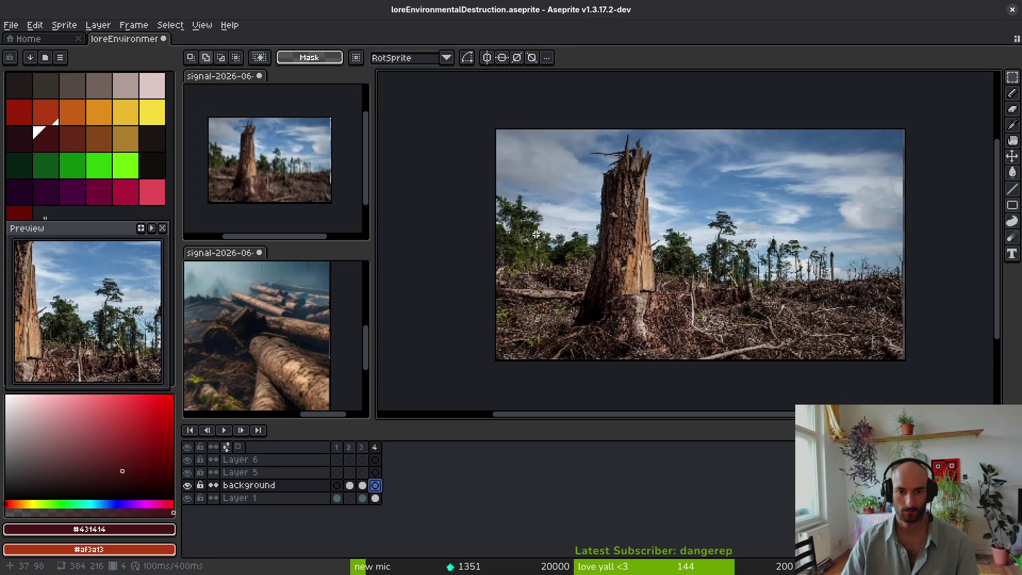
Step: Pick dark red and switch to the freehand pencil for outlining the stump
{"action": "left_click", "coordinate": [48, 135]}
{"action": "key", "text": "f"}
{"action": "scroll", "coordinate": [650, 214], "scroll_direction": "up", "scroll_amount": 3}
{"action": "scroll", "coordinate": [615, 154], "scroll_direction": "down", "scroll_amount": 3}
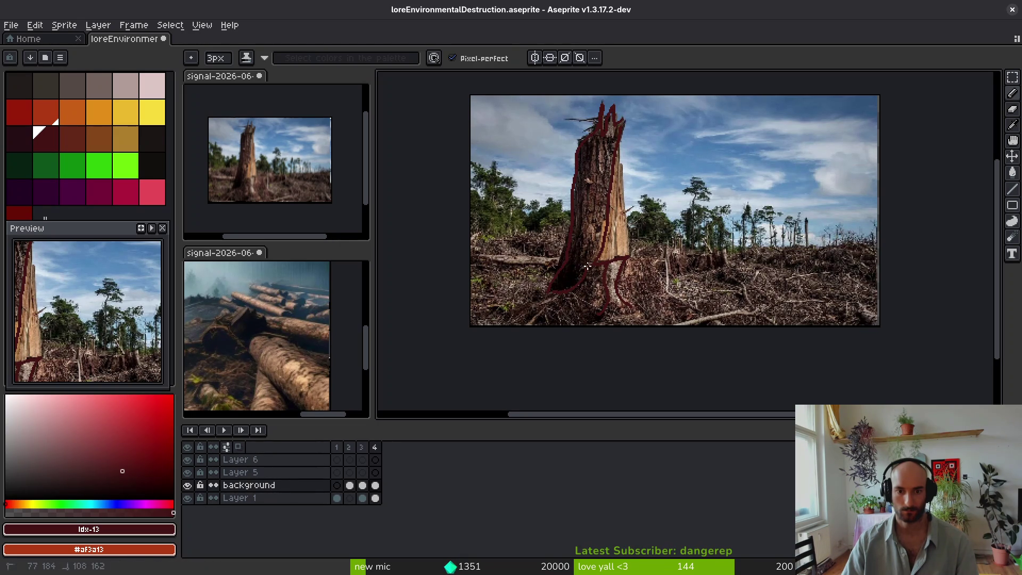
Step: Fill the stump's outlined shadow side with a darker red
{"action": "left_click", "coordinate": [19, 138]}
{"action": "scroll", "coordinate": [563, 258], "scroll_direction": "up", "scroll_amount": 3}
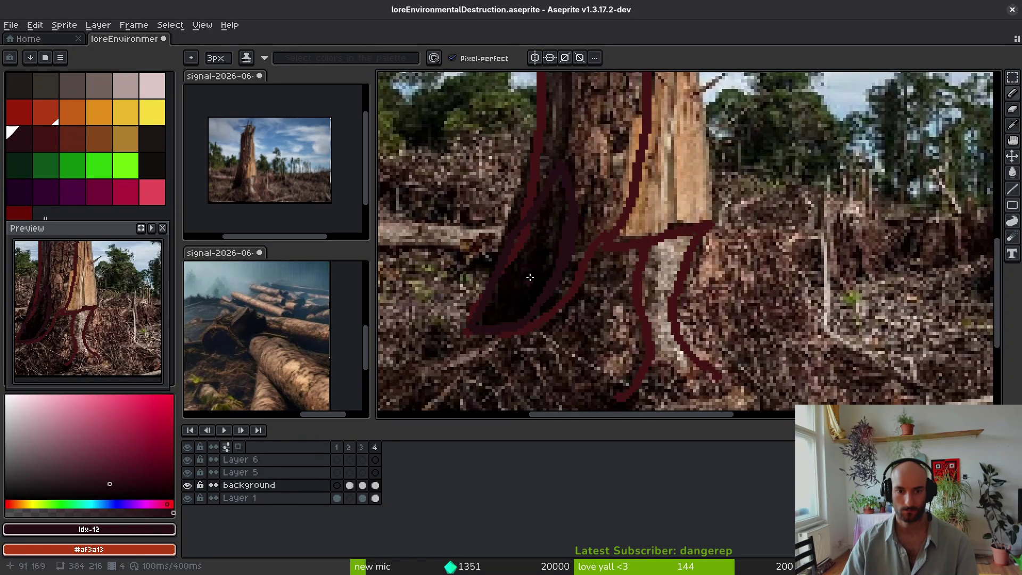
{"action": "key", "text": "g"}
{"action": "left_click", "coordinate": [525, 258]}
Step: Sample the dark red outline colour from the canvas and move the preview window higher
{"action": "left_click", "coordinate": [596, 213], "text": "alt"}
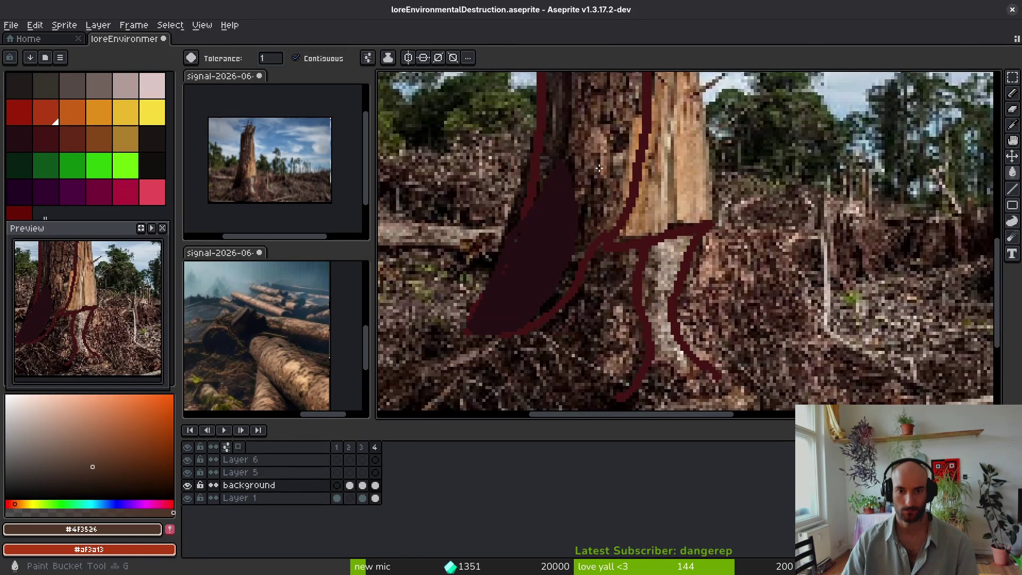
{"action": "scroll", "coordinate": [600, 176], "scroll_direction": "down", "scroll_amount": 1}
{"action": "key", "text": "b"}
{"action": "left_click_drag", "start_coordinate": [593, 240], "coordinate": [716, 262]}
{"action": "left_click", "coordinate": [716, 262], "text": "alt"}
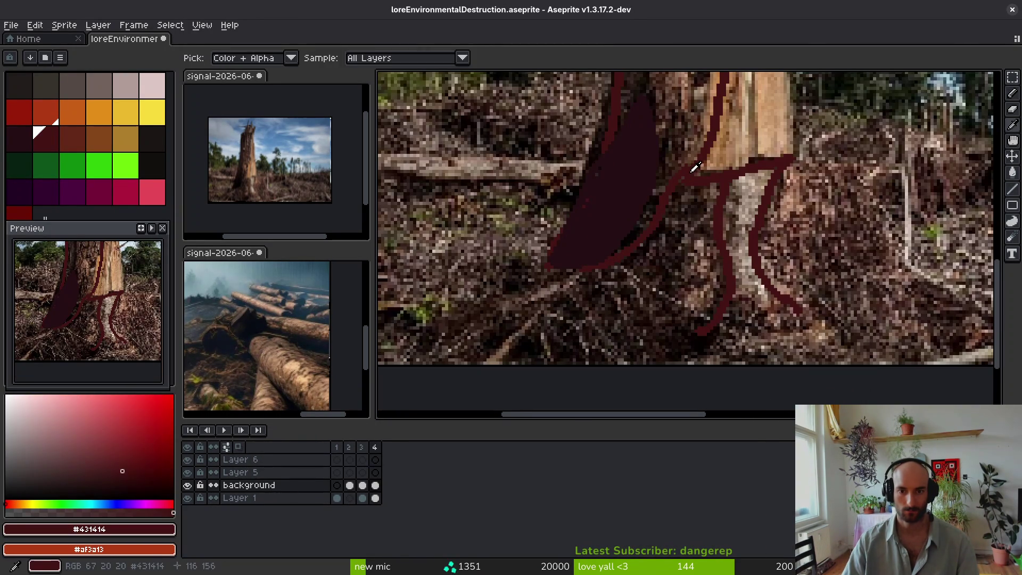
{"action": "scroll", "coordinate": [692, 239], "scroll_direction": "down", "scroll_amount": 3}
{"action": "left_click_drag", "start_coordinate": [668, 209], "coordinate": [668, 293]}
{"action": "scroll", "coordinate": [698, 181], "scroll_direction": "up", "scroll_amount": 4}
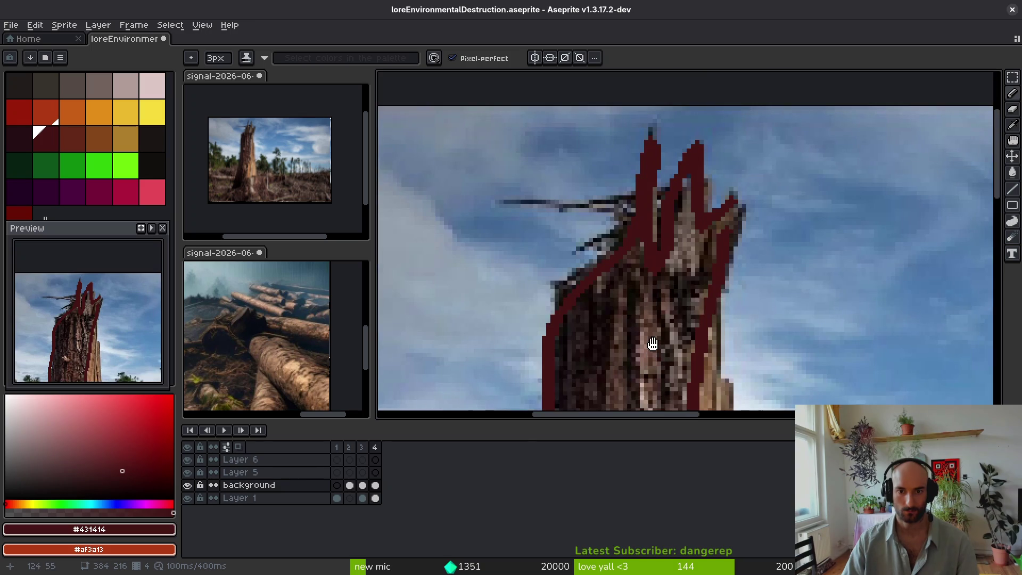
{"action": "scroll", "coordinate": [733, 259], "scroll_direction": "down", "scroll_amount": 3}
{"action": "scroll", "coordinate": [666, 277], "scroll_direction": "up", "scroll_amount": 2}
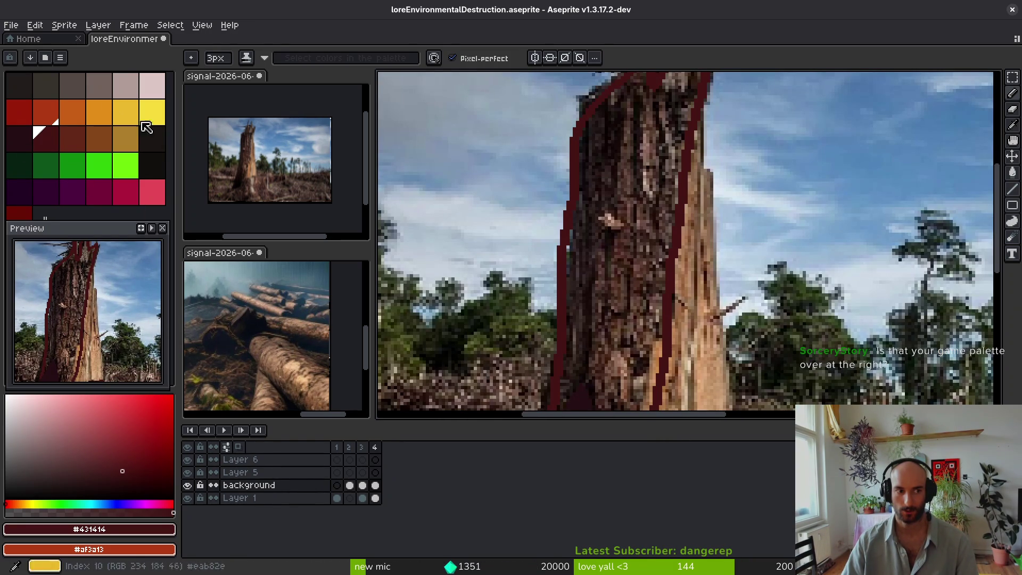
{"action": "scroll", "coordinate": [500, 222], "scroll_direction": "down", "scroll_amount": 5}
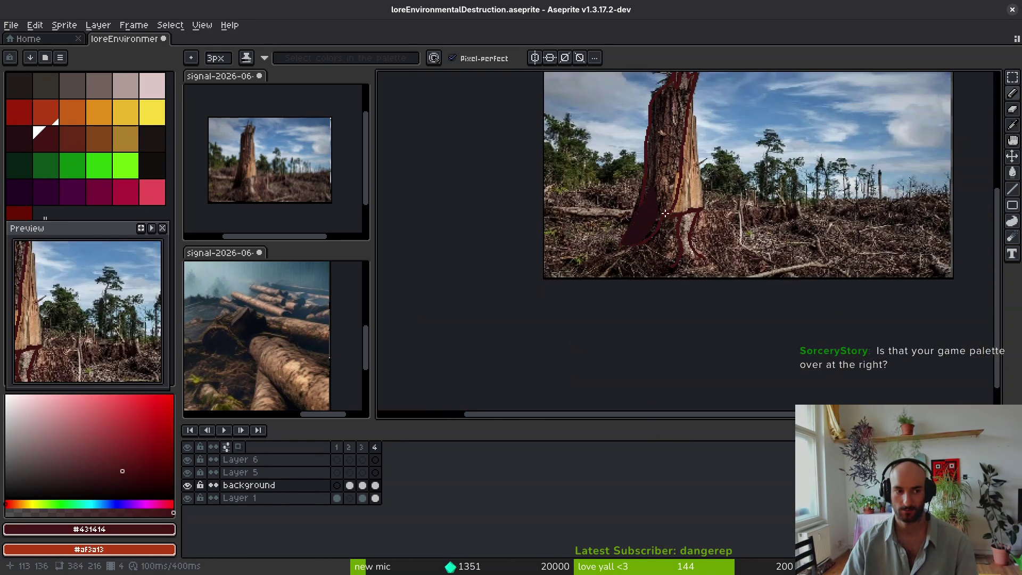
{"action": "left_click_drag", "start_coordinate": [99, 227], "coordinate": [98, 190]}
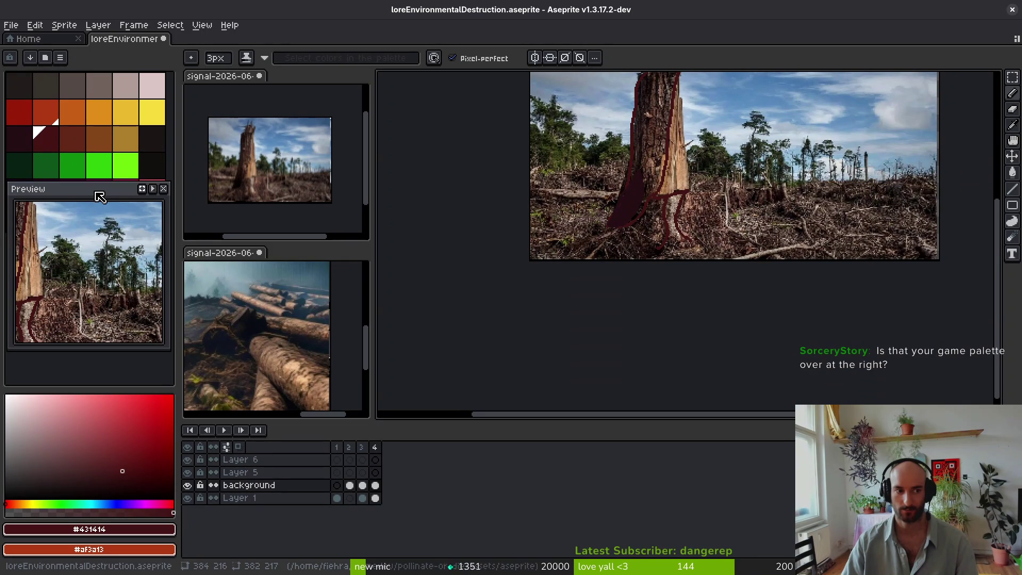
{"action": "scroll", "coordinate": [618, 276], "scroll_direction": "up", "scroll_amount": 5}
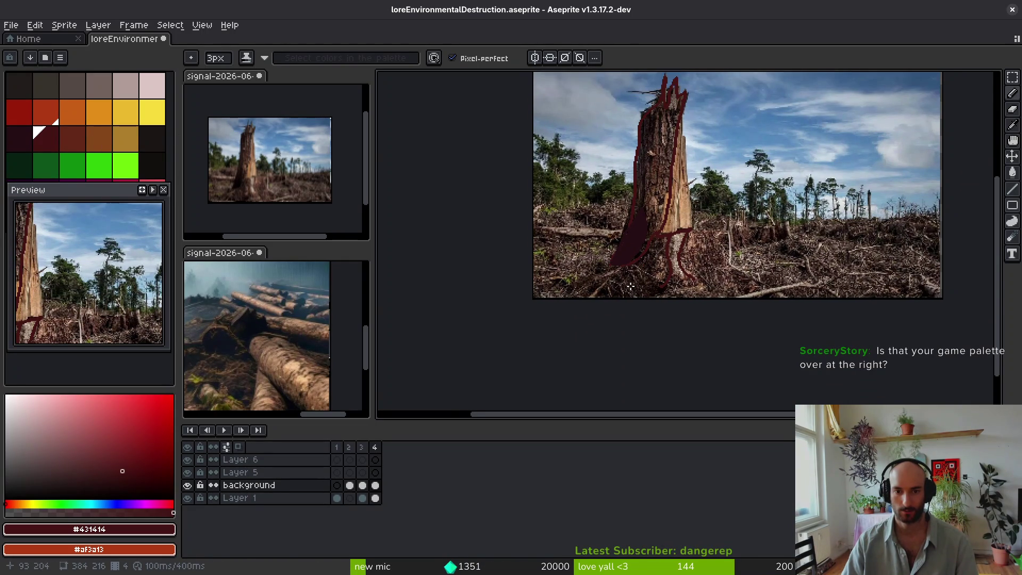
{"action": "scroll", "coordinate": [649, 224], "scroll_direction": "down", "scroll_amount": 4}
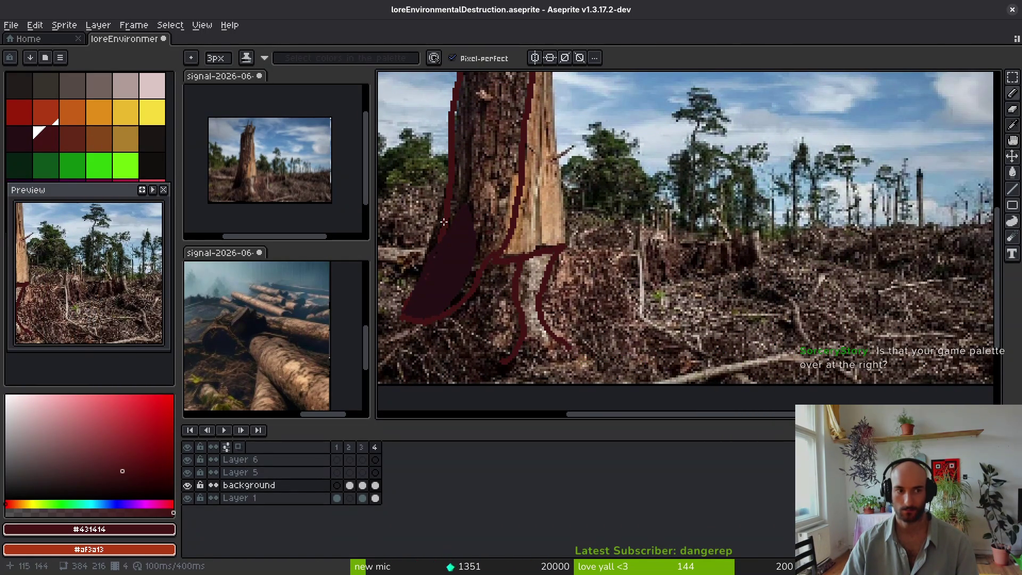
Step: Draw a warmer dark red ground line across the whole clearing
{"action": "left_click", "coordinate": [65, 133]}
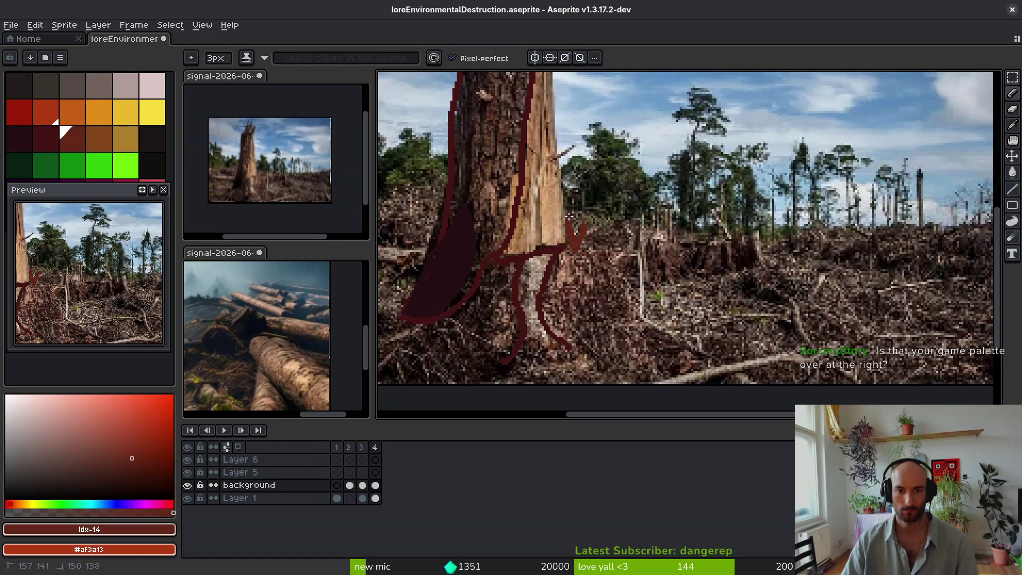
{"action": "left_click_drag", "start_coordinate": [754, 235], "coordinate": [600, 227]}
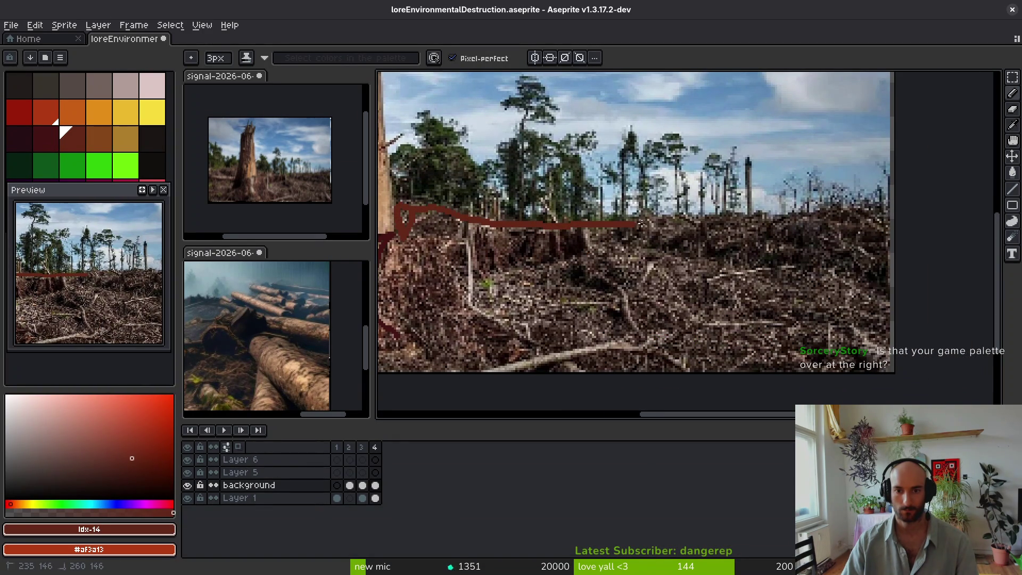
{"action": "left_click_drag", "start_coordinate": [741, 215], "coordinate": [922, 212]}
{"action": "scroll", "coordinate": [750, 233], "scroll_direction": "up", "scroll_amount": 3}
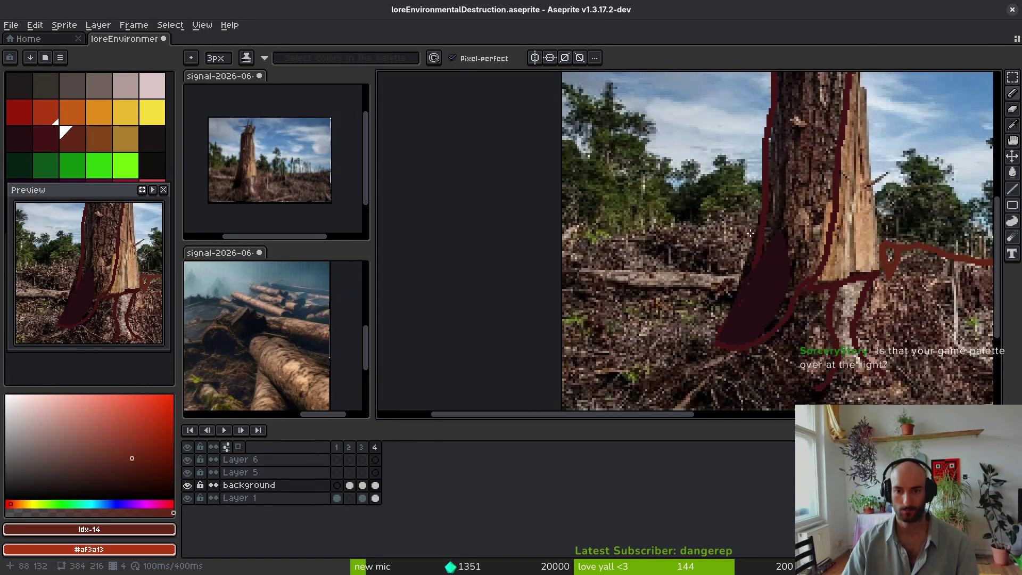
{"action": "left_click_drag", "start_coordinate": [756, 233], "coordinate": [530, 238]}
{"action": "scroll", "coordinate": [529, 237], "scroll_direction": "down", "scroll_amount": 2}
Step: Try filling the ground red, undoing the fills that leak
{"action": "key", "text": "g"}
{"action": "left_click", "coordinate": [780, 258]}
{"action": "key", "text": "ctrl+z"}
{"action": "scroll", "coordinate": [764, 252], "scroll_direction": "up", "scroll_amount": 3}
{"action": "left_click", "coordinate": [755, 245]}
{"action": "key", "text": "ctrl+z"}
{"action": "key", "text": "b"}
{"action": "scroll", "coordinate": [783, 250], "scroll_direction": "down", "scroll_amount": 3}
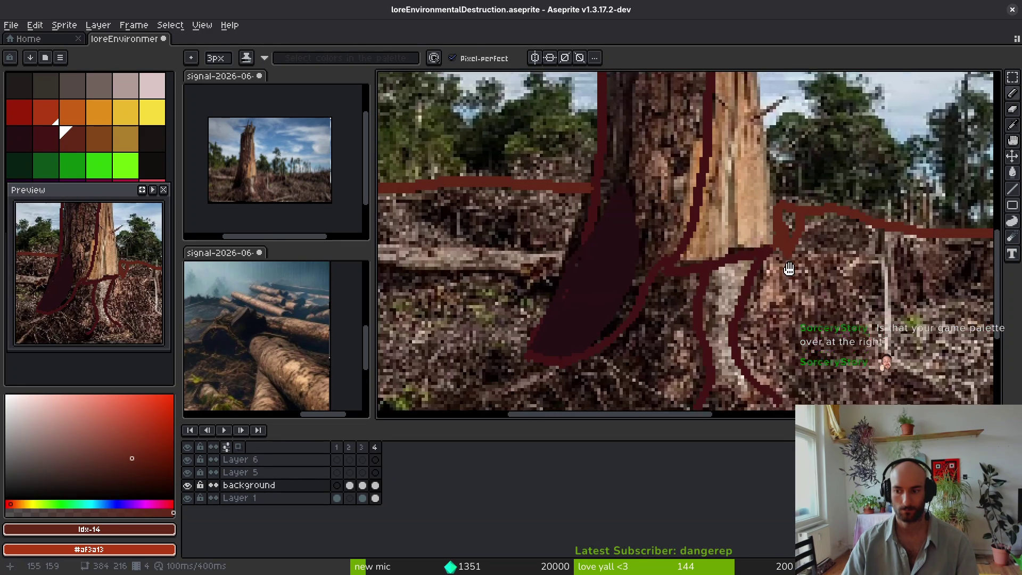
Step: Fill the ground below the line red, compare with and without it, then remove it
{"action": "key", "text": "g"}
{"action": "left_click", "coordinate": [816, 318]}
{"action": "scroll", "coordinate": [815, 317], "scroll_direction": "down", "scroll_amount": 2}
{"action": "key", "text": "ctrl+z"}
{"action": "key", "text": "ctrl+y"}
{"action": "scroll", "coordinate": [713, 332], "scroll_direction": "down", "scroll_amount": 2}
{"action": "scroll", "coordinate": [713, 332], "scroll_direction": "up", "scroll_amount": 3}
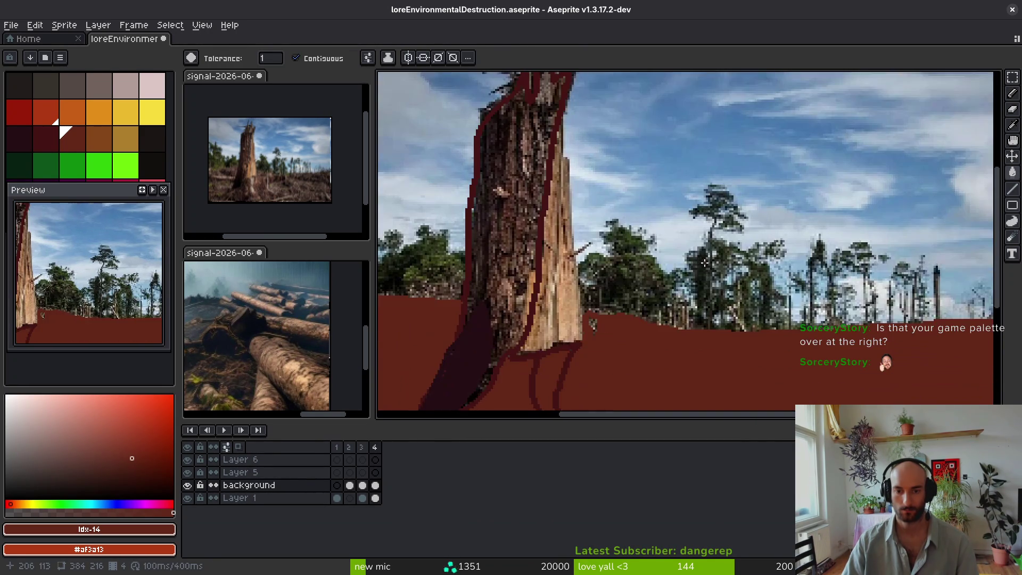
{"action": "scroll", "coordinate": [719, 240], "scroll_direction": "down", "scroll_amount": 3}
{"action": "key", "text": "ctrl+z"}
{"action": "scroll", "coordinate": [719, 277], "scroll_direction": "up", "scroll_amount": 4}
{"action": "key", "text": "ctrl+y"}
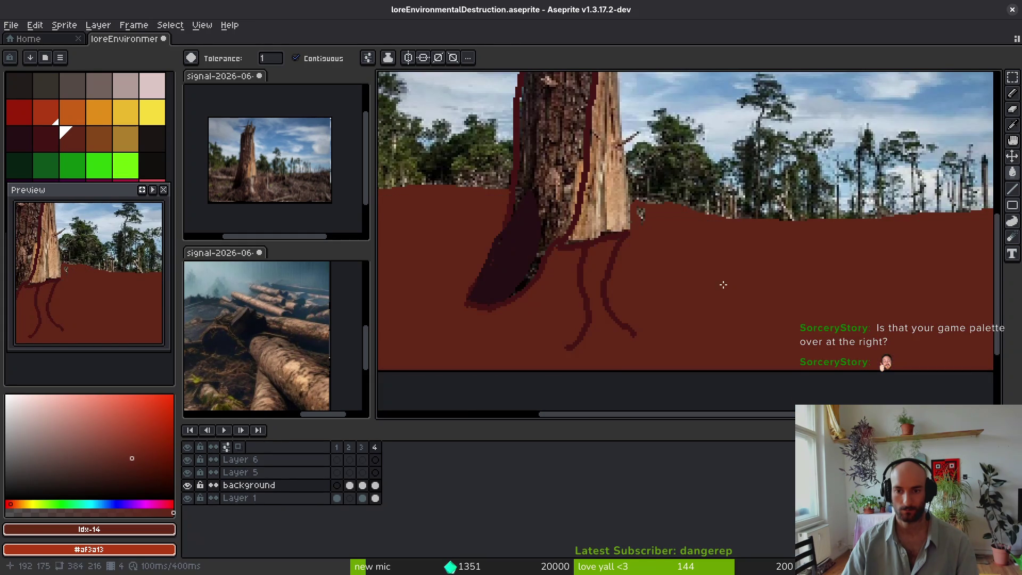
{"action": "scroll", "coordinate": [723, 282], "scroll_direction": "down", "scroll_amount": 4}
{"action": "key", "text": "ctrl+z"}
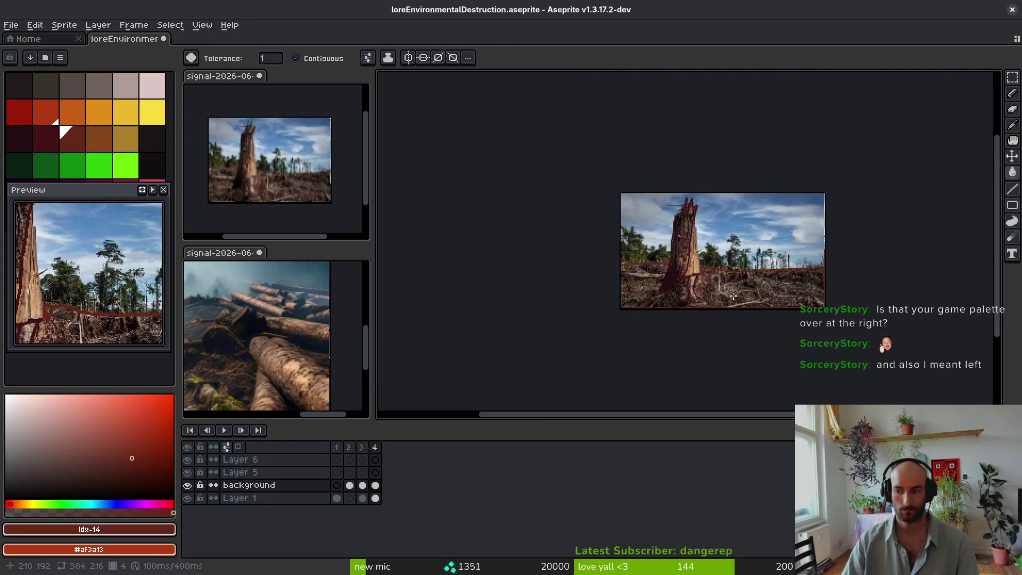
{"action": "scroll", "coordinate": [733, 296], "scroll_direction": "up", "scroll_amount": 3}
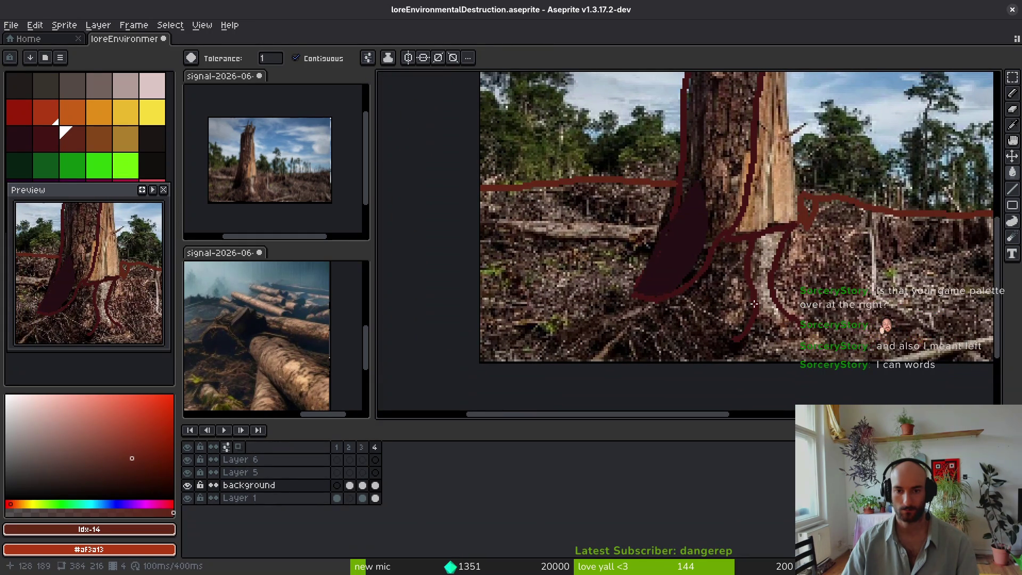
Step: Review the whole sketch and select the dark green swatch (Idx-18) for the treeline
{"action": "left_click", "coordinate": [680, 246], "text": "alt"}
{"action": "scroll", "coordinate": [681, 239], "scroll_direction": "up", "scroll_amount": 1}
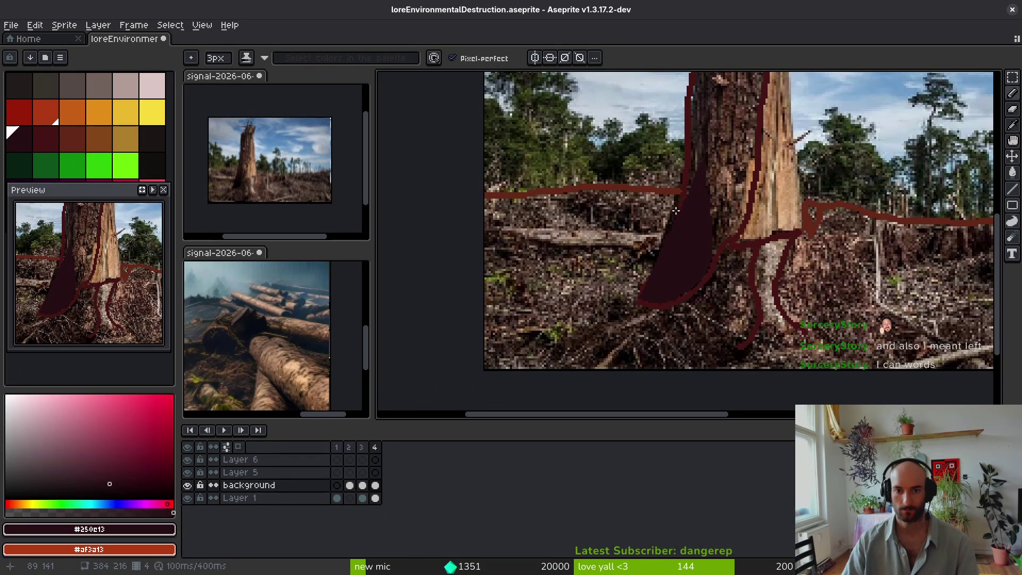
{"action": "scroll", "coordinate": [711, 259], "scroll_direction": "down", "scroll_amount": 2}
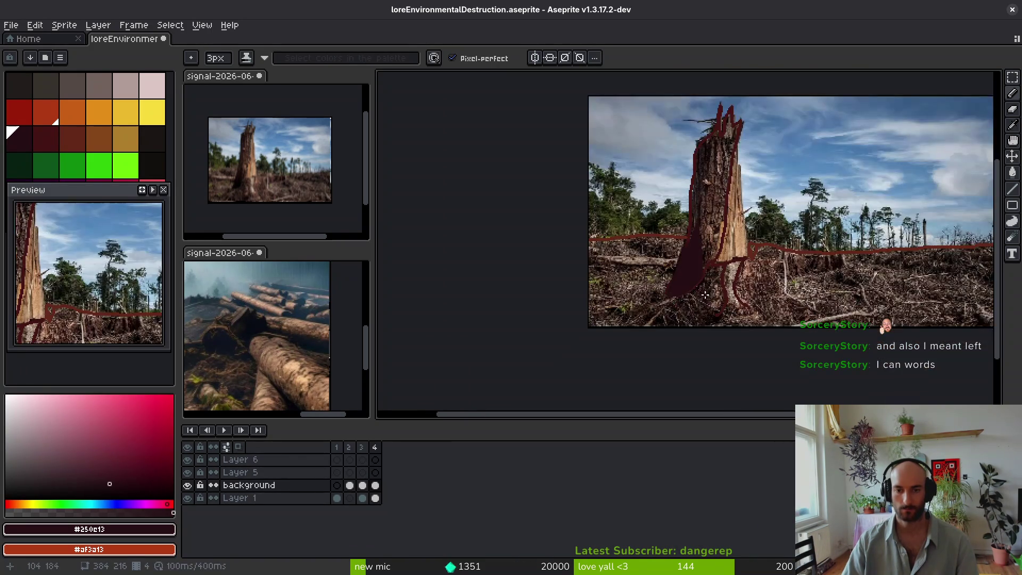
{"action": "scroll", "coordinate": [730, 290], "scroll_direction": "up", "scroll_amount": 1}
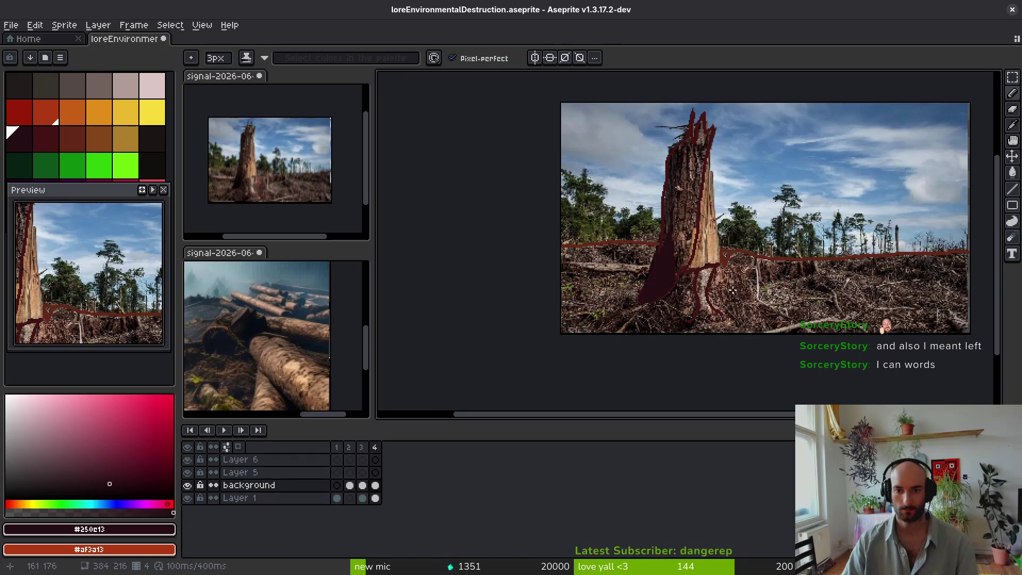
{"action": "left_click", "coordinate": [19, 166]}
{"action": "scroll", "coordinate": [755, 214], "scroll_direction": "up", "scroll_amount": 4}
{"action": "scroll", "coordinate": [755, 215], "scroll_direction": "up", "scroll_amount": 8}
Step: Paint dark green tree blobs along the horizon from the stump to both image edges
{"action": "mouse_move", "coordinate": [735, 213]}
{"action": "left_mouse_down"}
{"action": "mouse_move", "coordinate": [708, 221]}
{"action": "mouse_move", "coordinate": [665, 175]}
{"action": "mouse_move", "coordinate": [707, 110]}
{"action": "mouse_move", "coordinate": [684, 211]}
{"action": "left_mouse_up"}
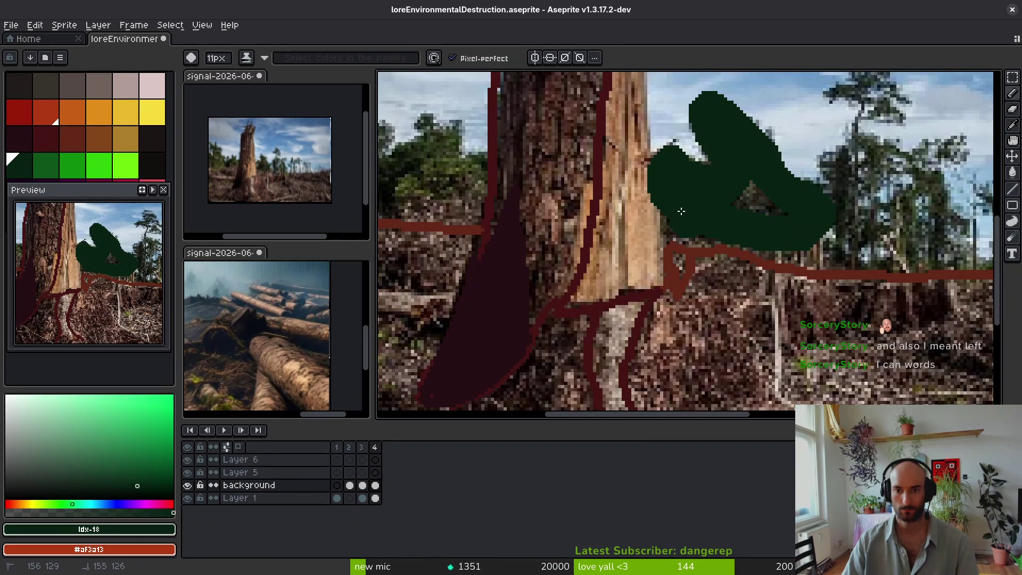
{"action": "scroll", "coordinate": [751, 239], "scroll_direction": "right", "scroll_amount": 3}
{"action": "mouse_move", "coordinate": [751, 245]}
{"action": "left_mouse_down"}
{"action": "mouse_move", "coordinate": [756, 160]}
{"action": "mouse_move", "coordinate": [831, 255]}
{"action": "left_mouse_up"}
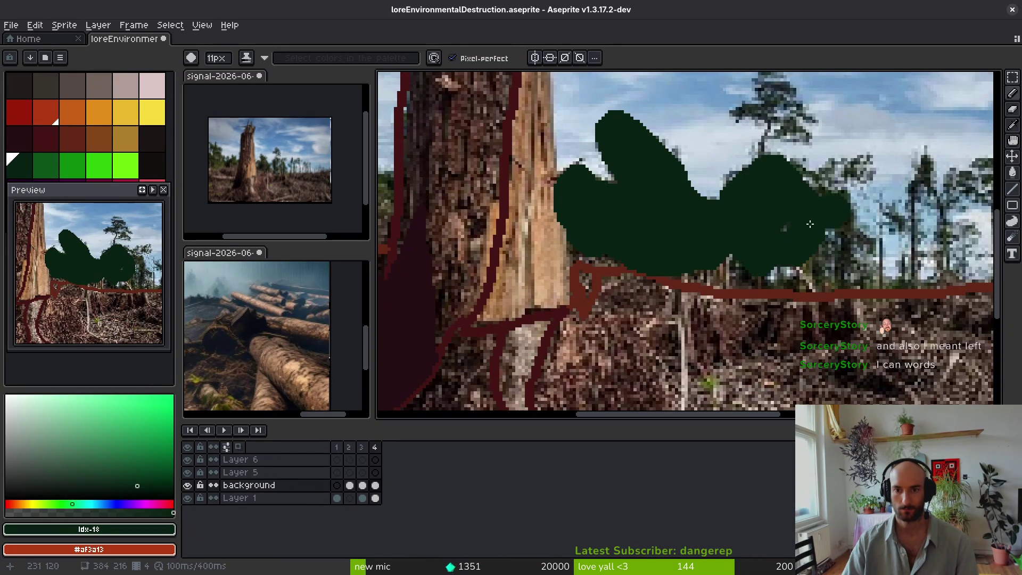
{"action": "scroll", "coordinate": [704, 142], "scroll_direction": "up", "scroll_amount": 2}
{"action": "mouse_move", "coordinate": [704, 141]}
{"action": "left_mouse_down"}
{"action": "mouse_move", "coordinate": [698, 120]}
{"action": "mouse_move", "coordinate": [783, 261]}
{"action": "mouse_move", "coordinate": [788, 309]}
{"action": "left_mouse_up"}
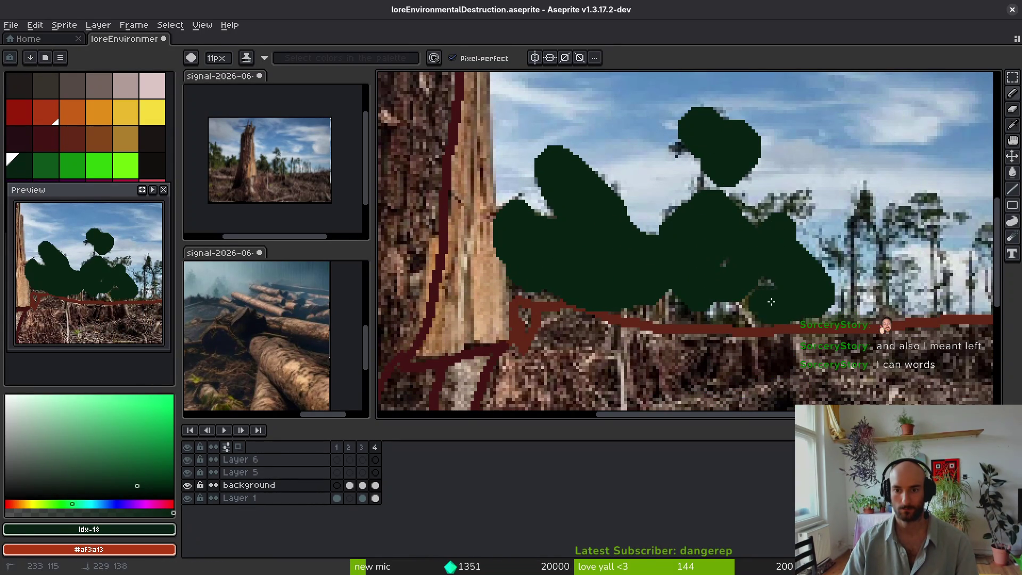
{"action": "scroll", "coordinate": [788, 309], "scroll_direction": "right", "scroll_amount": 3}
{"action": "left_click", "coordinate": [757, 216]}
{"action": "mouse_move", "coordinate": [757, 217]}
{"action": "left_mouse_down"}
{"action": "mouse_move", "coordinate": [789, 303]}
{"action": "mouse_move", "coordinate": [783, 229]}
{"action": "mouse_move", "coordinate": [820, 234]}
{"action": "mouse_move", "coordinate": [896, 288]}
{"action": "mouse_move", "coordinate": [801, 301]}
{"action": "left_mouse_up"}
{"action": "scroll", "coordinate": [666, 285], "scroll_direction": "left", "scroll_amount": 5}
{"action": "scroll", "coordinate": [681, 283], "scroll_direction": "left", "scroll_amount": 4}
{"action": "mouse_move", "coordinate": [601, 304]}
{"action": "left_mouse_down"}
{"action": "mouse_move", "coordinate": [559, 275]}
{"action": "mouse_move", "coordinate": [618, 207]}
{"action": "mouse_move", "coordinate": [609, 273]}
{"action": "mouse_move", "coordinate": [737, 293]}
{"action": "mouse_move", "coordinate": [818, 268]}
{"action": "mouse_move", "coordinate": [789, 274]}
{"action": "left_mouse_up"}
{"action": "mouse_move", "coordinate": [639, 265]}
{"action": "left_mouse_down"}
{"action": "mouse_move", "coordinate": [709, 229]}
{"action": "mouse_move", "coordinate": [591, 107]}
{"action": "mouse_move", "coordinate": [587, 182]}
{"action": "left_mouse_up"}
{"action": "scroll", "coordinate": [769, 292], "scroll_direction": "down", "scroll_amount": 3}
{"action": "scroll", "coordinate": [769, 293], "scroll_direction": "up", "scroll_amount": 4}
Step: Switch the colour to gold, test a branch stroke, undo it and shrink the brush
{"action": "key", "text": "alt"}
{"action": "left_click_drag", "start_coordinate": [804, 184], "coordinate": [677, 125]}
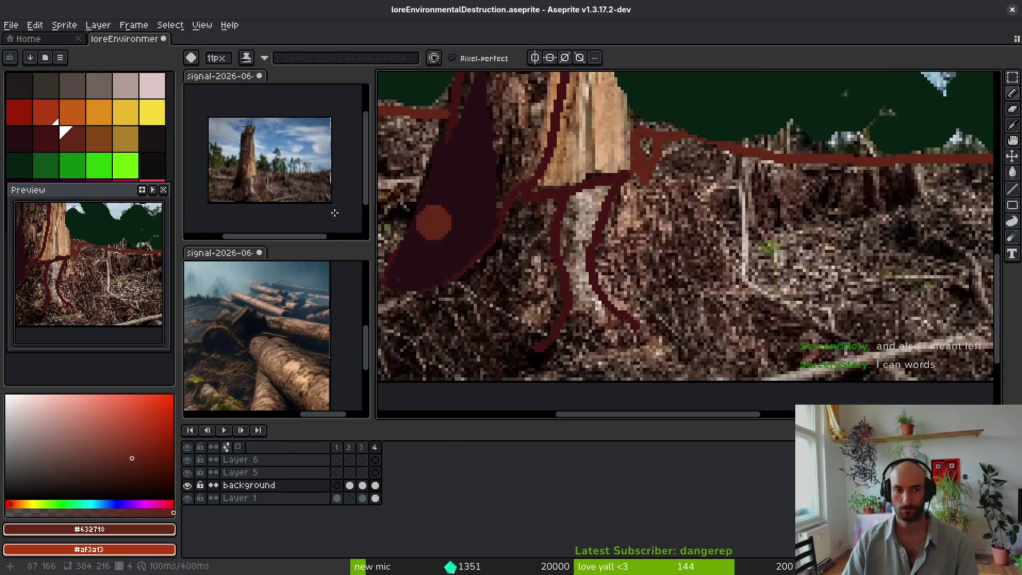
{"action": "left_click", "coordinate": [101, 139]}
{"action": "scroll", "coordinate": [818, 302], "scroll_direction": "down", "scroll_amount": 5}
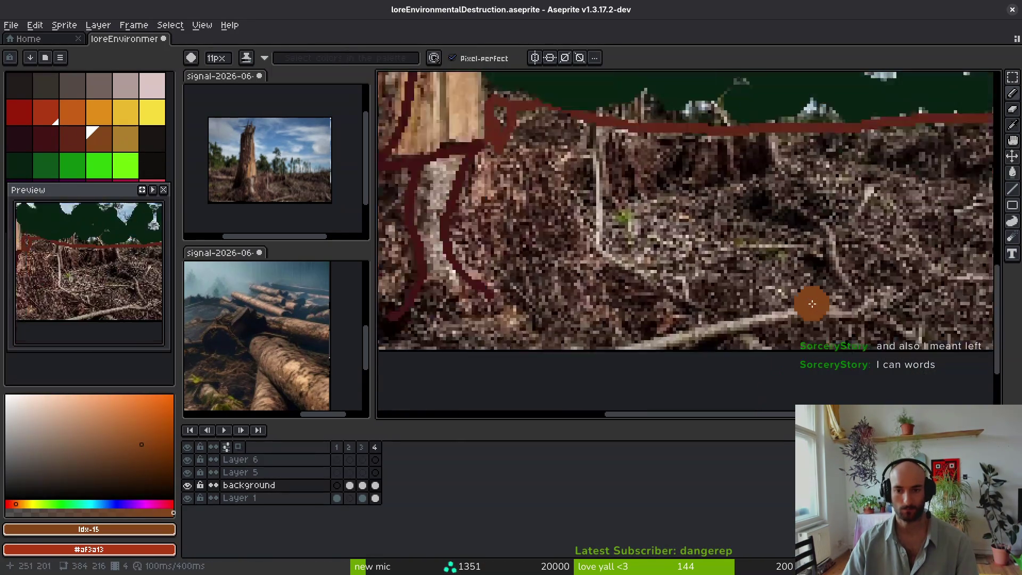
{"action": "key", "text": "]"}
{"action": "scroll", "coordinate": [639, 308], "scroll_direction": "right", "scroll_amount": 3}
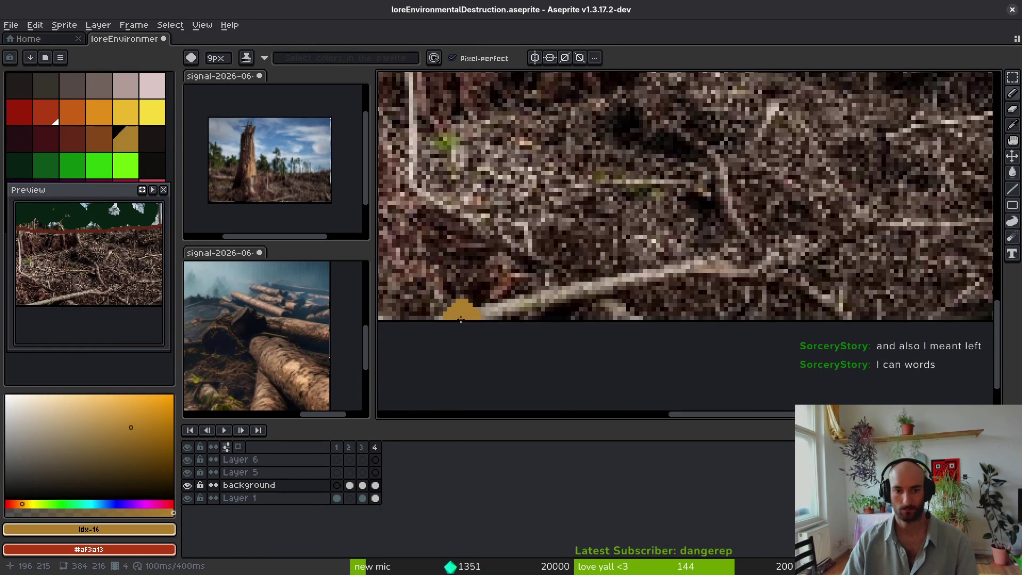
{"action": "left_click_drag", "start_coordinate": [461, 319], "coordinate": [687, 264]}
{"action": "scroll", "coordinate": [687, 263], "scroll_direction": "down", "scroll_amount": 3}
{"action": "key", "text": "ctrl+z"}
{"action": "key", "text": "minus"}
{"action": "key", "text": "minus"}
{"action": "key", "text": "minus"}
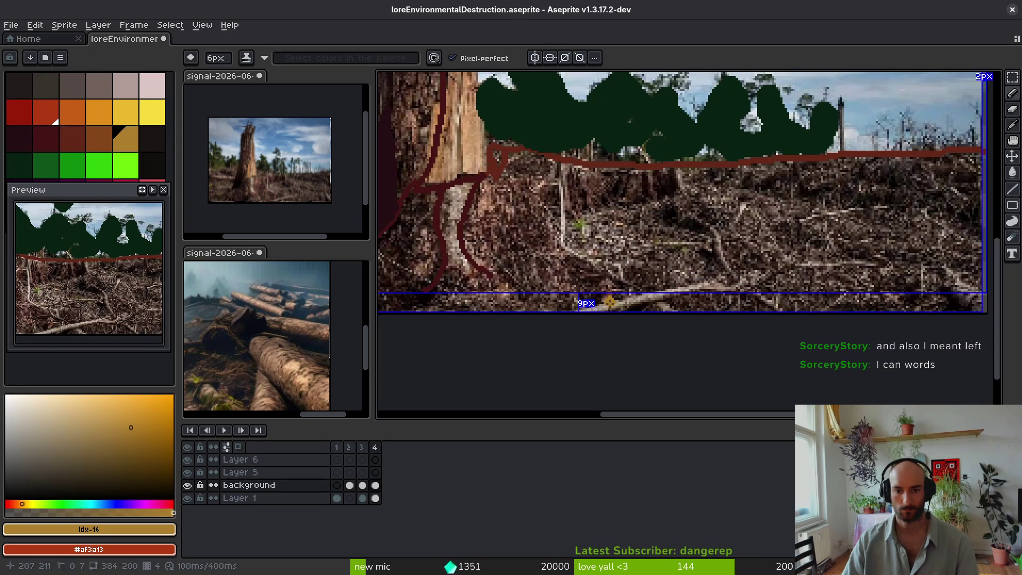
Step: Draw gold branches across the ground, thinning the brush from 6px to 3px
{"action": "scroll", "coordinate": [610, 302], "scroll_direction": "up", "scroll_amount": 2}
{"action": "mouse_move", "coordinate": [575, 312]}
{"action": "left_mouse_down"}
{"action": "mouse_move", "coordinate": [778, 252]}
{"action": "mouse_move", "coordinate": [873, 244]}
{"action": "left_mouse_up"}
{"action": "scroll", "coordinate": [511, 273], "scroll_direction": "up", "scroll_amount": 3}
{"action": "key", "text": "minus"}
{"action": "key", "text": "minus"}
{"action": "key", "text": "minus"}
{"action": "mouse_move", "coordinate": [543, 147]}
{"action": "left_mouse_down"}
{"action": "mouse_move", "coordinate": [551, 243]}
{"action": "mouse_move", "coordinate": [691, 345]}
{"action": "left_mouse_up"}
{"action": "scroll", "coordinate": [692, 345], "scroll_direction": "down", "scroll_amount": 1}
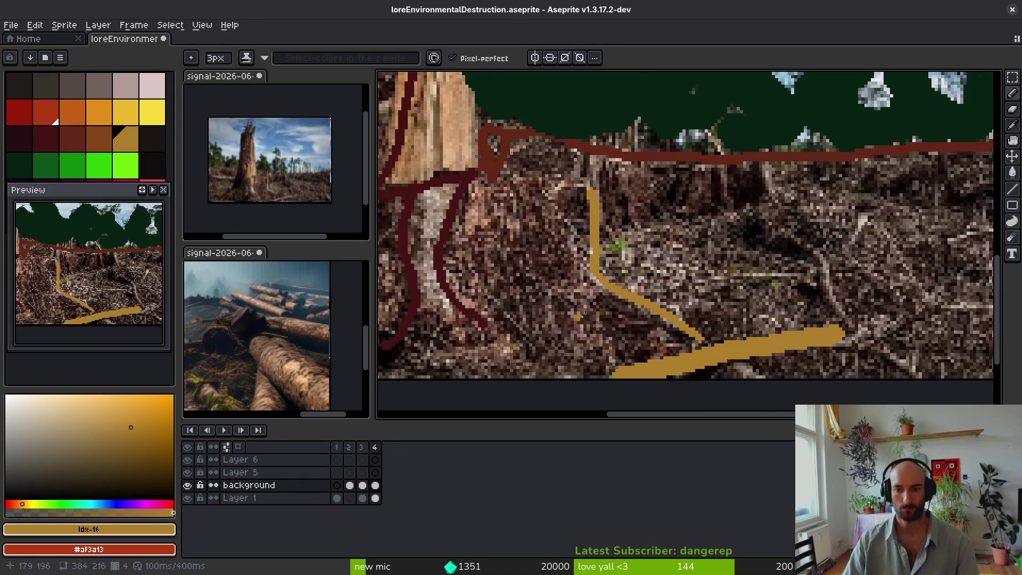
{"action": "scroll", "coordinate": [412, 277], "scroll_direction": "right", "scroll_amount": 5}
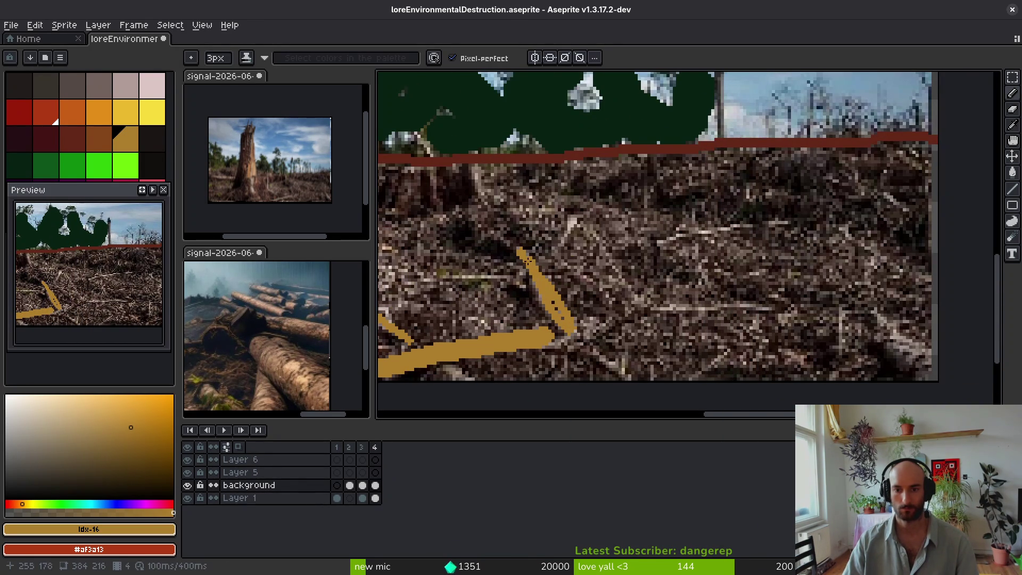
{"action": "left_click_drag", "start_coordinate": [658, 237], "coordinate": [770, 226]}
{"action": "left_click_drag", "start_coordinate": [663, 305], "coordinate": [802, 309]}
{"action": "left_click_drag", "start_coordinate": [872, 321], "coordinate": [930, 362]}
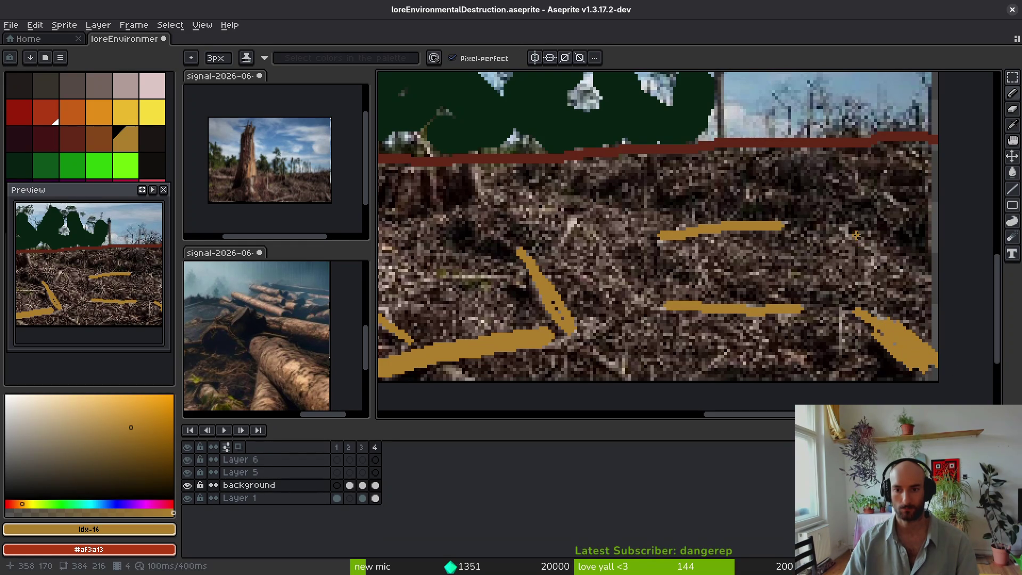
Step: Add more gold branch strokes, including a long one along the pale fallen log
{"action": "scroll", "coordinate": [643, 284], "scroll_direction": "down", "scroll_amount": 1}
{"action": "scroll", "coordinate": [552, 214], "scroll_direction": "up", "scroll_amount": 2}
{"action": "left_click_drag", "start_coordinate": [555, 214], "coordinate": [602, 258]}
{"action": "scroll", "coordinate": [671, 282], "scroll_direction": "down", "scroll_amount": 3}
{"action": "scroll", "coordinate": [765, 339], "scroll_direction": "up", "scroll_amount": 5}
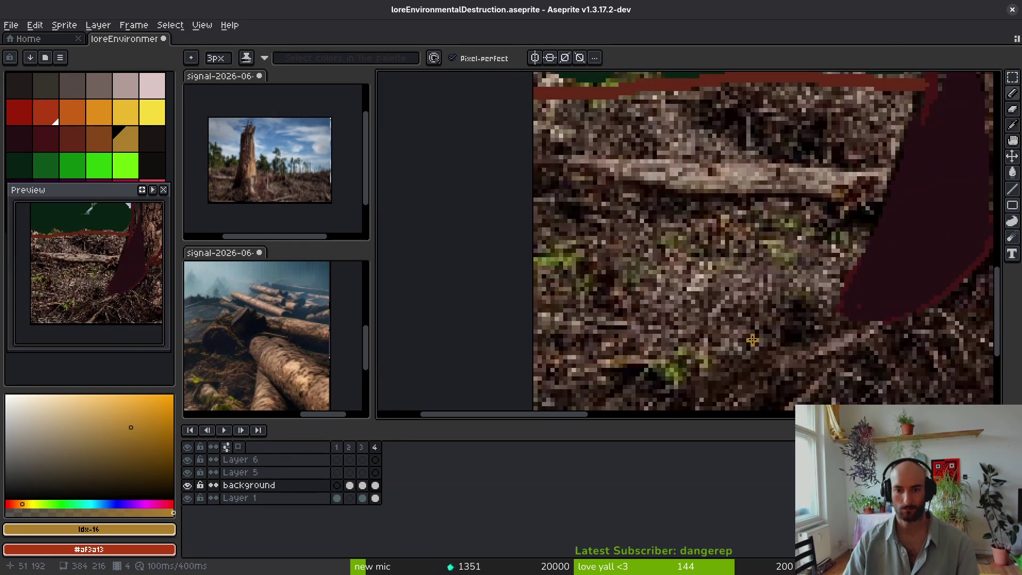
{"action": "mouse_move", "coordinate": [621, 176]}
{"action": "left_mouse_down"}
{"action": "mouse_move", "coordinate": [831, 192]}
{"action": "mouse_move", "coordinate": [775, 170]}
{"action": "mouse_move", "coordinate": [900, 174]}
{"action": "mouse_move", "coordinate": [788, 181]}
{"action": "left_mouse_up"}
{"action": "scroll", "coordinate": [702, 171], "scroll_direction": "down", "scroll_amount": 1}
{"action": "mouse_move", "coordinate": [851, 276]}
{"action": "left_mouse_down"}
{"action": "mouse_move", "coordinate": [769, 304]}
{"action": "mouse_move", "coordinate": [752, 389]}
{"action": "left_mouse_up"}
{"action": "scroll", "coordinate": [752, 389], "scroll_direction": "down", "scroll_amount": 1}
{"action": "left_click_drag", "start_coordinate": [574, 267], "coordinate": [620, 275]}
{"action": "scroll", "coordinate": [619, 275], "scroll_direction": "down", "scroll_amount": 3}
{"action": "scroll", "coordinate": [695, 288], "scroll_direction": "up", "scroll_amount": 3}
{"action": "left_click", "coordinate": [27, 139]}
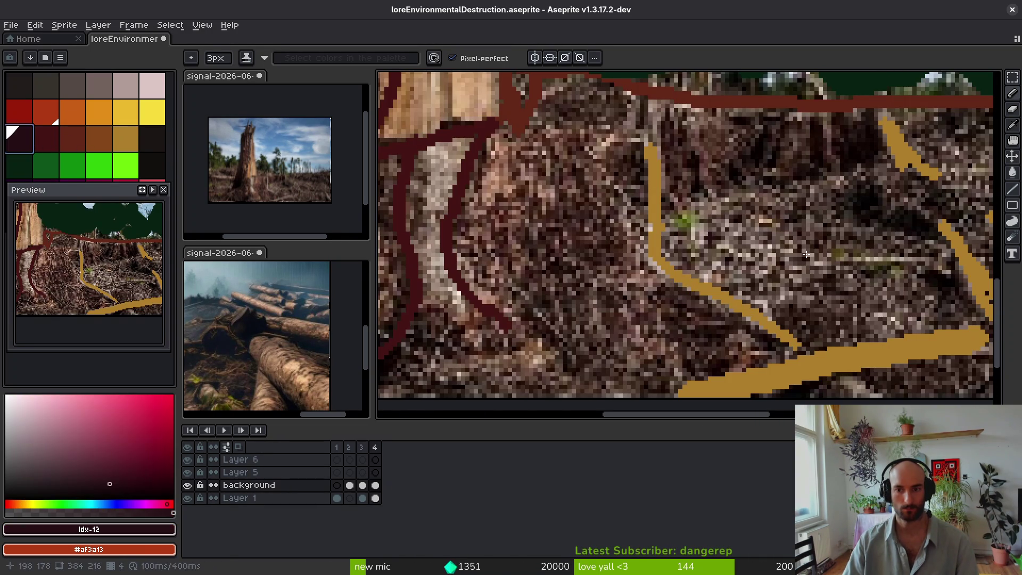
Step: Brush dark maroon shadow patches and a strip across the ground between the gold branches
{"action": "left_click_drag", "start_coordinate": [821, 257], "coordinate": [762, 281]}
{"action": "scroll", "coordinate": [763, 281], "scroll_direction": "up", "scroll_amount": 1}
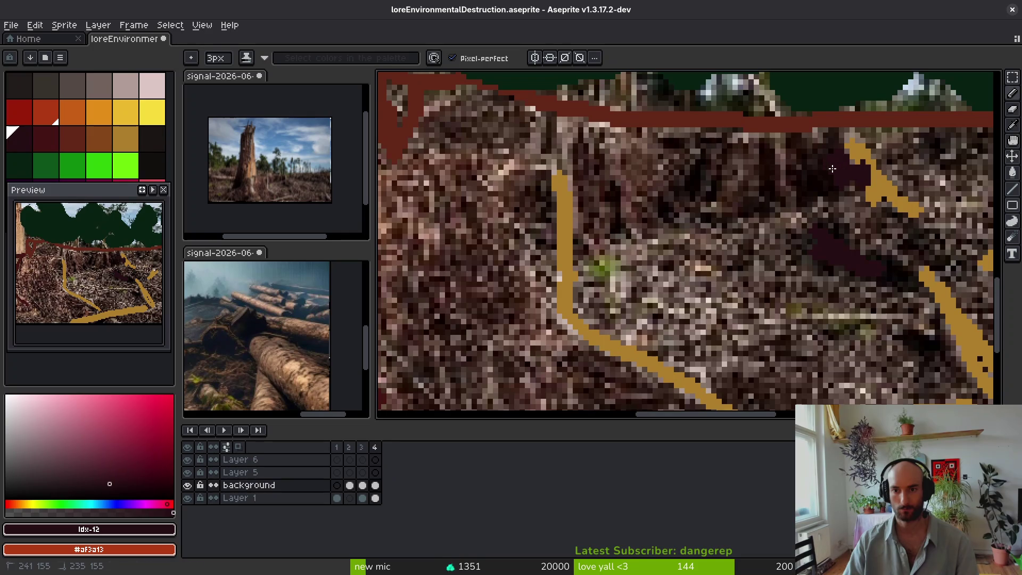
{"action": "left_click_drag", "start_coordinate": [801, 191], "coordinate": [778, 158]}
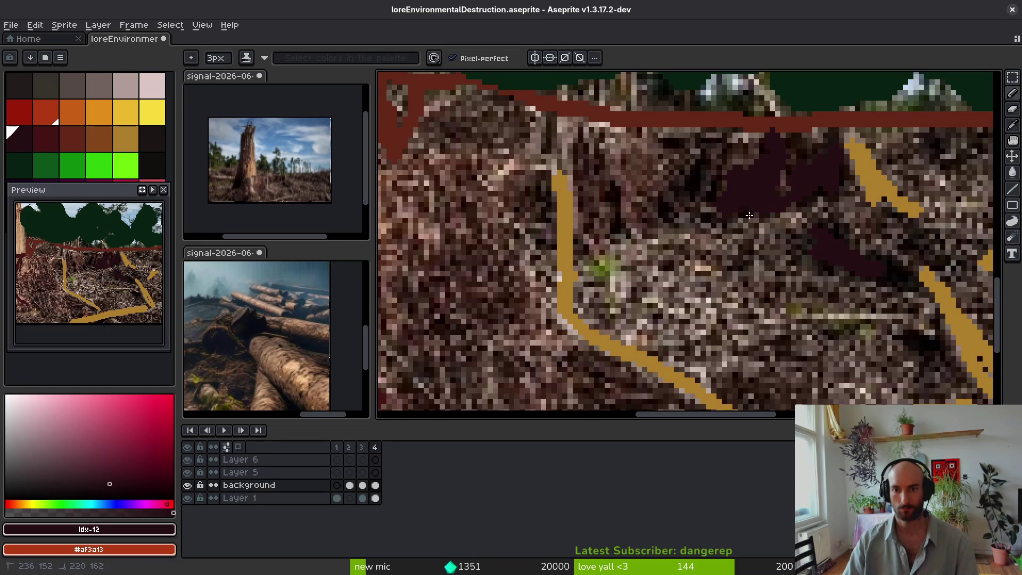
{"action": "left_click_drag", "start_coordinate": [755, 192], "coordinate": [708, 139]}
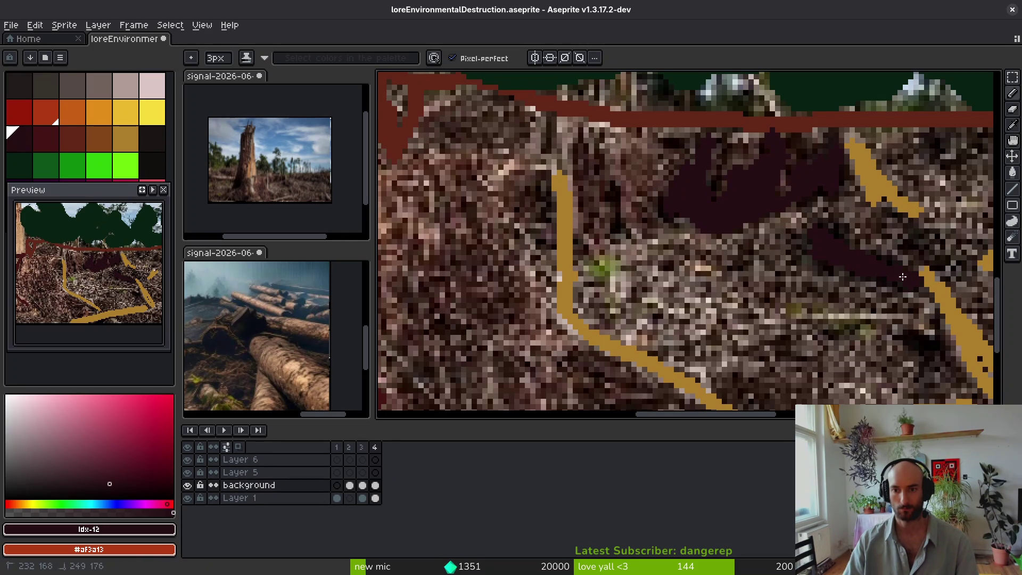
{"action": "scroll", "coordinate": [688, 314], "scroll_direction": "down", "scroll_amount": 3}
{"action": "scroll", "coordinate": [688, 313], "scroll_direction": "up", "scroll_amount": 1}
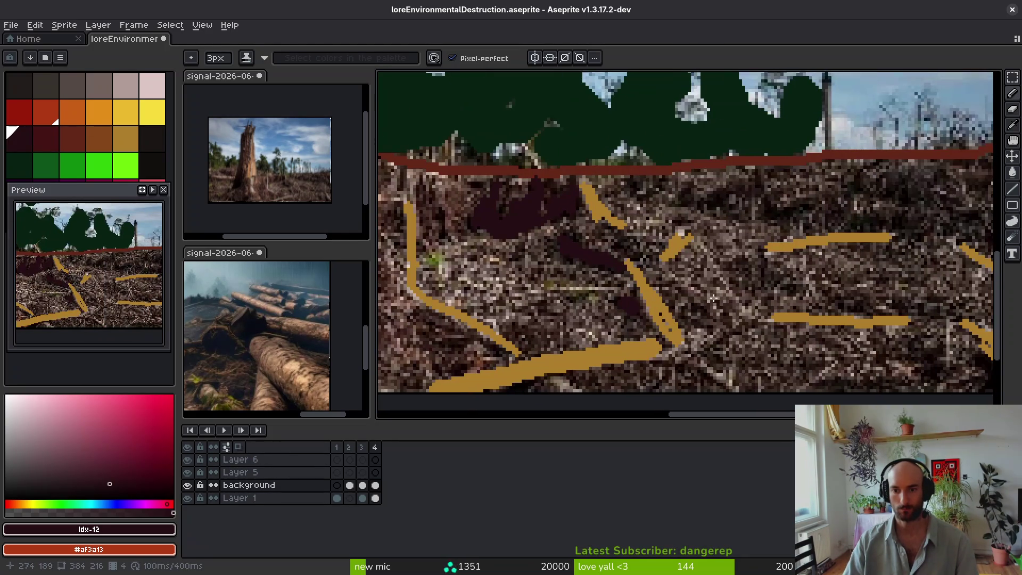
{"action": "left_click_drag", "start_coordinate": [645, 193], "coordinate": [755, 186]}
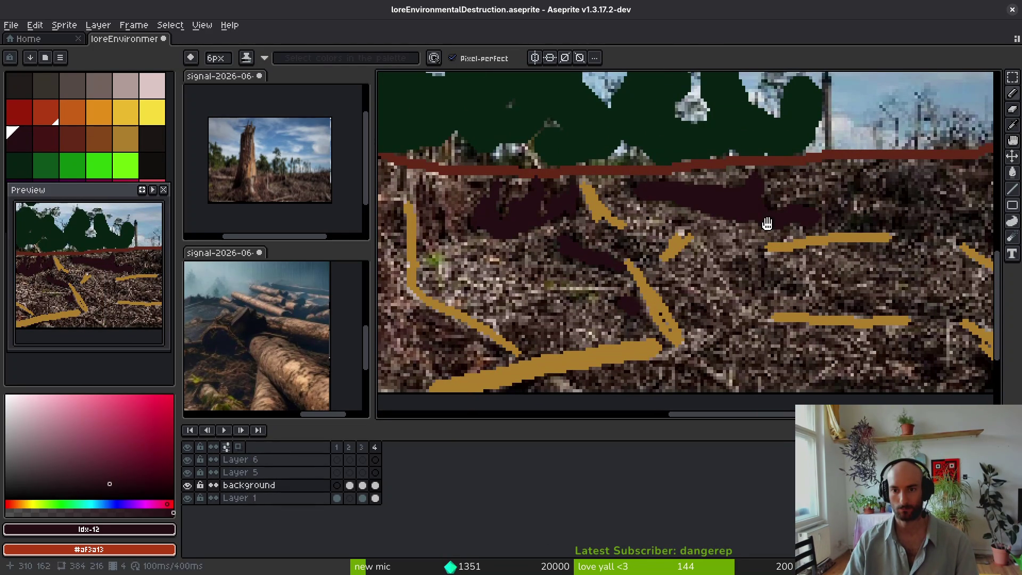
{"action": "scroll", "coordinate": [842, 222], "scroll_direction": "right", "scroll_amount": 3}
{"action": "left_click_drag", "start_coordinate": [757, 221], "coordinate": [749, 207]}
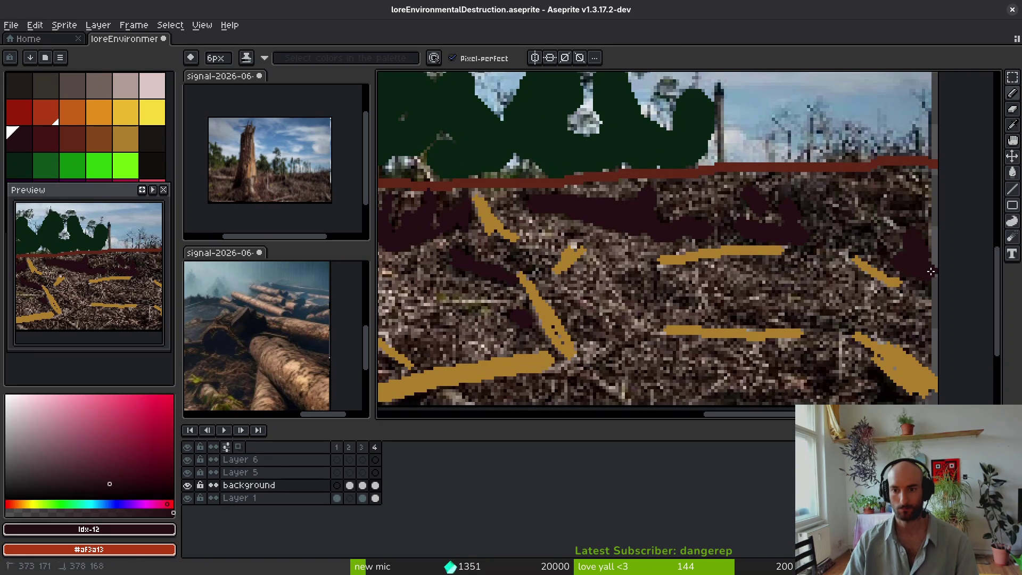
Step: Join the dark shapes at the stump base and cover the surrounding ground in maroon, then select #431414
{"action": "scroll", "coordinate": [875, 372], "scroll_direction": "down", "scroll_amount": 5}
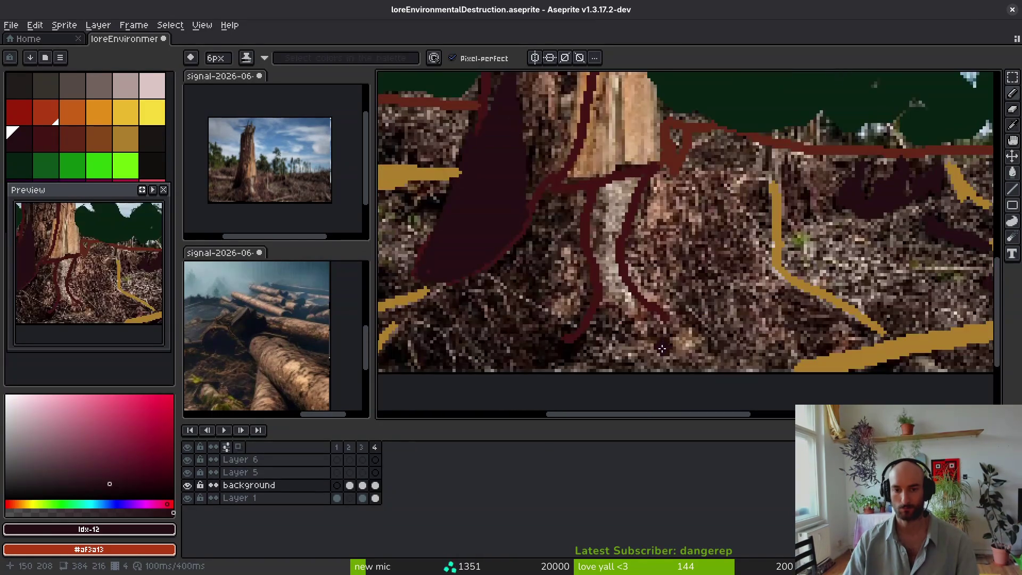
{"action": "left_click_drag", "start_coordinate": [699, 250], "coordinate": [632, 277]}
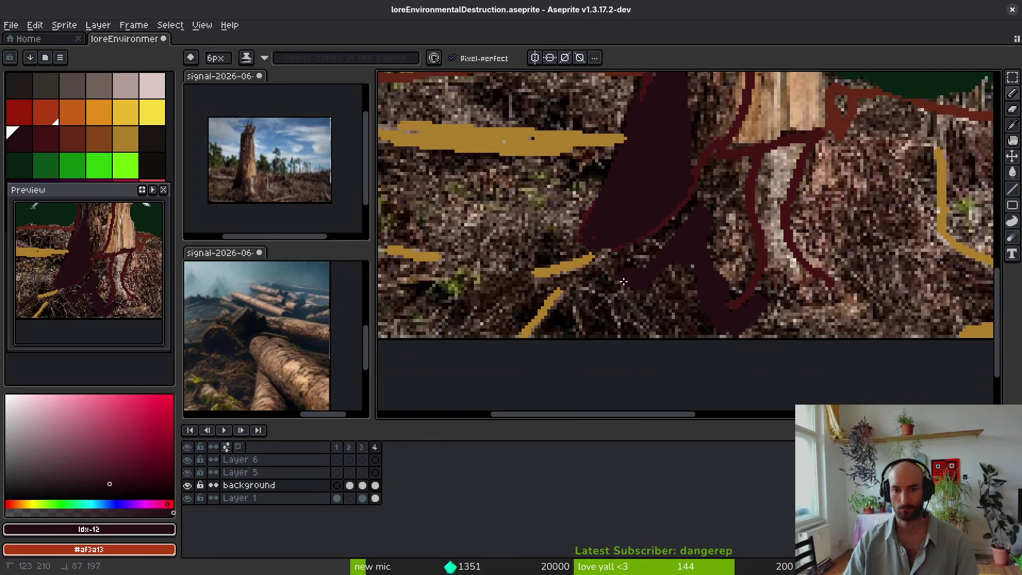
{"action": "mouse_move", "coordinate": [557, 286]}
{"action": "left_mouse_down"}
{"action": "mouse_move", "coordinate": [517, 312]}
{"action": "mouse_move", "coordinate": [672, 333]}
{"action": "left_mouse_up"}
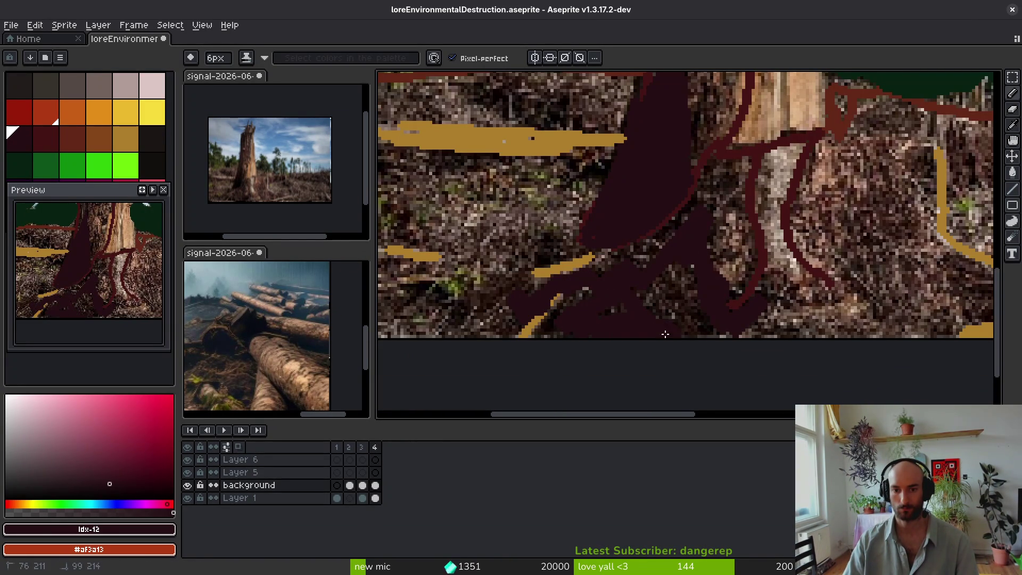
{"action": "left_click", "coordinate": [659, 273], "text": "alt"}
{"action": "key", "text": "g"}
{"action": "scroll", "coordinate": [765, 284], "scroll_direction": "down", "scroll_amount": 6}
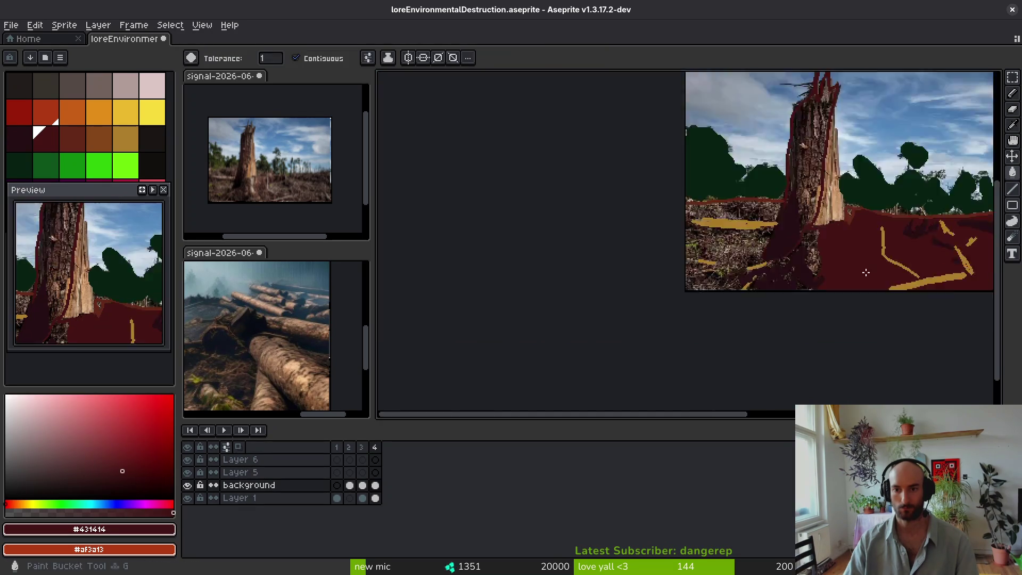
Step: Flood-fill the ground with dark red, undoing an accidental fill of the sky
{"action": "left_click", "coordinate": [765, 285]}
{"action": "scroll", "coordinate": [876, 314], "scroll_direction": "up", "scroll_amount": 4}
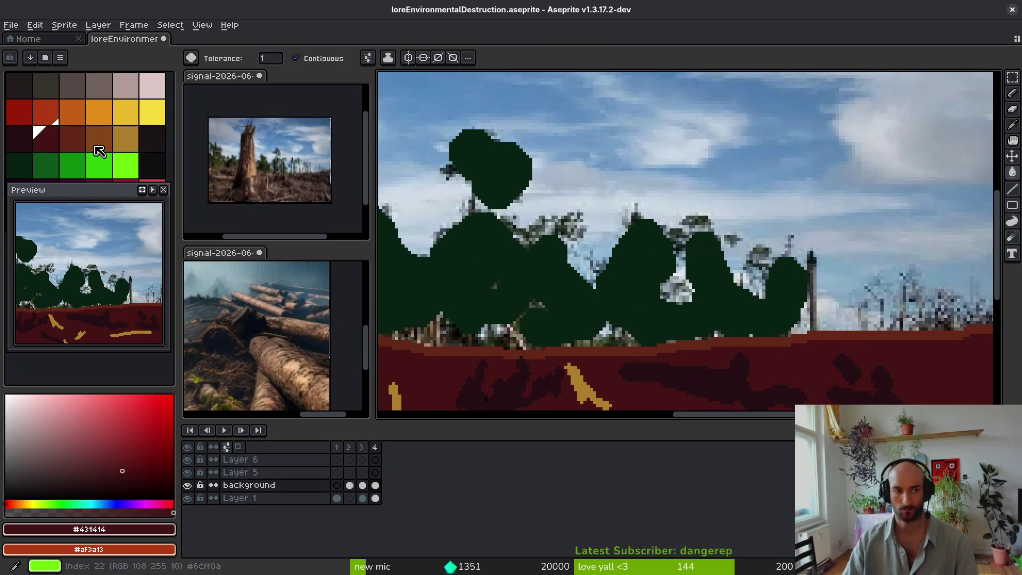
{"action": "scroll", "coordinate": [721, 275], "scroll_direction": "down", "scroll_amount": 4}
{"action": "left_click", "coordinate": [22, 141]}
{"action": "left_click", "coordinate": [716, 171]}
{"action": "key", "text": "ctrl+z"}
{"action": "scroll", "coordinate": [485, 268], "scroll_direction": "up", "scroll_amount": 3}
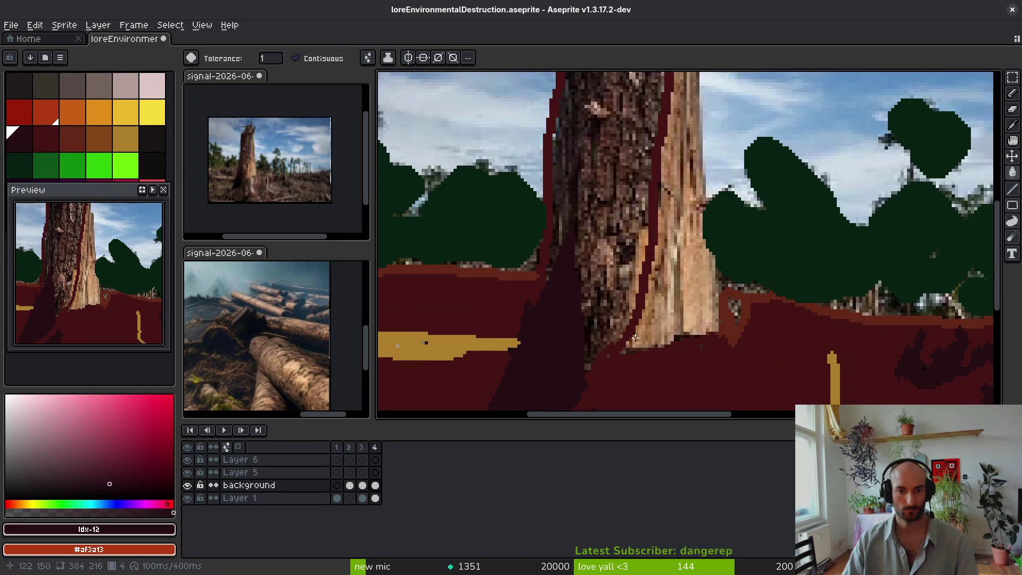
Step: Try gold, dark red and brown bucket fills on the trunk area, undoing the last trunk fill
{"action": "left_click", "coordinate": [426, 347], "text": "alt"}
{"action": "key", "text": "b"}
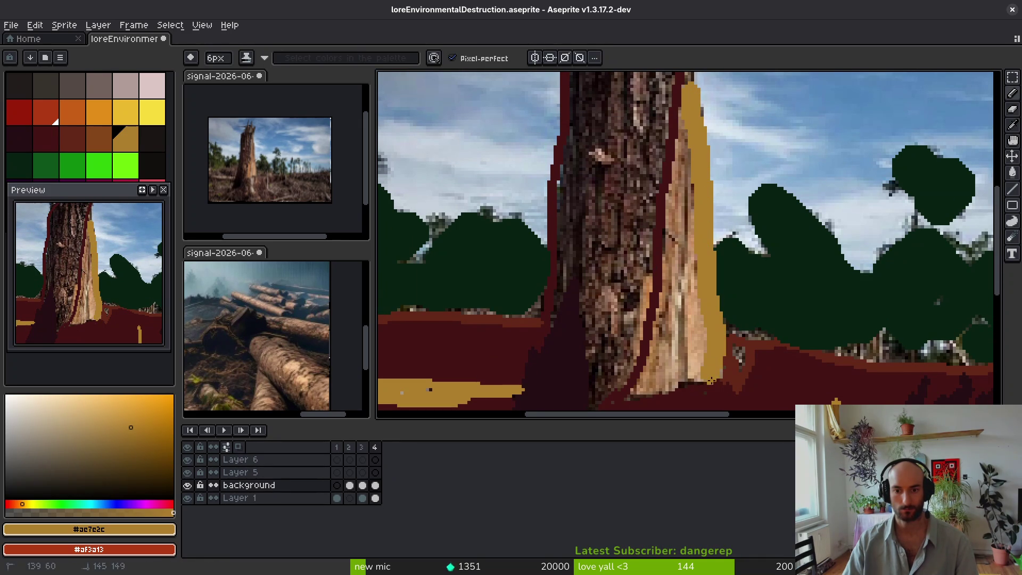
{"action": "key", "text": "g"}
{"action": "left_click", "coordinate": [681, 290]}
{"action": "scroll", "coordinate": [683, 290], "scroll_direction": "down", "scroll_amount": 3}
{"action": "scroll", "coordinate": [684, 290], "scroll_direction": "up", "scroll_amount": 3}
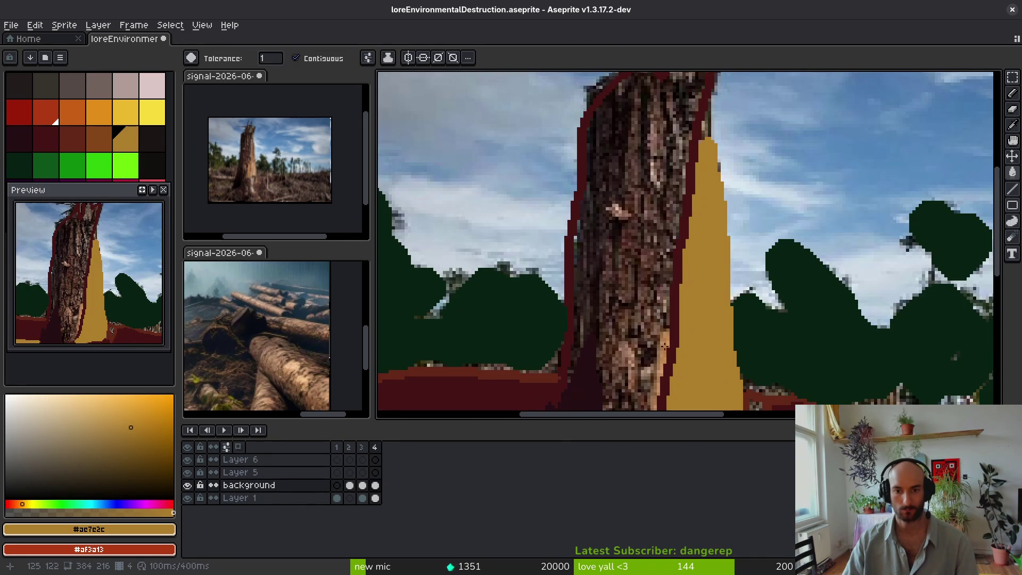
{"action": "left_click", "coordinate": [682, 277], "text": "alt"}
{"action": "left_click", "coordinate": [631, 347]}
{"action": "key", "text": "]"}
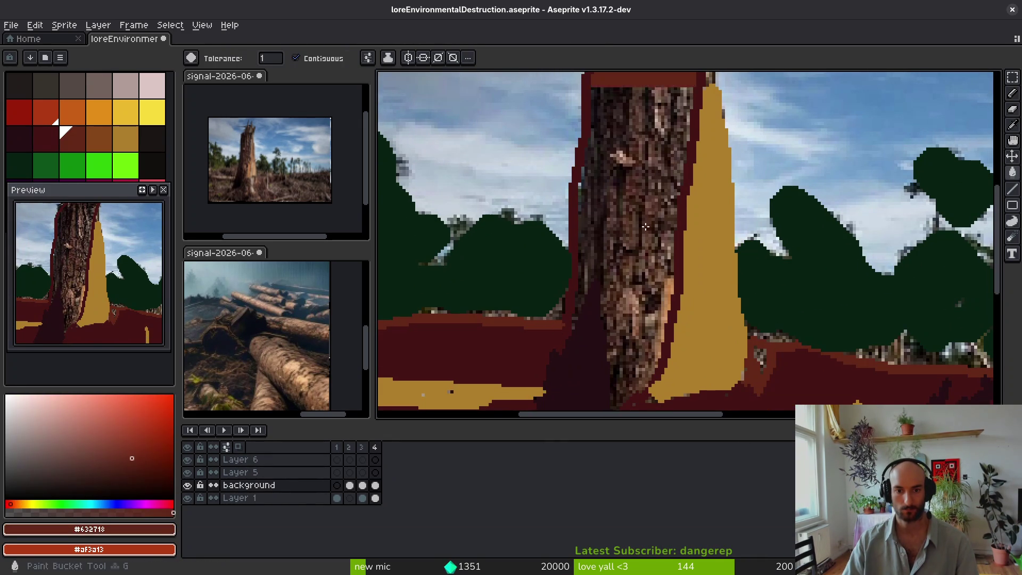
{"action": "left_click", "coordinate": [646, 227]}
{"action": "left_click", "coordinate": [579, 278], "text": "alt"}
{"action": "key", "text": "ctrl+z"}
{"action": "key", "text": "ctrl+z"}
Step: Paint maroon strokes down the upper trunk and along its left side with the Pencil
{"action": "key", "text": "b"}
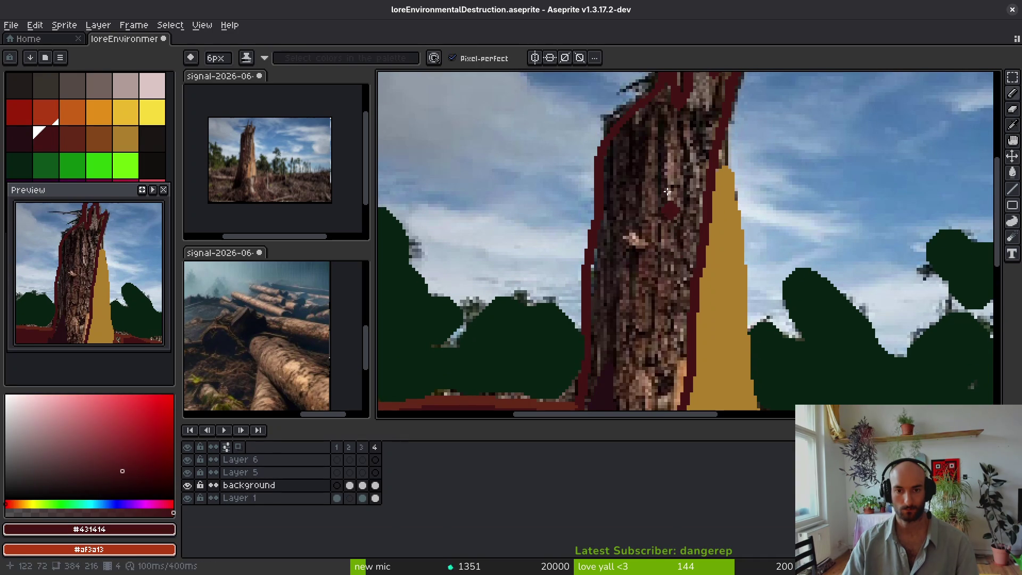
{"action": "mouse_move", "coordinate": [662, 132]}
{"action": "left_mouse_down"}
{"action": "mouse_move", "coordinate": [636, 140]}
{"action": "mouse_move", "coordinate": [614, 172]}
{"action": "left_mouse_up"}
{"action": "left_click_drag", "start_coordinate": [635, 114], "coordinate": [596, 223]}
{"action": "left_click", "coordinate": [595, 348], "text": "alt"}
{"action": "left_click_drag", "start_coordinate": [683, 87], "coordinate": [584, 407]}
Step: Fill a small gap by the trunk, undo the bark fill, and extend and thicken the stump's left edge in maroon
{"action": "key", "text": "g"}
{"action": "left_click", "coordinate": [613, 289]}
{"action": "scroll", "coordinate": [634, 283], "scroll_direction": "down", "scroll_amount": 5}
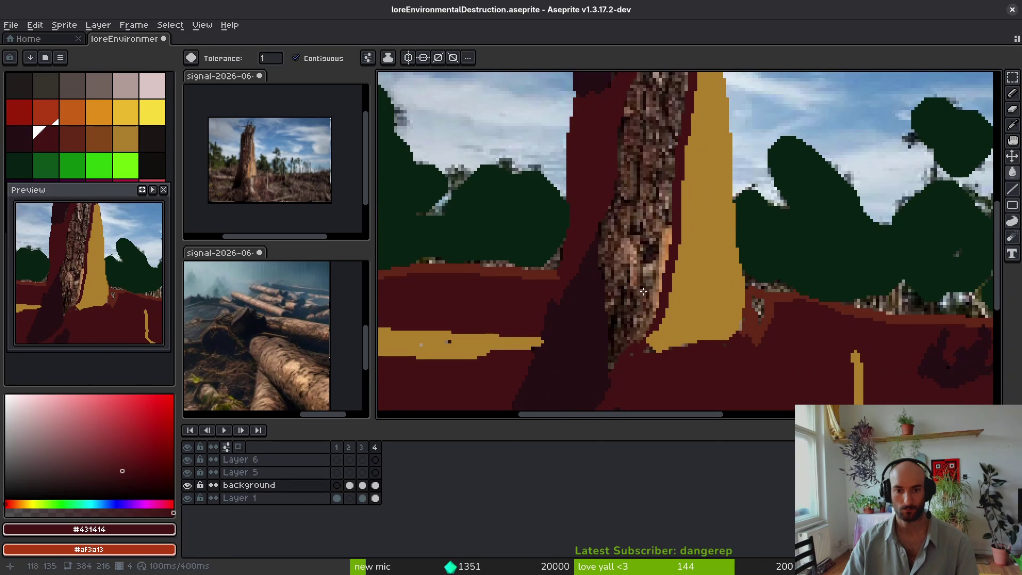
{"action": "left_click", "coordinate": [616, 205]}
{"action": "key", "text": "ctrl+z"}
{"action": "key", "text": "b"}
{"action": "mouse_move", "coordinate": [621, 198]}
{"action": "left_mouse_down"}
{"action": "mouse_move", "coordinate": [601, 286]}
{"action": "mouse_move", "coordinate": [623, 351]}
{"action": "left_mouse_up"}
{"action": "left_click_drag", "start_coordinate": [621, 303], "coordinate": [624, 312]}
{"action": "key", "text": "g"}
{"action": "left_click", "coordinate": [572, 271], "text": "alt"}
Step: Save the painting with Ctrl+S
{"action": "scroll", "coordinate": [571, 272], "scroll_direction": "down", "scroll_amount": 4}
{"action": "key", "text": "ctrl+s"}
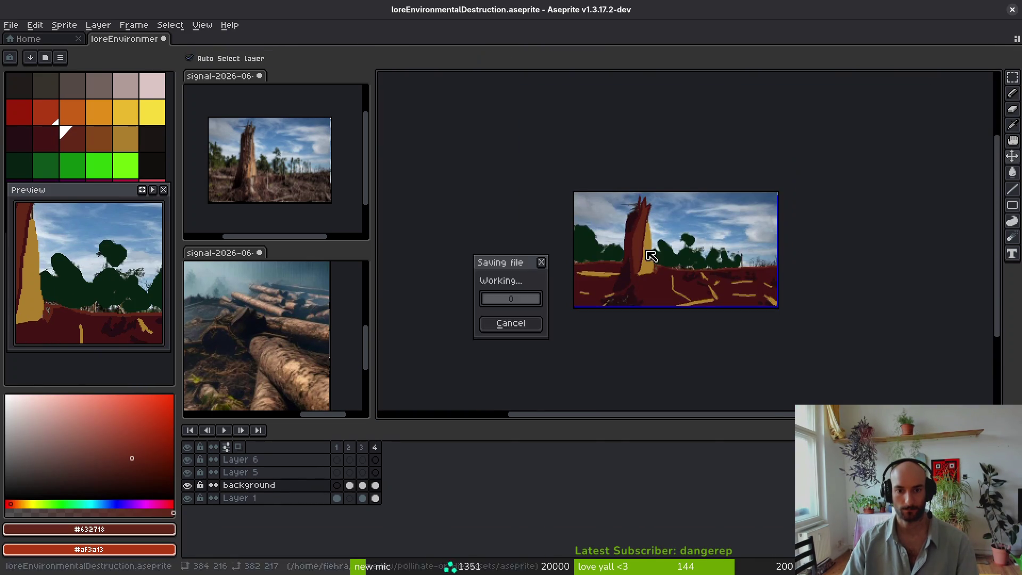
{"action": "scroll", "coordinate": [708, 260], "scroll_direction": "left", "scroll_amount": 5}
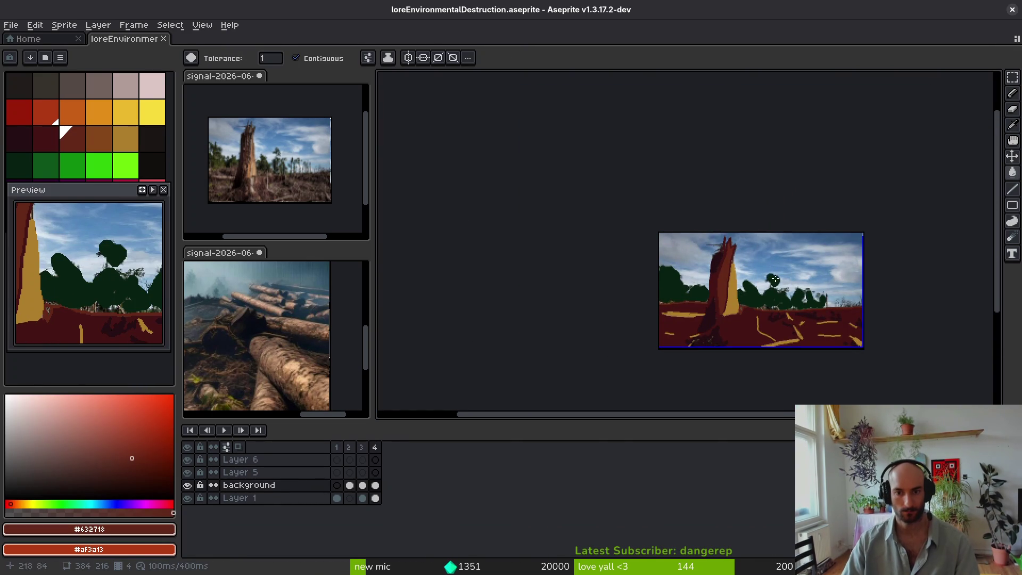
{"action": "scroll", "coordinate": [740, 256], "scroll_direction": "right", "scroll_amount": 2}
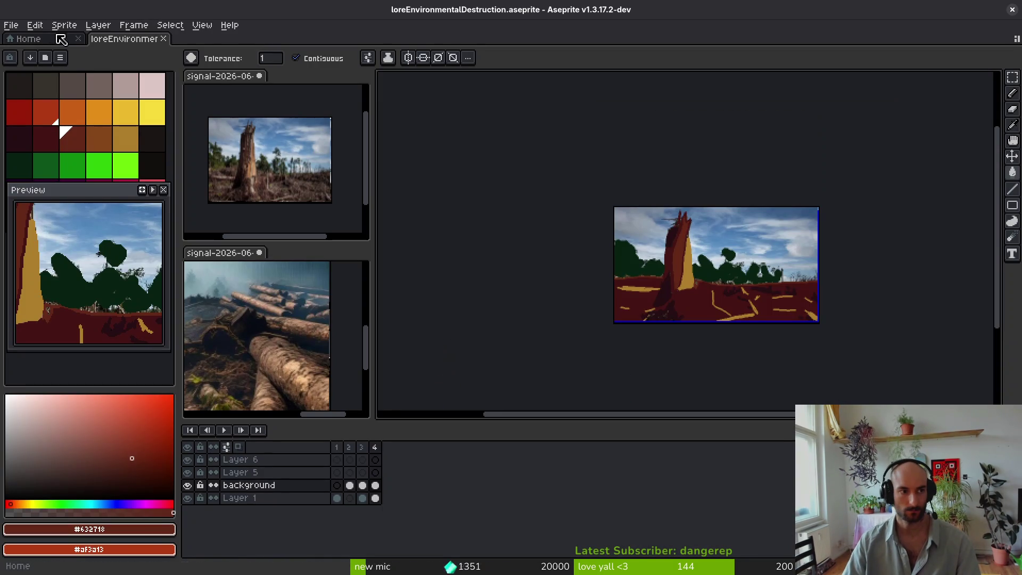
Step: Browse to the gamedev/pollinate-or-die/assets/aseprite folder in the Open File dialog
{"action": "left_click", "coordinate": [11, 25]}
{"action": "left_click", "coordinate": [22, 51]}
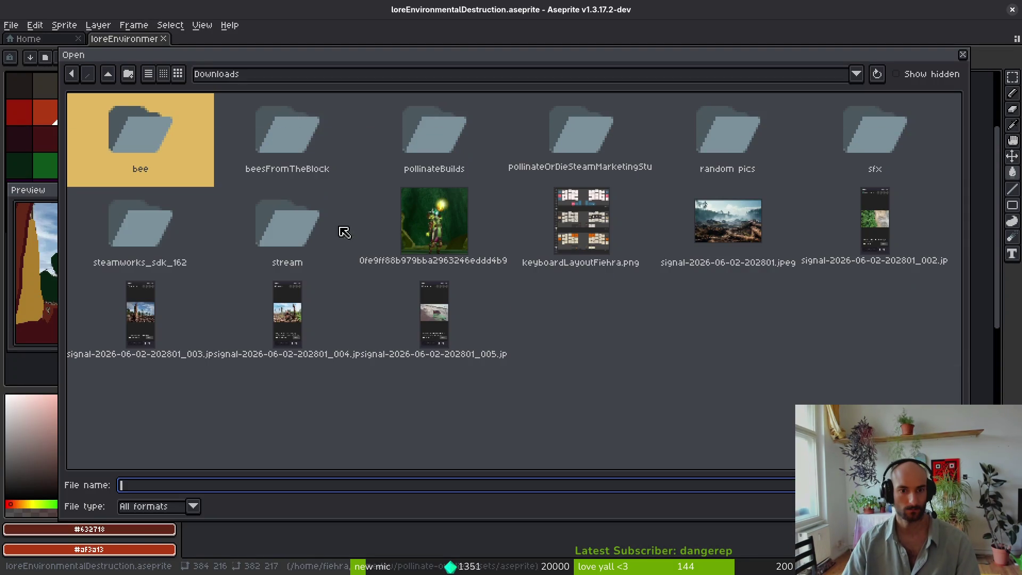
{"action": "key", "text": "BackSpace"}
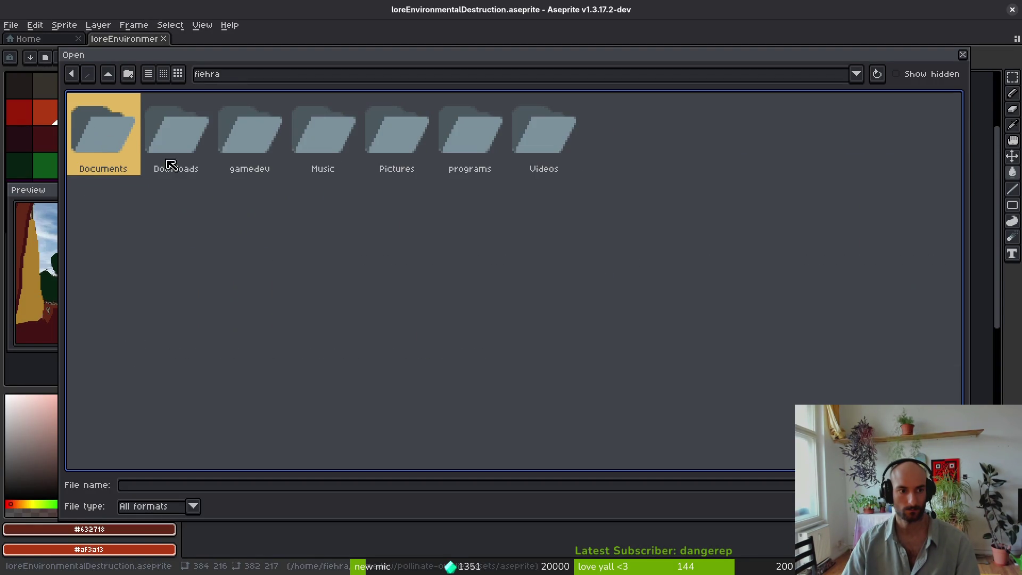
{"action": "double_click", "coordinate": [231, 135]}
{"action": "double_click", "coordinate": [123, 132]}
{"action": "key", "text": "Return"}
{"action": "left_click", "coordinate": [201, 135]}
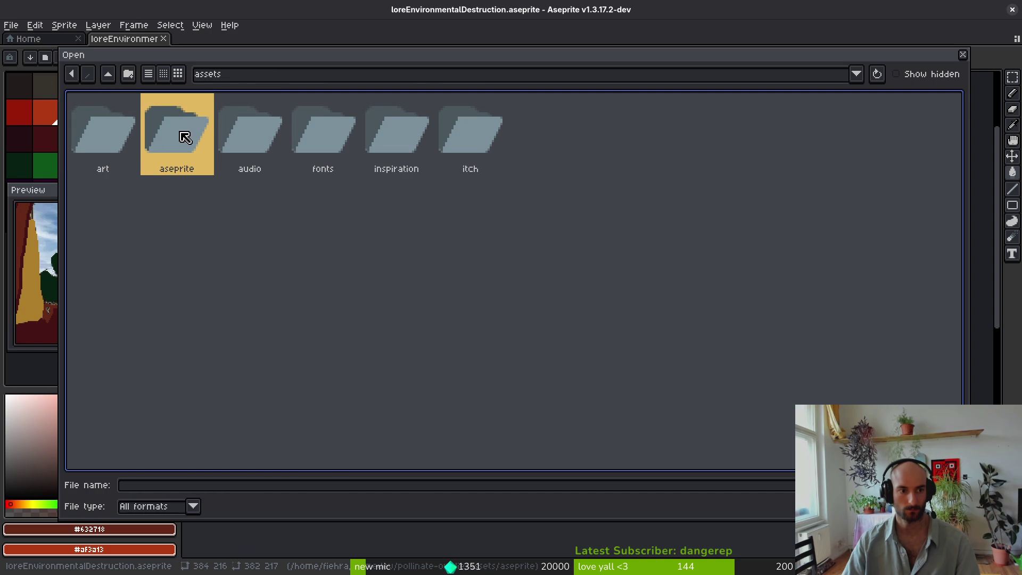
{"action": "double_click", "coordinate": [186, 138]}
Step: Scroll through the aseprite file thumbnails and close the dialog without opening any file
{"action": "scroll", "coordinate": [691, 269], "scroll_direction": "up", "scroll_amount": 1}
{"action": "scroll", "coordinate": [713, 272], "scroll_direction": "down", "scroll_amount": 4}
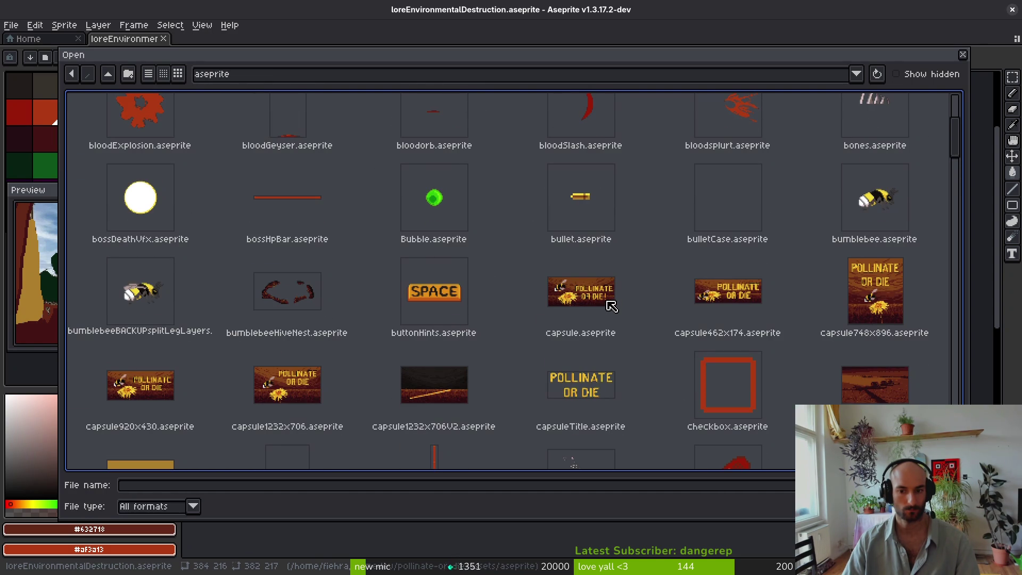
{"action": "scroll", "coordinate": [124, 396], "scroll_direction": "down", "scroll_amount": 10}
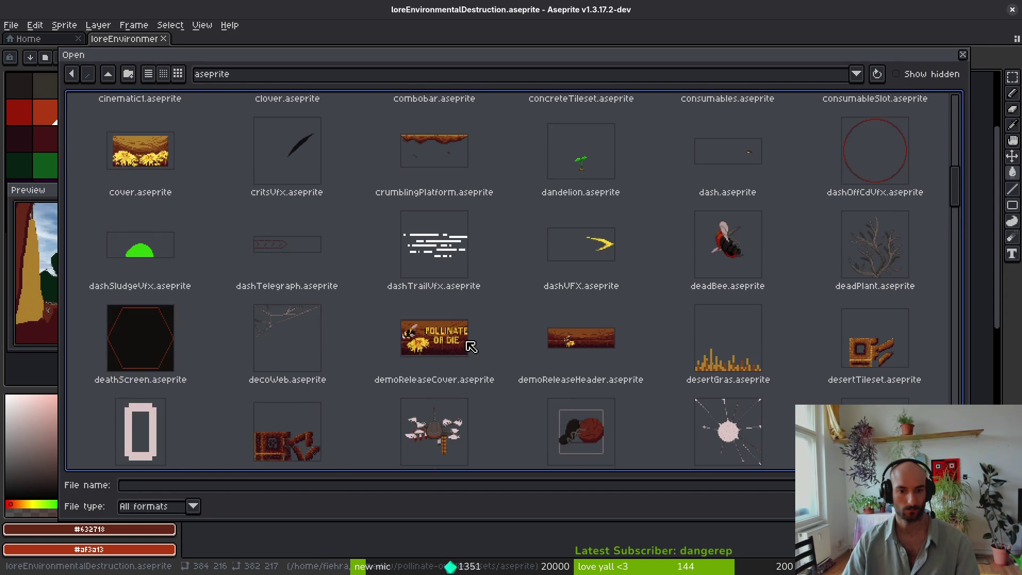
{"action": "scroll", "coordinate": [488, 343], "scroll_direction": "down", "scroll_amount": 15}
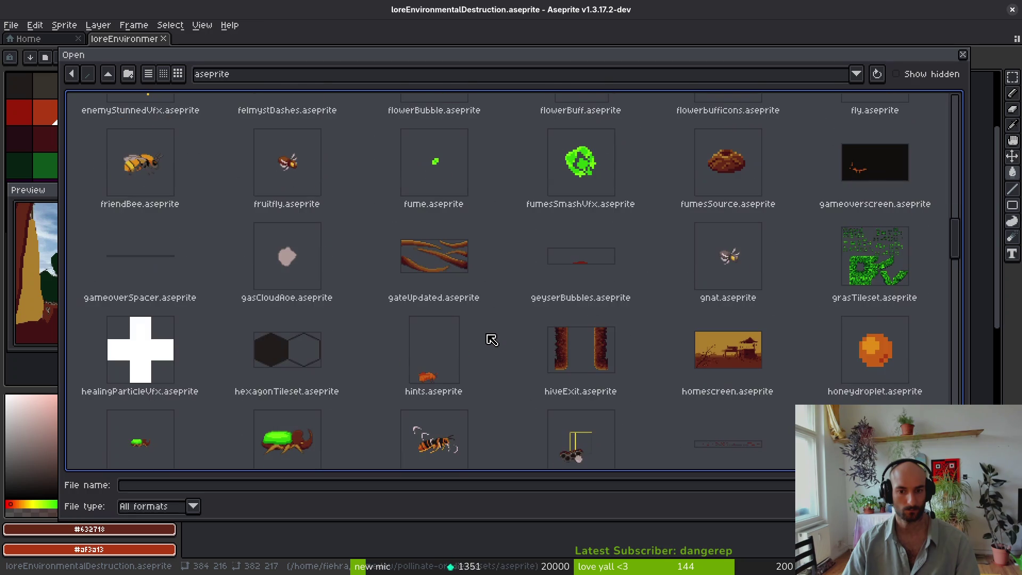
{"action": "scroll", "coordinate": [491, 340], "scroll_direction": "up", "scroll_amount": 3}
{"action": "scroll", "coordinate": [498, 362], "scroll_direction": "down", "scroll_amount": 4}
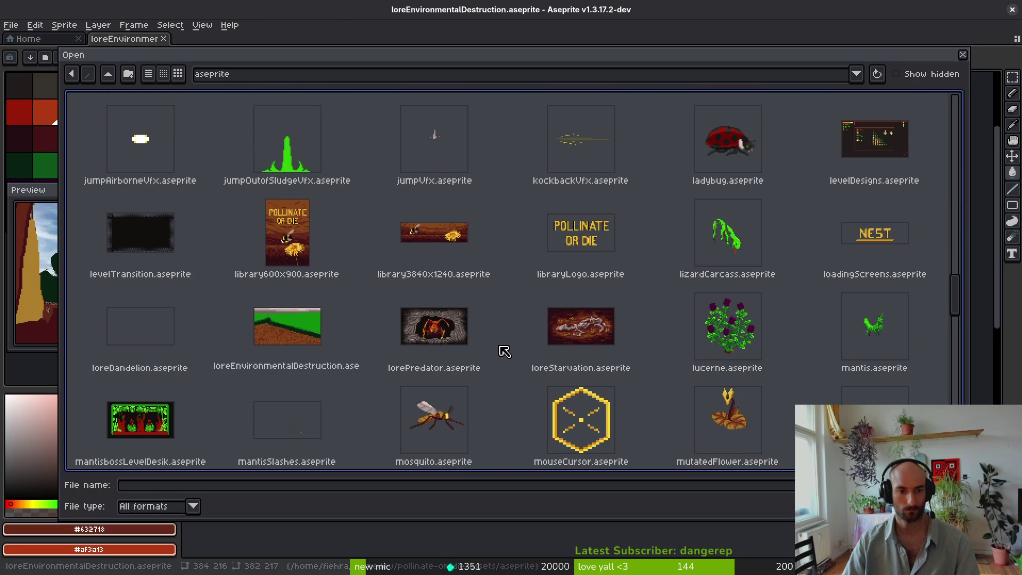
{"action": "scroll", "coordinate": [505, 351], "scroll_direction": "down", "scroll_amount": 10}
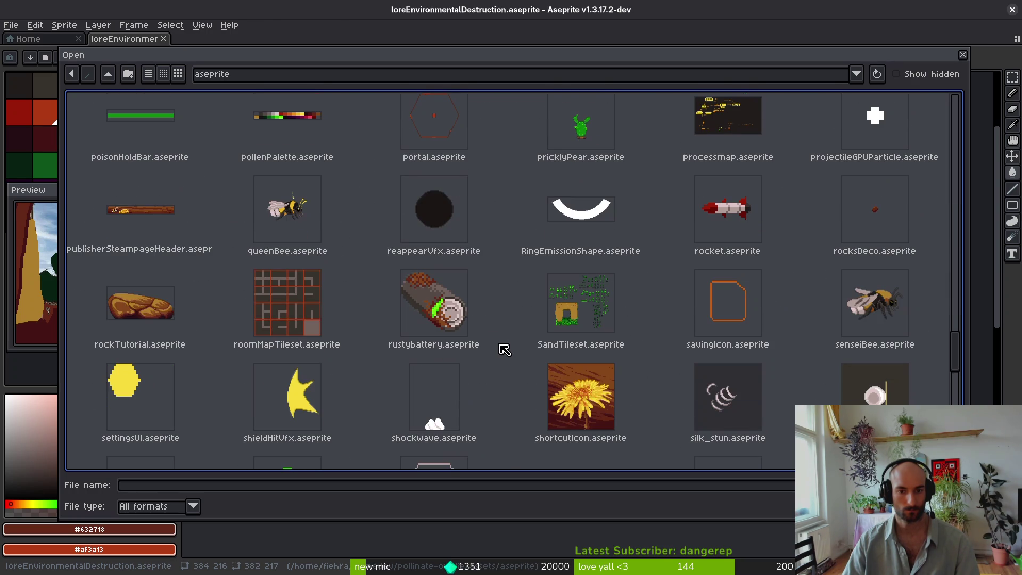
{"action": "scroll", "coordinate": [506, 352], "scroll_direction": "down", "scroll_amount": 2}
{"action": "scroll", "coordinate": [505, 351], "scroll_direction": "up", "scroll_amount": 6}
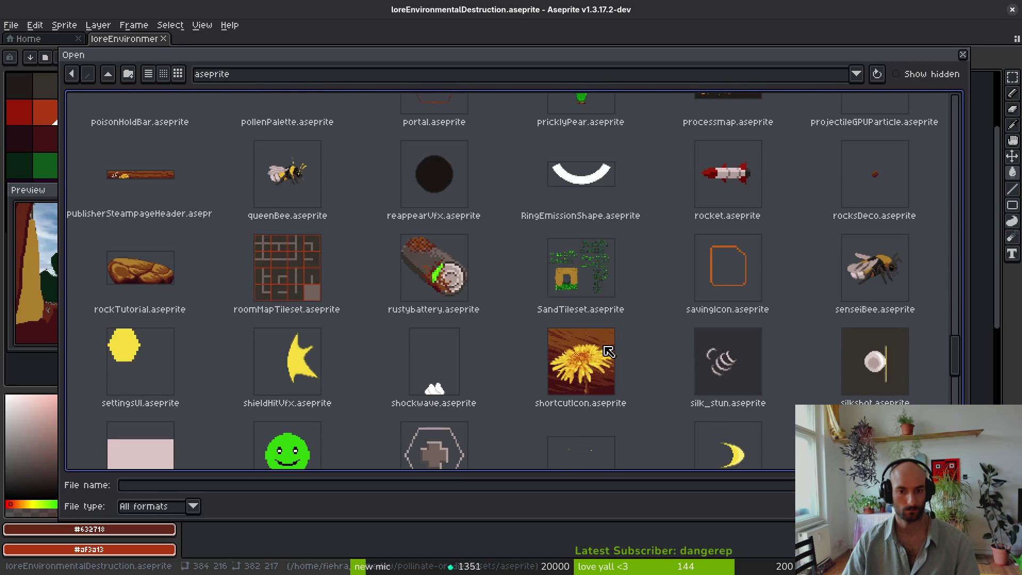
{"action": "scroll", "coordinate": [559, 297], "scroll_direction": "up", "scroll_amount": 15}
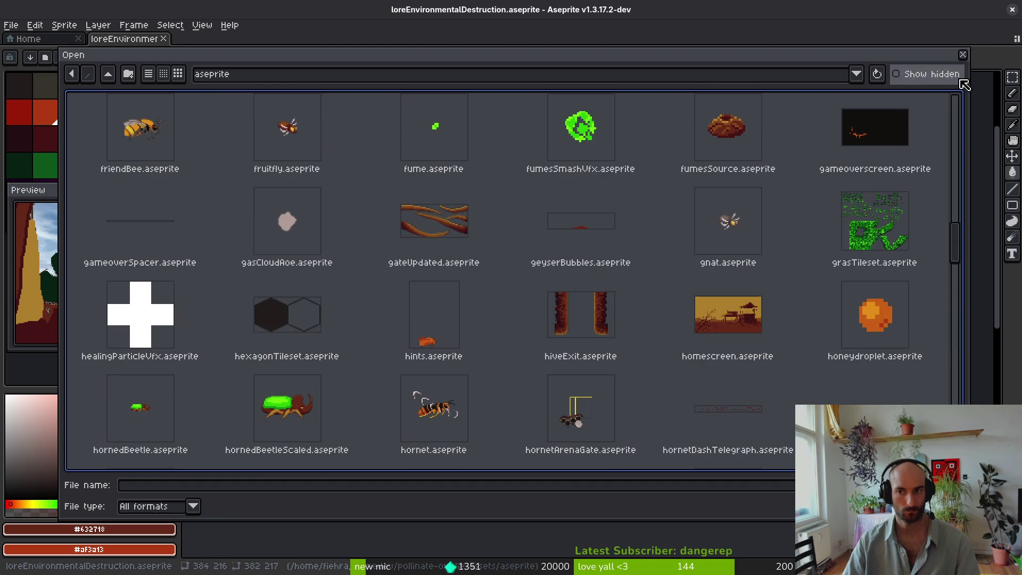
{"action": "left_click", "coordinate": [965, 55]}
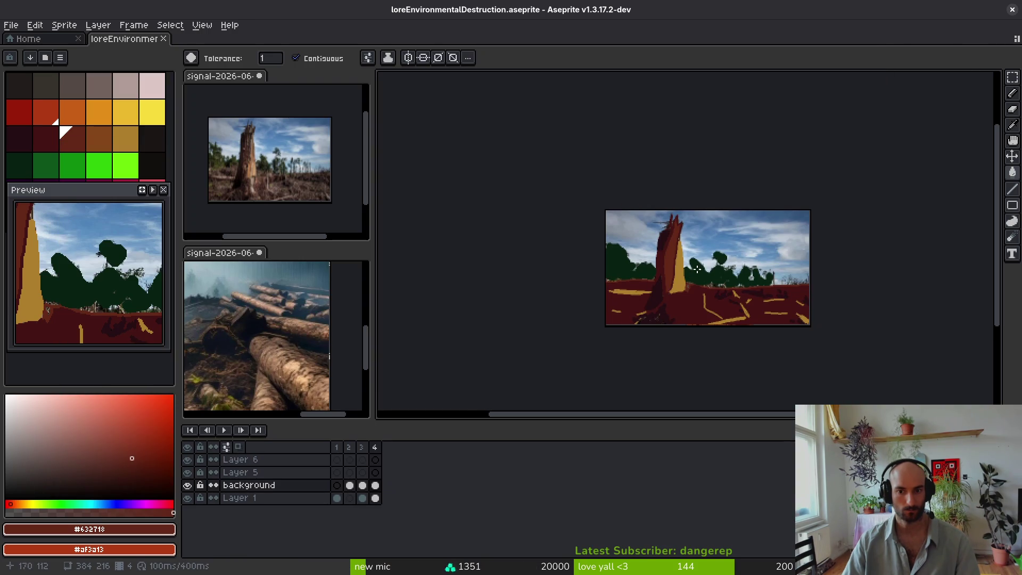
Step: Draw a brown arc across the sky on Layer 5's frame 4 with the Pencil
{"action": "left_click", "coordinate": [99, 138]}
{"action": "scroll", "coordinate": [735, 243], "scroll_direction": "up", "scroll_amount": 3}
{"action": "key", "text": "b"}
{"action": "scroll", "coordinate": [735, 242], "scroll_direction": "down", "scroll_amount": 3}
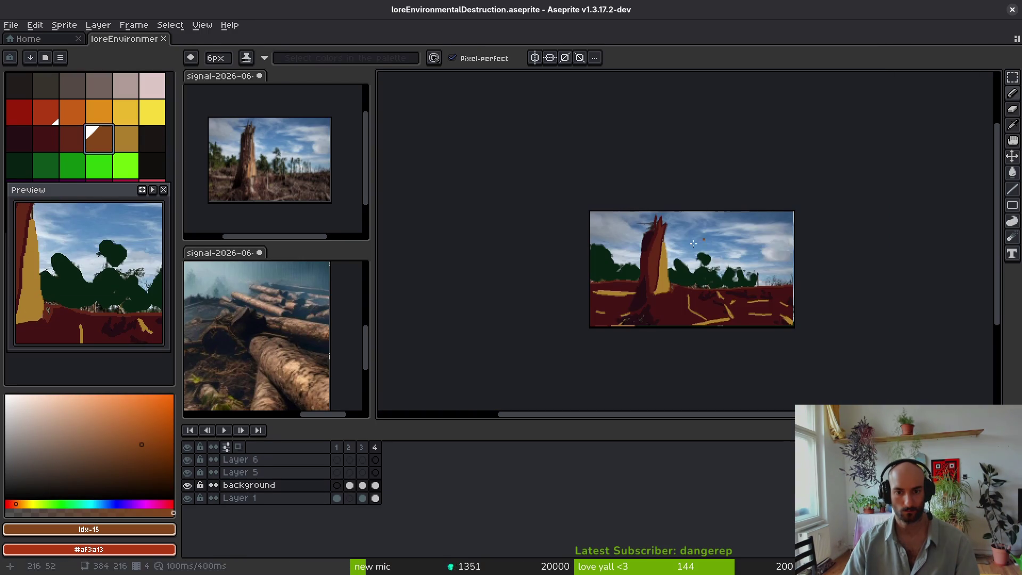
{"action": "left_click", "coordinate": [375, 473]}
{"action": "scroll", "coordinate": [760, 244], "scroll_direction": "up", "scroll_amount": 1}
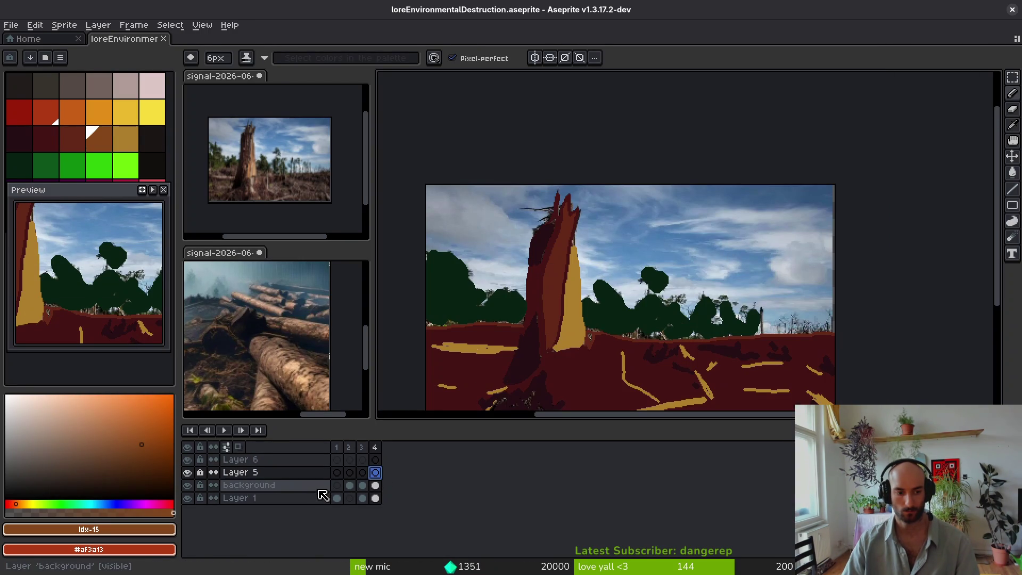
{"action": "scroll", "coordinate": [742, 251], "scroll_direction": "left", "scroll_amount": 2}
{"action": "mouse_move", "coordinate": [868, 182]}
{"action": "left_mouse_down"}
{"action": "mouse_move", "coordinate": [710, 228]}
{"action": "mouse_move", "coordinate": [541, 183]}
{"action": "left_mouse_up"}
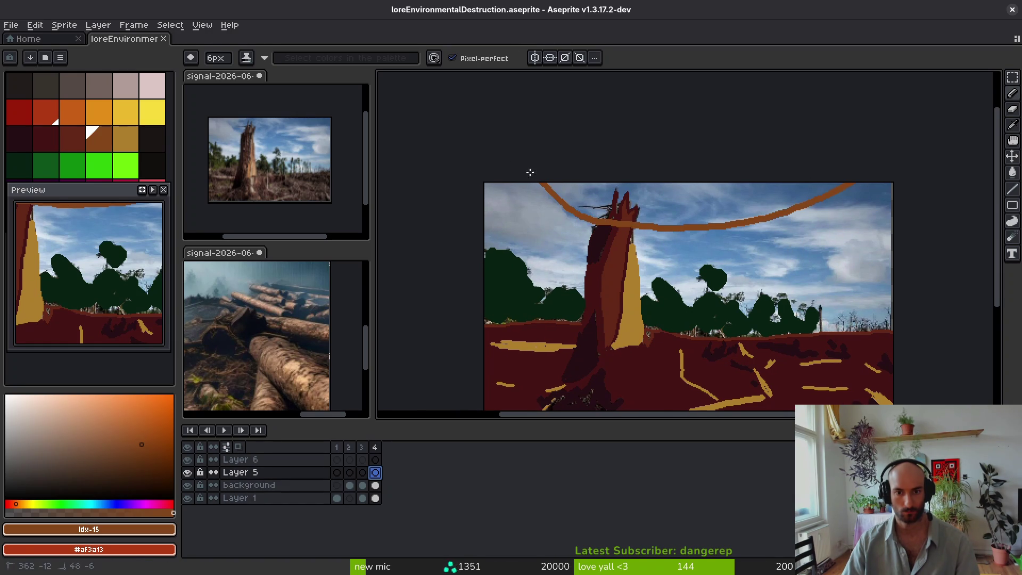
Step: Move Layer 5 below the background layer and fill the sky above the arc with orange-brown
{"action": "left_click", "coordinate": [349, 472]}
{"action": "left_click_drag", "start_coordinate": [257, 473], "coordinate": [290, 497]}
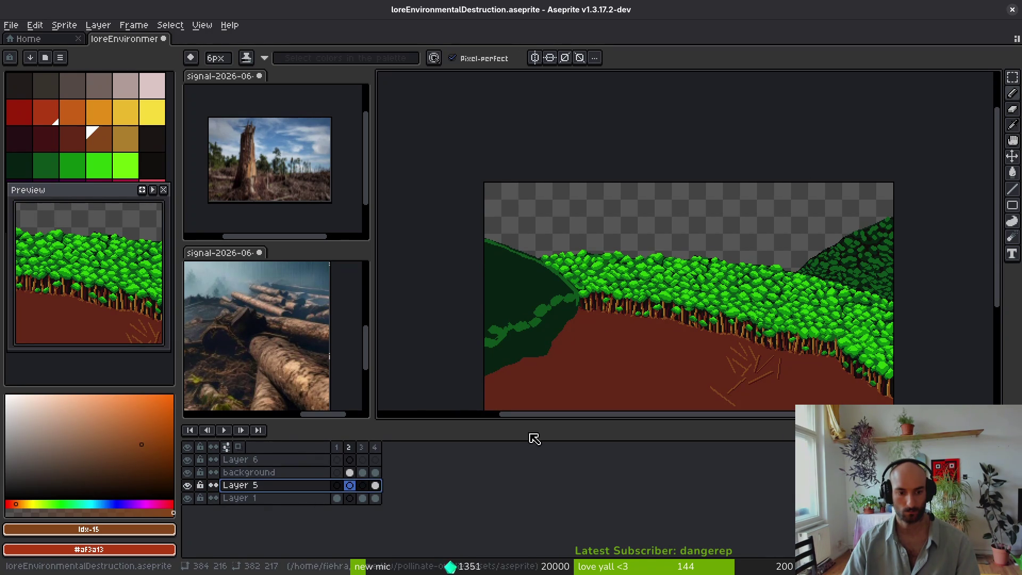
{"action": "key", "text": "Right"}
{"action": "key", "text": "Right"}
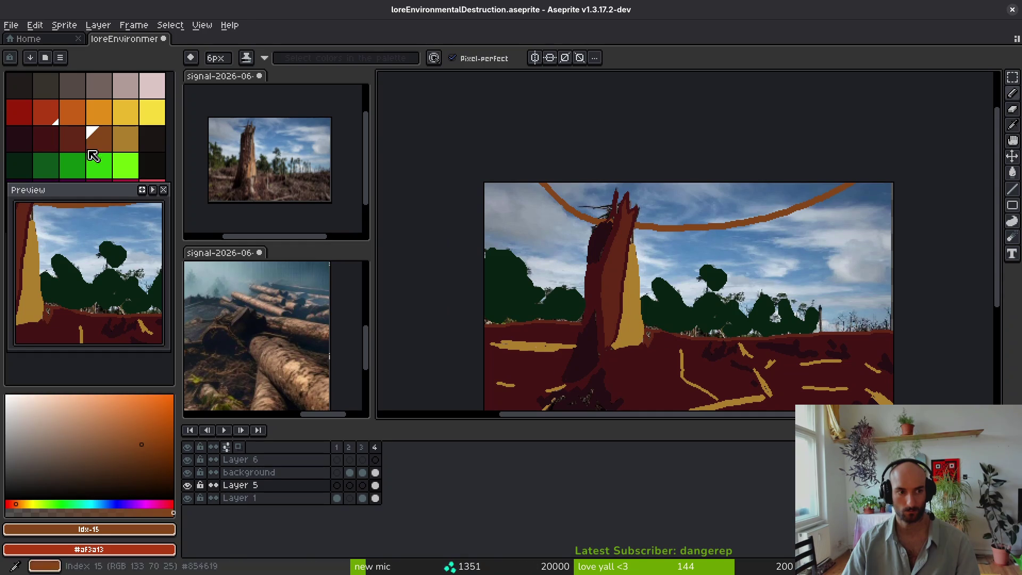
{"action": "key", "text": "g"}
{"action": "left_click", "coordinate": [666, 200]}
{"action": "left_click", "coordinate": [78, 143]}
Step: Draw a curved dark-red arc, fill the band below the brown shape, and set a darker red secondary colour
{"action": "key", "text": "b"}
{"action": "mouse_move", "coordinate": [477, 179]}
{"action": "left_mouse_down"}
{"action": "mouse_move", "coordinate": [700, 271]}
{"action": "mouse_move", "coordinate": [889, 262]}
{"action": "left_mouse_up"}
{"action": "key", "text": "ctrl+z"}
{"action": "mouse_move", "coordinate": [900, 213]}
{"action": "left_mouse_down"}
{"action": "mouse_move", "coordinate": [756, 269]}
{"action": "mouse_move", "coordinate": [639, 273]}
{"action": "mouse_move", "coordinate": [419, 171]}
{"action": "left_mouse_up"}
{"action": "key", "text": "g"}
{"action": "left_click", "coordinate": [785, 237]}
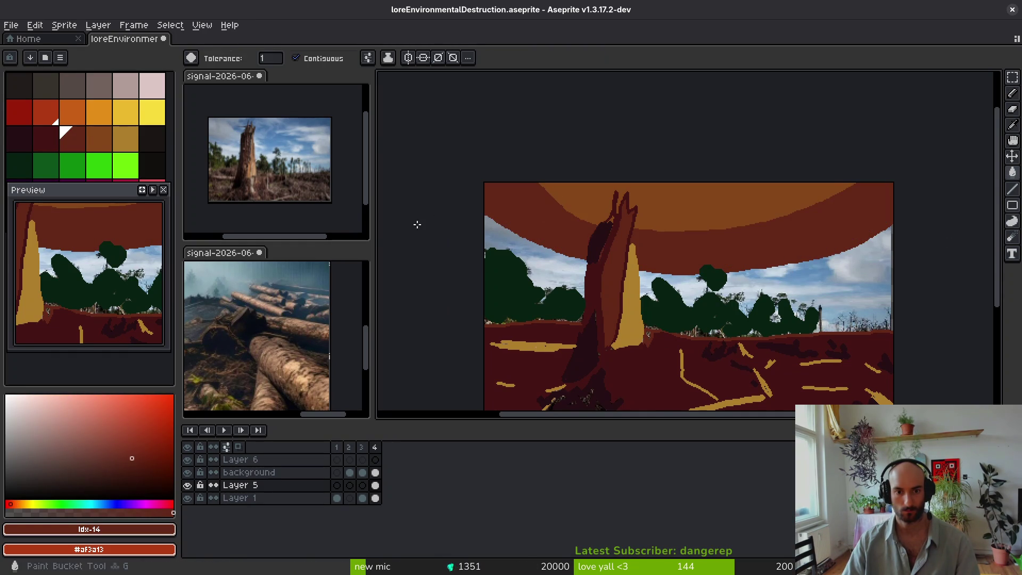
{"action": "left_click", "coordinate": [48, 141]}
{"action": "right_click", "coordinate": [19, 139]}
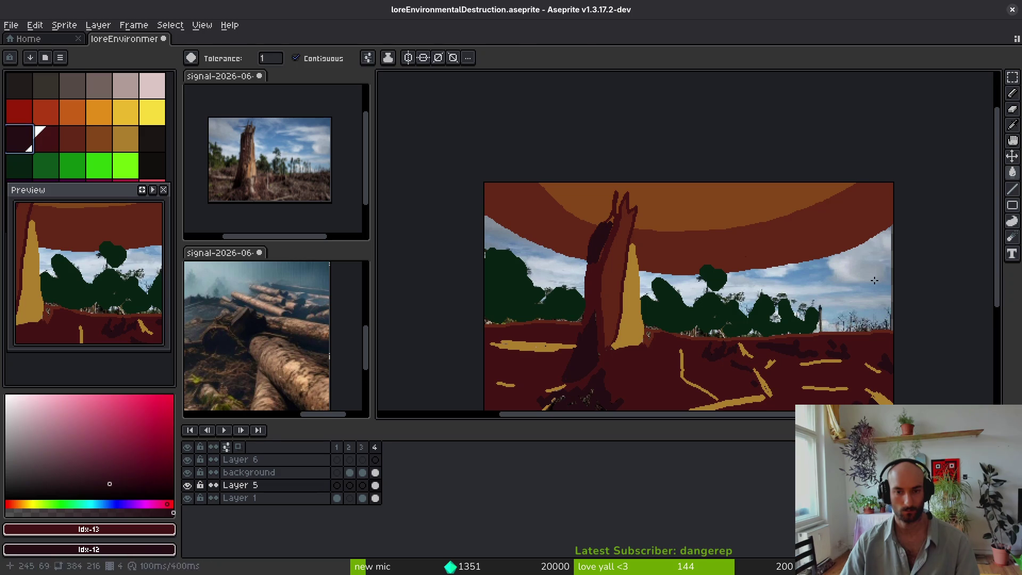
Step: Add a dark-red line across the right sky and fill the remaining sky patches above the treeline
{"action": "key", "text": "b"}
{"action": "left_click_drag", "start_coordinate": [905, 268], "coordinate": [789, 310]}
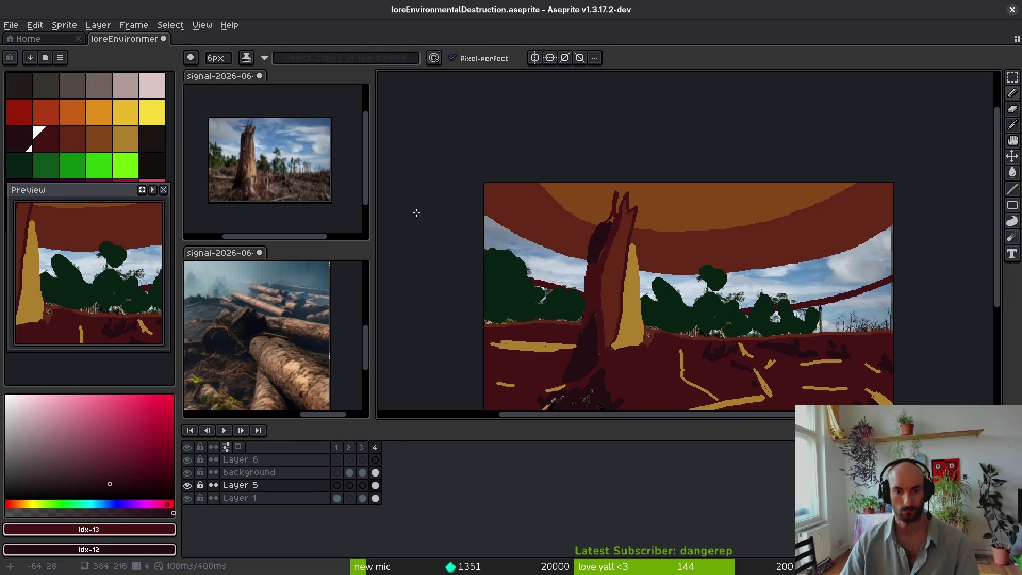
{"action": "key", "text": "g"}
{"action": "left_click", "coordinate": [788, 266]}
{"action": "key", "text": "b"}
{"action": "key", "text": "g"}
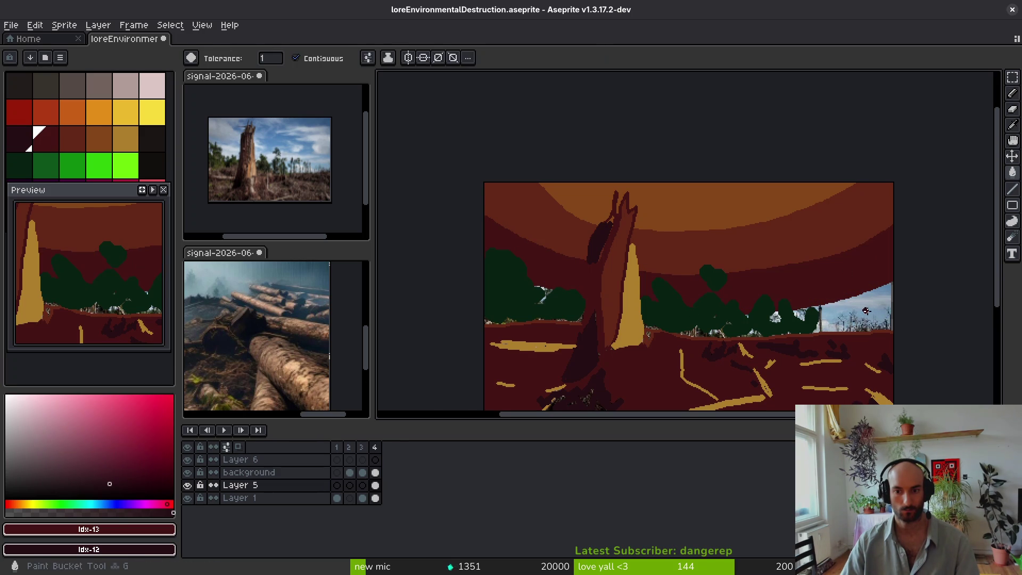
{"action": "left_click", "coordinate": [864, 312]}
{"action": "scroll", "coordinate": [816, 306], "scroll_direction": "down", "scroll_amount": 2}
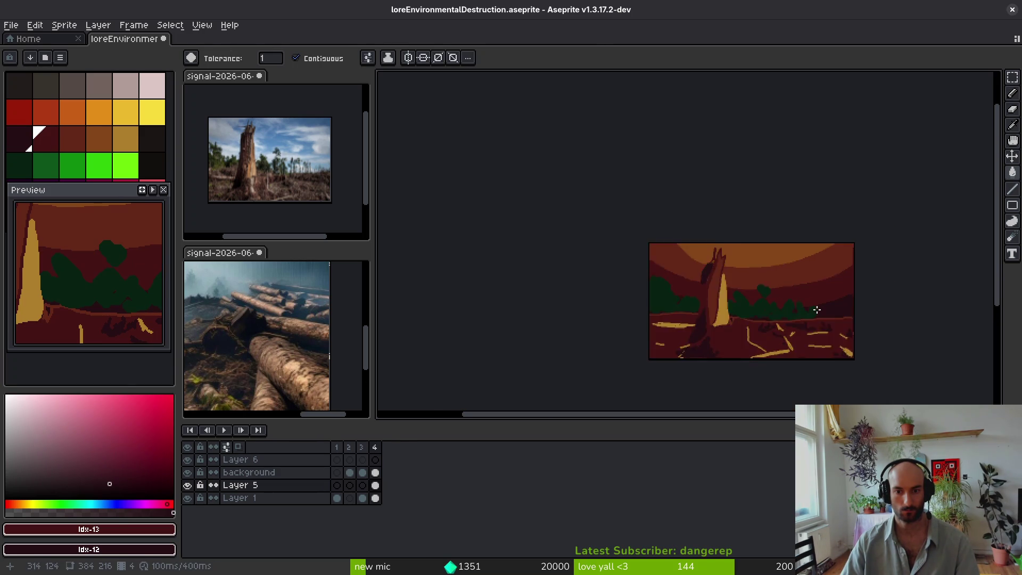
{"action": "scroll", "coordinate": [823, 298], "scroll_direction": "up", "scroll_amount": 4}
{"action": "scroll", "coordinate": [799, 272], "scroll_direction": "down", "scroll_amount": 3}
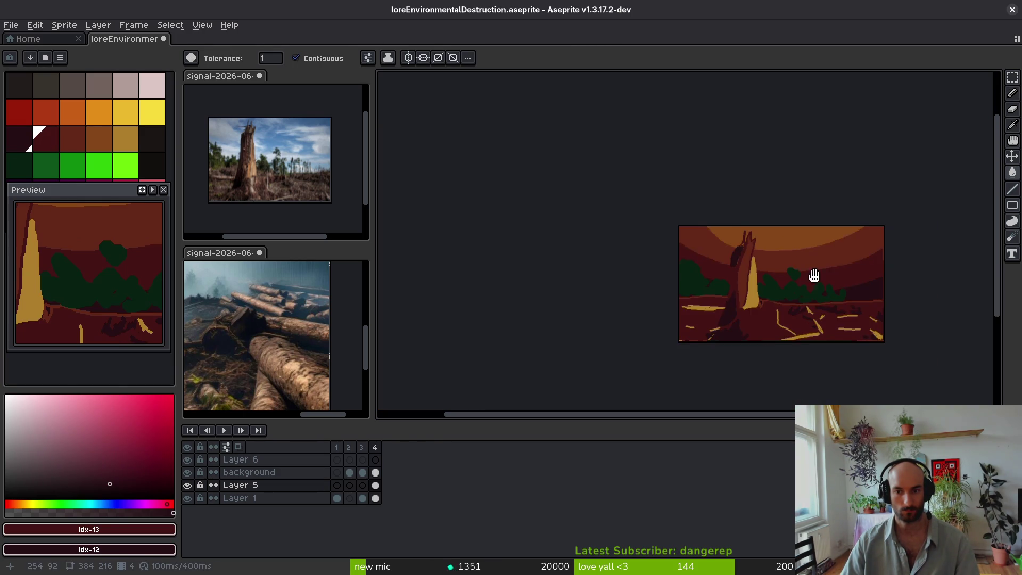
{"action": "scroll", "coordinate": [831, 274], "scroll_direction": "up", "scroll_amount": 3}
{"action": "scroll", "coordinate": [815, 281], "scroll_direction": "down", "scroll_amount": 2}
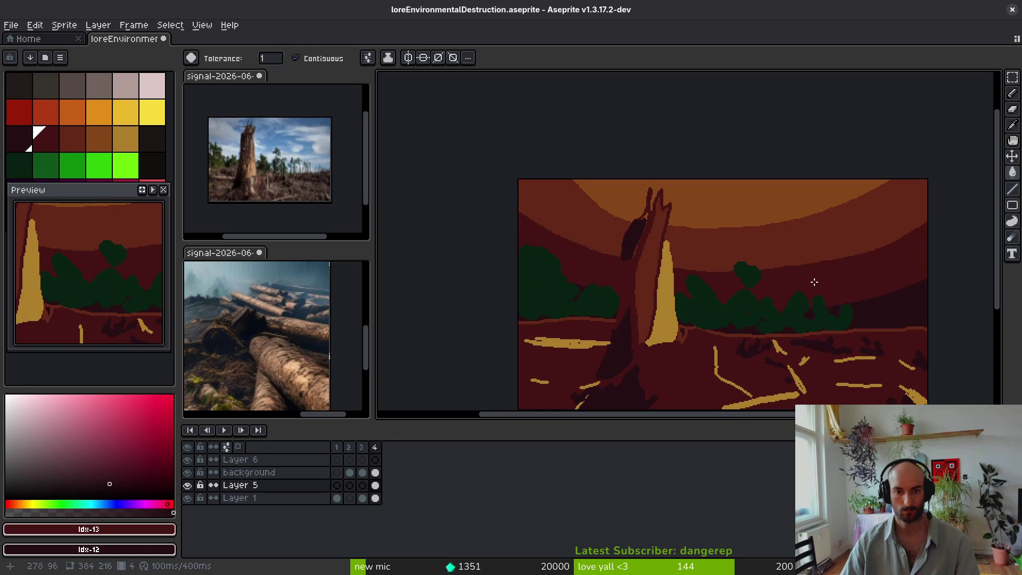
{"action": "scroll", "coordinate": [815, 282], "scroll_direction": "down", "scroll_amount": 1}
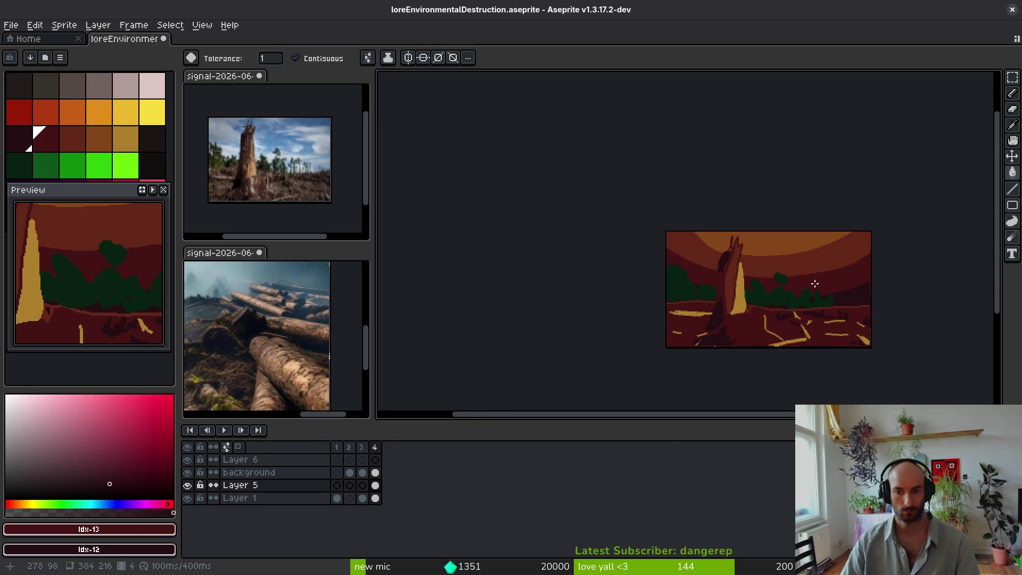
{"action": "left_click_drag", "start_coordinate": [817, 294], "coordinate": [753, 283]}
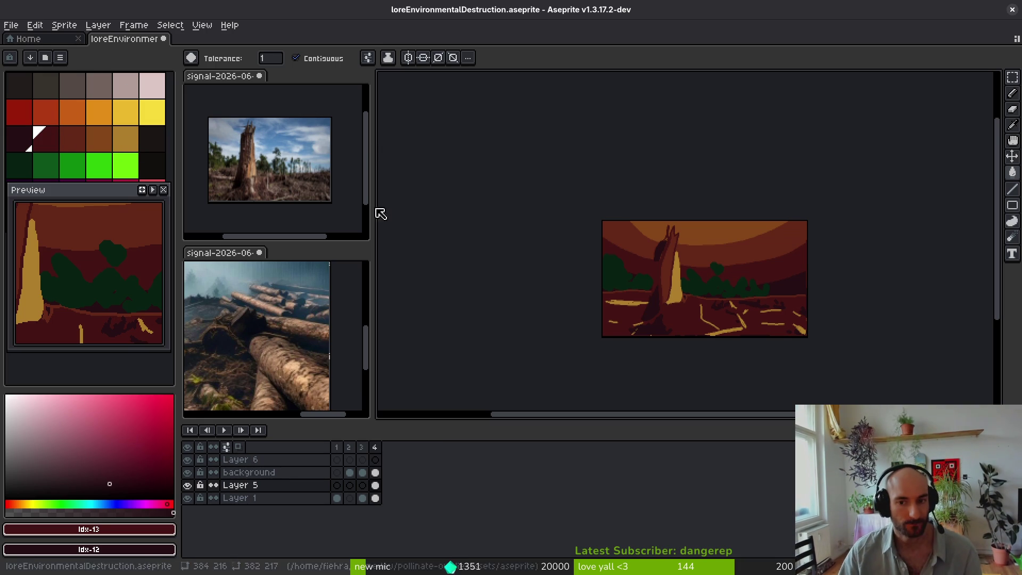
{"action": "left_click", "coordinate": [131, 93]}
{"action": "left_click", "coordinate": [153, 87]}
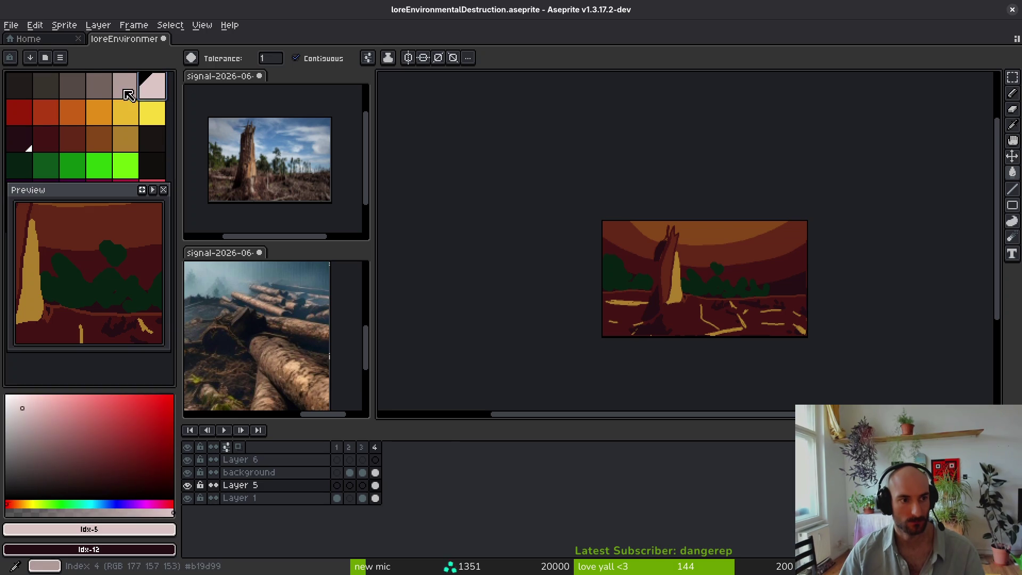
{"action": "right_click", "coordinate": [126, 87]}
{"action": "left_click", "coordinate": [709, 235]}
{"action": "right_click", "coordinate": [778, 261]}
{"action": "left_click", "coordinate": [99, 85]}
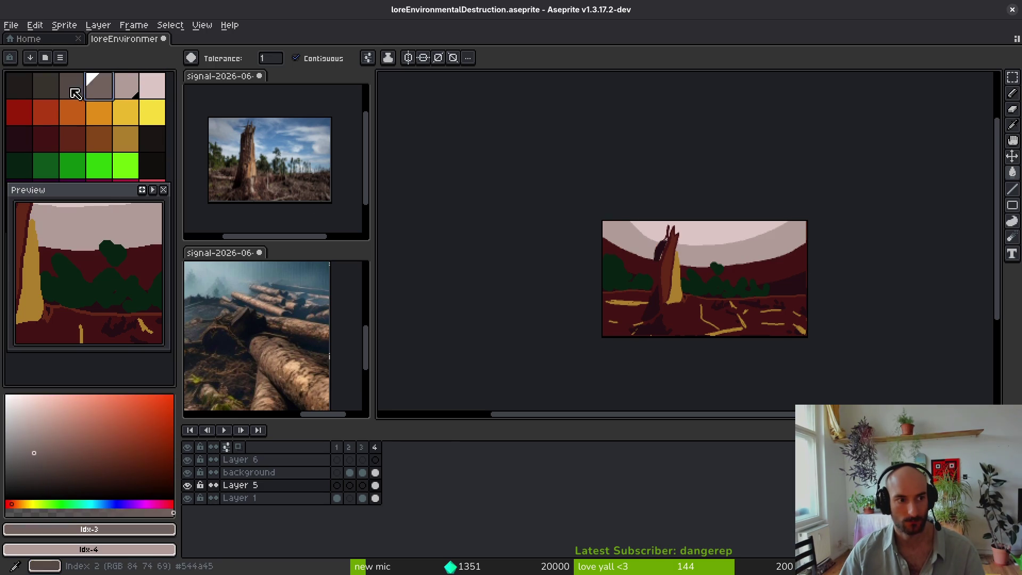
{"action": "right_click", "coordinate": [72, 85]}
{"action": "left_click", "coordinate": [692, 253]}
{"action": "right_click", "coordinate": [795, 284]}
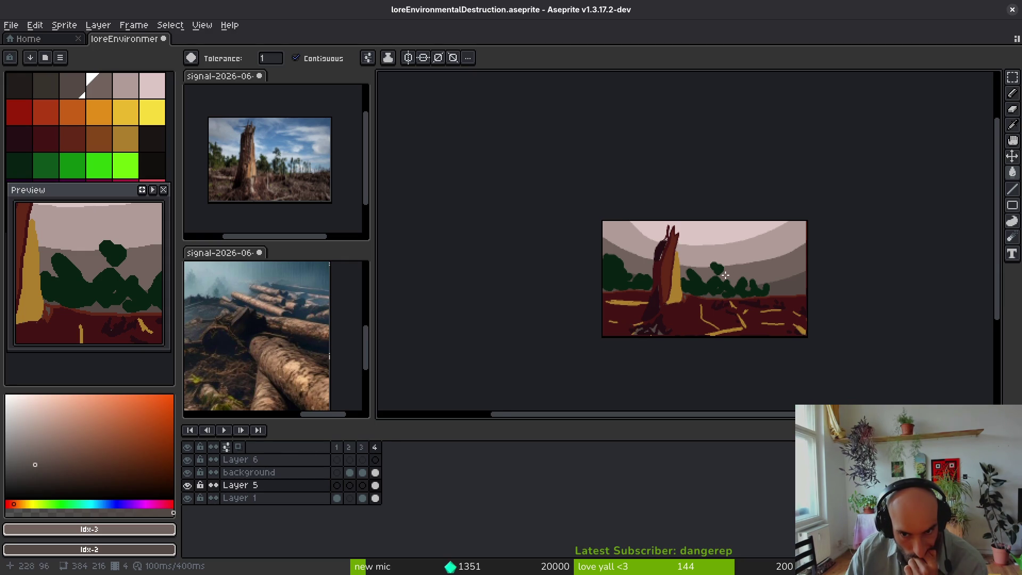
{"action": "scroll", "coordinate": [724, 273], "scroll_direction": "down", "scroll_amount": 1}
{"action": "scroll", "coordinate": [724, 282], "scroll_direction": "up", "scroll_amount": 3}
{"action": "scroll", "coordinate": [686, 309], "scroll_direction": "down", "scroll_amount": 1}
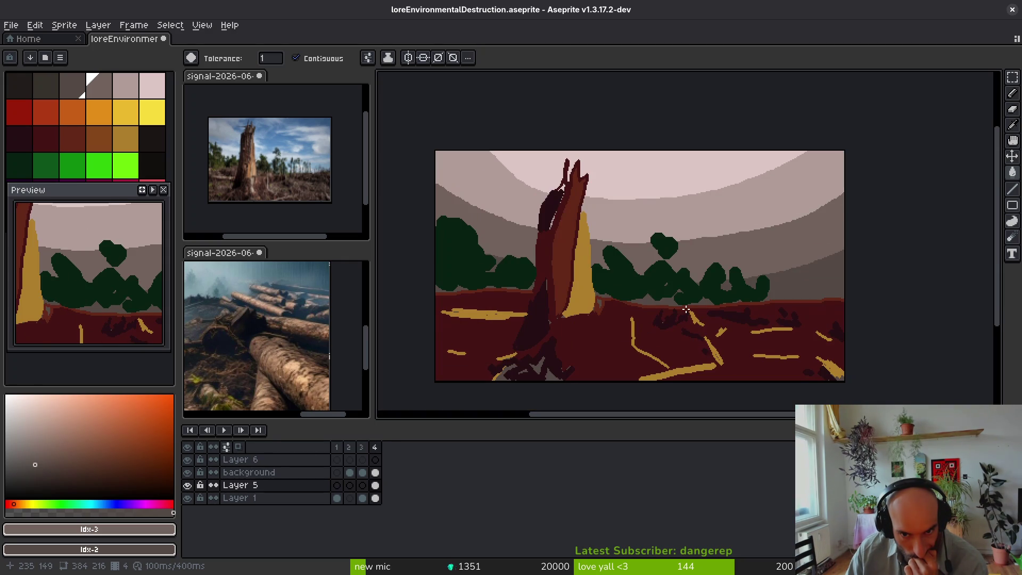
{"action": "scroll", "coordinate": [675, 297], "scroll_direction": "down", "scroll_amount": 1}
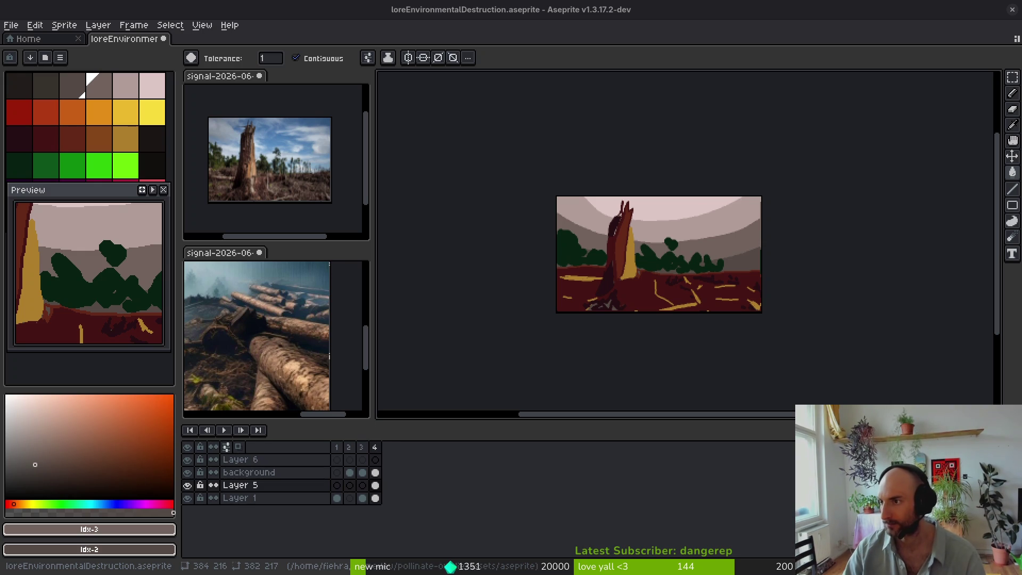
Step: Back in Brave, show image results for the pollution query with 'real picture' added
{"action": "key", "text": "alt+Tab"}
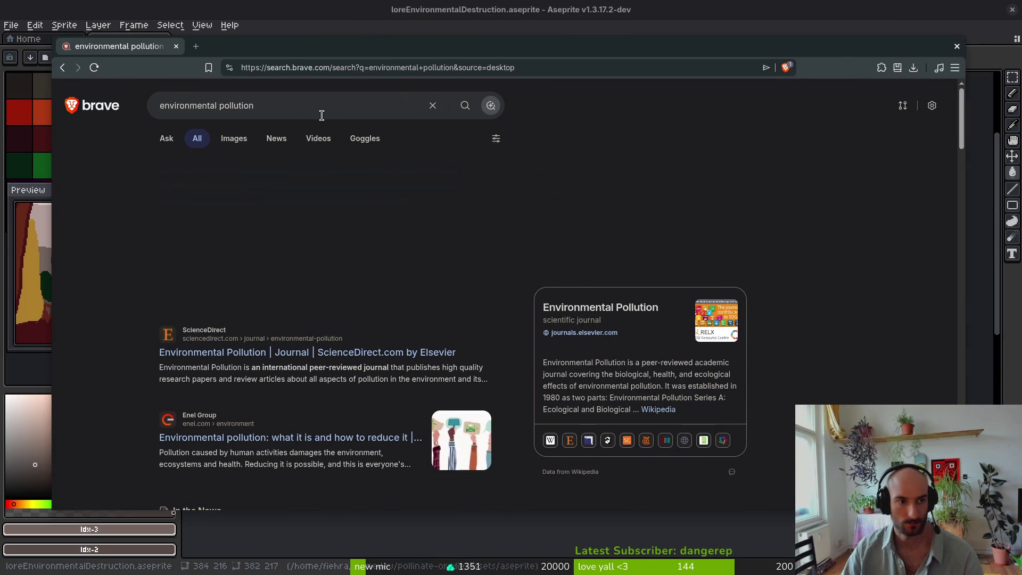
{"action": "left_click", "coordinate": [234, 138]}
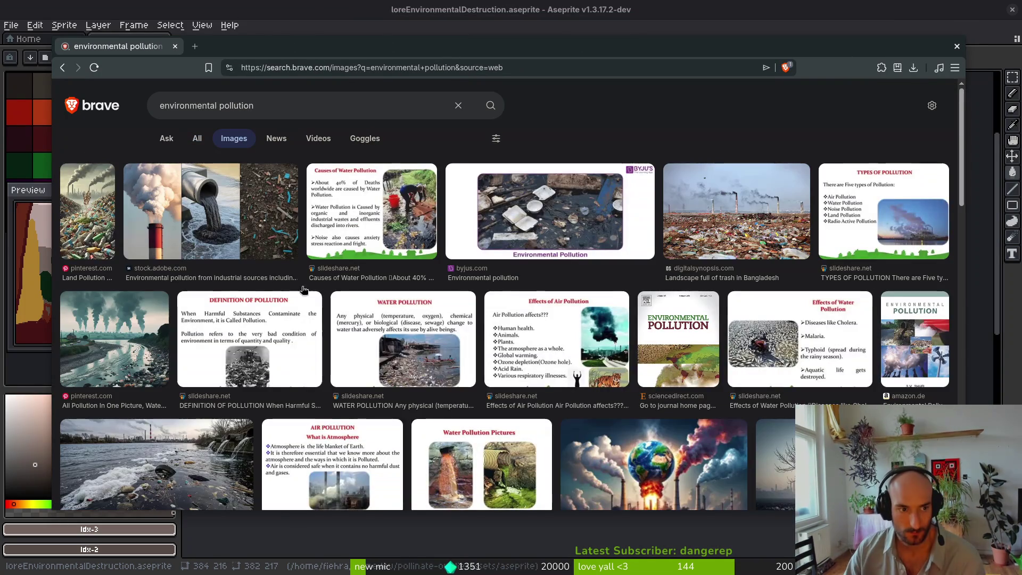
{"action": "left_click", "coordinate": [294, 101]}
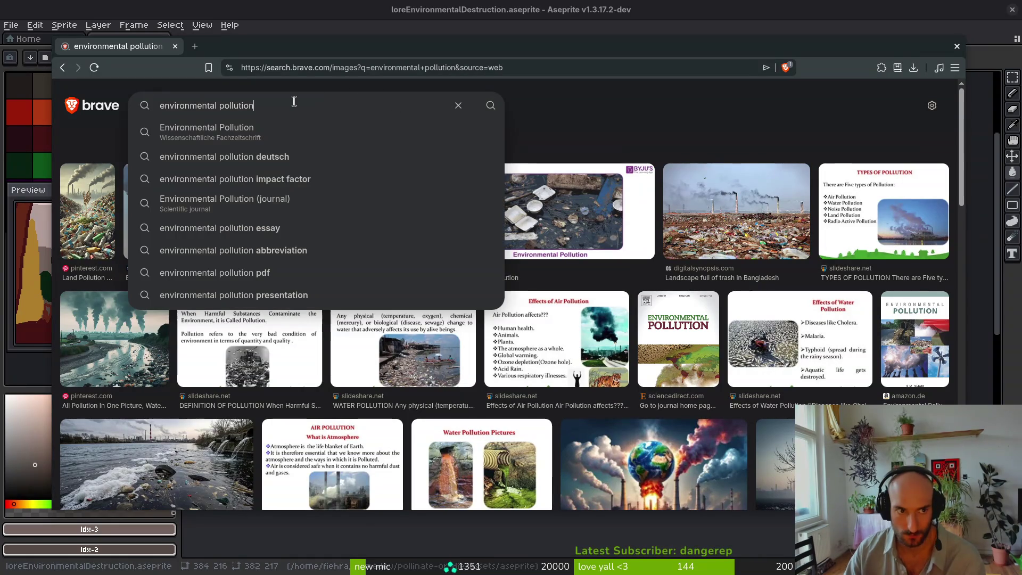
{"action": "type", "text": " real"}
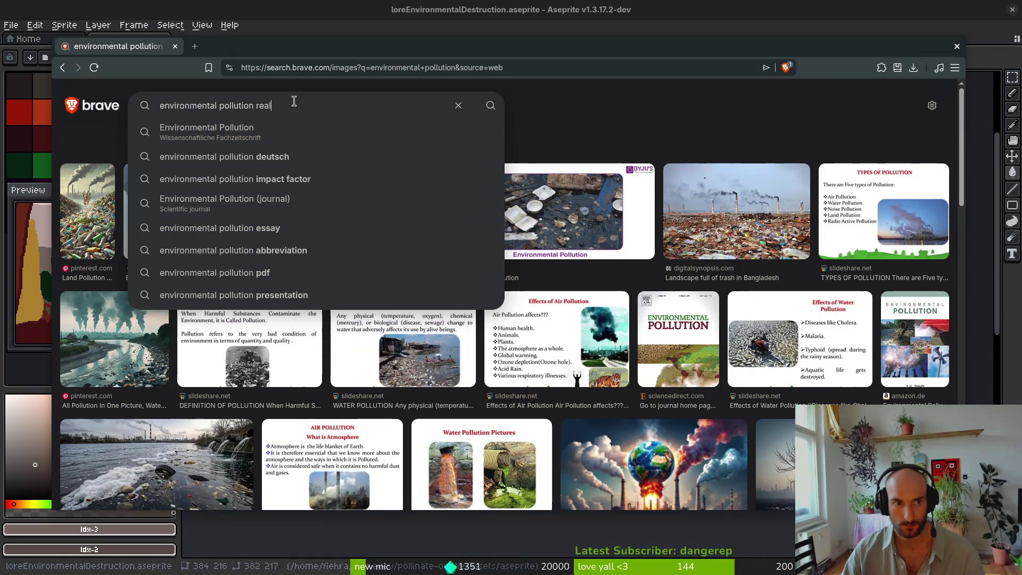
{"action": "type", "text": " picture"}
{"action": "key", "text": "Return"}
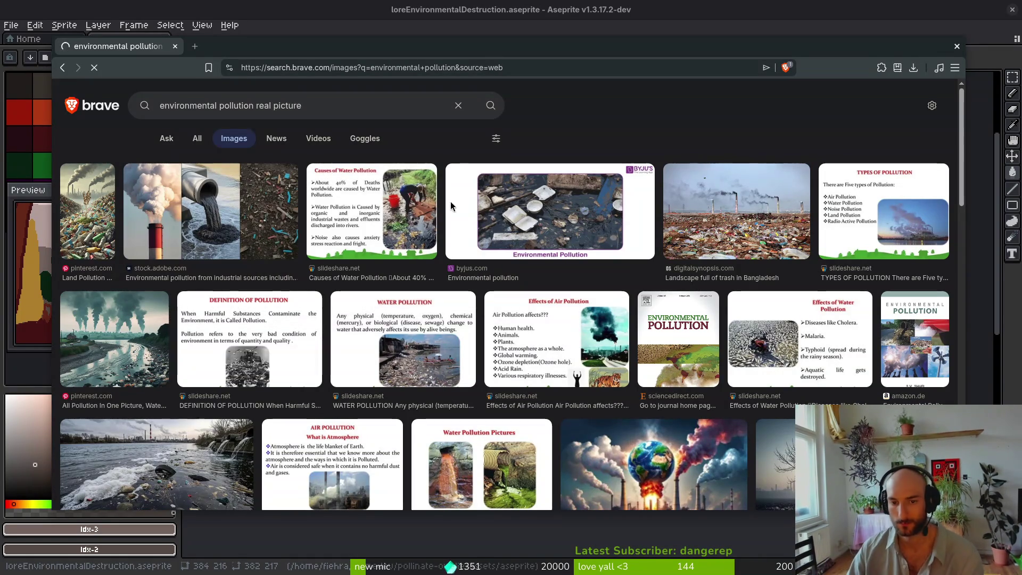
{"action": "scroll", "coordinate": [543, 194], "scroll_direction": "down", "scroll_amount": 8}
{"action": "scroll", "coordinate": [596, 142], "scroll_direction": "up", "scroll_amount": 8}
{"action": "scroll", "coordinate": [610, 155], "scroll_direction": "down", "scroll_amount": 5}
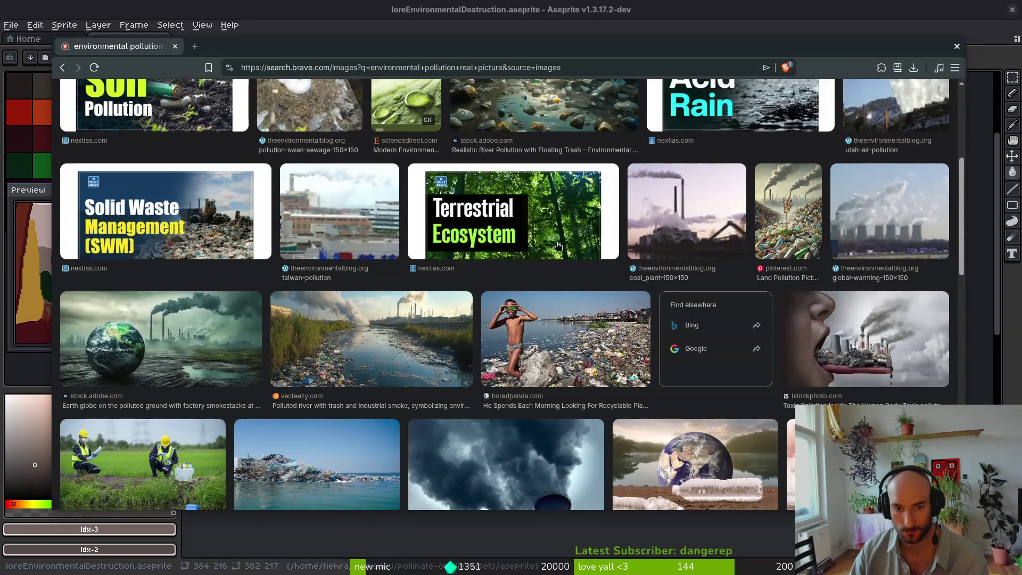
{"action": "scroll", "coordinate": [306, 95], "scroll_direction": "up", "scroll_amount": 5}
Step: Replace 'real picture' with 'non ai' and browse the new environmental pollution image results
{"action": "left_click_drag", "start_coordinate": [319, 103], "coordinate": [256, 105]}
{"action": "type", "text": "non ai"}
{"action": "key", "text": "Return"}
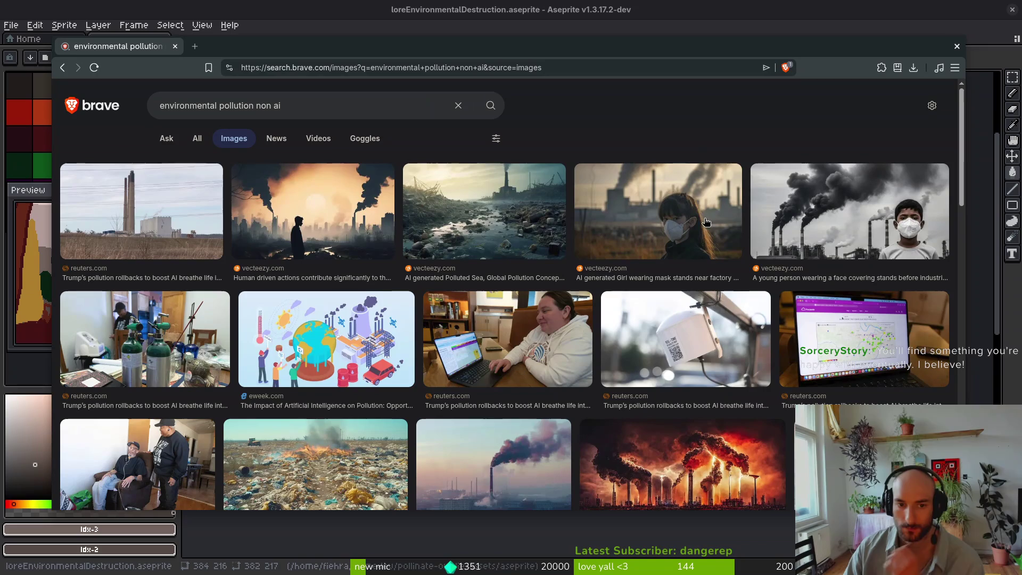
{"action": "scroll", "coordinate": [639, 179], "scroll_direction": "down", "scroll_amount": 5}
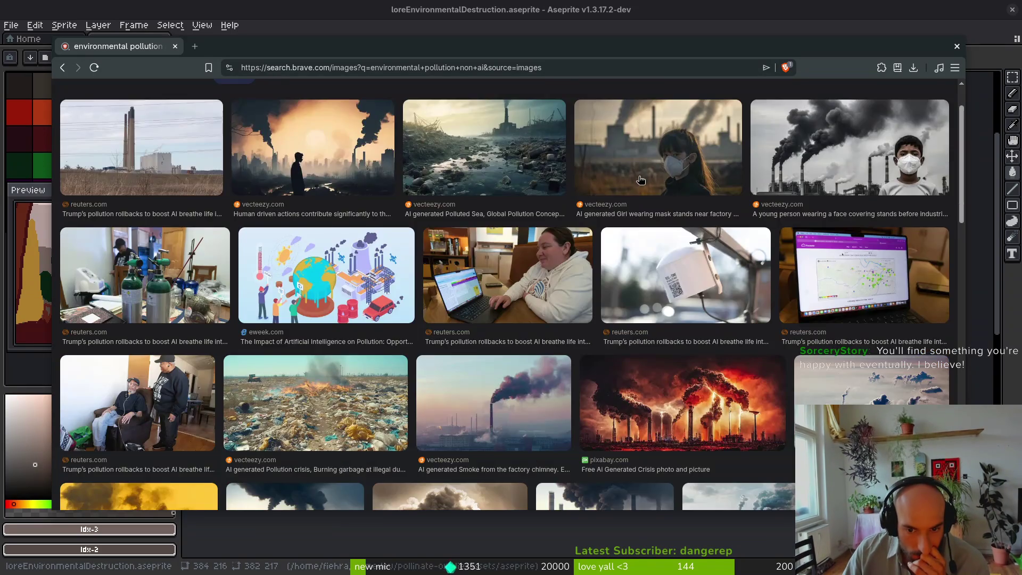
{"action": "scroll", "coordinate": [550, 240], "scroll_direction": "down", "scroll_amount": 7}
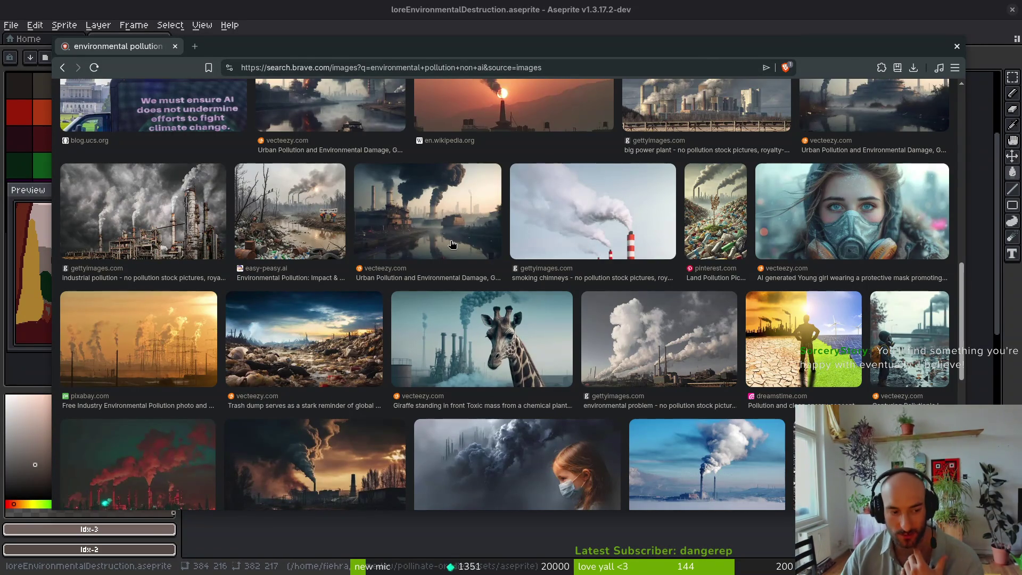
{"action": "scroll", "coordinate": [452, 265], "scroll_direction": "down", "scroll_amount": 2}
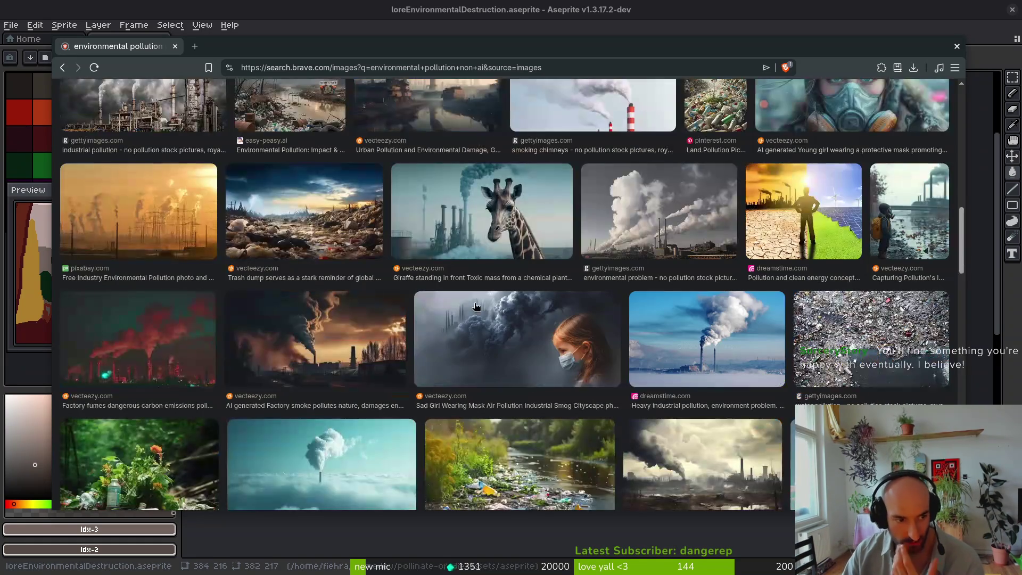
{"action": "scroll", "coordinate": [424, 373], "scroll_direction": "down", "scroll_amount": 2}
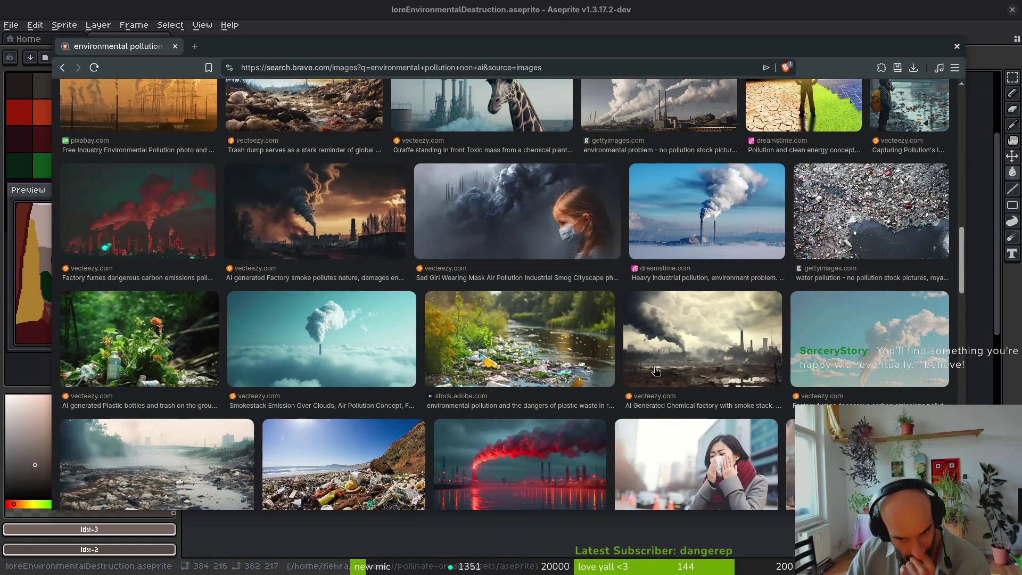
{"action": "scroll", "coordinate": [574, 329], "scroll_direction": "down", "scroll_amount": 1}
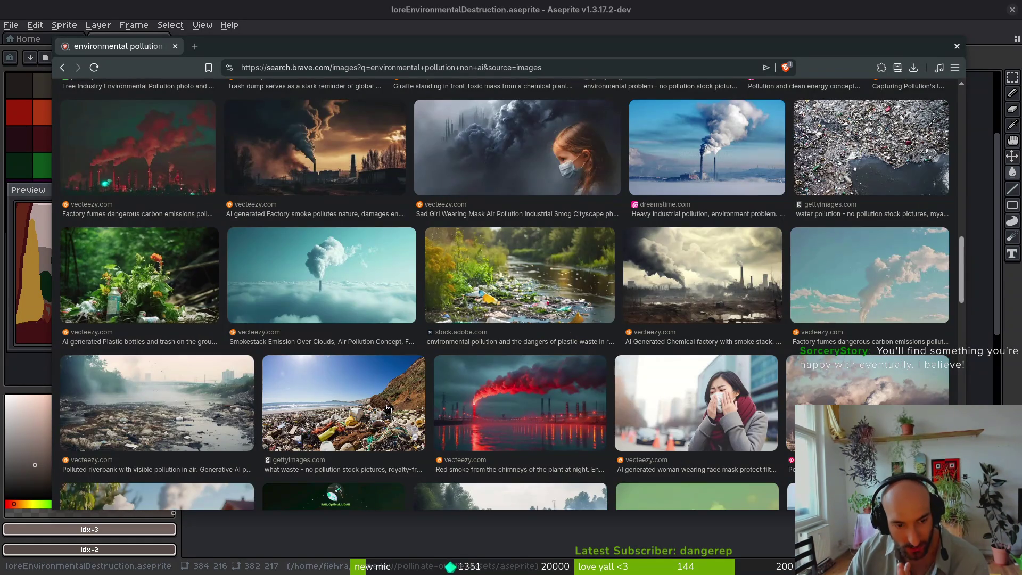
Step: Preview the littered beach photo, then scroll through the remaining non-AI pollution results
{"action": "left_click", "coordinate": [391, 407]}
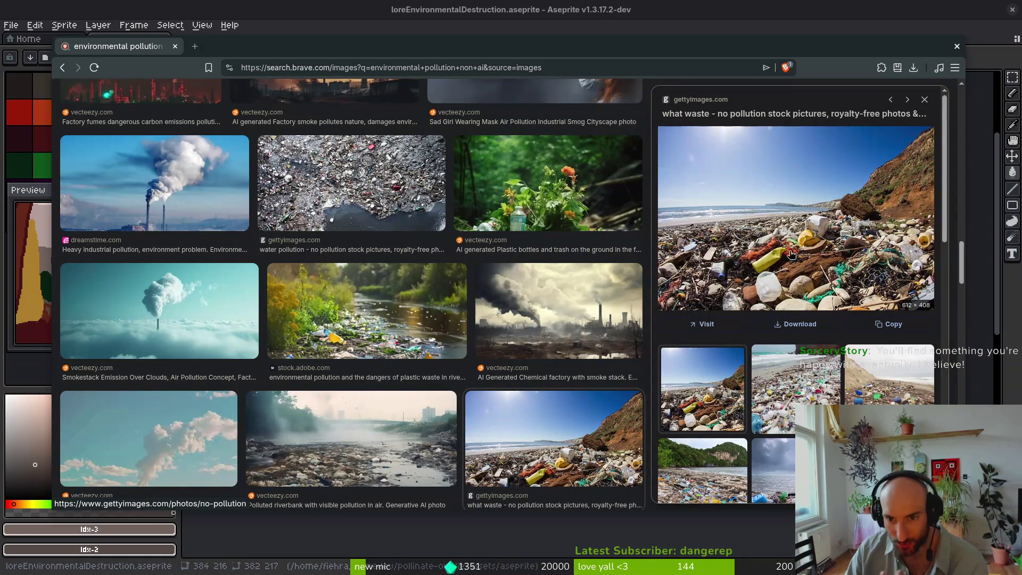
{"action": "left_click", "coordinate": [925, 100]}
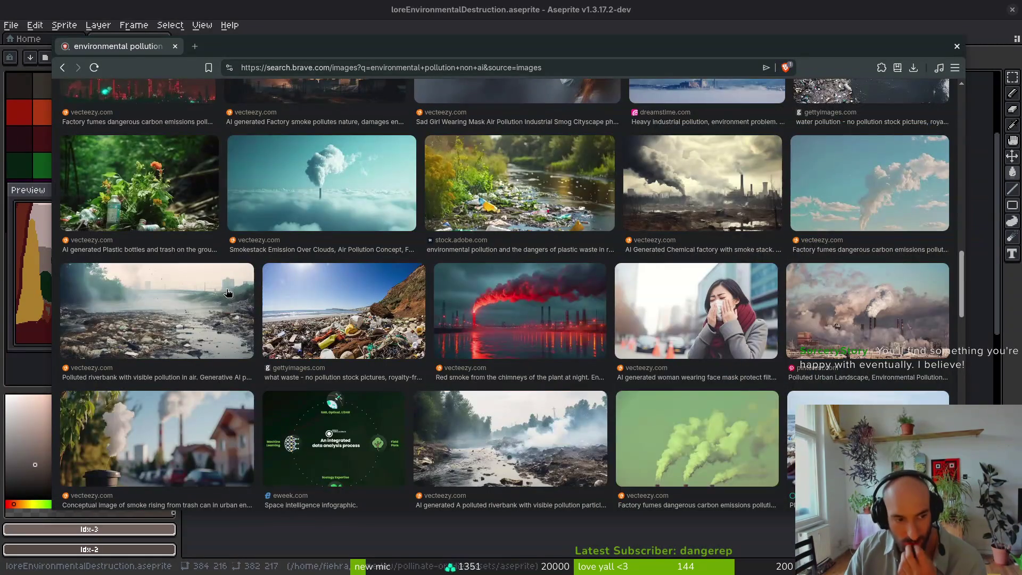
{"action": "scroll", "coordinate": [446, 361], "scroll_direction": "down", "scroll_amount": 2}
{"action": "scroll", "coordinate": [445, 361], "scroll_direction": "down", "scroll_amount": 2}
{"action": "scroll", "coordinate": [557, 341], "scroll_direction": "down", "scroll_amount": 2}
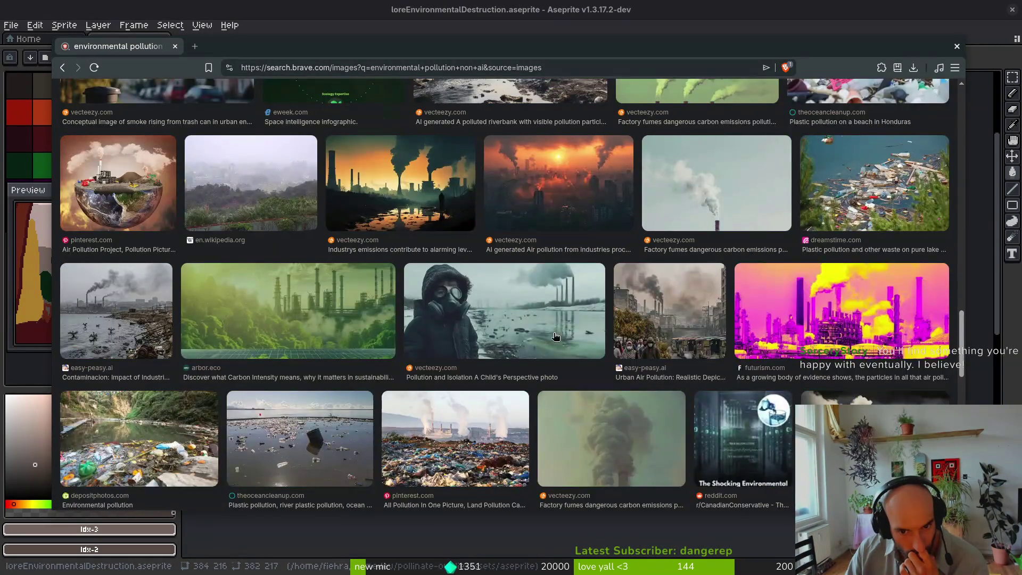
{"action": "scroll", "coordinate": [562, 341], "scroll_direction": "up", "scroll_amount": 3}
{"action": "scroll", "coordinate": [565, 358], "scroll_direction": "down", "scroll_amount": 3}
{"action": "scroll", "coordinate": [565, 359], "scroll_direction": "down", "scroll_amount": 2}
{"action": "scroll", "coordinate": [565, 355], "scroll_direction": "down", "scroll_amount": 1}
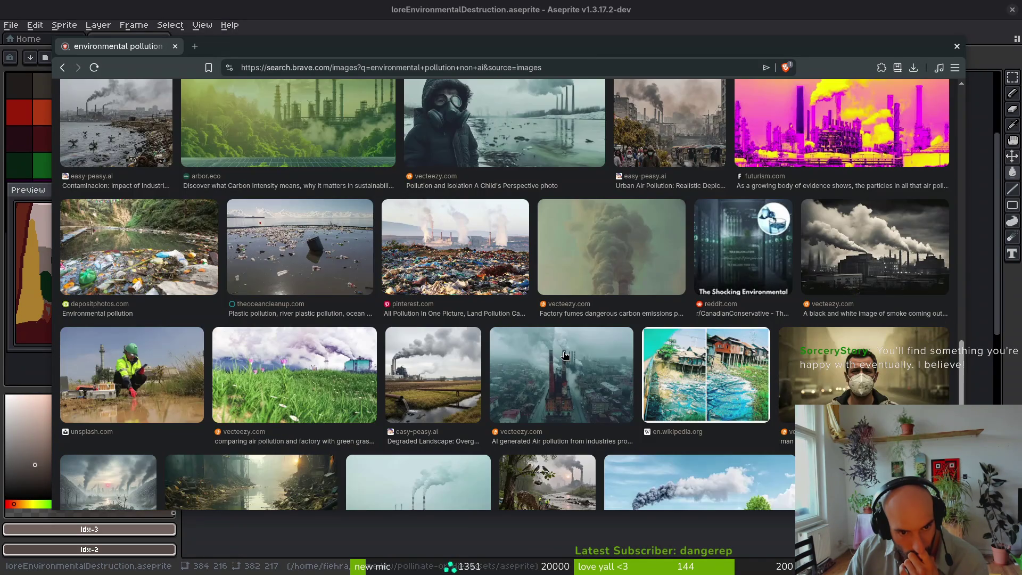
{"action": "scroll", "coordinate": [565, 355], "scroll_direction": "down", "scroll_amount": 2}
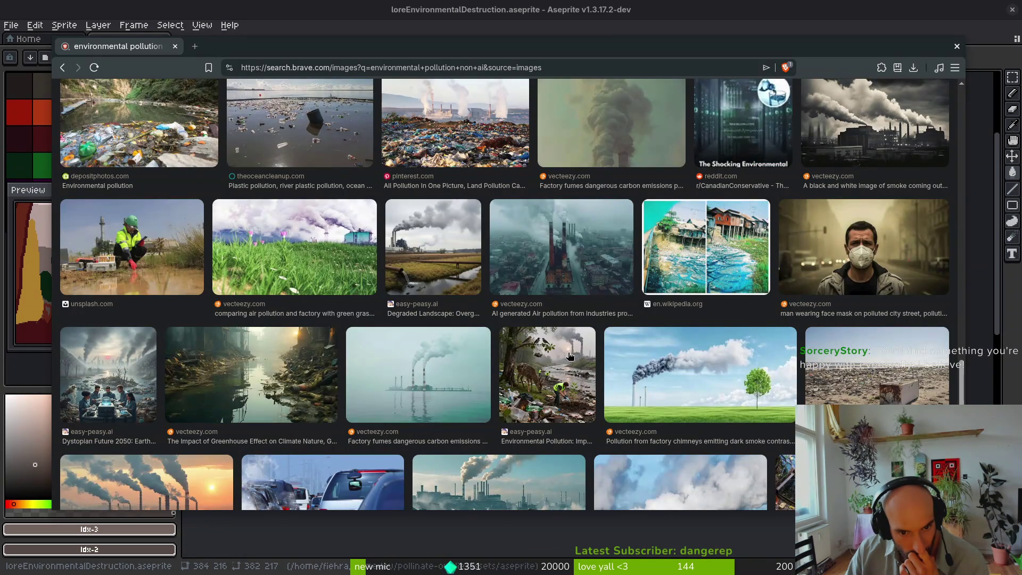
{"action": "scroll", "coordinate": [569, 356], "scroll_direction": "down", "scroll_amount": 2}
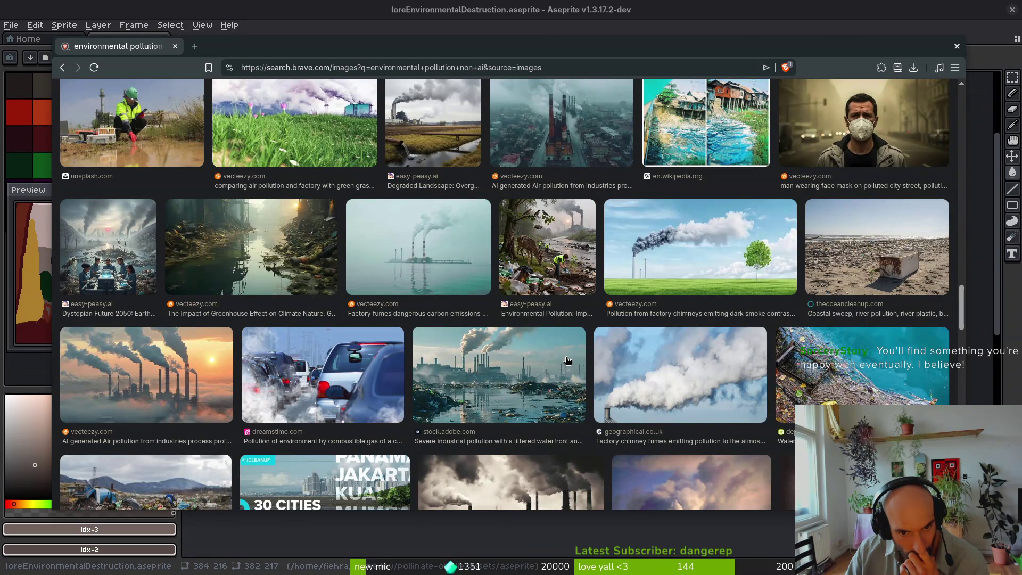
{"action": "scroll", "coordinate": [563, 361], "scroll_direction": "down", "scroll_amount": 2}
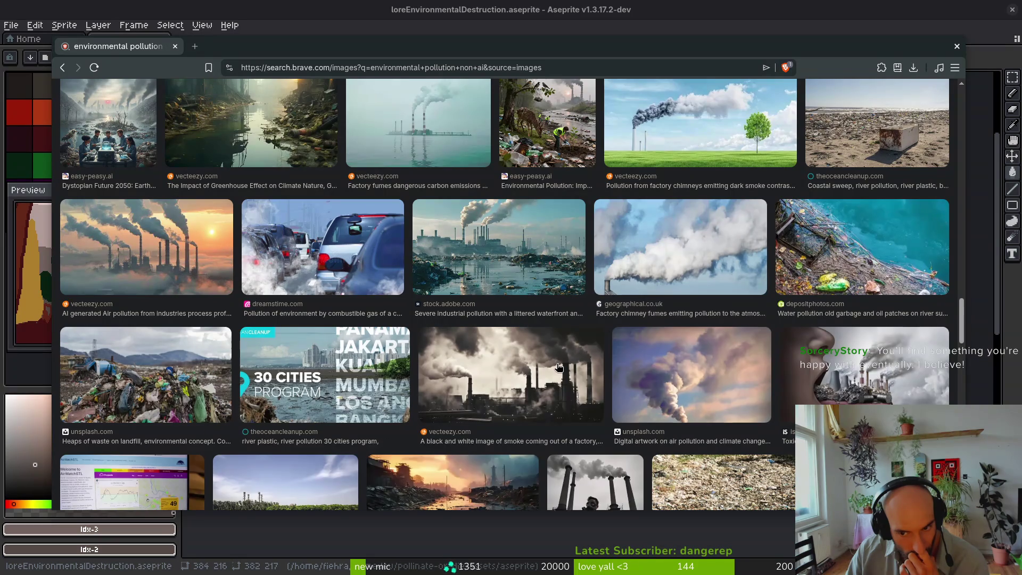
{"action": "scroll", "coordinate": [559, 367], "scroll_direction": "down", "scroll_amount": 3}
{"action": "scroll", "coordinate": [426, 336], "scroll_direction": "down", "scroll_amount": 4}
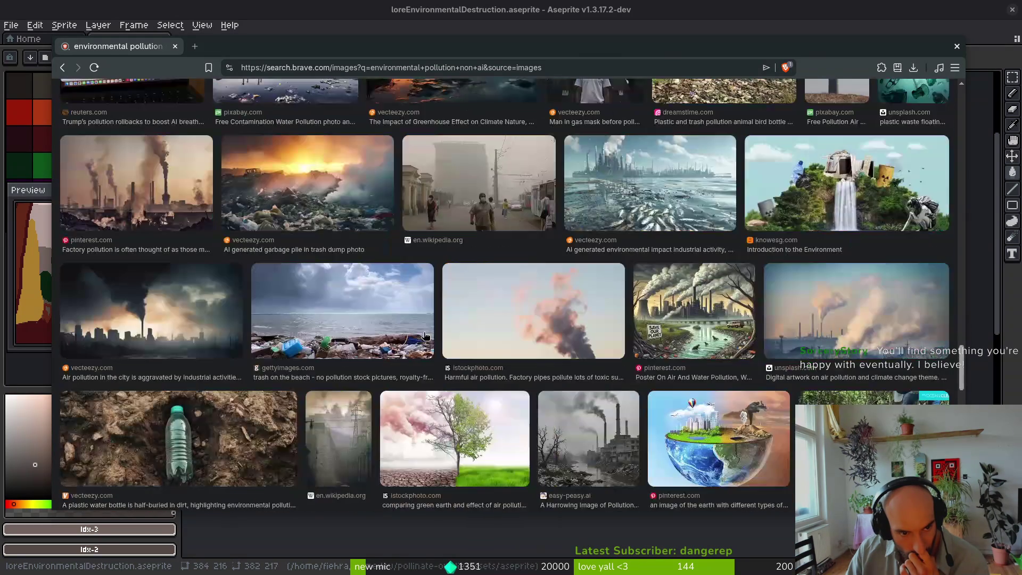
{"action": "scroll", "coordinate": [449, 342], "scroll_direction": "down", "scroll_amount": 15}
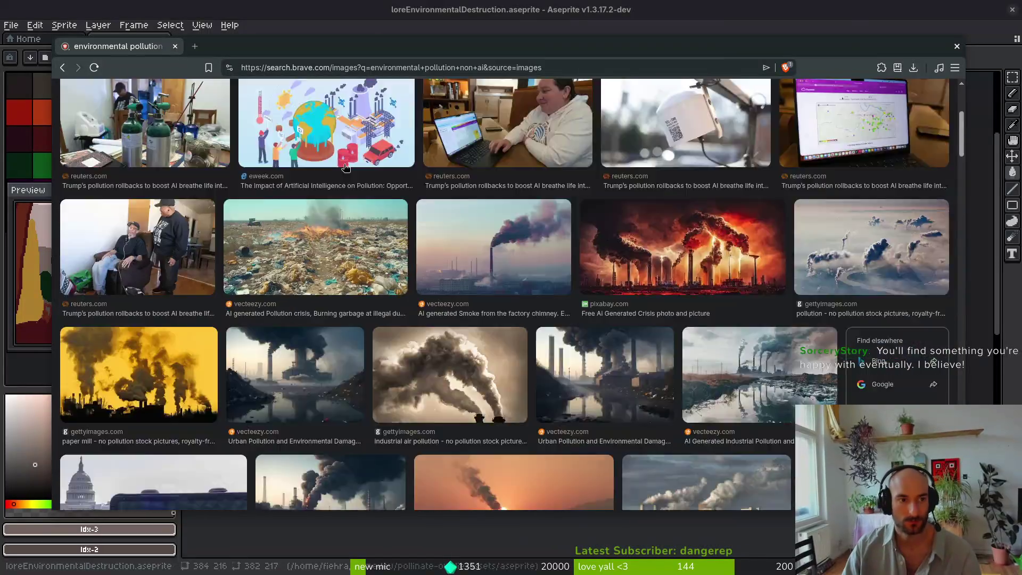
{"action": "key", "text": "Home"}
{"action": "triple_click", "coordinate": [347, 106]}
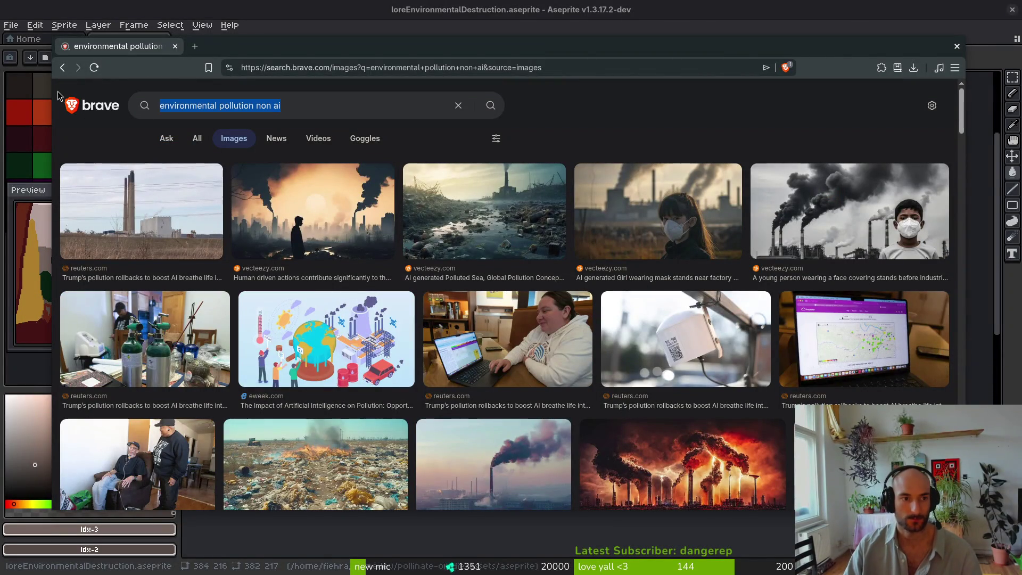
Step: Search images for 'industrial pollution' in place of the previous query
{"action": "type", "text": "industria"}
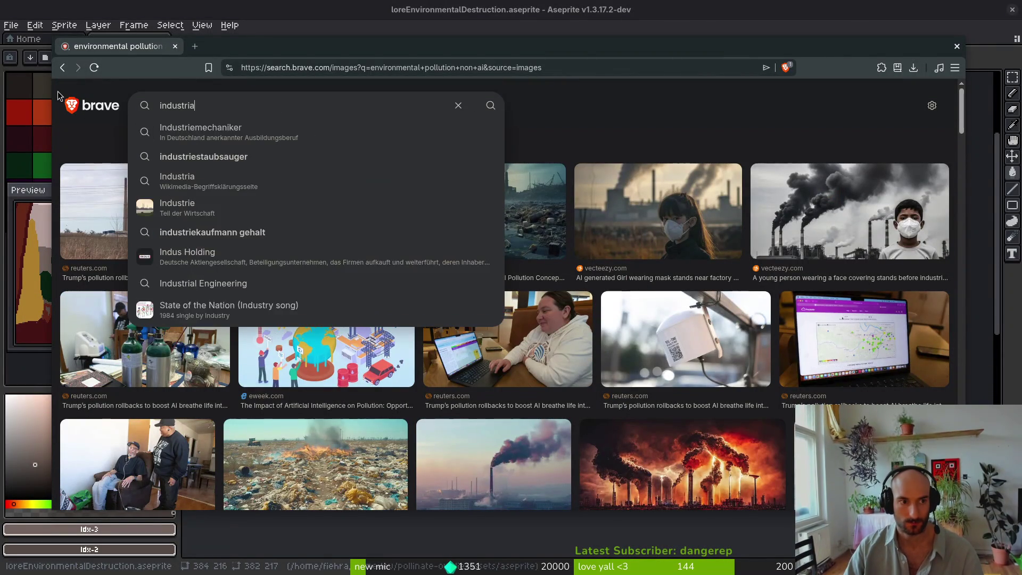
{"action": "type", "text": "l pollution"}
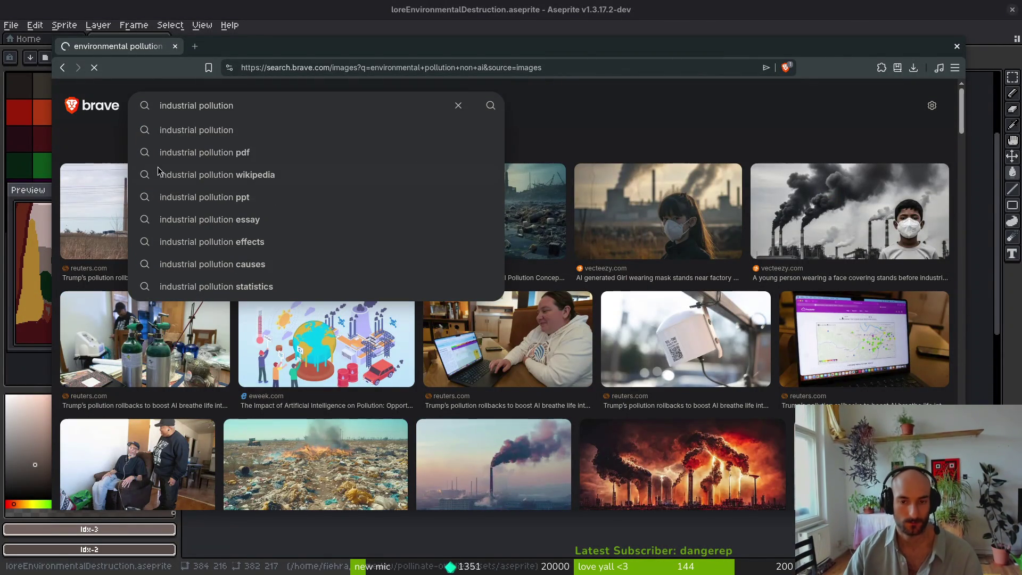
{"action": "key", "text": "Return"}
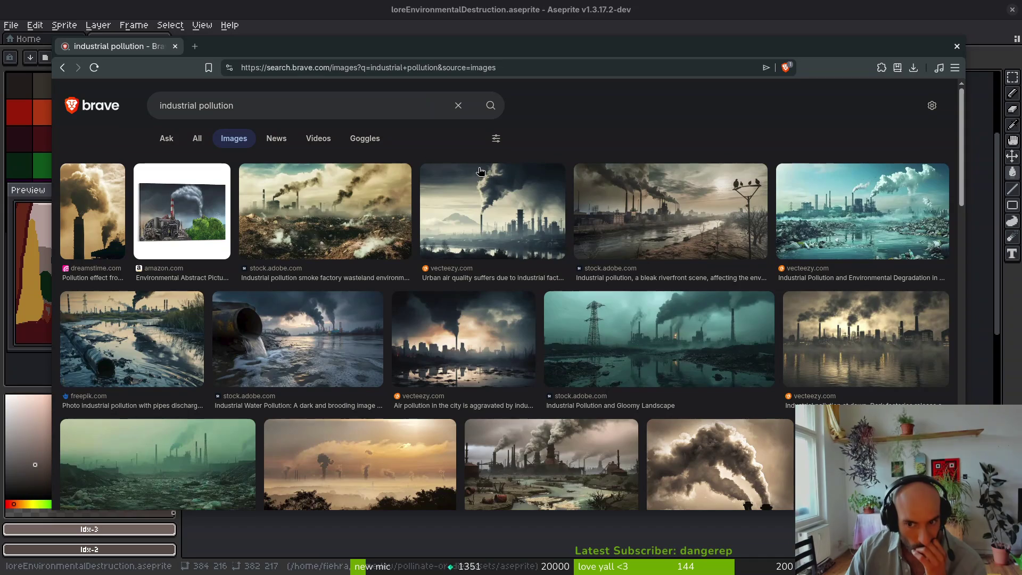
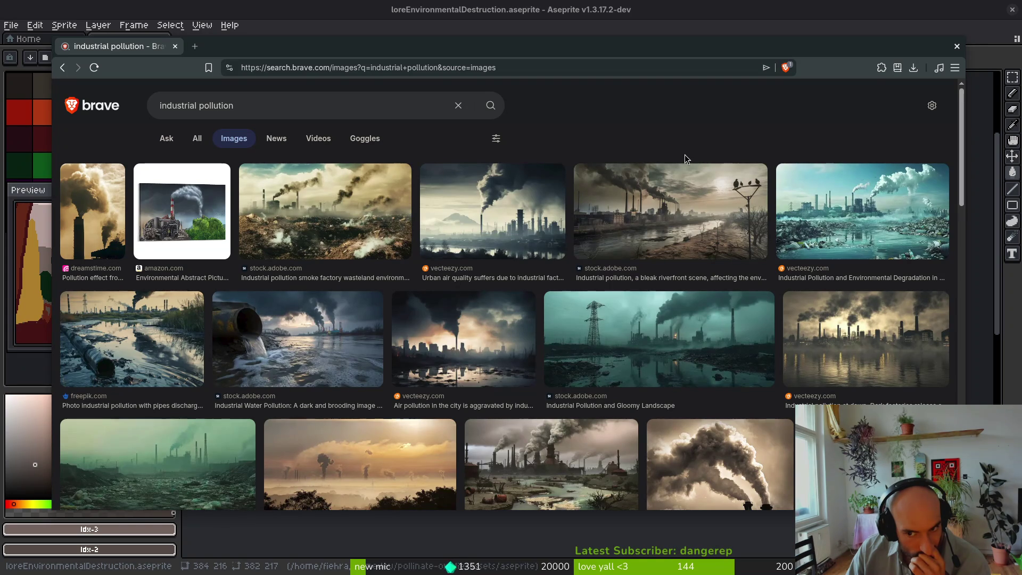
Step: Browse the industrial pollution image results, previewing the Pinterest, vecteezy and metallurgical smog photos
{"action": "scroll", "coordinate": [685, 154], "scroll_direction": "down", "scroll_amount": 2}
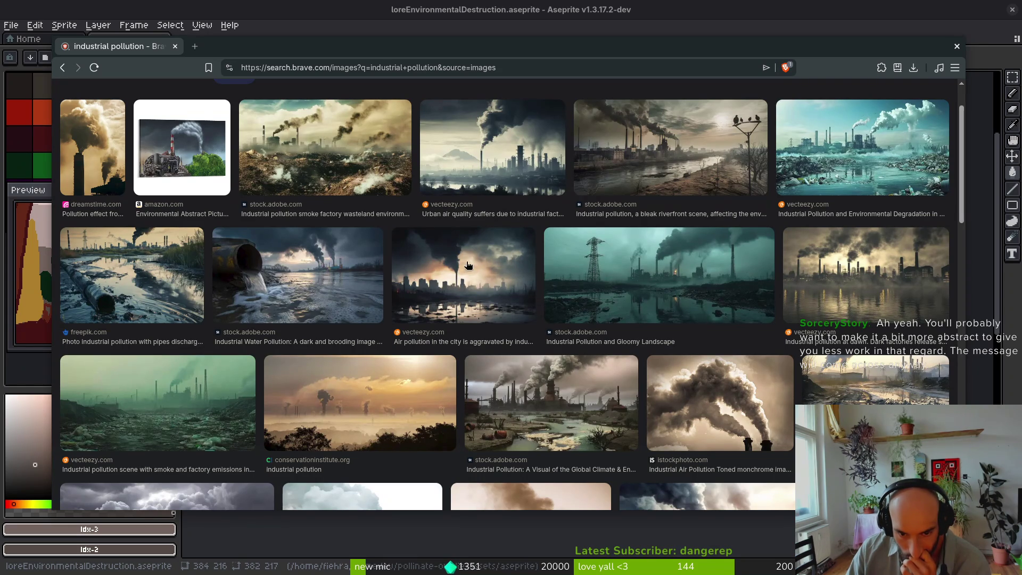
{"action": "scroll", "coordinate": [533, 271], "scroll_direction": "down", "scroll_amount": 1}
{"action": "scroll", "coordinate": [545, 270], "scroll_direction": "down", "scroll_amount": 1}
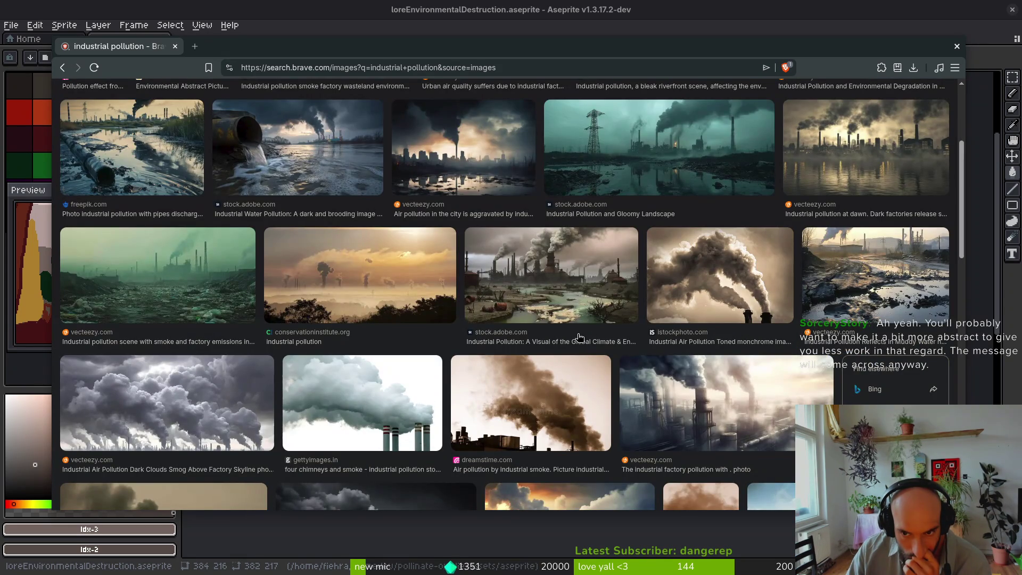
{"action": "scroll", "coordinate": [580, 338], "scroll_direction": "down", "scroll_amount": 1}
{"action": "scroll", "coordinate": [580, 338], "scroll_direction": "down", "scroll_amount": 2}
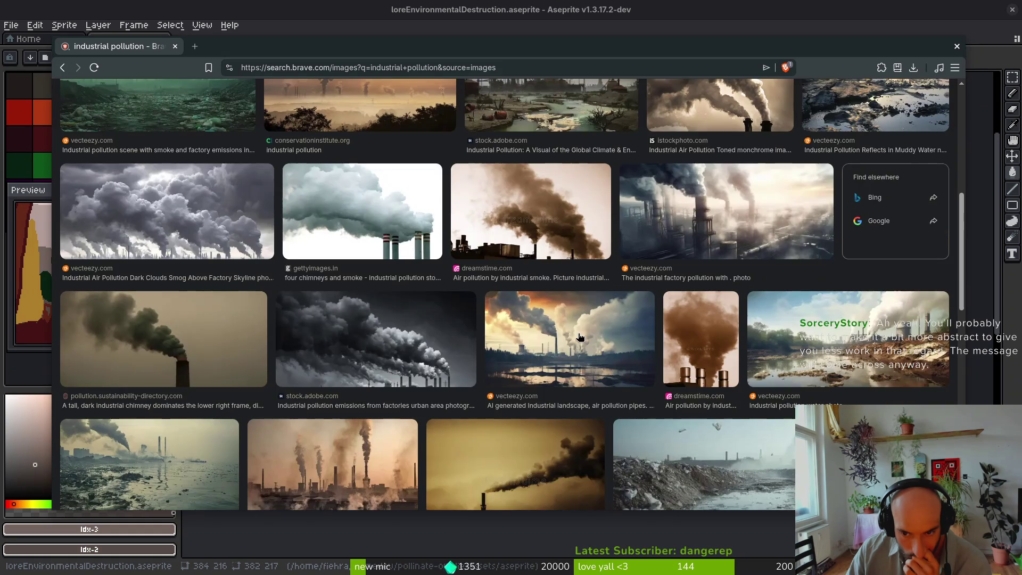
{"action": "scroll", "coordinate": [580, 337], "scroll_direction": "down", "scroll_amount": 1}
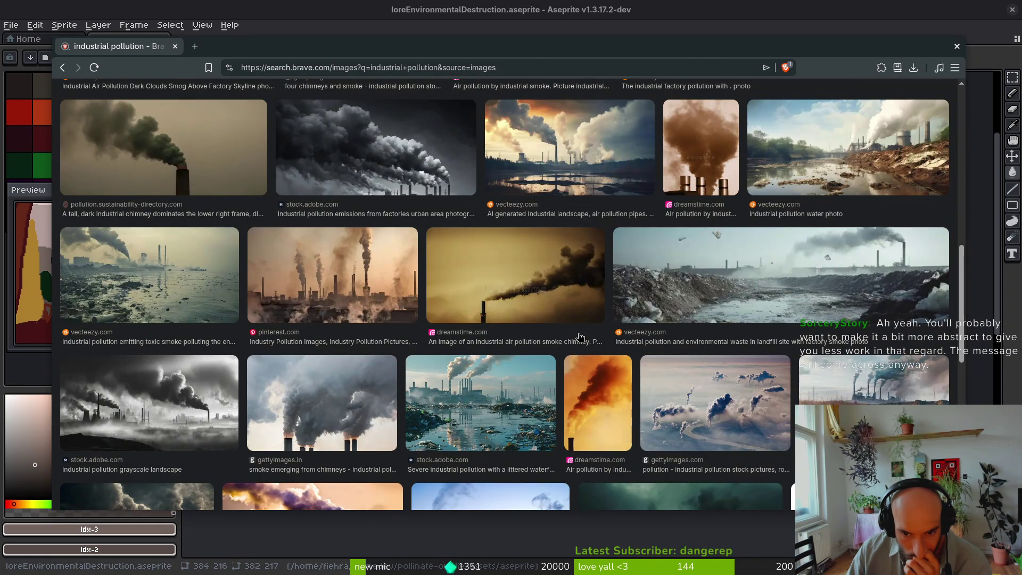
{"action": "left_click", "coordinate": [580, 337]}
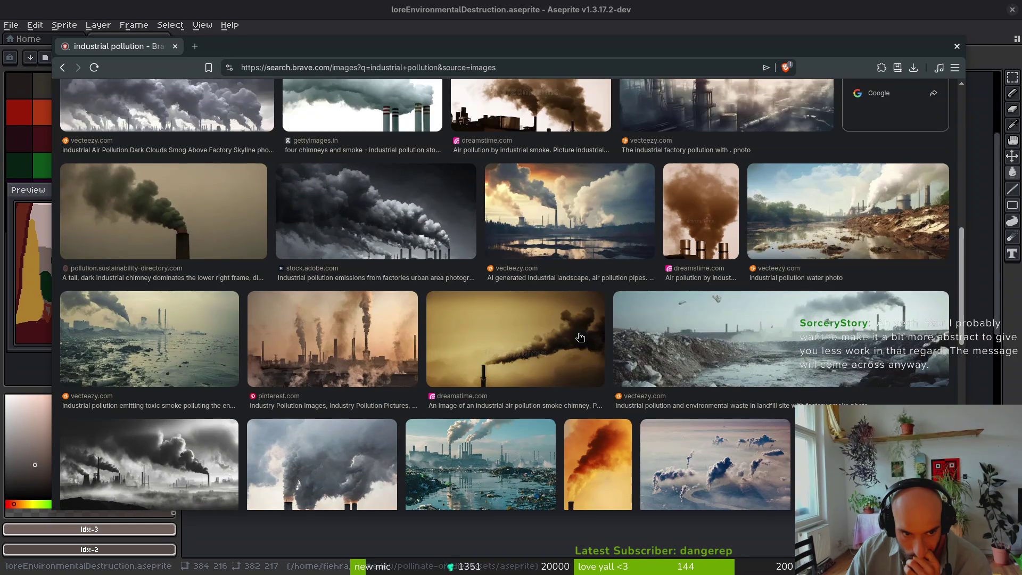
{"action": "left_click", "coordinate": [299, 352]}
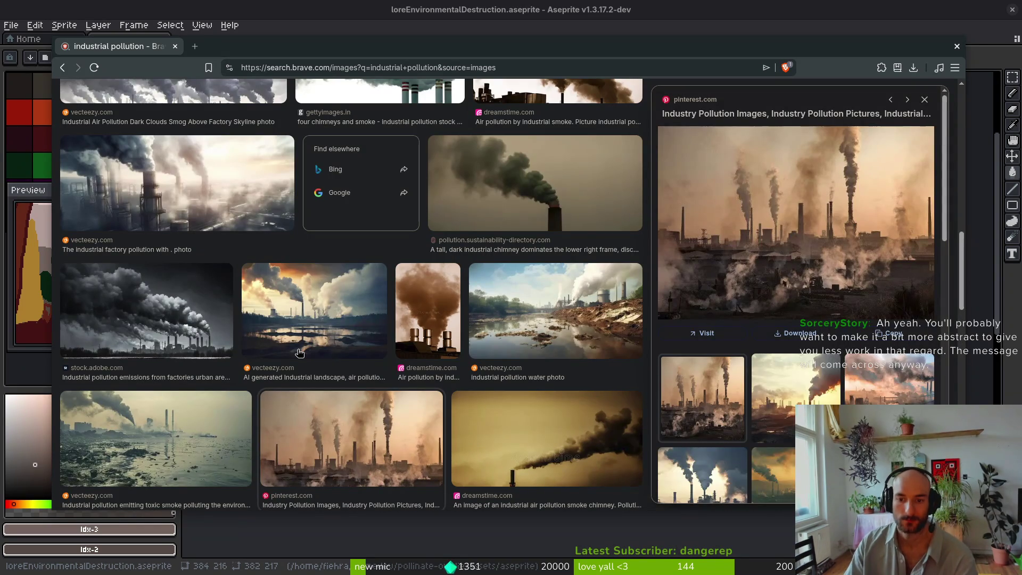
{"action": "left_click", "coordinate": [299, 352]}
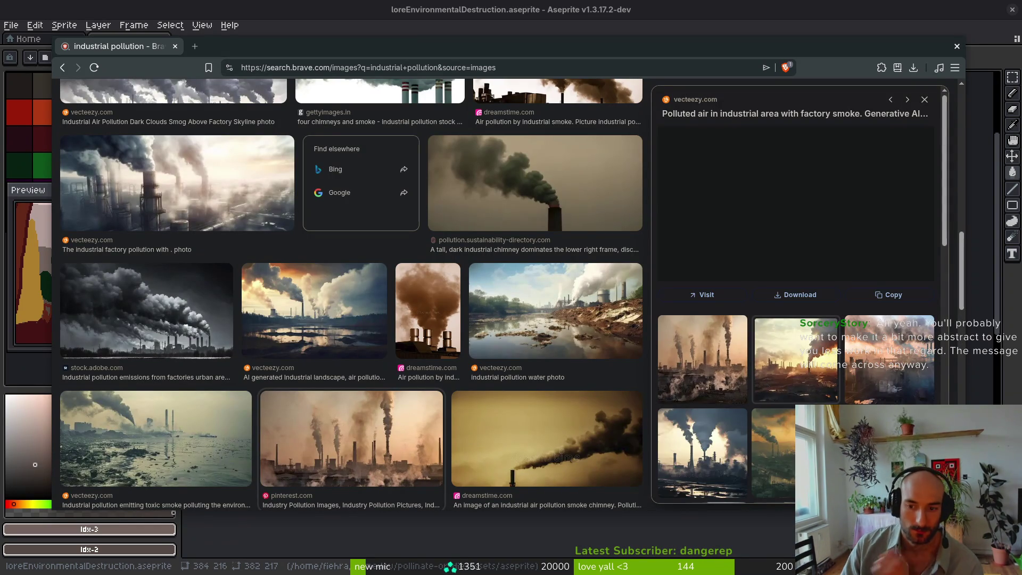
{"action": "left_click", "coordinate": [878, 372]}
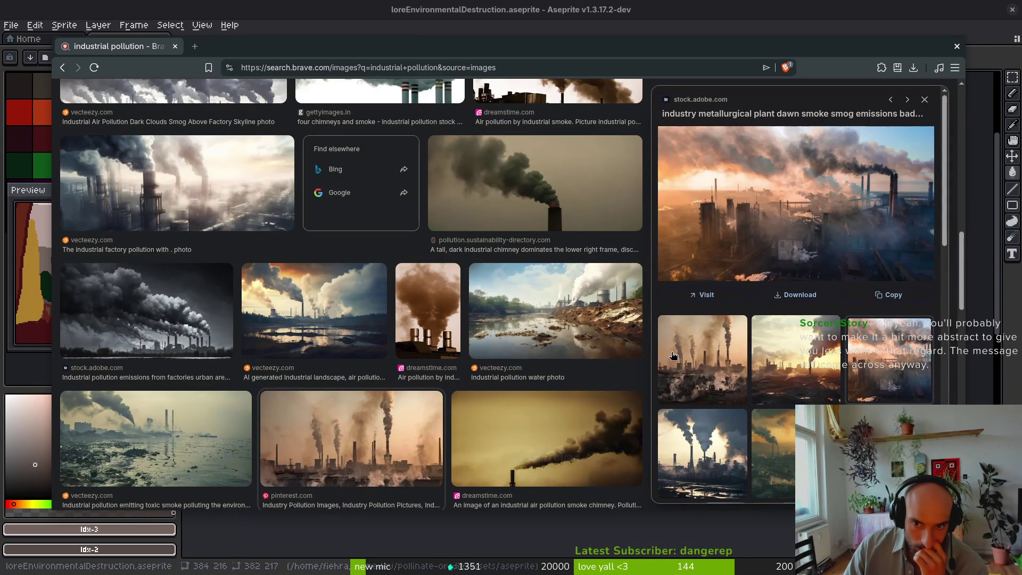
{"action": "left_click", "coordinate": [773, 485]}
{"action": "left_click", "coordinate": [717, 457]}
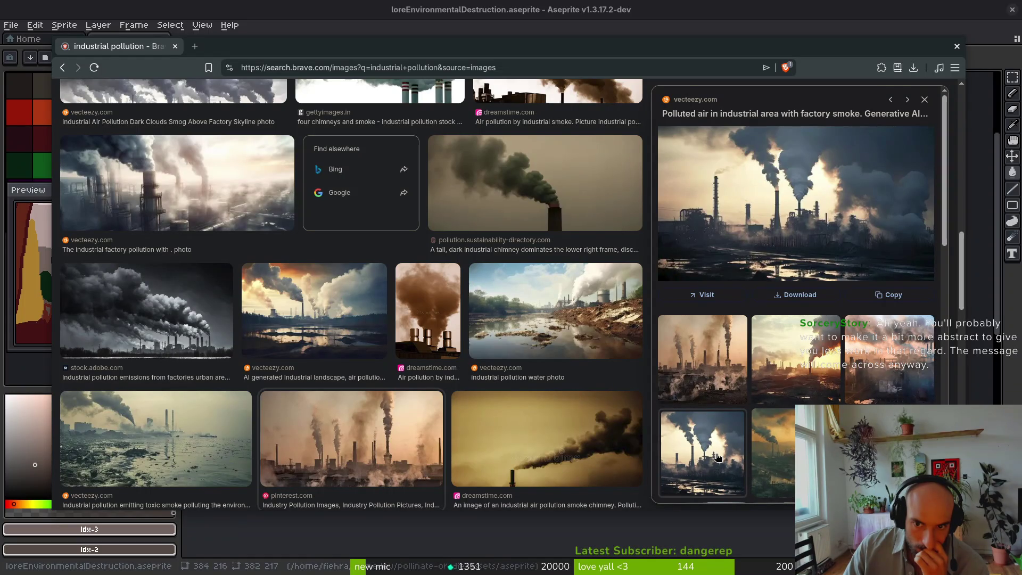
{"action": "left_click", "coordinate": [925, 100]}
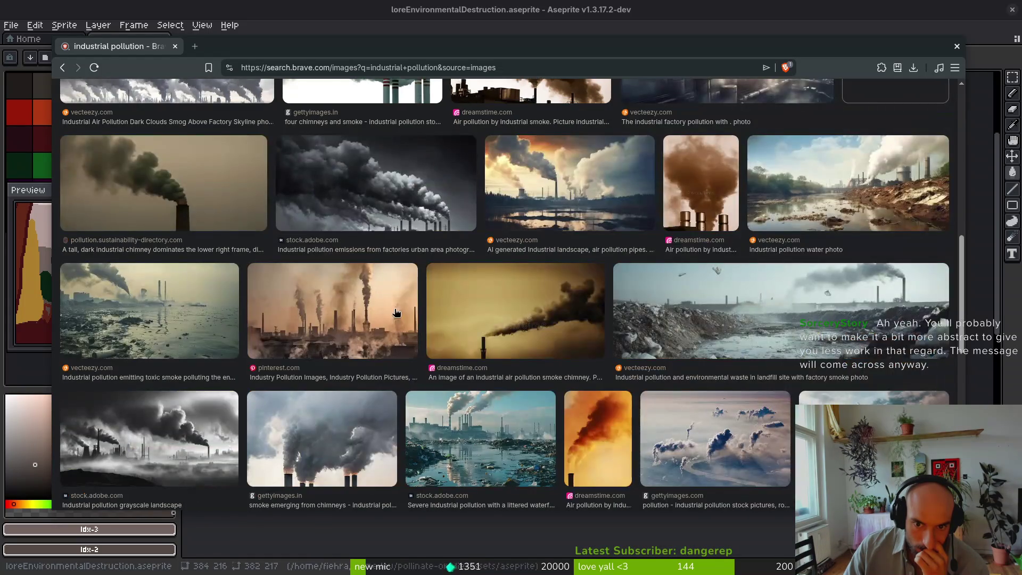
Step: Search images for 'industry ruins' and scroll through the results
{"action": "scroll", "coordinate": [709, 358], "scroll_direction": "down", "scroll_amount": 1}
{"action": "scroll", "coordinate": [687, 347], "scroll_direction": "up", "scroll_amount": 5}
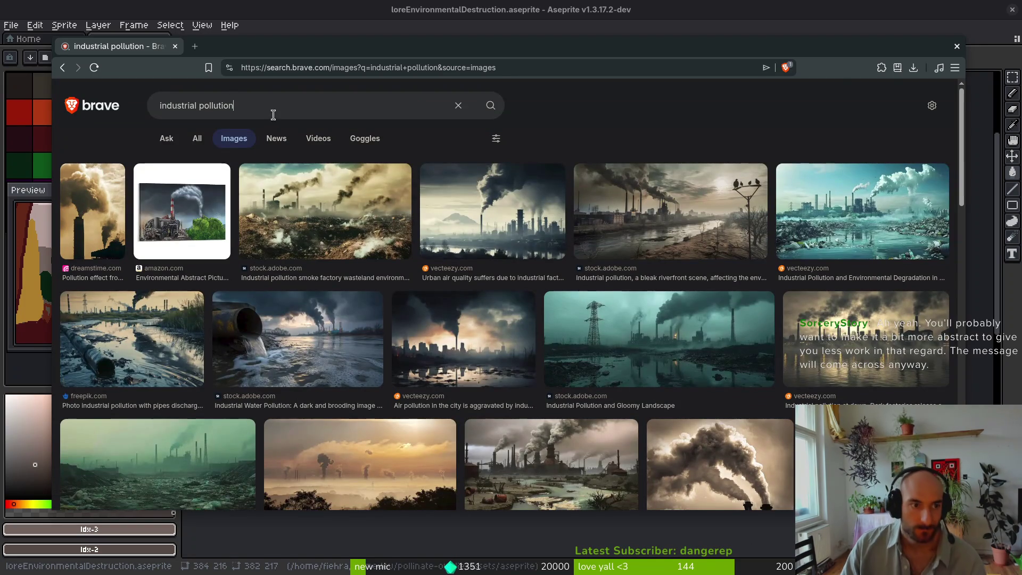
{"action": "left_click", "coordinate": [282, 108]}
{"action": "key", "text": "BackSpace"}
{"action": "type", "text": "industry ruins"}
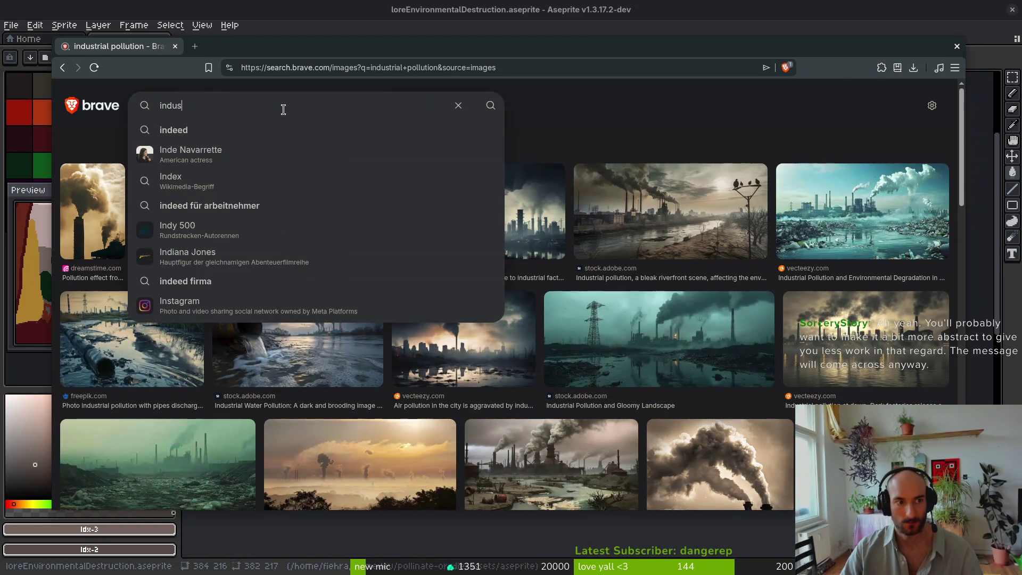
{"action": "key", "text": "Return"}
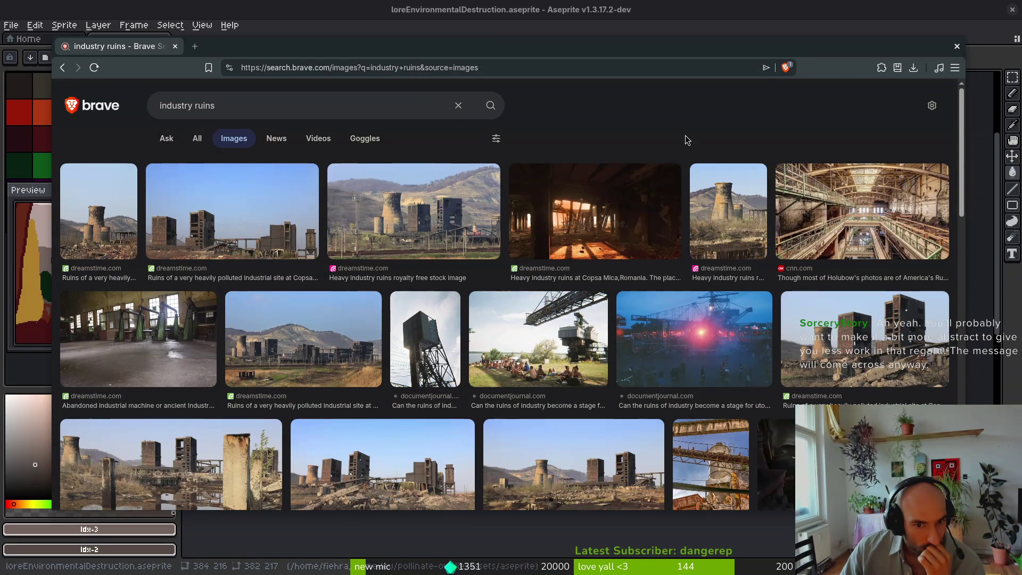
{"action": "scroll", "coordinate": [690, 140], "scroll_direction": "down", "scroll_amount": 5}
{"action": "scroll", "coordinate": [691, 142], "scroll_direction": "down", "scroll_amount": 8}
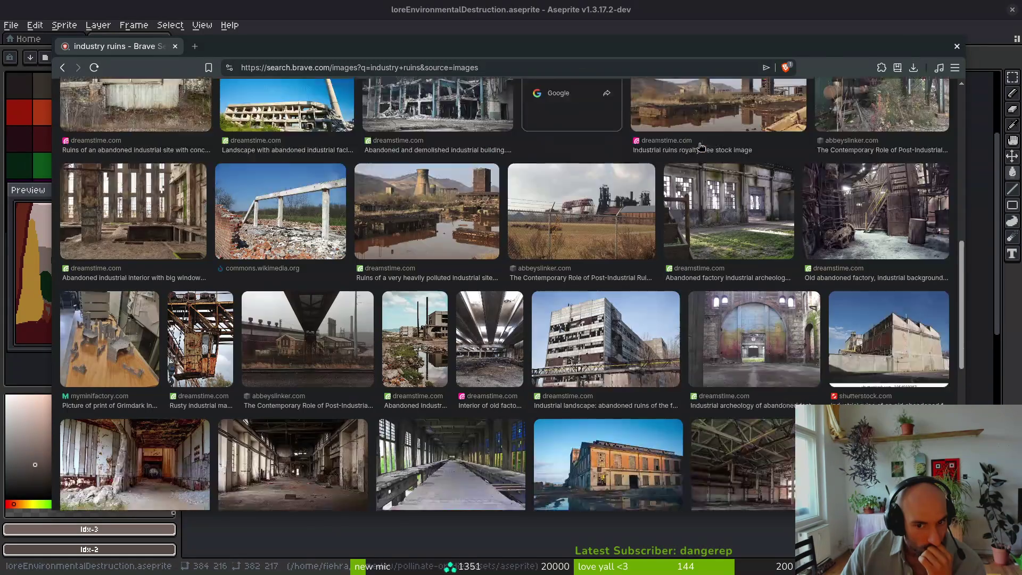
{"action": "scroll", "coordinate": [703, 149], "scroll_direction": "down", "scroll_amount": 6}
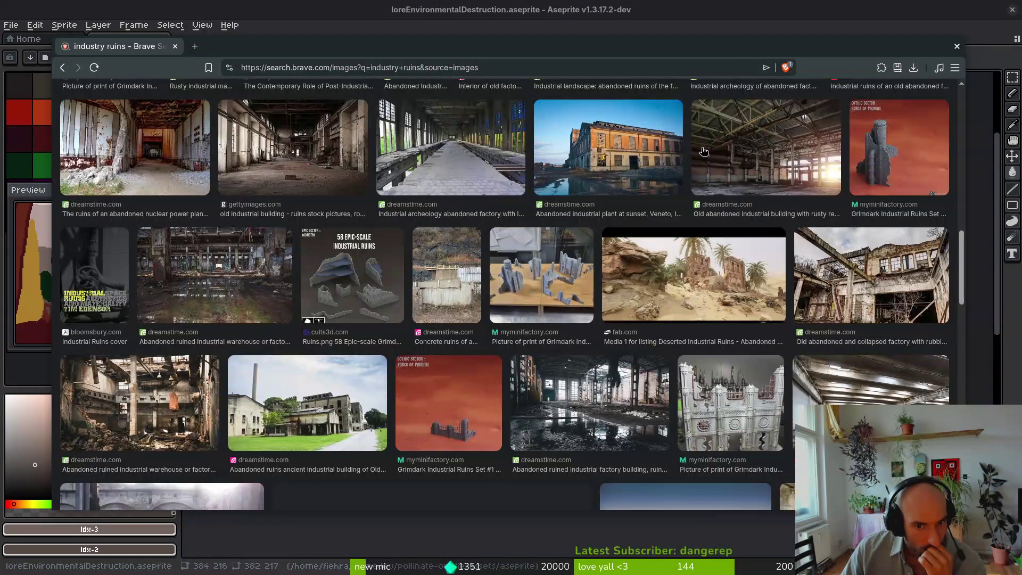
{"action": "scroll", "coordinate": [705, 153], "scroll_direction": "down", "scroll_amount": 2}
{"action": "scroll", "coordinate": [704, 153], "scroll_direction": "down", "scroll_amount": 3}
{"action": "scroll", "coordinate": [698, 213], "scroll_direction": "down", "scroll_amount": 5}
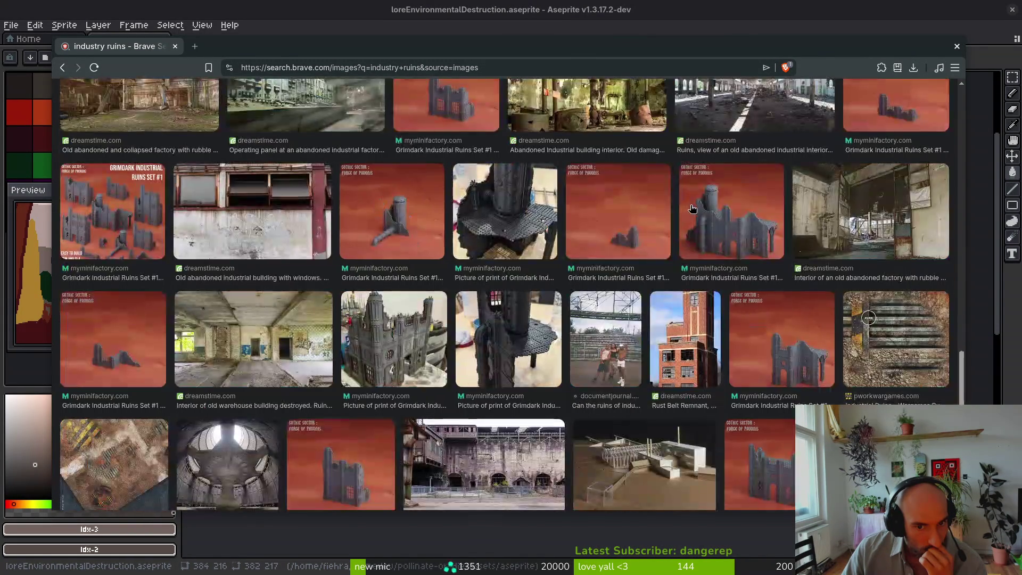
{"action": "scroll", "coordinate": [696, 210], "scroll_direction": "down", "scroll_amount": 4}
{"action": "scroll", "coordinate": [694, 209], "scroll_direction": "down", "scroll_amount": 4}
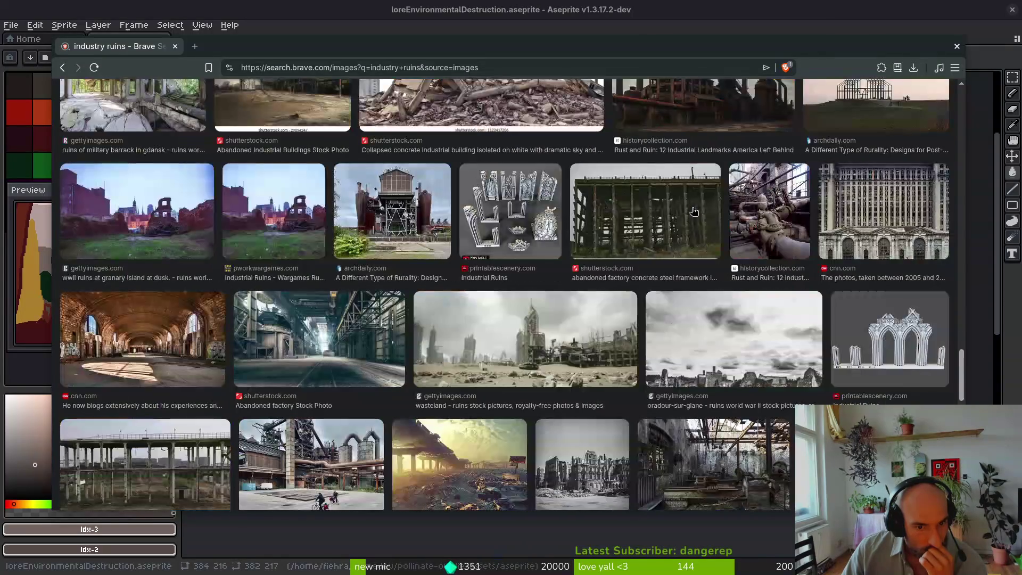
{"action": "scroll", "coordinate": [695, 210], "scroll_direction": "down", "scroll_amount": 1}
{"action": "scroll", "coordinate": [695, 210], "scroll_direction": "down", "scroll_amount": 2}
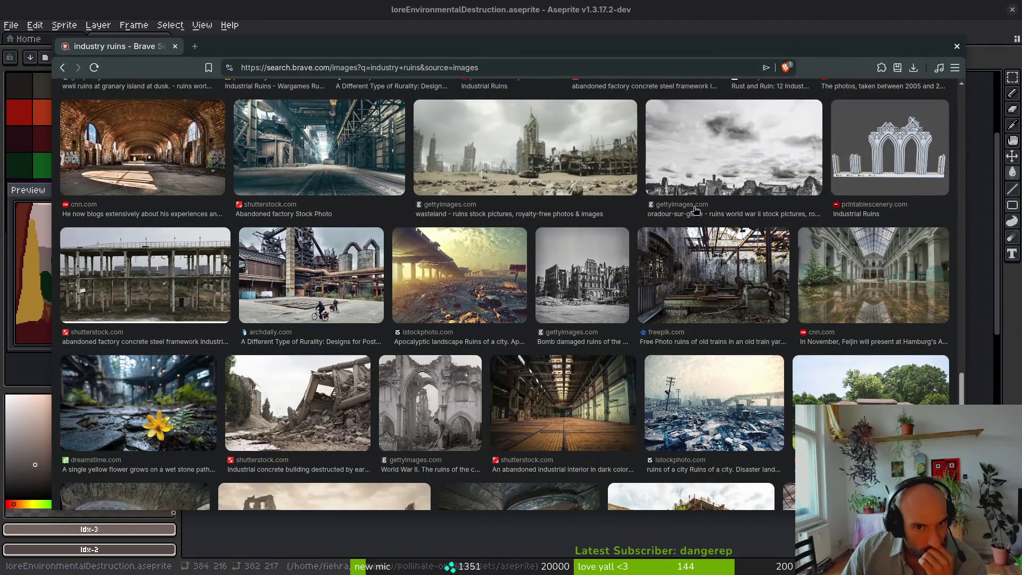
Step: Preview and compare the wasteland, ruined city and rubble images
{"action": "left_click", "coordinate": [517, 180]}
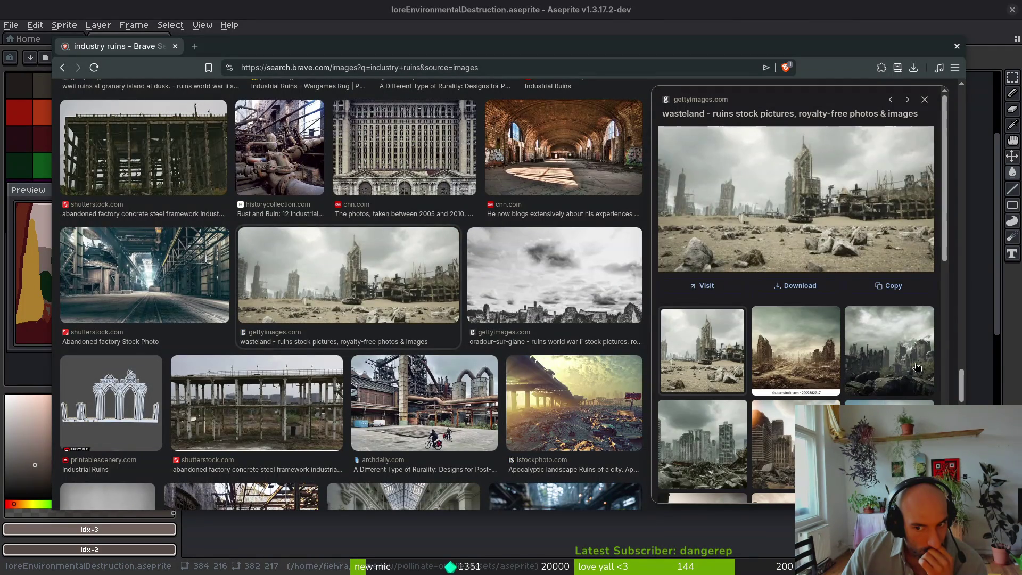
{"action": "left_click", "coordinate": [918, 366]}
{"action": "left_click", "coordinate": [793, 353]}
{"action": "left_click", "coordinate": [726, 379]}
{"action": "left_click", "coordinate": [792, 379]}
{"action": "left_click", "coordinate": [730, 385]}
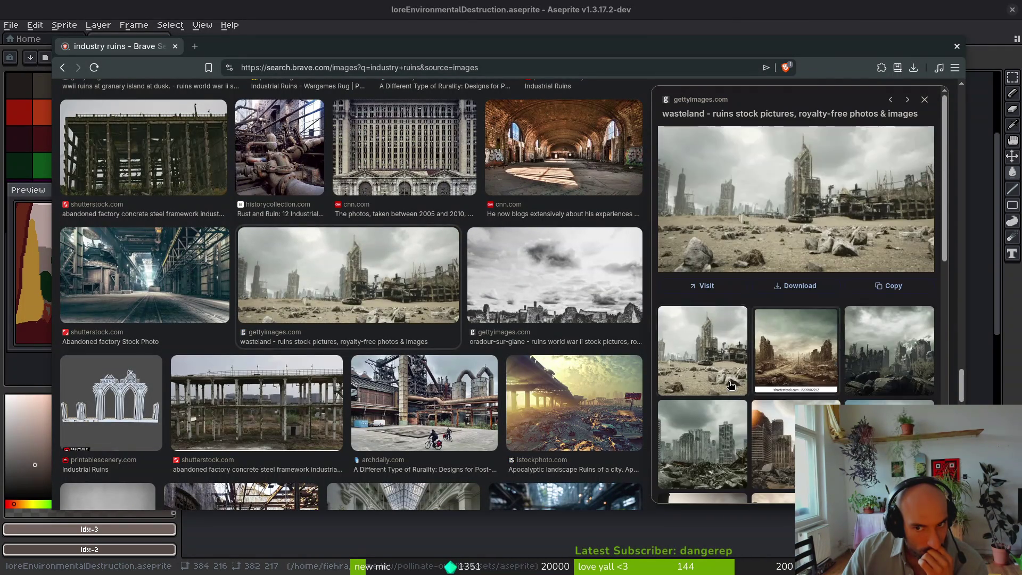
{"action": "left_click", "coordinate": [889, 444]}
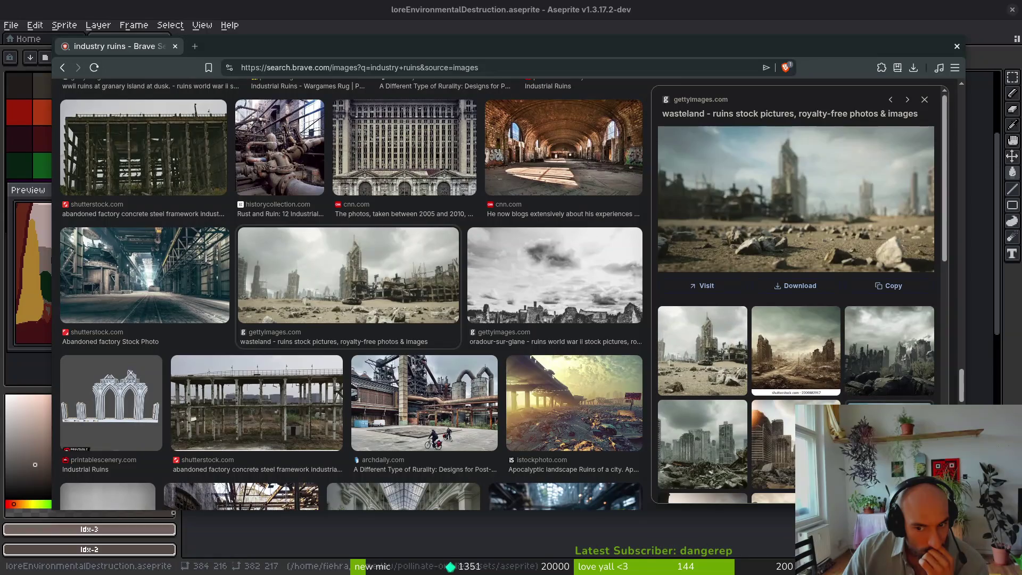
{"action": "left_click", "coordinate": [790, 454]}
{"action": "left_click", "coordinate": [745, 379]}
{"action": "left_click", "coordinate": [727, 371]}
{"action": "left_click", "coordinate": [727, 371]}
{"action": "left_click", "coordinate": [699, 370]}
{"action": "left_click", "coordinate": [703, 445]}
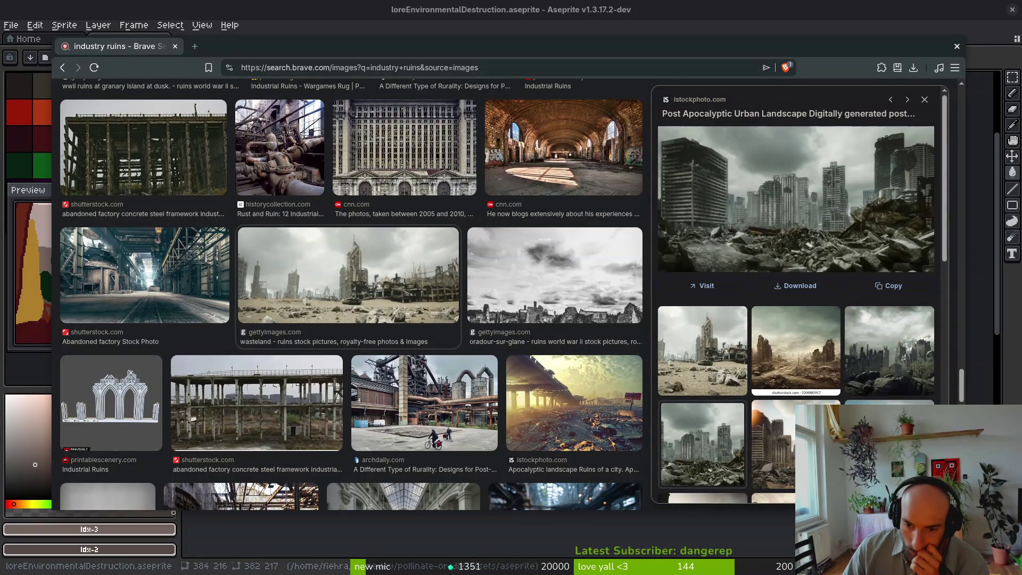
{"action": "scroll", "coordinate": [796, 293], "scroll_direction": "down", "scroll_amount": 3}
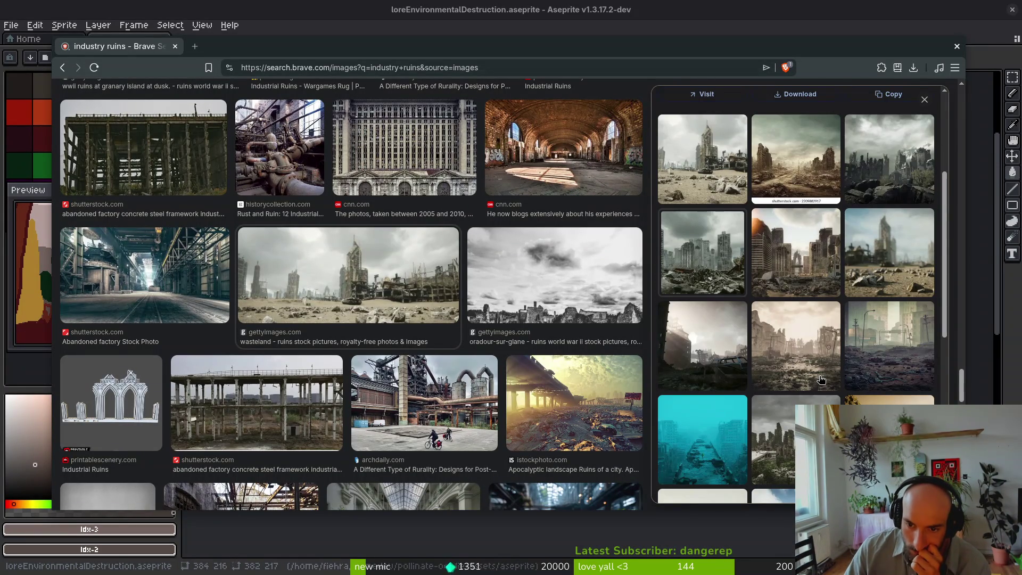
{"action": "scroll", "coordinate": [815, 383], "scroll_direction": "down", "scroll_amount": 5}
{"action": "left_click", "coordinate": [706, 306]}
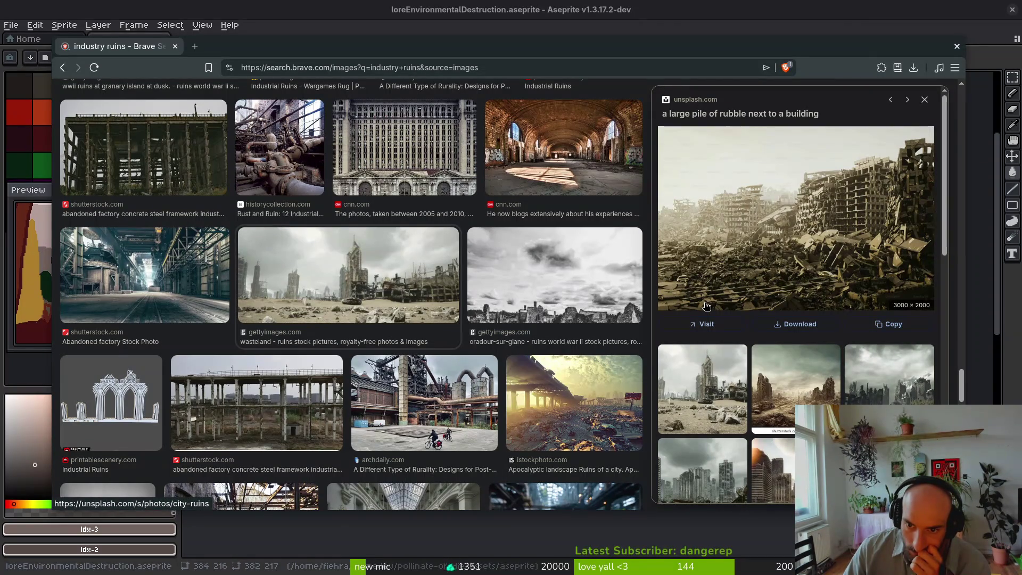
{"action": "left_click", "coordinate": [925, 100]}
Step: Go back to the industrial pollution results and enlarge the billowing smokestack photo
{"action": "scroll", "coordinate": [717, 343], "scroll_direction": "down", "scroll_amount": 2}
{"action": "scroll", "coordinate": [746, 344], "scroll_direction": "down", "scroll_amount": 2}
{"action": "scroll", "coordinate": [745, 344], "scroll_direction": "up", "scroll_amount": 6}
{"action": "key", "text": "alt+Left"}
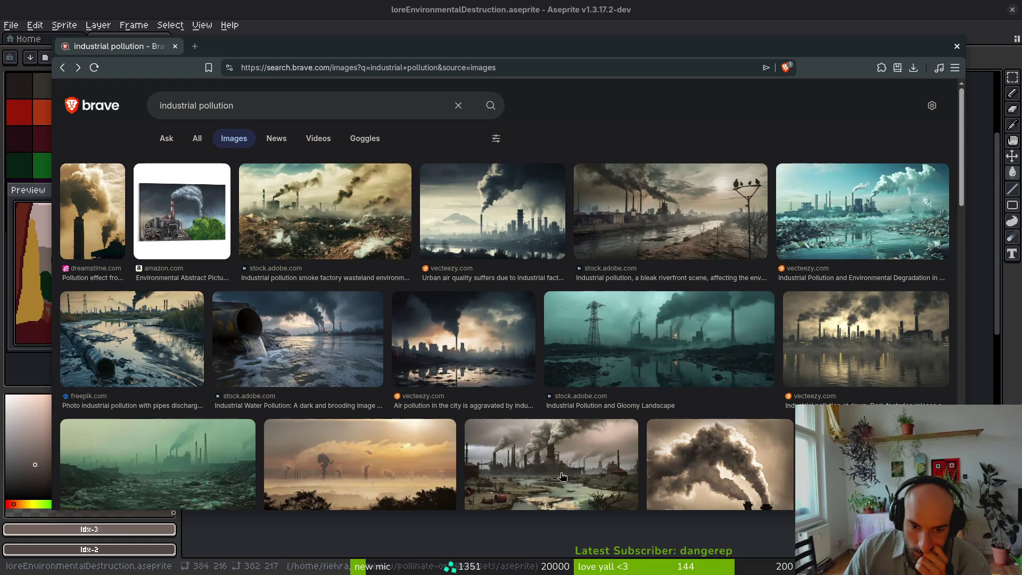
{"action": "left_click", "coordinate": [727, 471]}
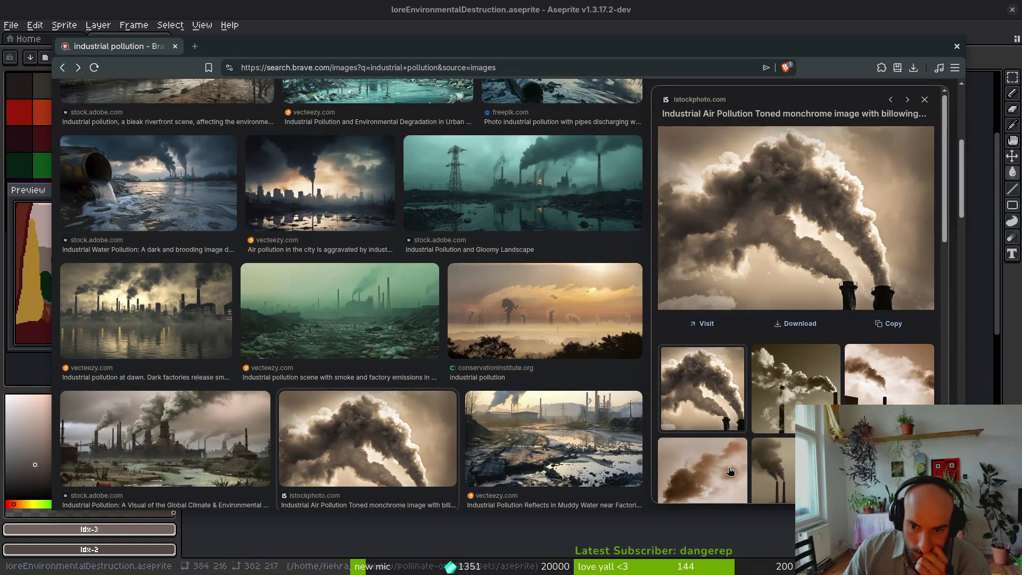
{"action": "scroll", "coordinate": [796, 293], "scroll_direction": "down", "scroll_amount": 1}
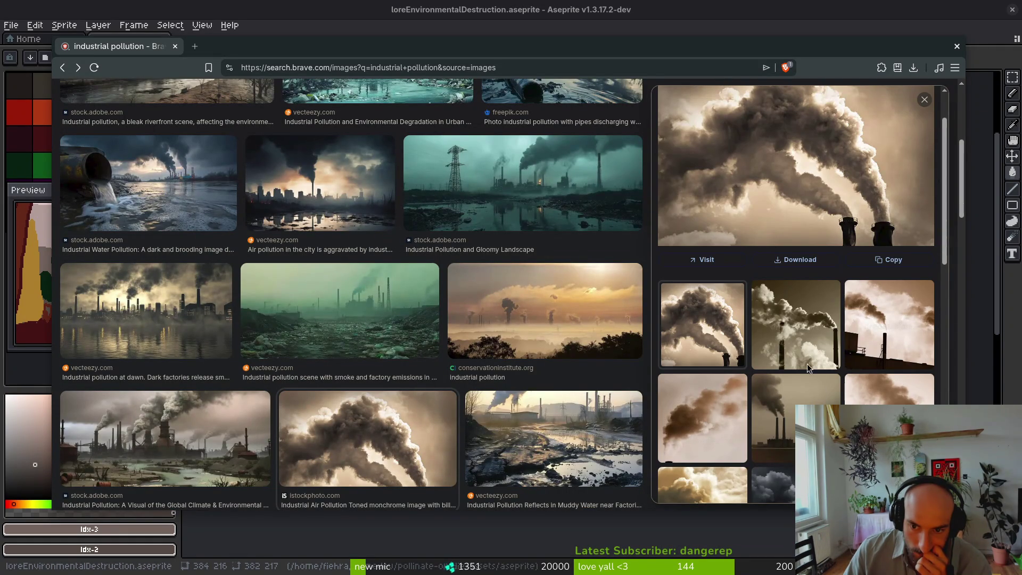
{"action": "scroll", "coordinate": [799, 336], "scroll_direction": "up", "scroll_amount": 1}
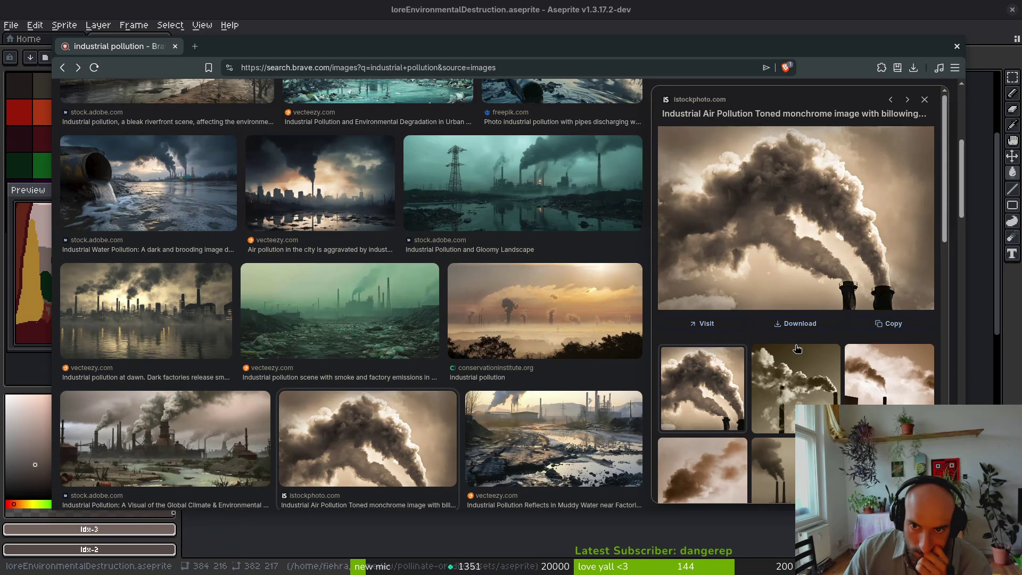
{"action": "scroll", "coordinate": [797, 349], "scroll_direction": "down", "scroll_amount": 5}
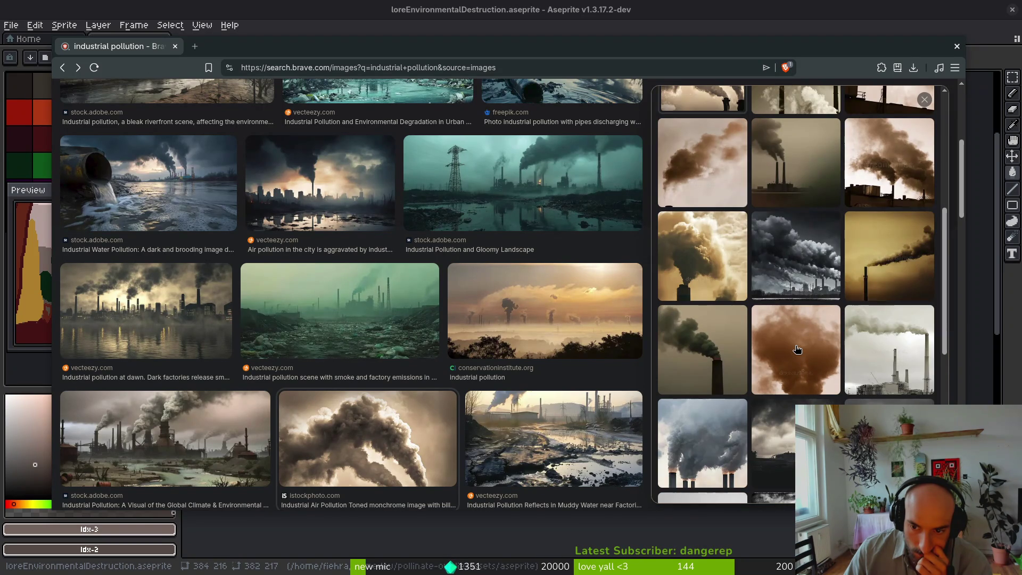
{"action": "scroll", "coordinate": [797, 349], "scroll_direction": "down", "scroll_amount": 1}
{"action": "scroll", "coordinate": [797, 349], "scroll_direction": "down", "scroll_amount": 1}
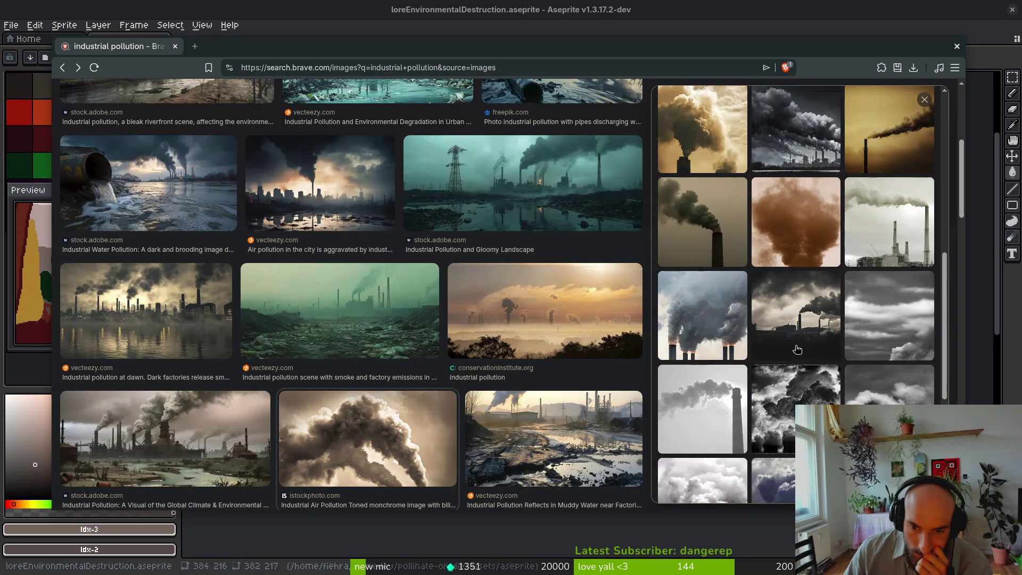
{"action": "scroll", "coordinate": [807, 343], "scroll_direction": "down", "scroll_amount": 2}
{"action": "scroll", "coordinate": [811, 328], "scroll_direction": "down", "scroll_amount": 1}
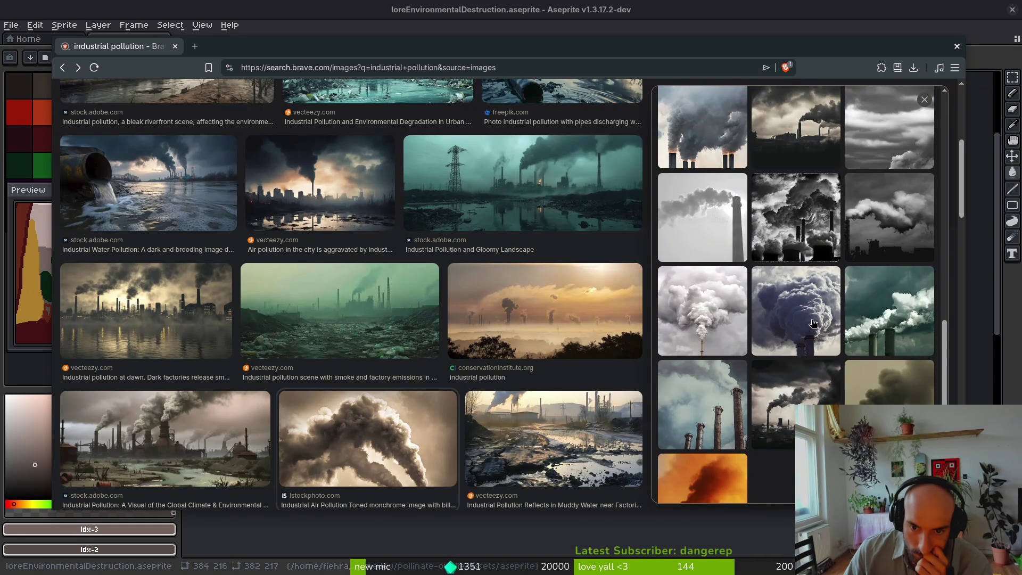
{"action": "scroll", "coordinate": [813, 323], "scroll_direction": "down", "scroll_amount": 1}
{"action": "scroll", "coordinate": [813, 324], "scroll_direction": "up", "scroll_amount": 4}
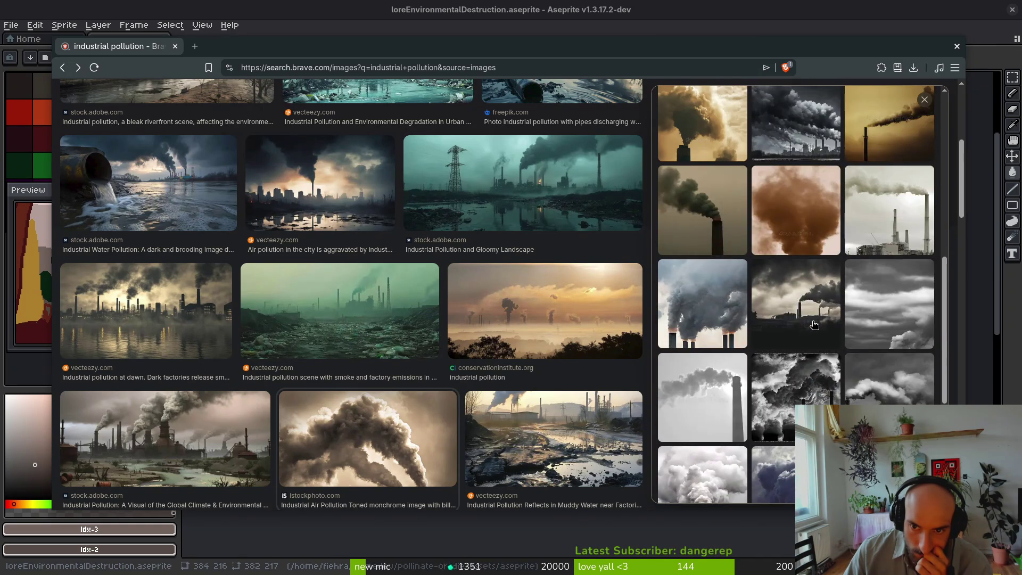
{"action": "scroll", "coordinate": [814, 324], "scroll_direction": "up", "scroll_amount": 5}
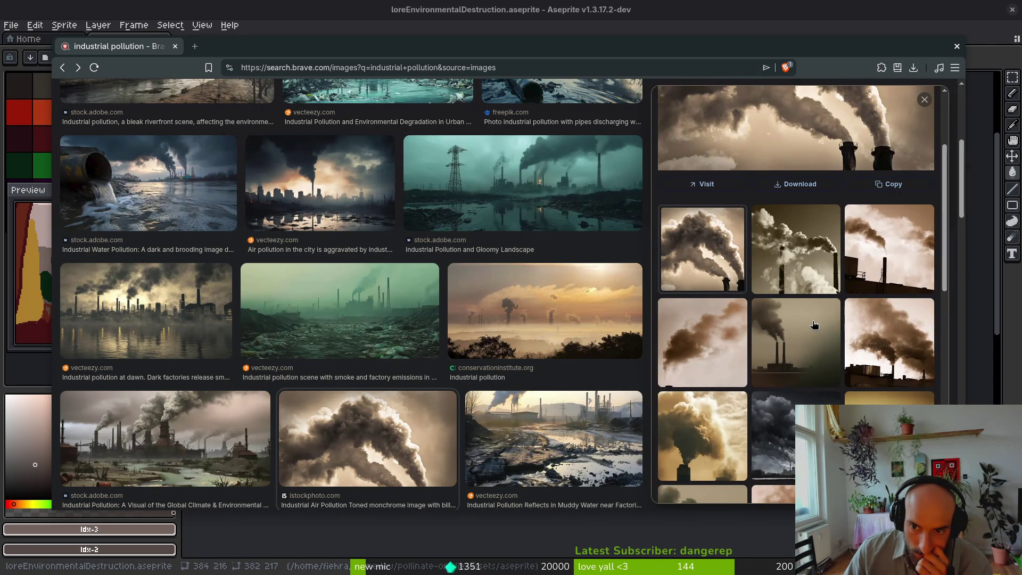
{"action": "scroll", "coordinate": [784, 314], "scroll_direction": "up", "scroll_amount": 3}
Step: Save the smokestack photo into pollinate-or-die/assets/inspiration as industrial-air-pollution.webp, then return to Aseprite
{"action": "right_click", "coordinate": [770, 208]}
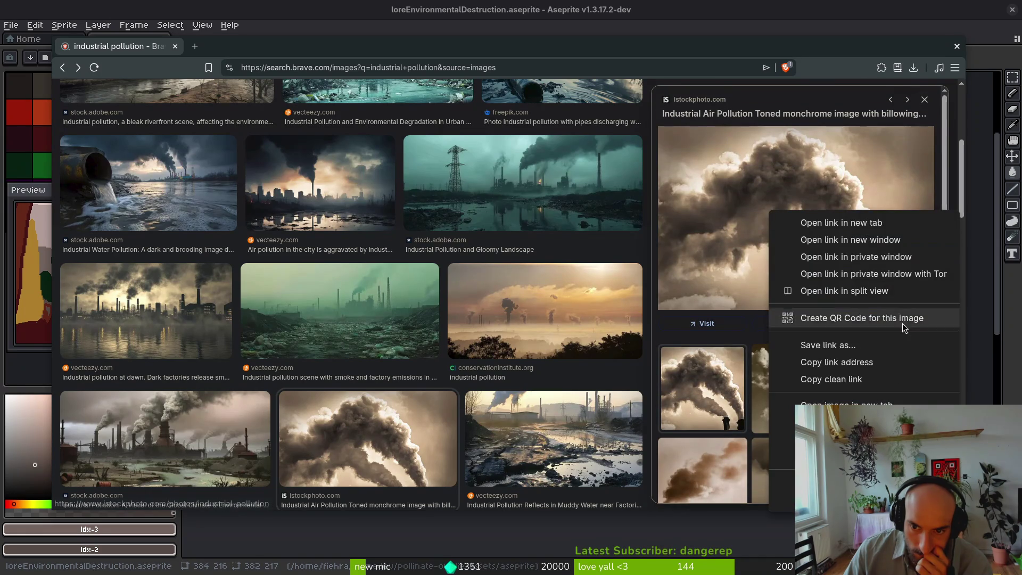
{"action": "key", "text": "Escape"}
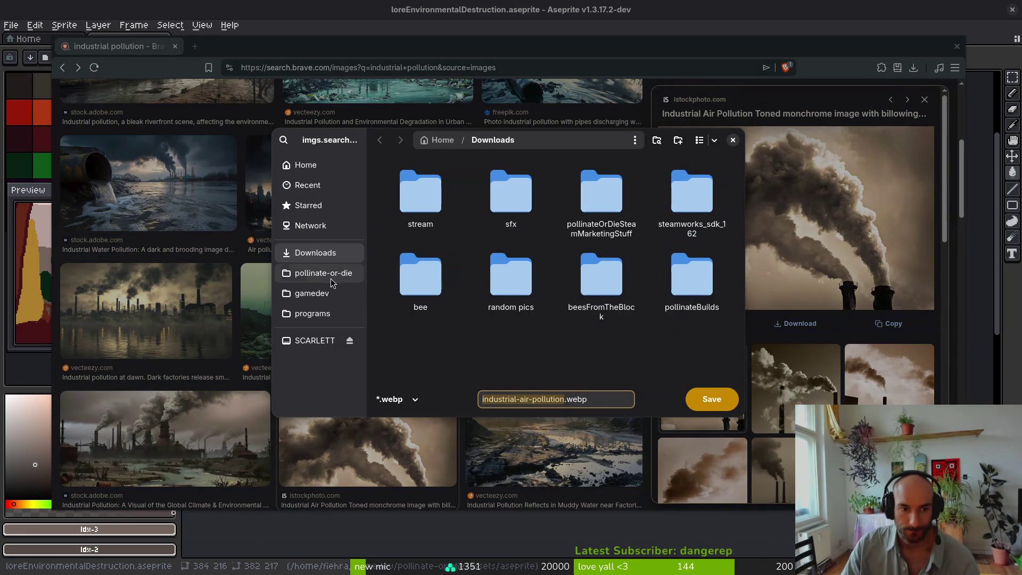
{"action": "left_click", "coordinate": [309, 272]}
{"action": "double_click", "coordinate": [530, 199]}
{"action": "double_click", "coordinate": [418, 266]}
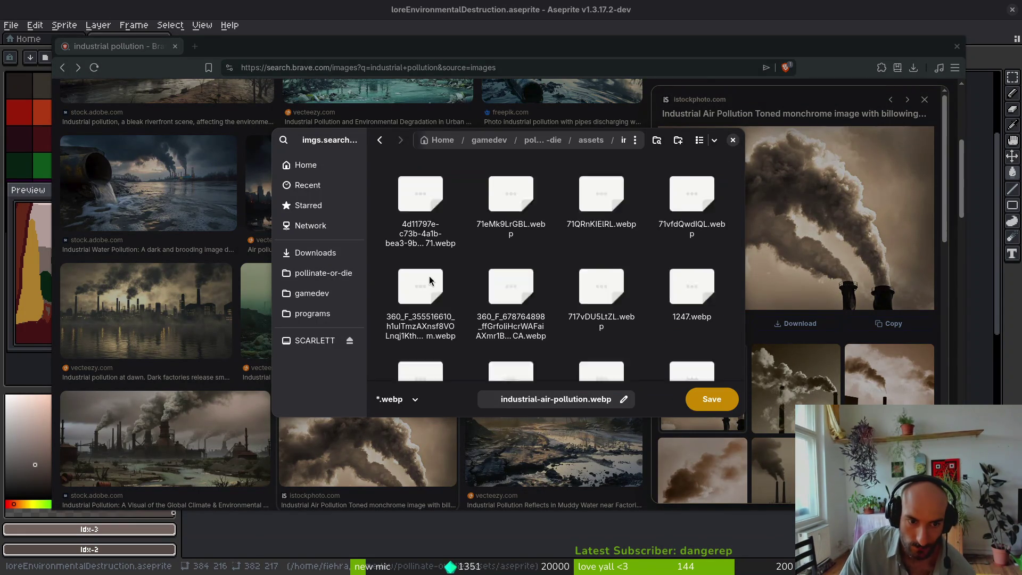
{"action": "key", "text": "Return"}
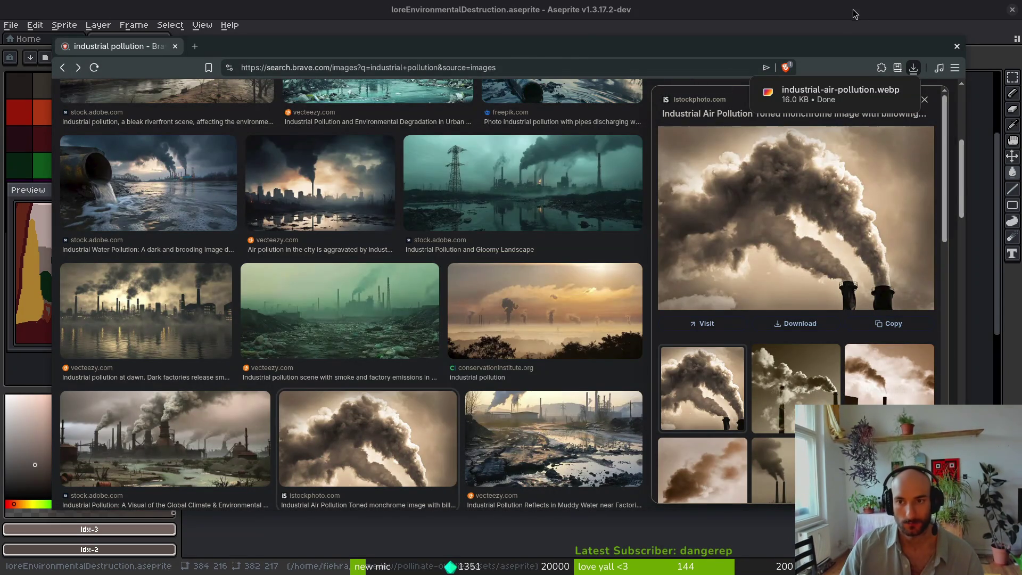
{"action": "left_click", "coordinate": [532, 29]}
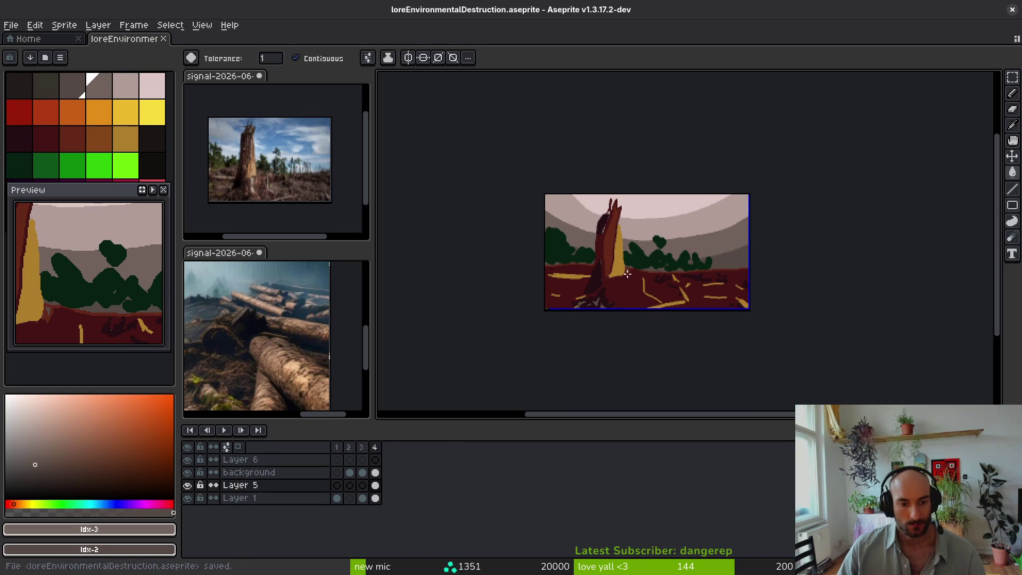
Step: Add an empty frame 5 and browse the Open dialog to gamedev/pollinate-or-die/assets/inspiration
{"action": "key", "text": "alt+b"}
{"action": "left_click", "coordinate": [221, 76]}
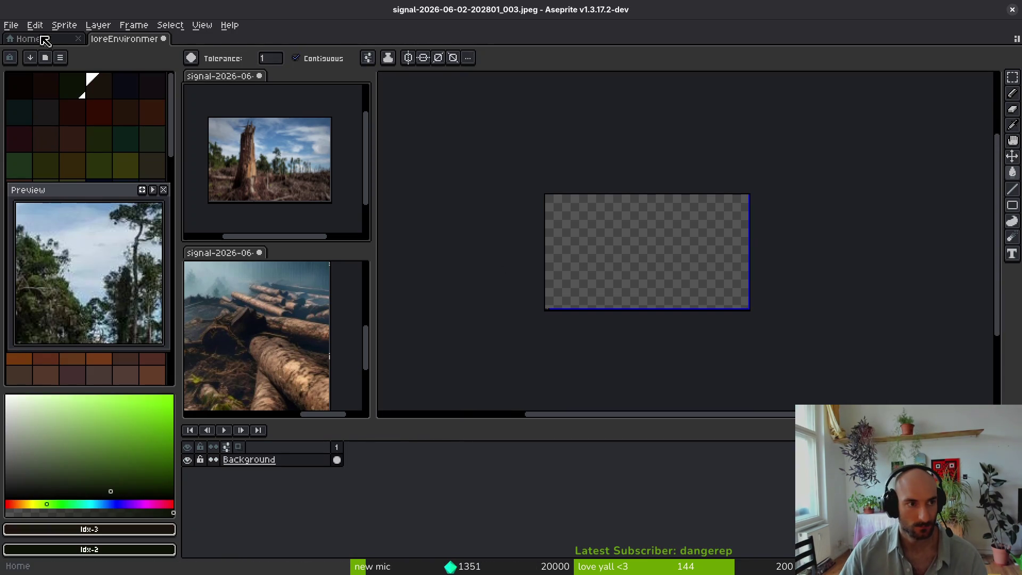
{"action": "left_click", "coordinate": [47, 57]}
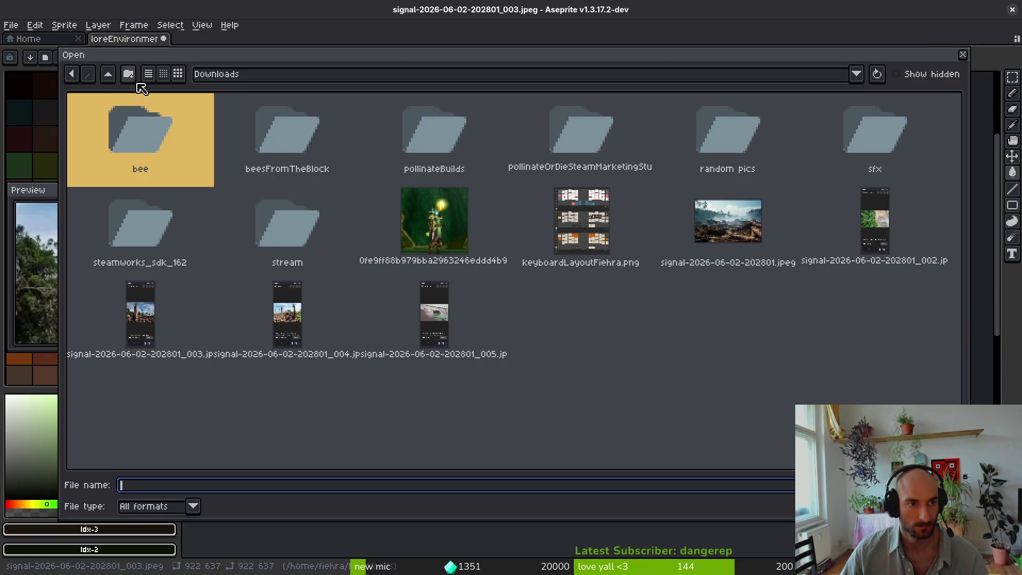
{"action": "left_click", "coordinate": [107, 74]}
{"action": "double_click", "coordinate": [248, 133]}
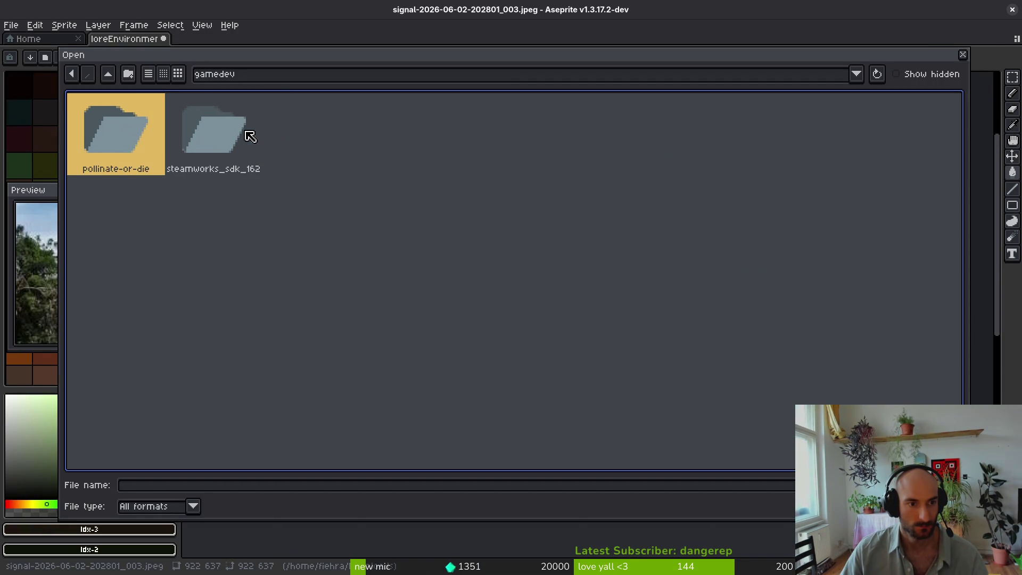
{"action": "double_click", "coordinate": [128, 121]}
{"action": "double_click", "coordinate": [183, 133]}
{"action": "double_click", "coordinate": [373, 128]}
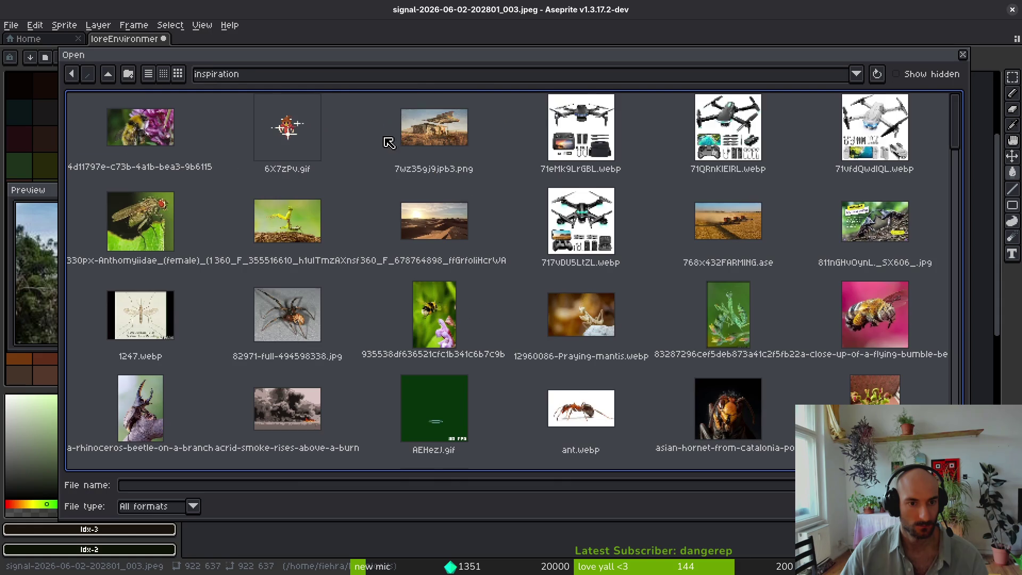
Step: Find industrial-air-pollution.webp in the inspiration folder and open it in its own tab
{"action": "scroll", "coordinate": [646, 315], "scroll_direction": "down", "scroll_amount": 5}
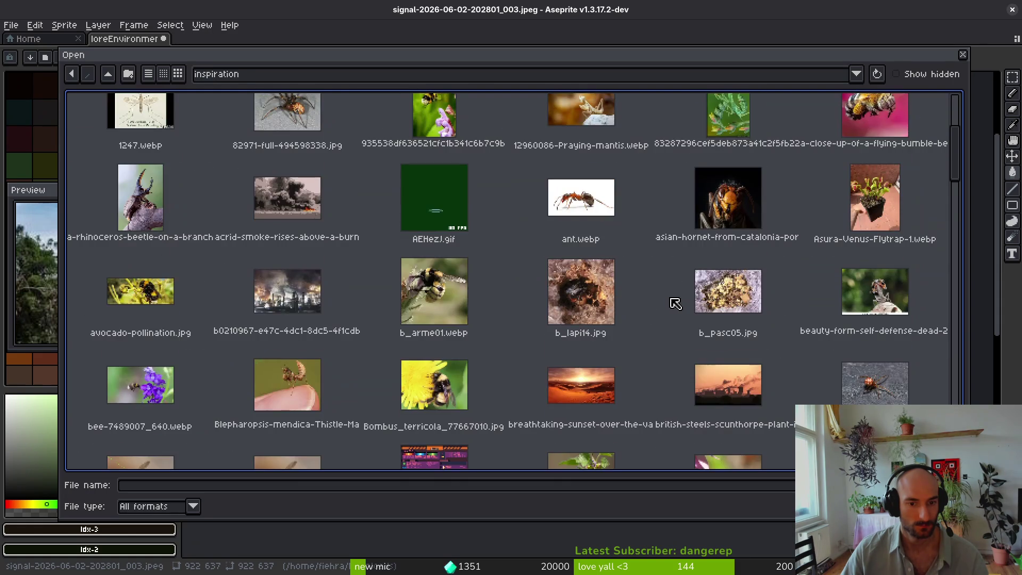
{"action": "scroll", "coordinate": [675, 300], "scroll_direction": "up", "scroll_amount": 2}
{"action": "scroll", "coordinate": [677, 304], "scroll_direction": "down", "scroll_amount": 2}
{"action": "scroll", "coordinate": [676, 304], "scroll_direction": "down", "scroll_amount": 1}
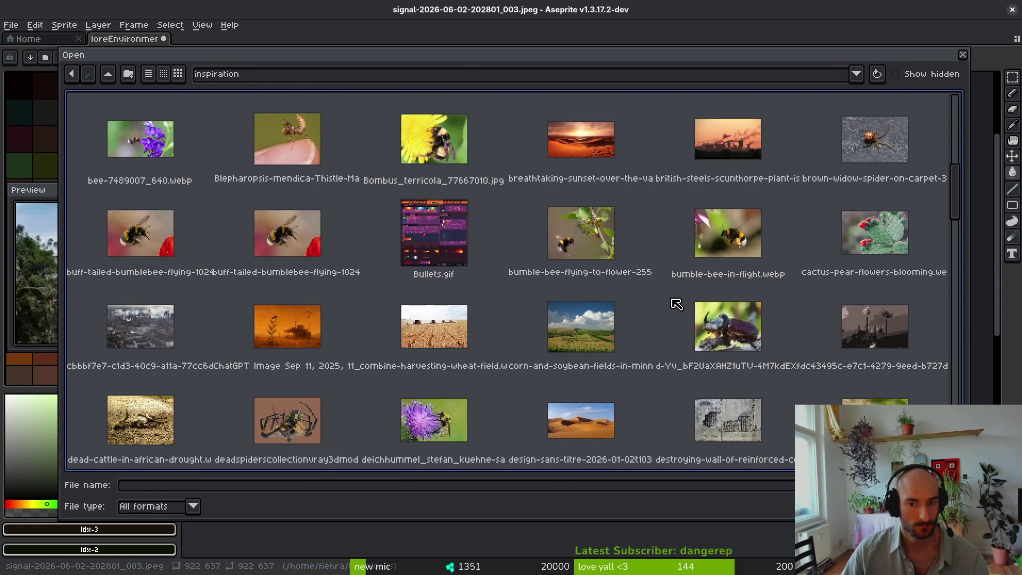
{"action": "scroll", "coordinate": [676, 304], "scroll_direction": "down", "scroll_amount": 2}
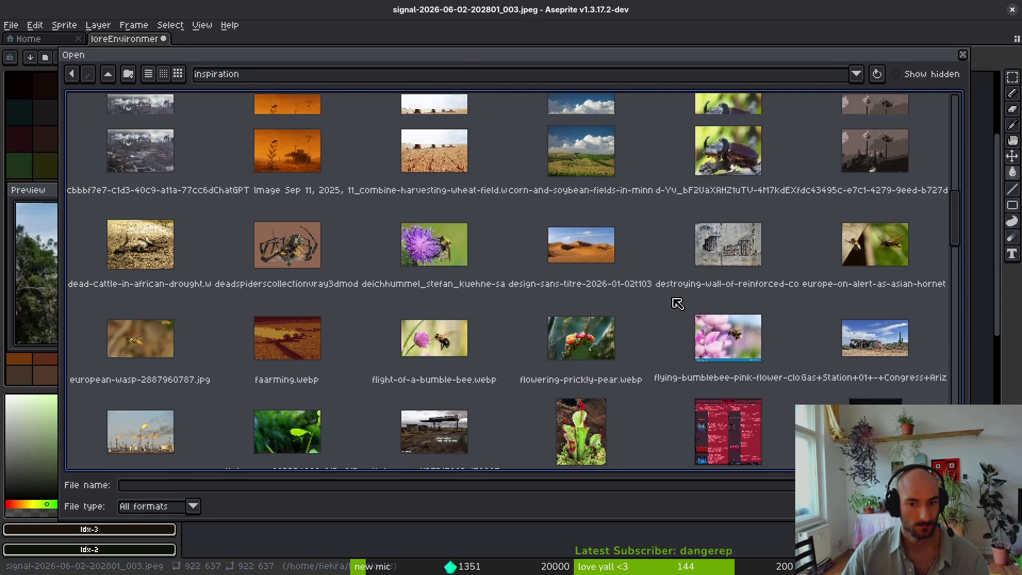
{"action": "scroll", "coordinate": [678, 304], "scroll_direction": "down", "scroll_amount": 4}
{"action": "scroll", "coordinate": [678, 307], "scroll_direction": "down", "scroll_amount": 6}
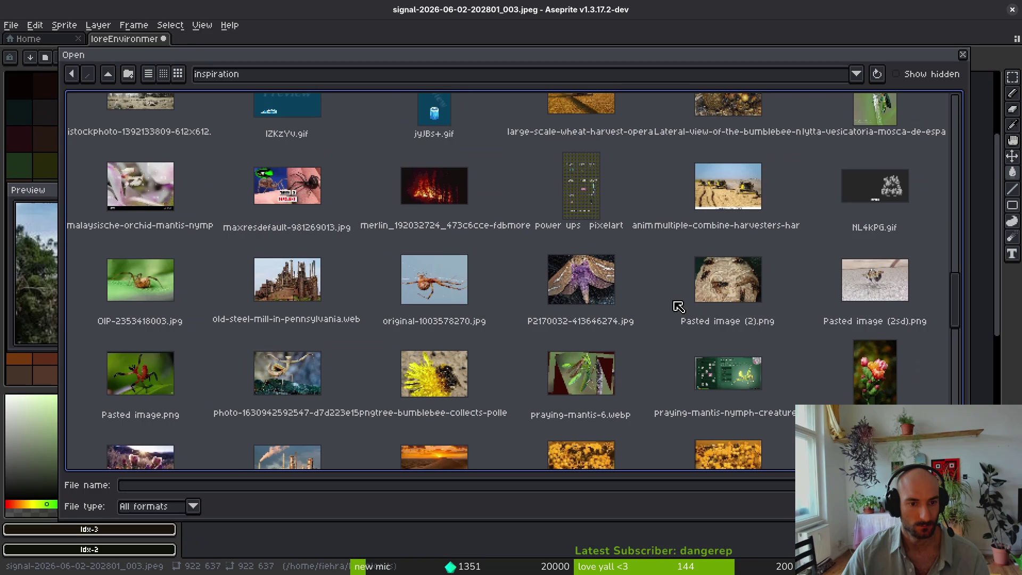
{"action": "scroll", "coordinate": [680, 309], "scroll_direction": "down", "scroll_amount": 8}
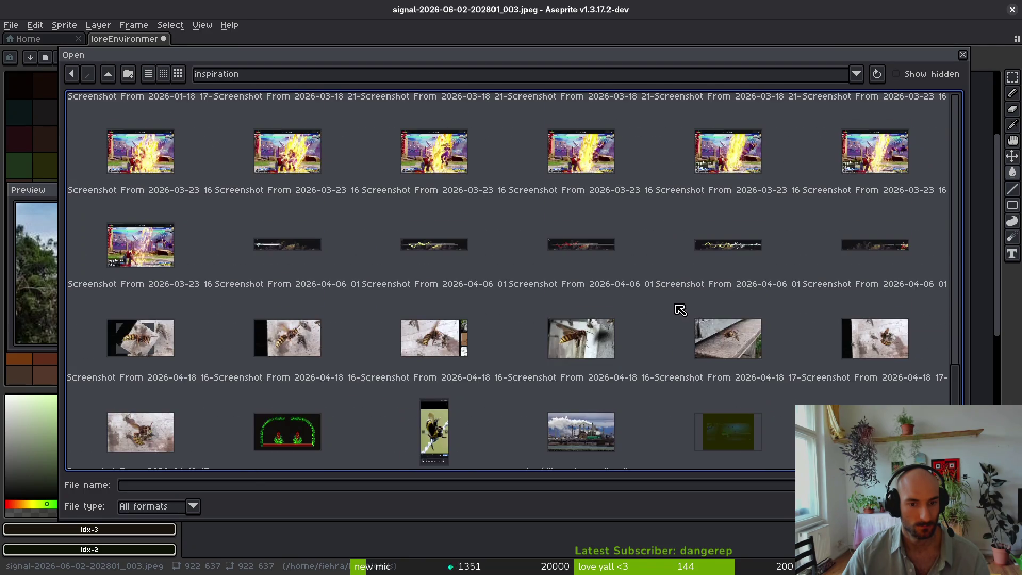
{"action": "scroll", "coordinate": [681, 313], "scroll_direction": "up", "scroll_amount": 2}
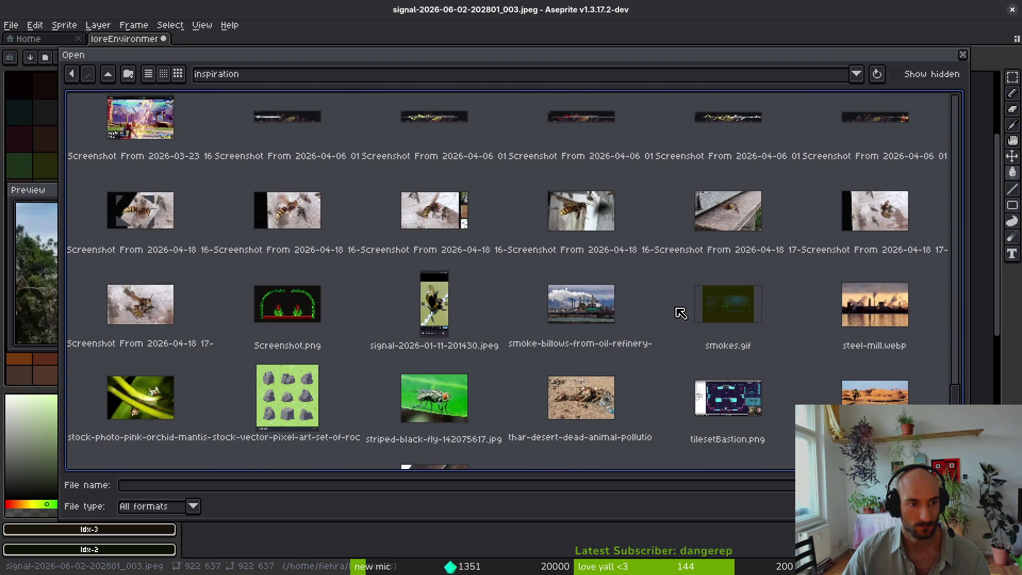
{"action": "scroll", "coordinate": [697, 333], "scroll_direction": "up", "scroll_amount": 6}
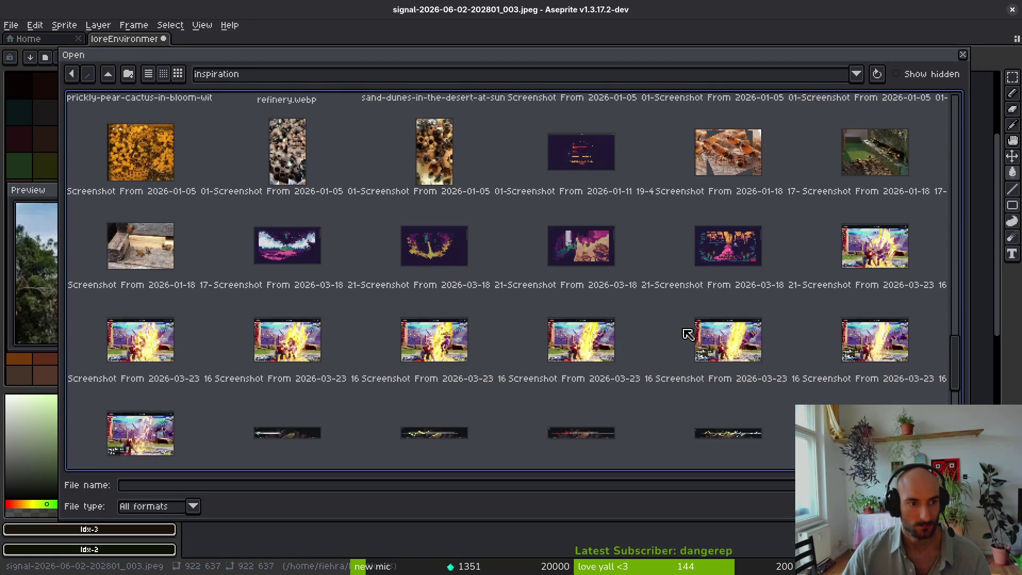
{"action": "scroll", "coordinate": [689, 333], "scroll_direction": "up", "scroll_amount": 1}
{"action": "scroll", "coordinate": [690, 332], "scroll_direction": "up", "scroll_amount": 3}
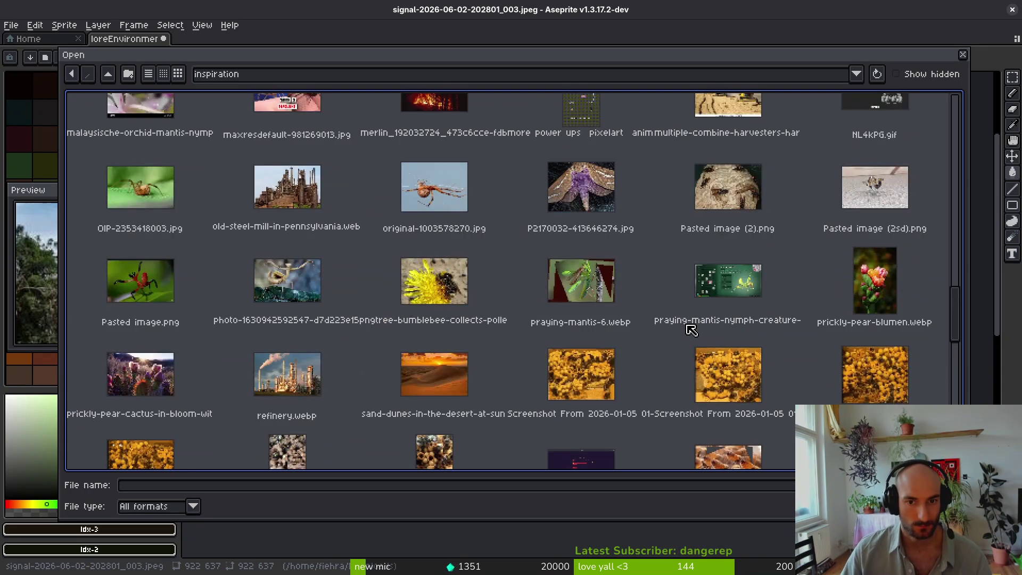
{"action": "scroll", "coordinate": [679, 334], "scroll_direction": "up", "scroll_amount": 2}
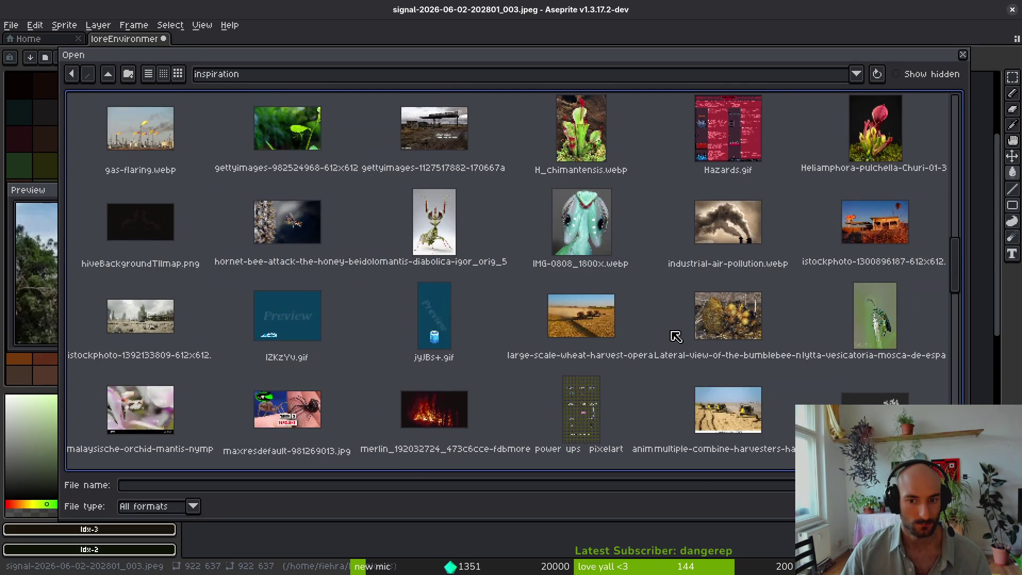
{"action": "double_click", "coordinate": [728, 224]}
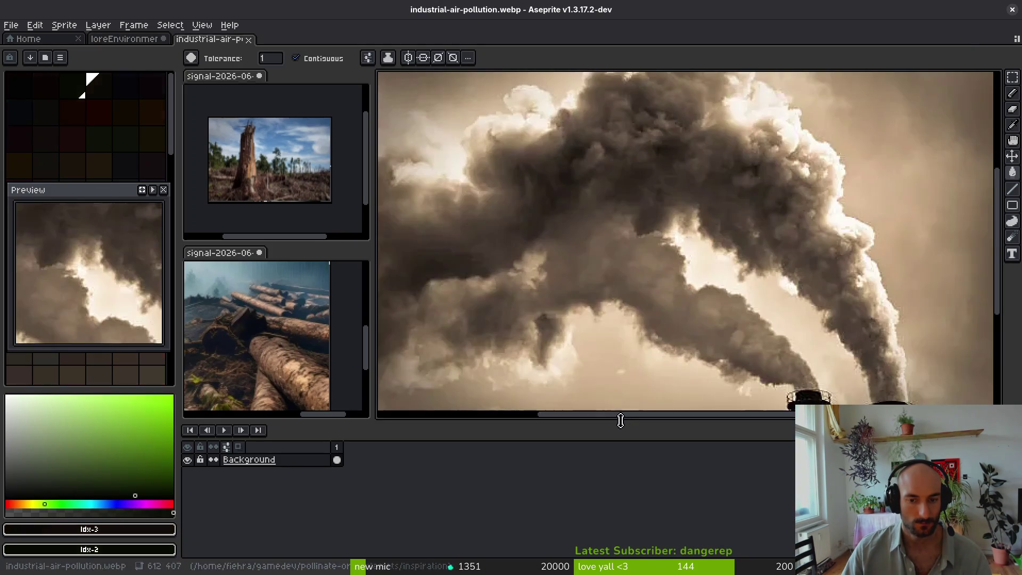
{"action": "scroll", "coordinate": [773, 292], "scroll_direction": "down", "scroll_amount": 5}
{"action": "key", "text": "ctrl+a"}
{"action": "key", "text": "Delete"}
{"action": "key", "text": "ctrl+z"}
{"action": "key", "text": "ctrl+shift+Tab"}
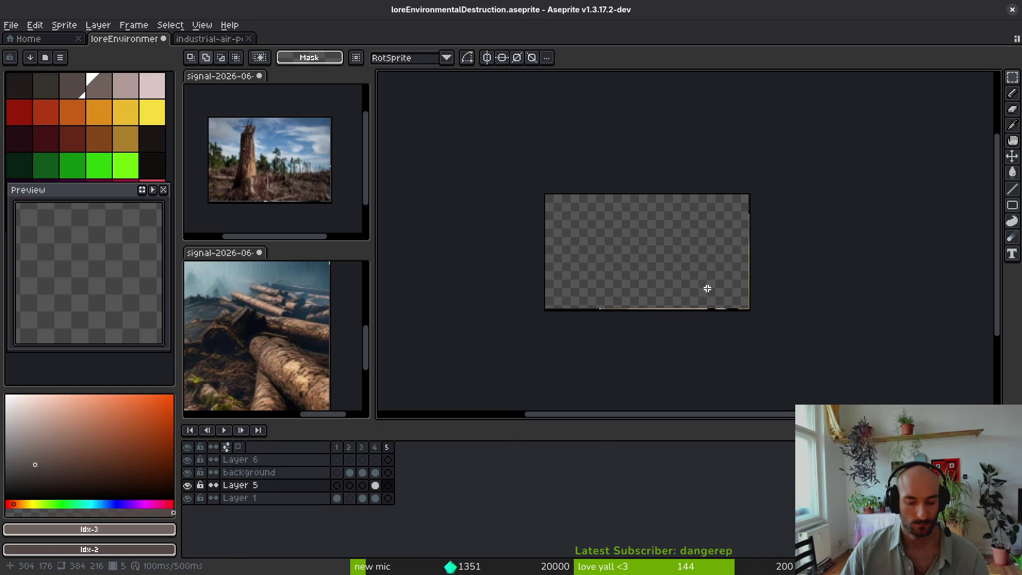
{"action": "key", "text": "ctrl+v"}
{"action": "scroll", "coordinate": [765, 303], "scroll_direction": "down", "scroll_amount": 3}
{"action": "mouse_move", "coordinate": [820, 332]}
{"action": "left_mouse_down"}
{"action": "mouse_move", "coordinate": [687, 206]}
{"action": "mouse_move", "coordinate": [692, 180]}
{"action": "mouse_move", "coordinate": [709, 186]}
{"action": "left_mouse_up"}
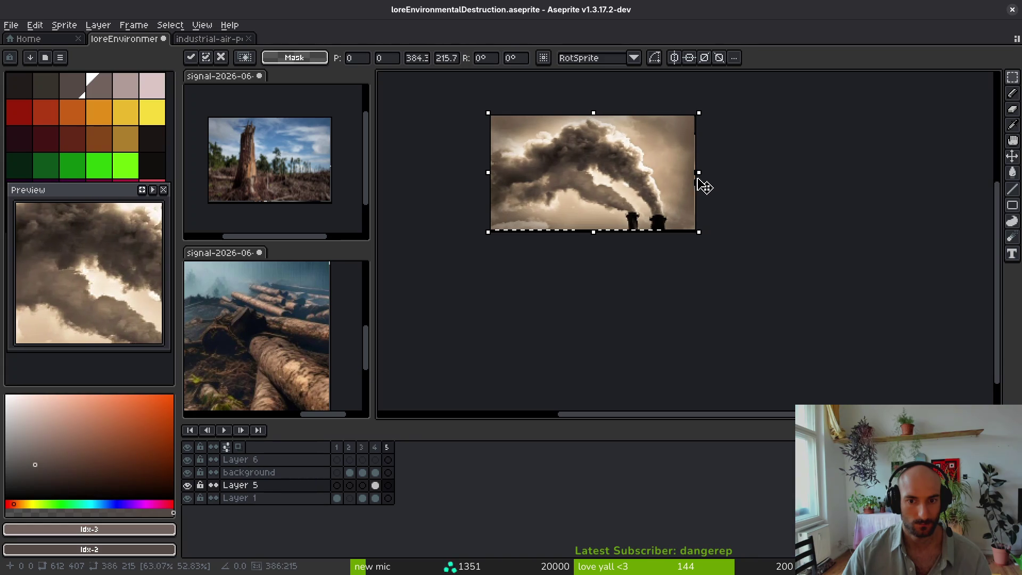
{"action": "scroll", "coordinate": [640, 210], "scroll_direction": "up", "scroll_amount": 2}
{"action": "key", "text": "Return"}
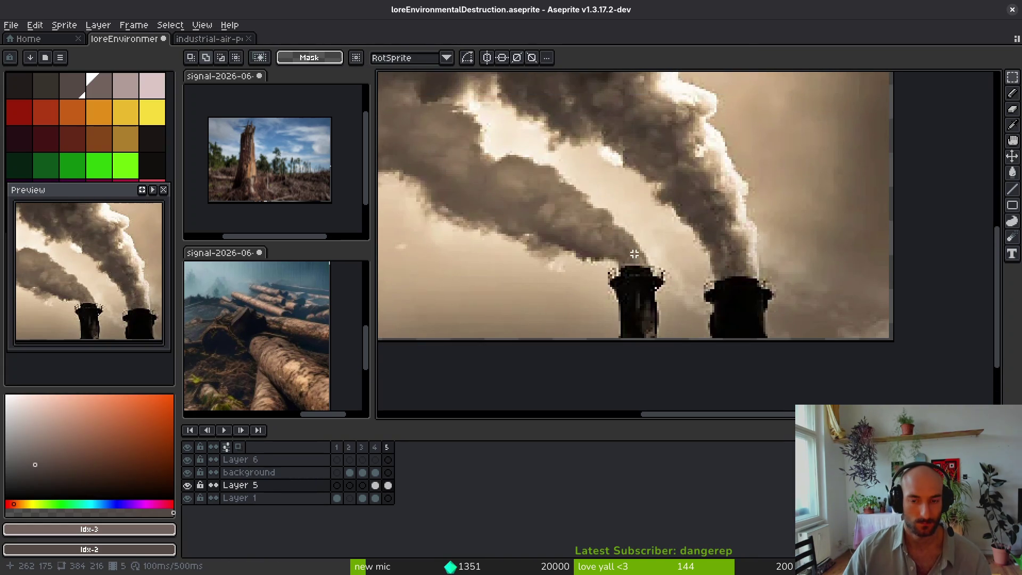
{"action": "scroll", "coordinate": [640, 210], "scroll_direction": "down", "scroll_amount": 3}
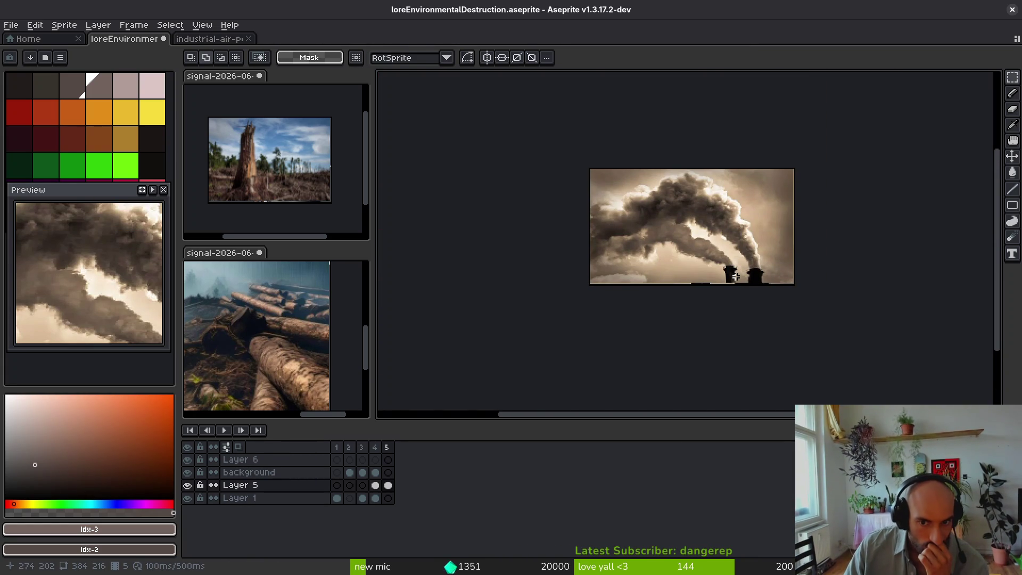
{"action": "left_click_drag", "start_coordinate": [678, 306], "coordinate": [660, 325]}
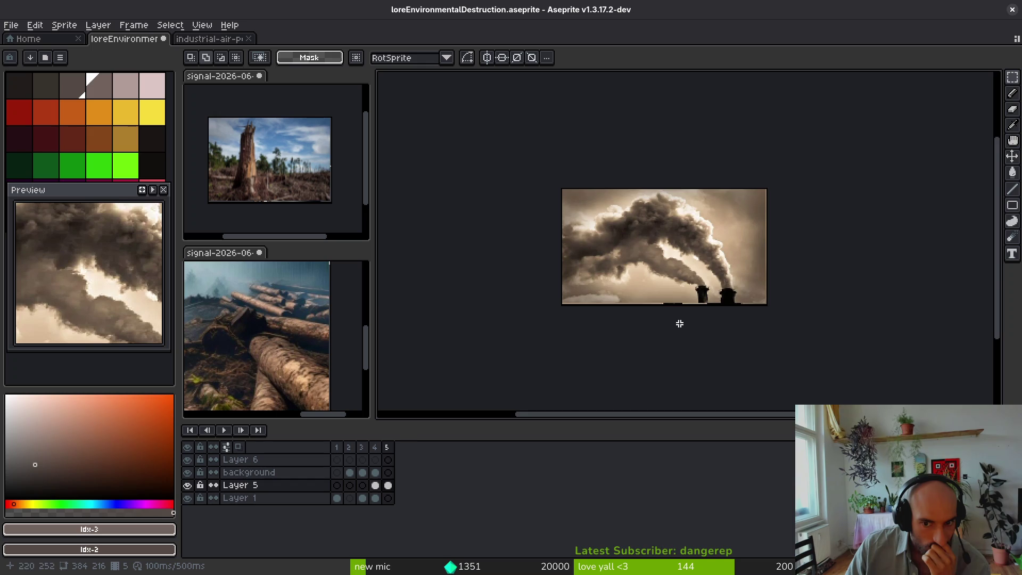
{"action": "scroll", "coordinate": [725, 304], "scroll_direction": "up", "scroll_amount": 3}
{"action": "scroll", "coordinate": [727, 304], "scroll_direction": "down", "scroll_amount": 3}
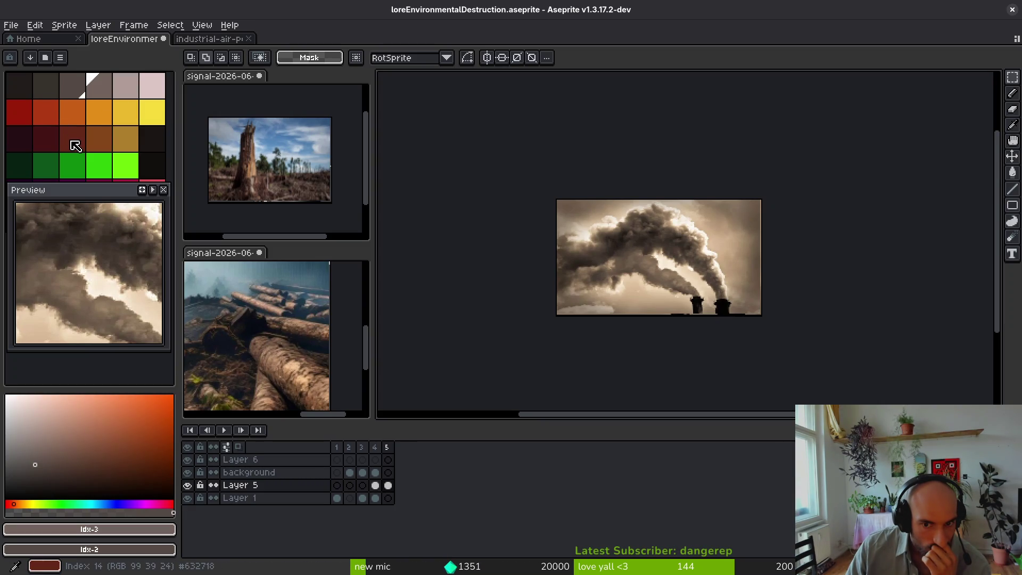
Step: Pick a dark palette colour for the Pencil, trying a stroke on the left chimney and undoing it
{"action": "left_click", "coordinate": [156, 161]}
{"action": "scroll", "coordinate": [657, 285], "scroll_direction": "up", "scroll_amount": 4}
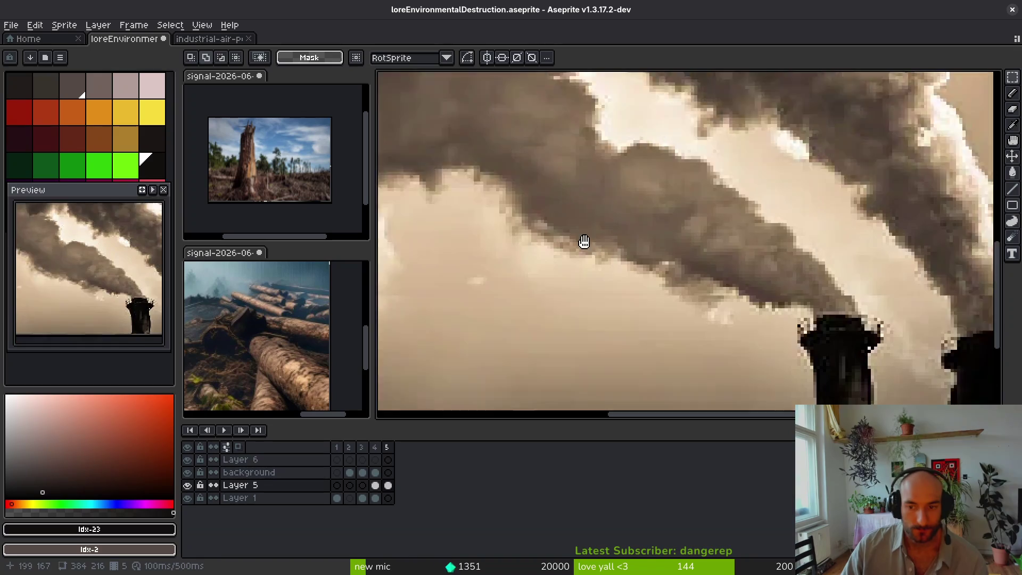
{"action": "key", "text": "f"}
{"action": "left_click", "coordinate": [677, 206]}
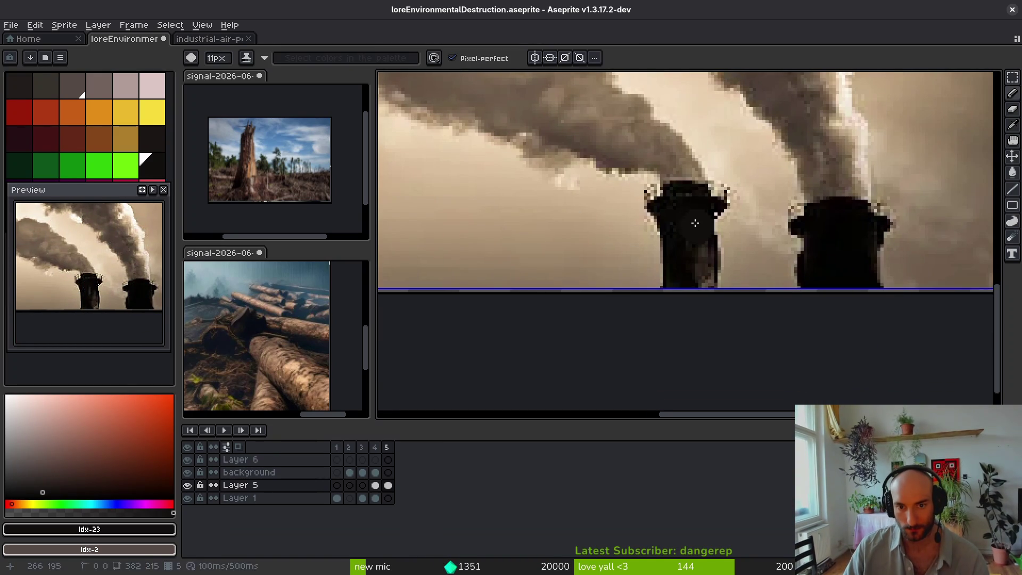
{"action": "scroll", "coordinate": [677, 205], "scroll_direction": "up", "scroll_amount": 2}
{"action": "key", "text": "ctrl+z"}
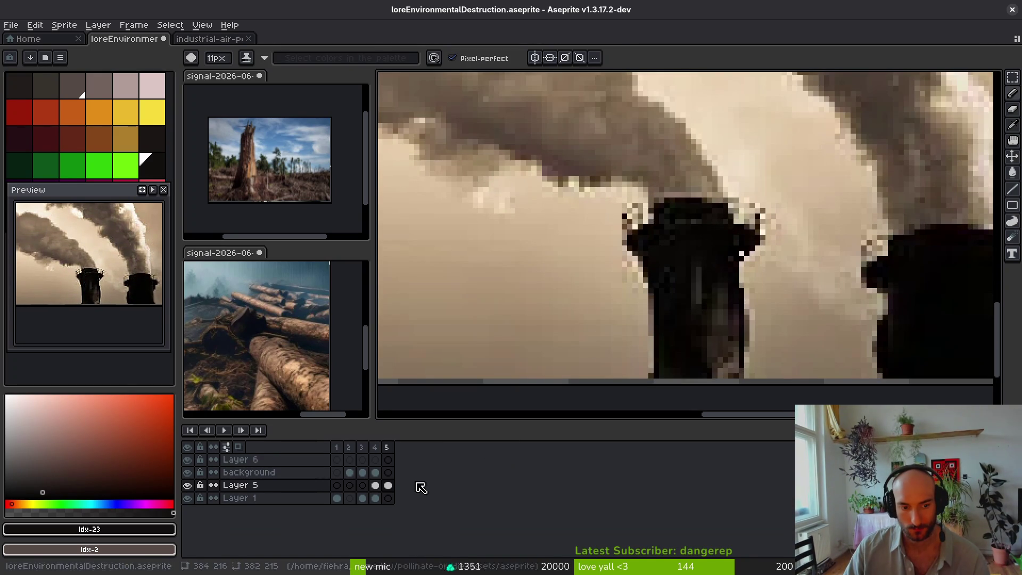
Step: Move frame 5's cel from Layer 5 onto the background layer
{"action": "left_click", "coordinate": [388, 485]}
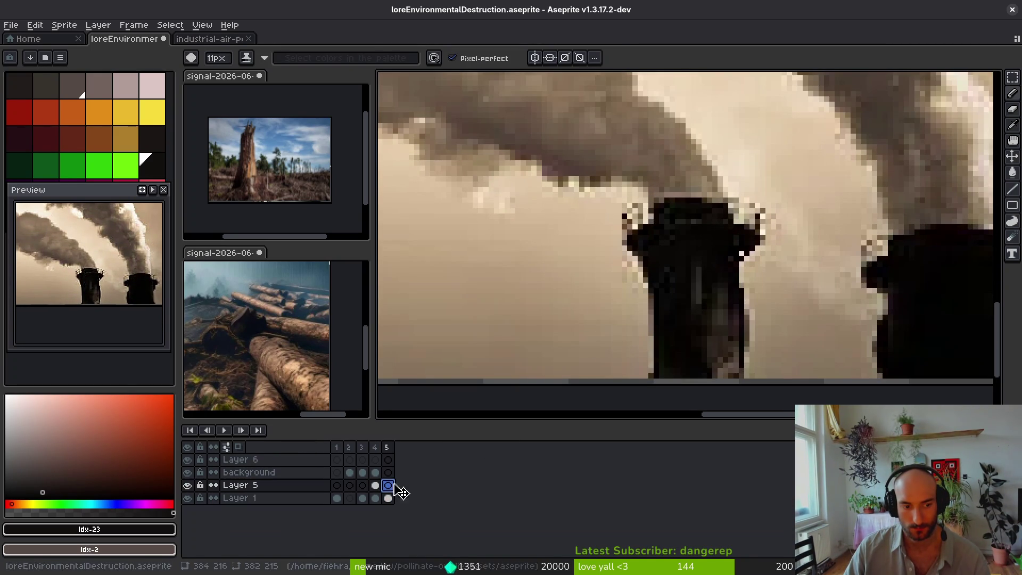
{"action": "left_click", "coordinate": [390, 475]}
{"action": "mouse_move", "coordinate": [290, 485]}
{"action": "left_mouse_down"}
{"action": "mouse_move", "coordinate": [305, 471]}
{"action": "mouse_move", "coordinate": [300, 497]}
{"action": "left_mouse_up"}
{"action": "left_click_drag", "start_coordinate": [394, 486], "coordinate": [389, 473]}
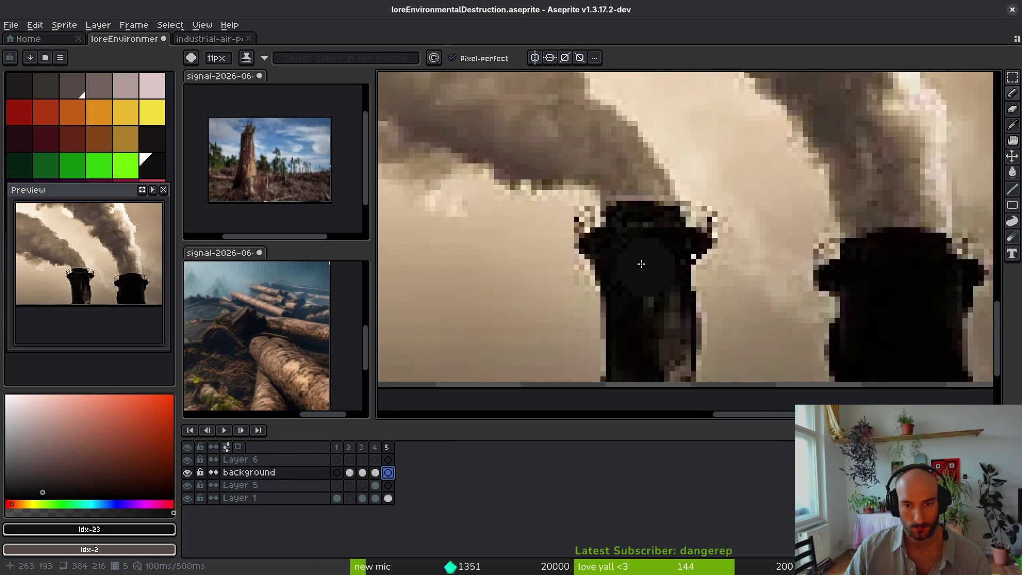
Step: With a 7px brush, paint the left chimney's top and body solid black
{"action": "key", "text": "minus"}
{"action": "mouse_move", "coordinate": [611, 247]}
{"action": "left_mouse_down"}
{"action": "mouse_move", "coordinate": [666, 240]}
{"action": "mouse_move", "coordinate": [639, 257]}
{"action": "mouse_move", "coordinate": [624, 224]}
{"action": "left_mouse_up"}
{"action": "scroll", "coordinate": [624, 224], "scroll_direction": "down", "scroll_amount": 5}
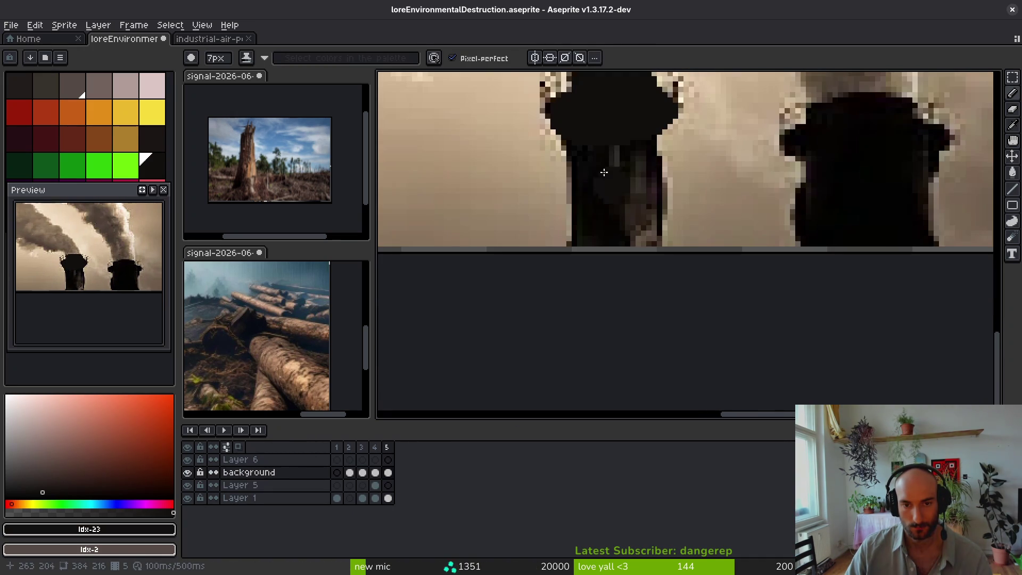
{"action": "mouse_move", "coordinate": [584, 153]}
{"action": "left_mouse_down"}
{"action": "mouse_move", "coordinate": [590, 255]}
{"action": "mouse_move", "coordinate": [612, 244]}
{"action": "left_mouse_up"}
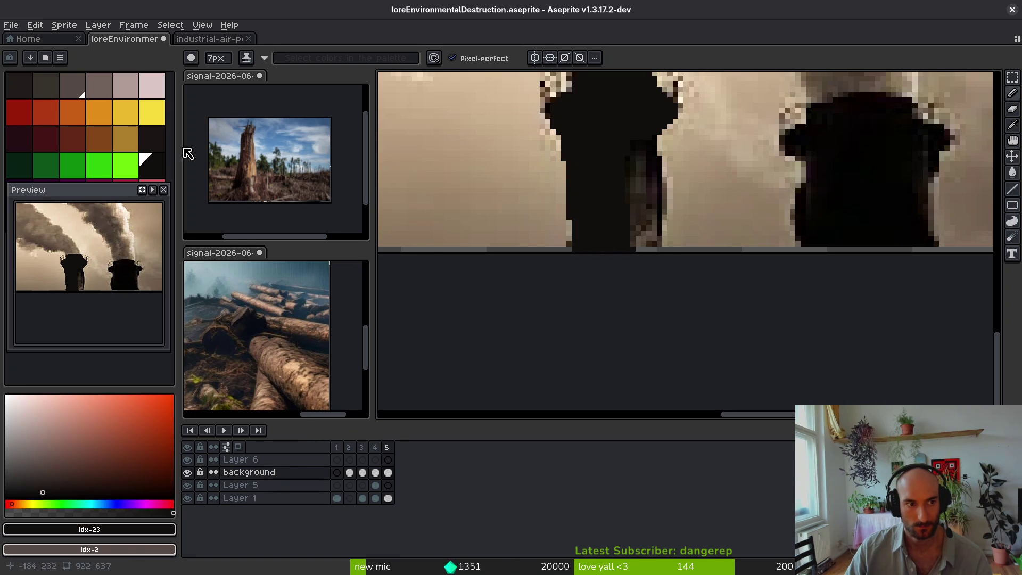
{"action": "left_click", "coordinate": [603, 210], "text": "alt"}
{"action": "left_click_drag", "start_coordinate": [637, 186], "coordinate": [649, 155]}
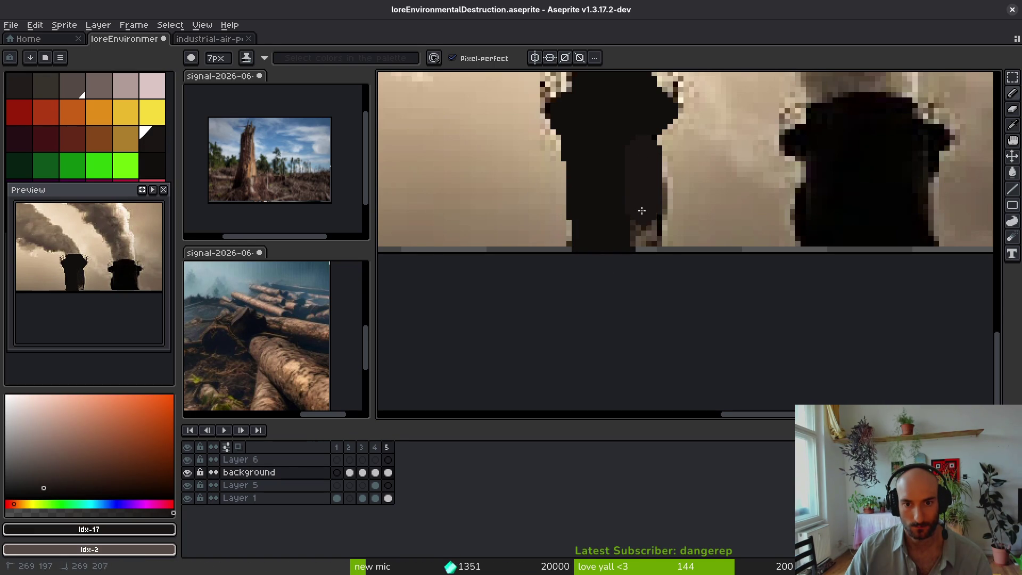
Step: Sample near-black #120f0c and fill the right chimney's top and lower body
{"action": "mouse_move", "coordinate": [713, 186]}
{"action": "left_mouse_down"}
{"action": "mouse_move", "coordinate": [551, 264]}
{"action": "mouse_move", "coordinate": [530, 256]}
{"action": "left_mouse_up"}
{"action": "scroll", "coordinate": [742, 231], "scroll_direction": "down", "scroll_amount": 2, "text": "ctrl+alt"}
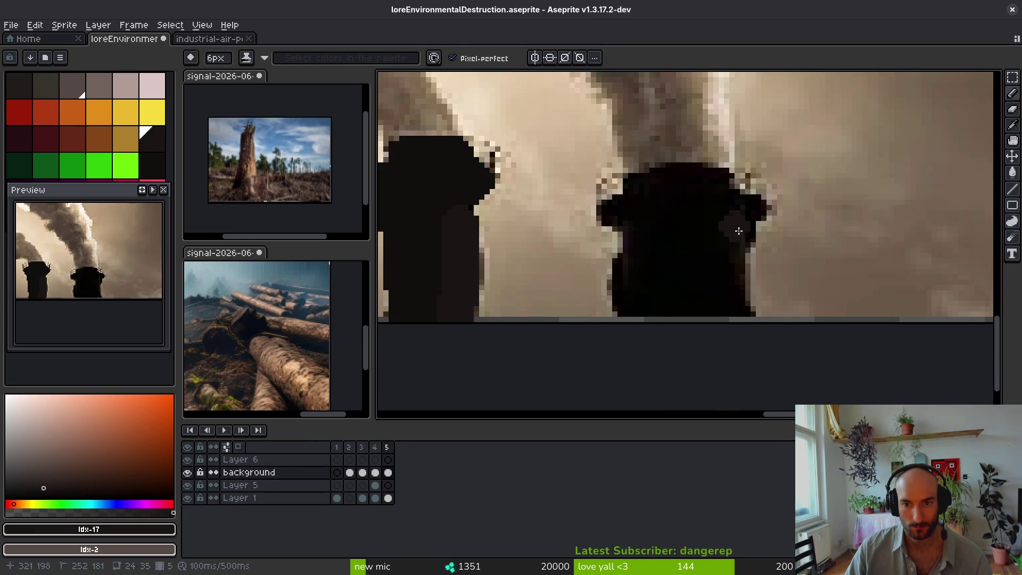
{"action": "left_click", "coordinate": [420, 261], "text": "alt"}
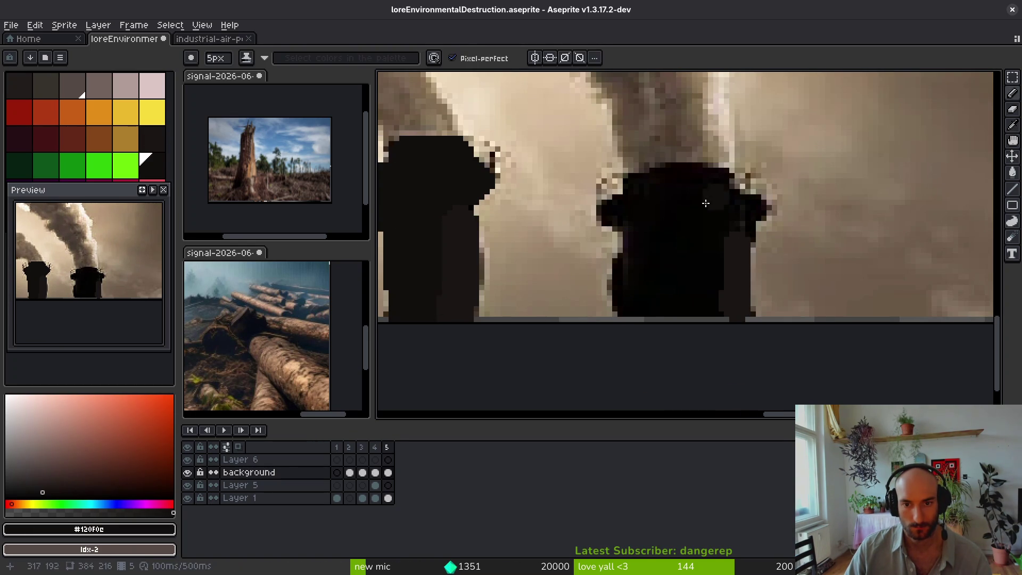
{"action": "left_click_drag", "start_coordinate": [615, 213], "coordinate": [742, 216]}
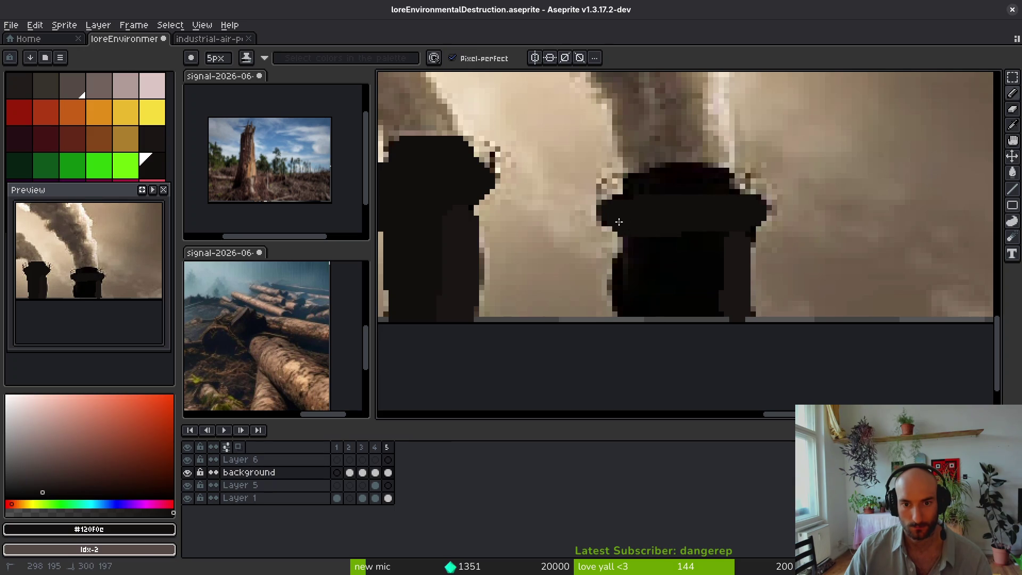
{"action": "mouse_move", "coordinate": [630, 240]}
{"action": "left_mouse_down"}
{"action": "mouse_move", "coordinate": [628, 299]}
{"action": "mouse_move", "coordinate": [653, 341]}
{"action": "mouse_move", "coordinate": [694, 225]}
{"action": "mouse_move", "coordinate": [710, 316]}
{"action": "left_mouse_up"}
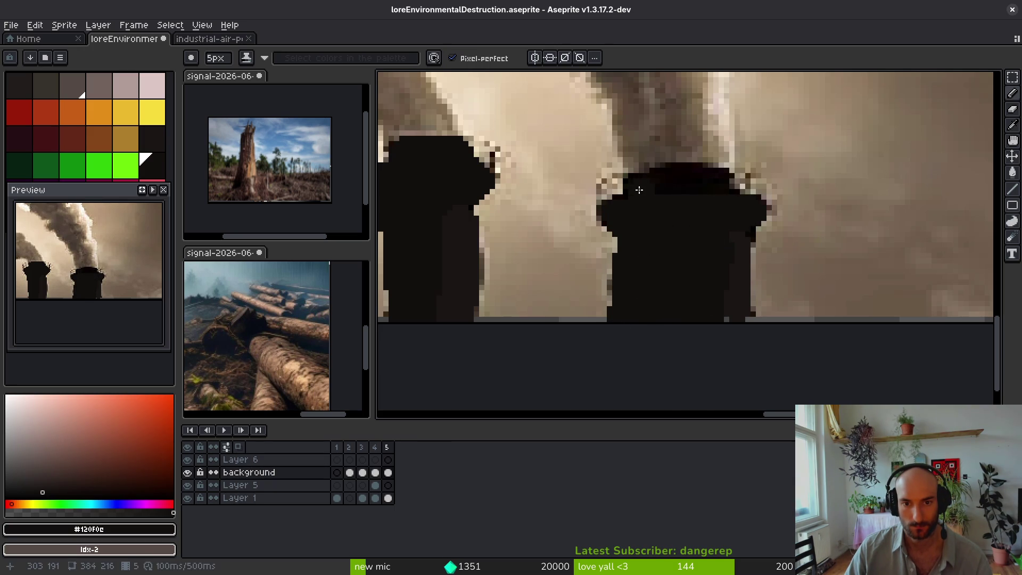
{"action": "left_click_drag", "start_coordinate": [659, 169], "coordinate": [718, 174]}
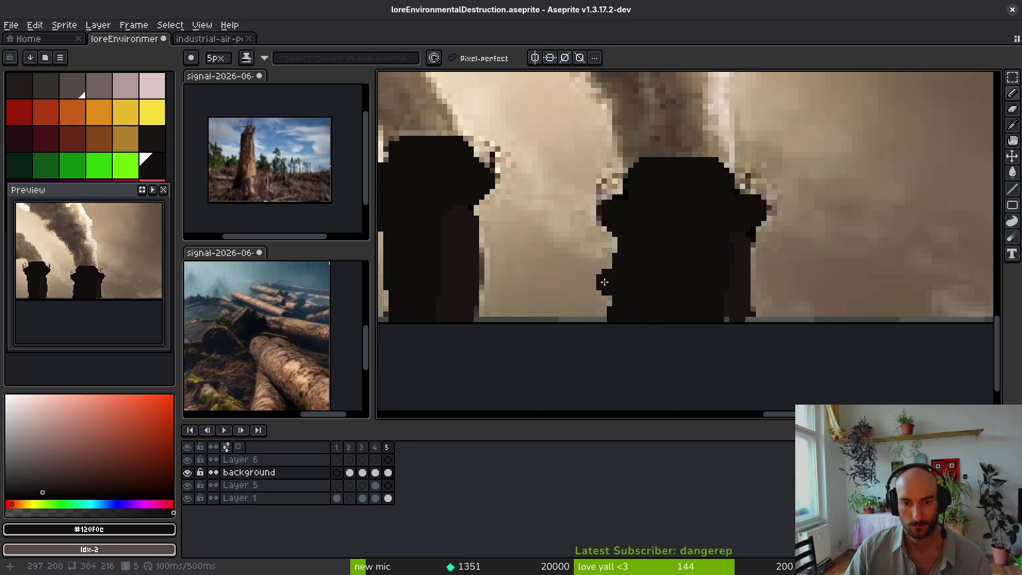
{"action": "key", "text": "b"}
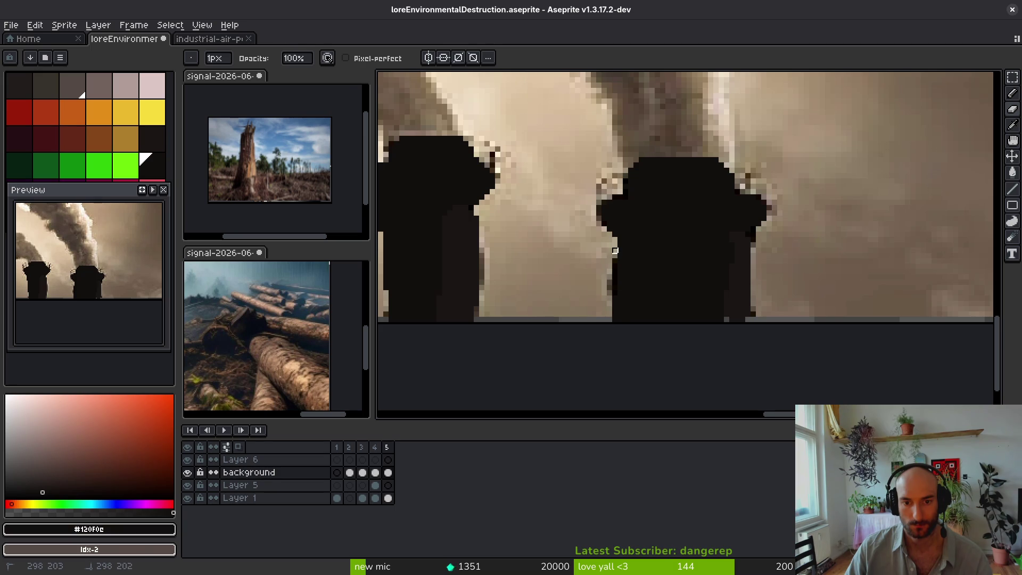
{"action": "scroll", "coordinate": [621, 283], "scroll_direction": "down", "scroll_amount": 5}
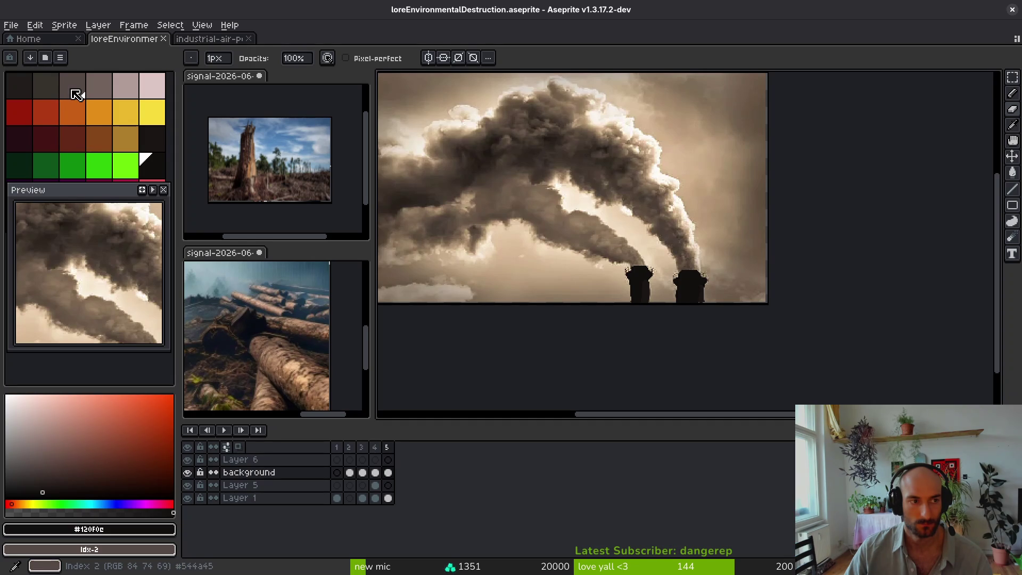
Step: Try the dark red-brown, ochre and pale pink swatches, then select the grey-mauve Idx-3 colour
{"action": "left_click", "coordinate": [85, 149]}
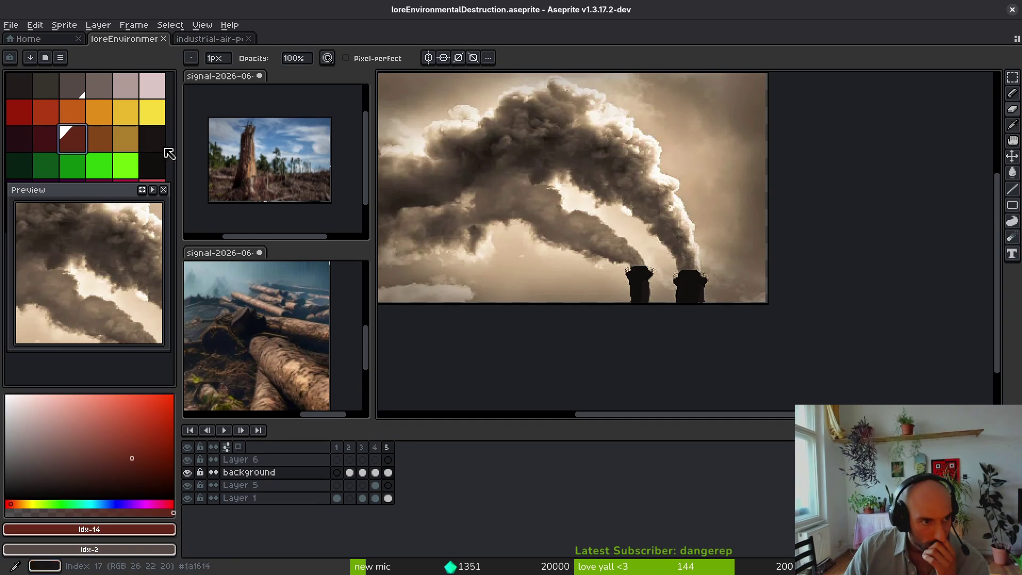
{"action": "key", "text": "plus"}
{"action": "key", "text": "plus"}
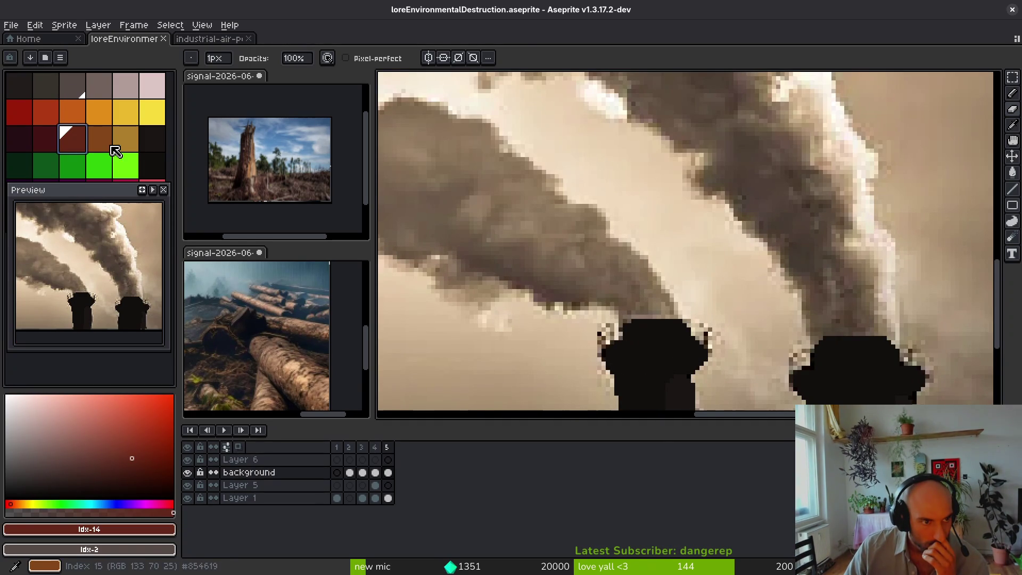
{"action": "left_click", "coordinate": [126, 146]}
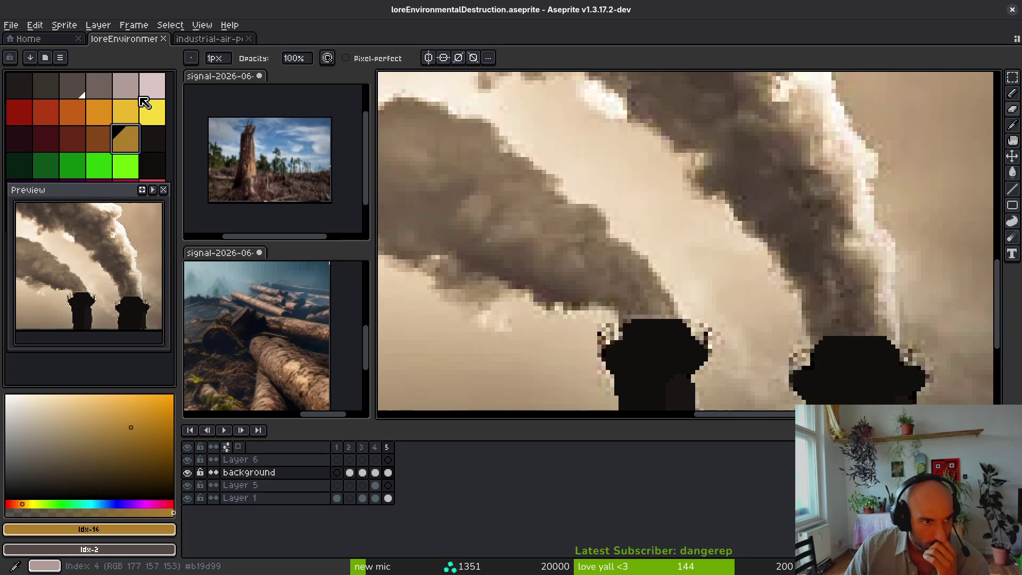
{"action": "scroll", "coordinate": [732, 215], "scroll_direction": "down", "scroll_amount": 5}
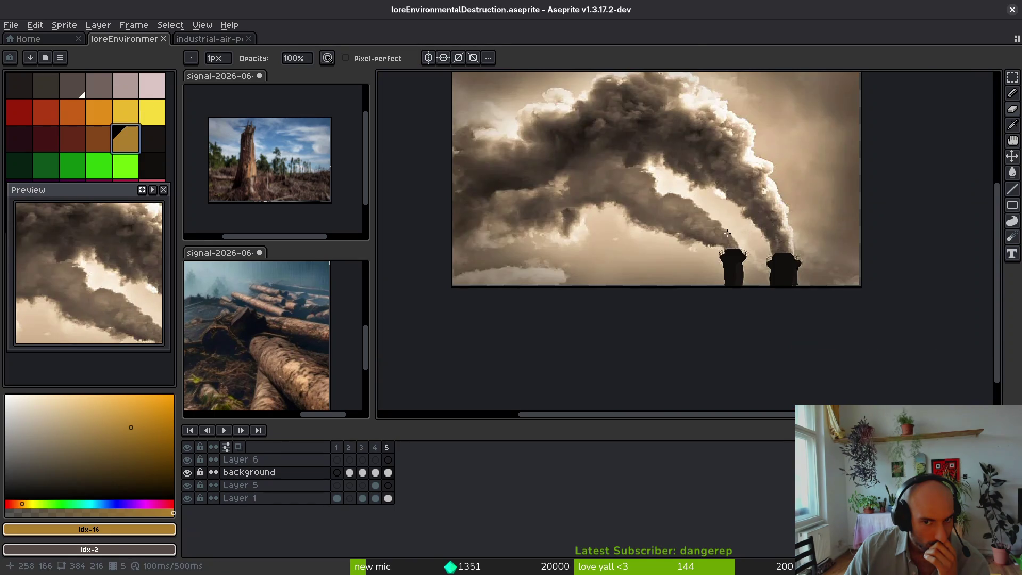
{"action": "scroll", "coordinate": [701, 237], "scroll_direction": "up", "scroll_amount": 1}
{"action": "left_click", "coordinate": [153, 98]}
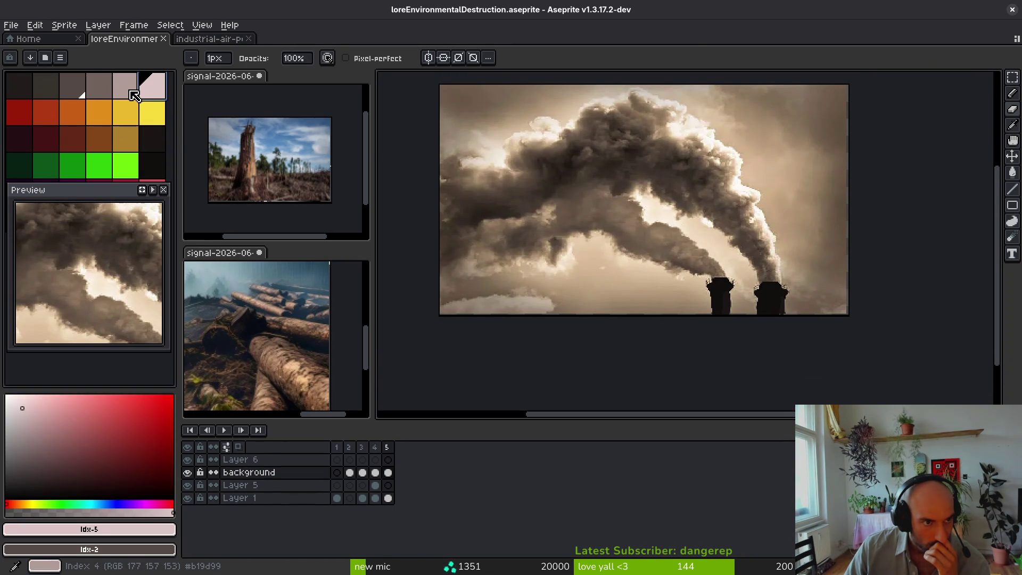
{"action": "left_click", "coordinate": [99, 85]}
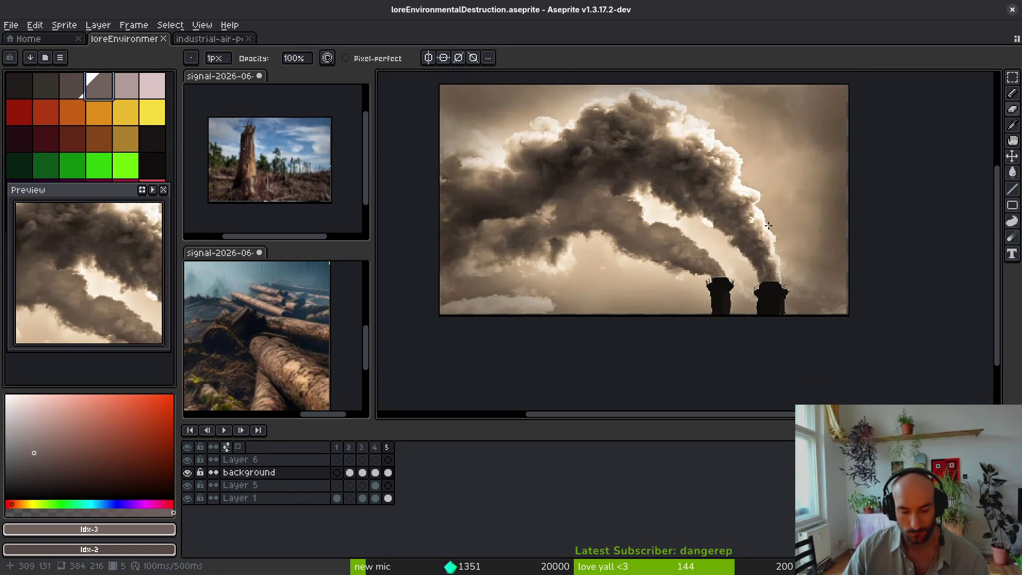
Step: With a 7px pencil, paint grey streaks up-left from the right chimney through the smoke
{"action": "key", "text": "e"}
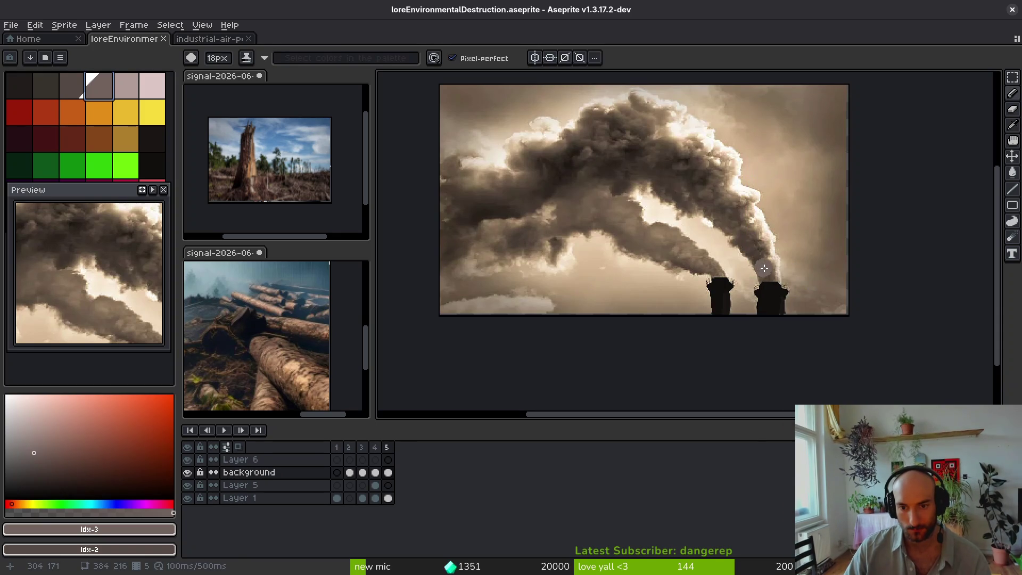
{"action": "left_click_drag", "start_coordinate": [762, 264], "coordinate": [766, 309]}
{"action": "scroll", "coordinate": [766, 309], "scroll_direction": "up", "scroll_amount": 2}
{"action": "key", "text": "b"}
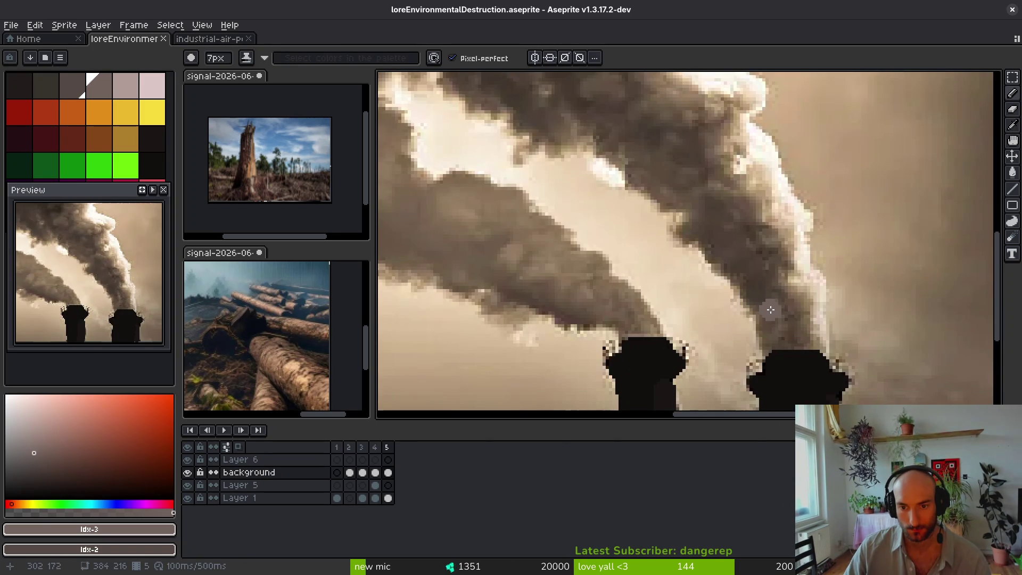
{"action": "mouse_move", "coordinate": [772, 345]}
{"action": "left_mouse_down"}
{"action": "mouse_move", "coordinate": [759, 304]}
{"action": "mouse_move", "coordinate": [602, 137]}
{"action": "left_mouse_up"}
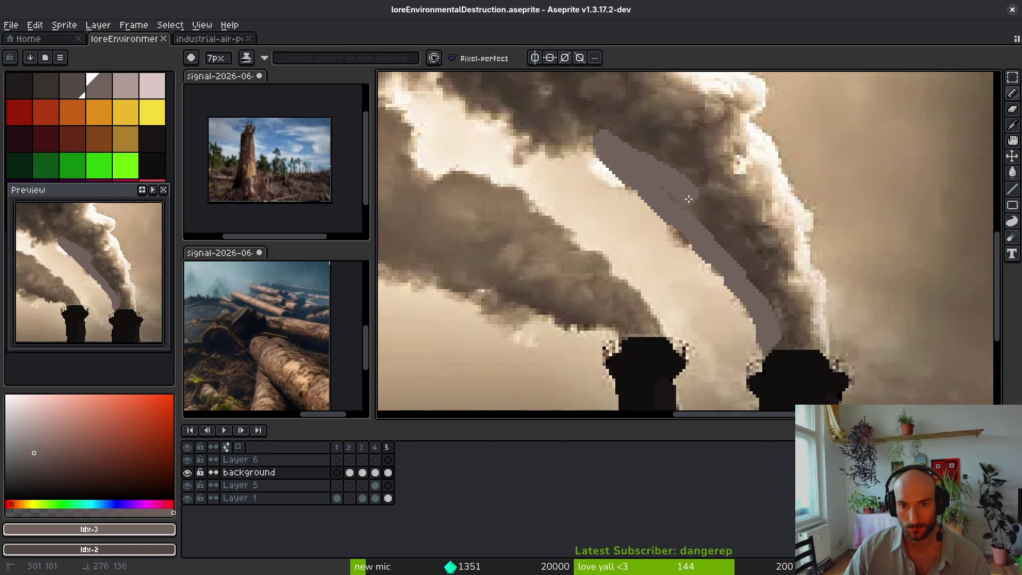
{"action": "left_click_drag", "start_coordinate": [612, 176], "coordinate": [533, 117]}
{"action": "mouse_move", "coordinate": [660, 298]}
{"action": "left_mouse_down"}
{"action": "mouse_move", "coordinate": [624, 228]}
{"action": "mouse_move", "coordinate": [573, 167]}
{"action": "mouse_move", "coordinate": [792, 219]}
{"action": "left_mouse_up"}
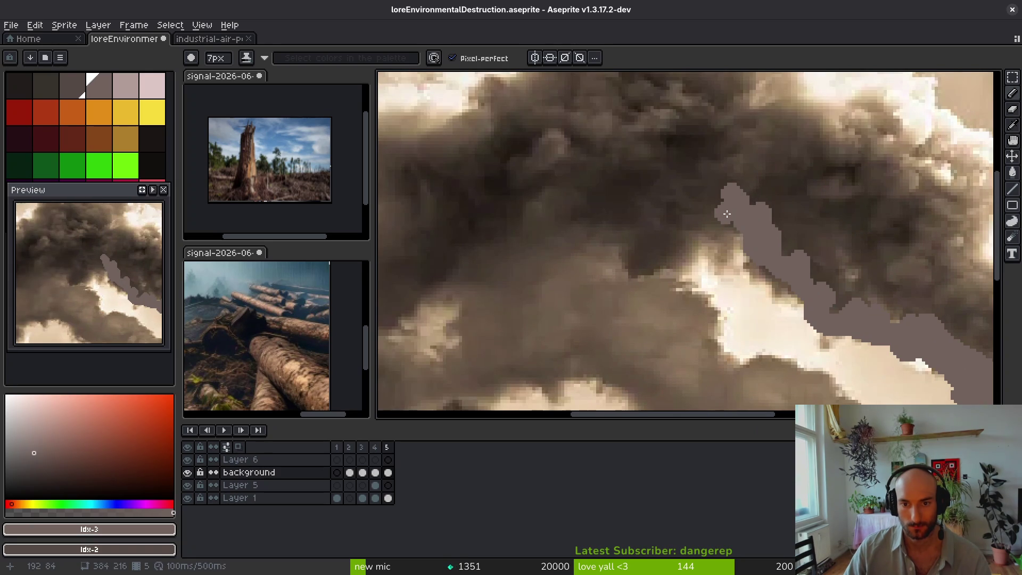
{"action": "scroll", "coordinate": [772, 240], "scroll_direction": "right", "scroll_amount": 5}
{"action": "scroll", "coordinate": [788, 267], "scroll_direction": "down", "scroll_amount": 5}
{"action": "left_click", "coordinate": [743, 303]}
{"action": "mouse_move", "coordinate": [757, 288]}
{"action": "left_mouse_down"}
{"action": "mouse_move", "coordinate": [719, 197]}
{"action": "mouse_move", "coordinate": [708, 293]}
{"action": "mouse_move", "coordinate": [690, 251]}
{"action": "left_mouse_up"}
Step: Paint several more flat grey bands across the upper cloud
{"action": "left_click_drag", "start_coordinate": [680, 217], "coordinate": [682, 224]}
{"action": "scroll", "coordinate": [681, 229], "scroll_direction": "up", "scroll_amount": 3}
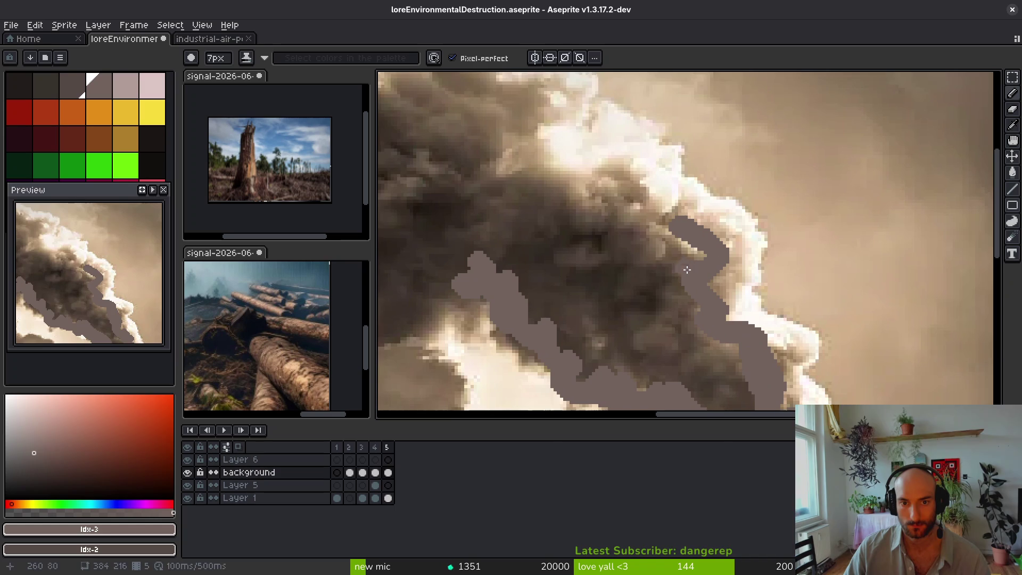
{"action": "mouse_move", "coordinate": [687, 270]}
{"action": "left_mouse_down"}
{"action": "mouse_move", "coordinate": [588, 192]}
{"action": "mouse_move", "coordinate": [524, 184]}
{"action": "left_mouse_up"}
{"action": "left_click_drag", "start_coordinate": [624, 228], "coordinate": [786, 293]}
{"action": "mouse_move", "coordinate": [687, 280]}
{"action": "left_mouse_down"}
{"action": "mouse_move", "coordinate": [650, 237]}
{"action": "mouse_move", "coordinate": [666, 197]}
{"action": "mouse_move", "coordinate": [687, 181]}
{"action": "mouse_move", "coordinate": [474, 173]}
{"action": "mouse_move", "coordinate": [462, 221]}
{"action": "mouse_move", "coordinate": [646, 210]}
{"action": "mouse_move", "coordinate": [509, 231]}
{"action": "mouse_move", "coordinate": [532, 290]}
{"action": "mouse_move", "coordinate": [575, 325]}
{"action": "left_mouse_up"}
{"action": "left_click_drag", "start_coordinate": [575, 325], "coordinate": [772, 200]}
{"action": "mouse_move", "coordinate": [783, 160]}
{"action": "left_mouse_down"}
{"action": "mouse_move", "coordinate": [692, 197]}
{"action": "mouse_move", "coordinate": [607, 189]}
{"action": "mouse_move", "coordinate": [497, 160]}
{"action": "mouse_move", "coordinate": [452, 123]}
{"action": "left_mouse_up"}
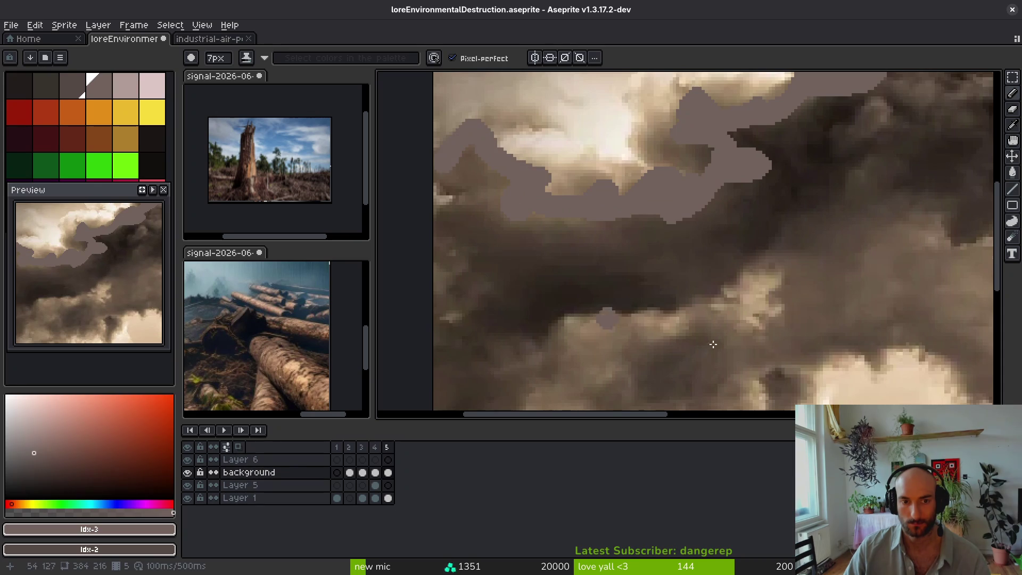
{"action": "key", "text": "Right"}
{"action": "scroll", "coordinate": [645, 234], "scroll_direction": "right", "scroll_amount": 5}
Step: Add grey bands up-left from the left chimney and cover the brown smoke edge
{"action": "mouse_move", "coordinate": [731, 296]}
{"action": "left_mouse_down"}
{"action": "mouse_move", "coordinate": [628, 264]}
{"action": "mouse_move", "coordinate": [581, 220]}
{"action": "left_mouse_up"}
{"action": "scroll", "coordinate": [801, 338], "scroll_direction": "up", "scroll_amount": 3}
{"action": "scroll", "coordinate": [800, 338], "scroll_direction": "left", "scroll_amount": 3}
{"action": "mouse_move", "coordinate": [774, 322]}
{"action": "left_mouse_down"}
{"action": "mouse_move", "coordinate": [662, 257]}
{"action": "mouse_move", "coordinate": [533, 229]}
{"action": "mouse_move", "coordinate": [651, 202]}
{"action": "mouse_move", "coordinate": [533, 176]}
{"action": "mouse_move", "coordinate": [506, 224]}
{"action": "mouse_move", "coordinate": [695, 254]}
{"action": "left_mouse_up"}
{"action": "scroll", "coordinate": [657, 245], "scroll_direction": "up", "scroll_amount": 3}
{"action": "scroll", "coordinate": [658, 245], "scroll_direction": "left", "scroll_amount": 3}
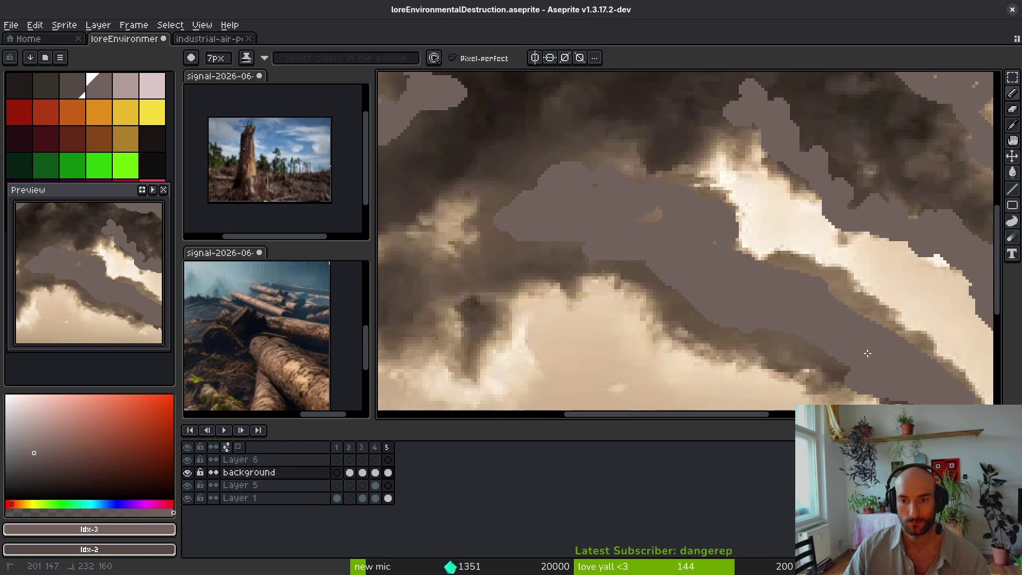
{"action": "scroll", "coordinate": [803, 285], "scroll_direction": "up", "scroll_amount": 3}
{"action": "scroll", "coordinate": [803, 285], "scroll_direction": "left", "scroll_amount": 3}
{"action": "mouse_move", "coordinate": [781, 291]}
{"action": "left_mouse_down"}
{"action": "mouse_move", "coordinate": [658, 327]}
{"action": "mouse_move", "coordinate": [634, 314]}
{"action": "mouse_move", "coordinate": [395, 356]}
{"action": "mouse_move", "coordinate": [479, 373]}
{"action": "mouse_move", "coordinate": [439, 334]}
{"action": "left_mouse_up"}
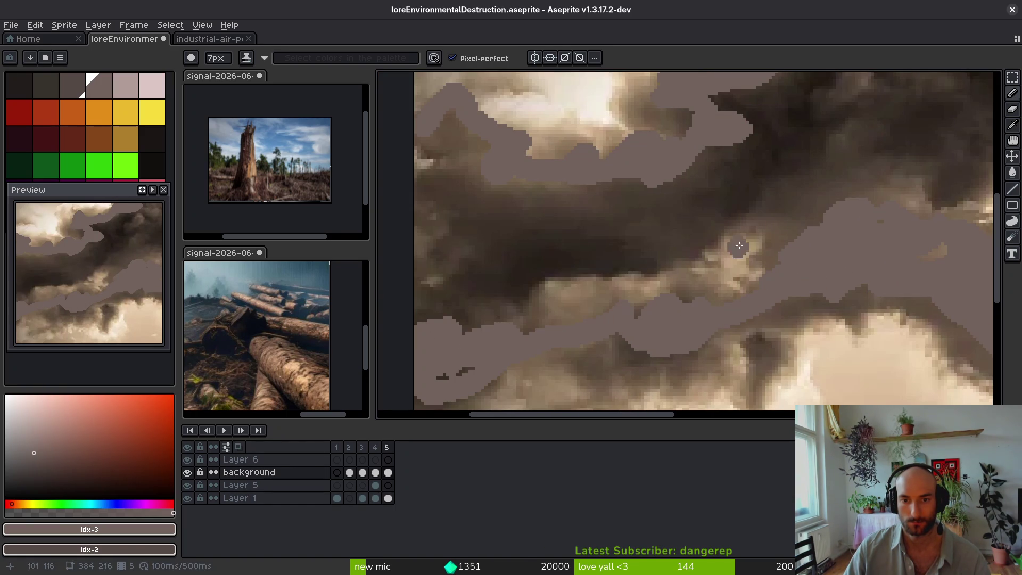
{"action": "left_click_drag", "start_coordinate": [764, 247], "coordinate": [779, 269]}
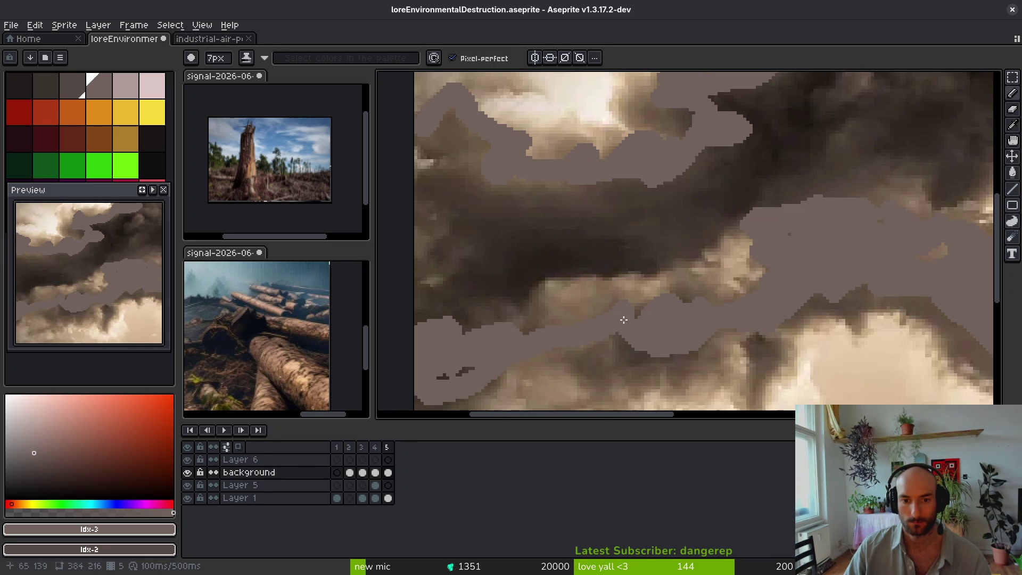
{"action": "scroll", "coordinate": [444, 374], "scroll_direction": "down", "scroll_amount": 3}
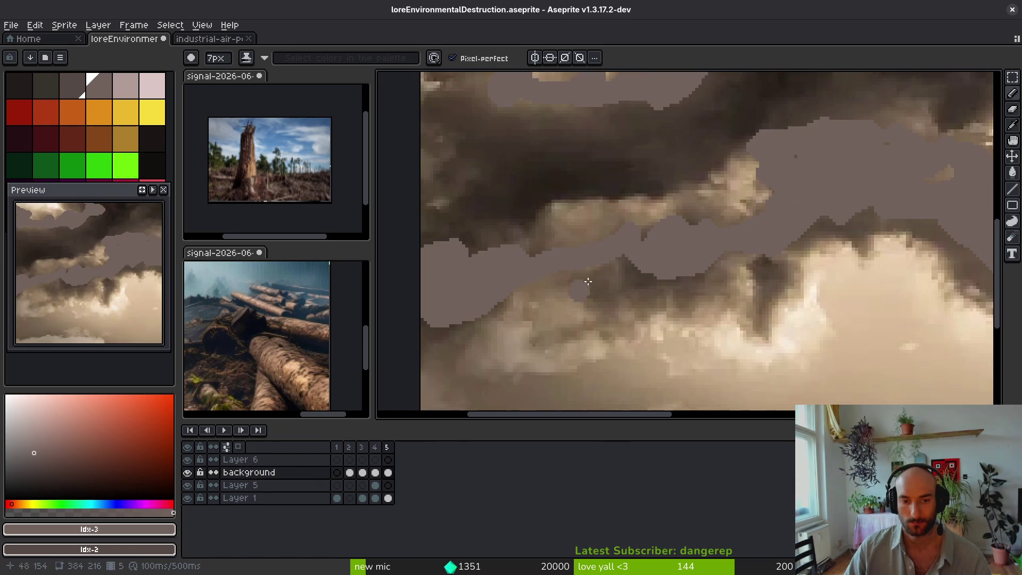
{"action": "scroll", "coordinate": [612, 293], "scroll_direction": "right", "scroll_amount": 5}
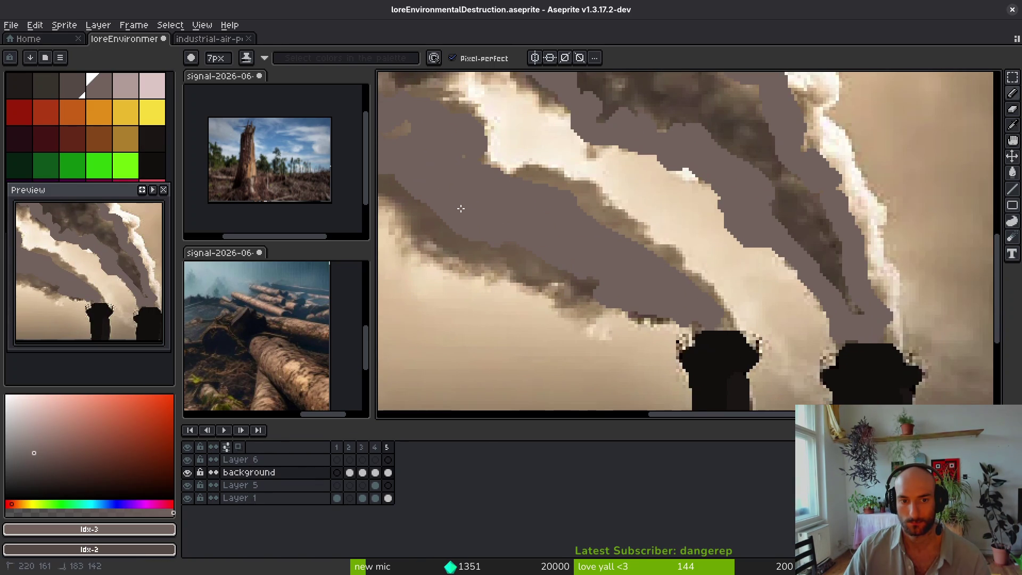
{"action": "left_click_drag", "start_coordinate": [461, 208], "coordinate": [633, 245]}
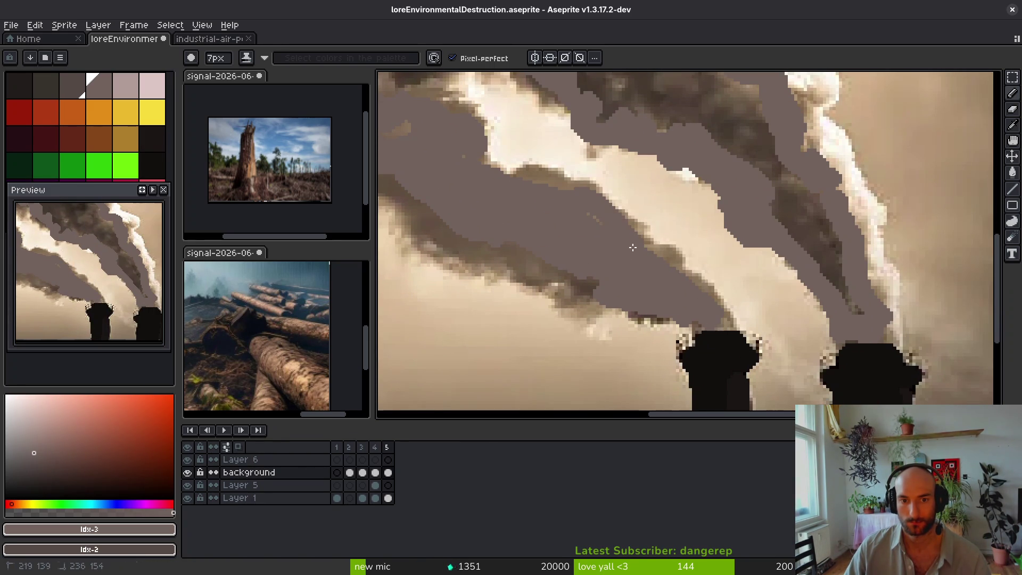
{"action": "scroll", "coordinate": [632, 266], "scroll_direction": "up", "scroll_amount": 5}
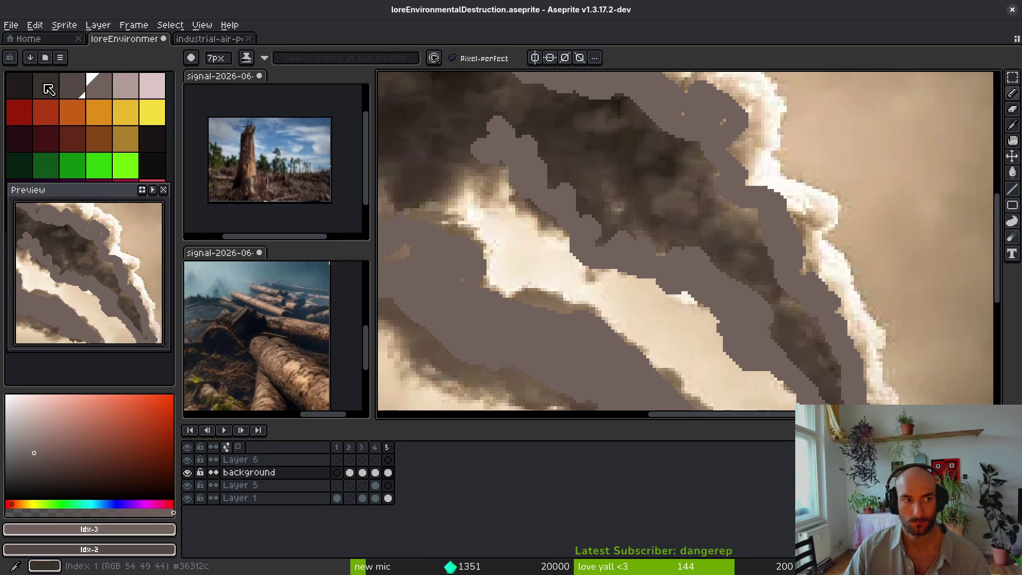
Step: Cover the dark smoke streaks with the lighter palette grey
{"action": "left_click", "coordinate": [72, 88]}
{"action": "left_click", "coordinate": [109, 93]}
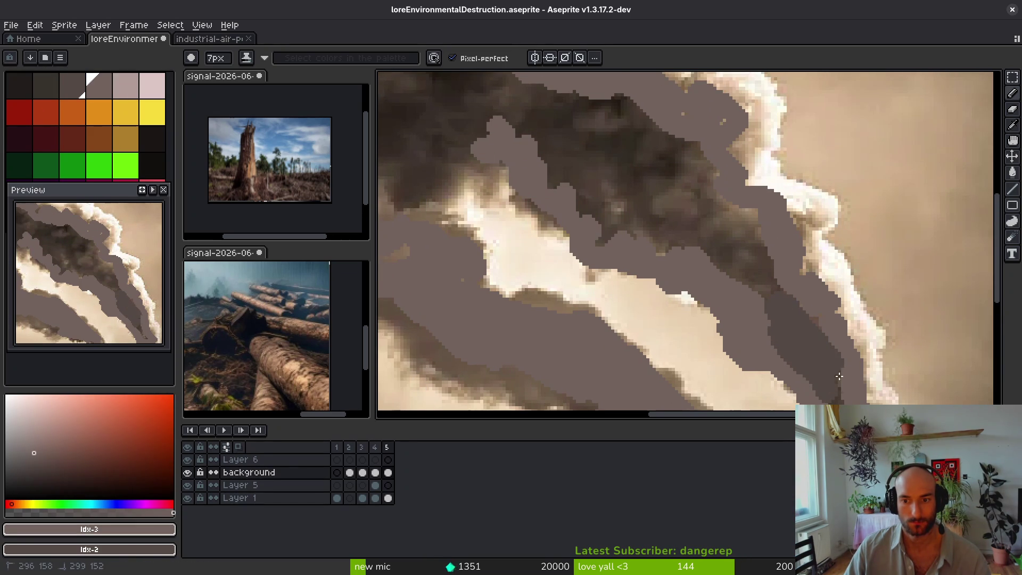
{"action": "left_click_drag", "start_coordinate": [780, 301], "coordinate": [671, 240]}
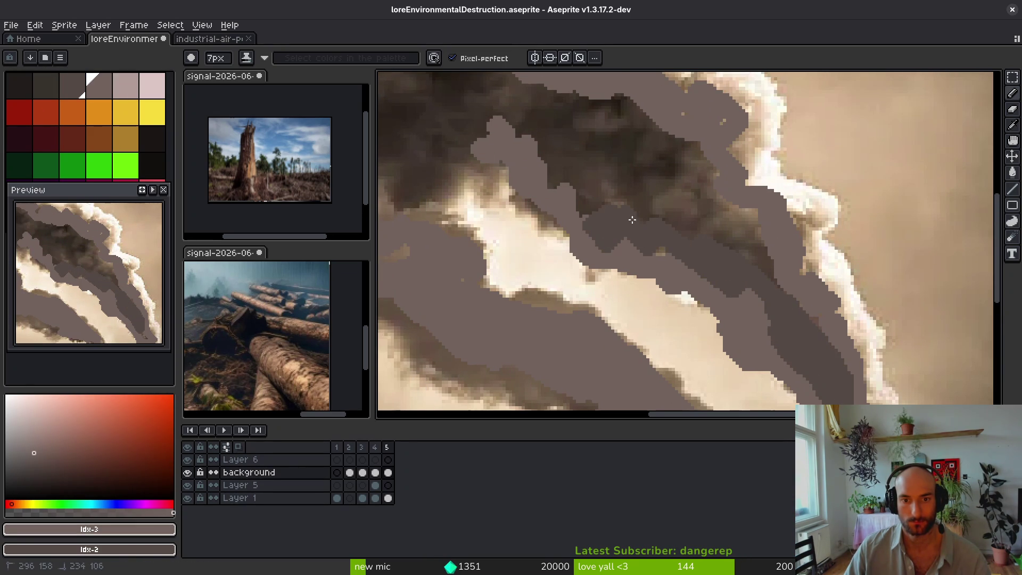
{"action": "left_click_drag", "start_coordinate": [692, 287], "coordinate": [656, 248]}
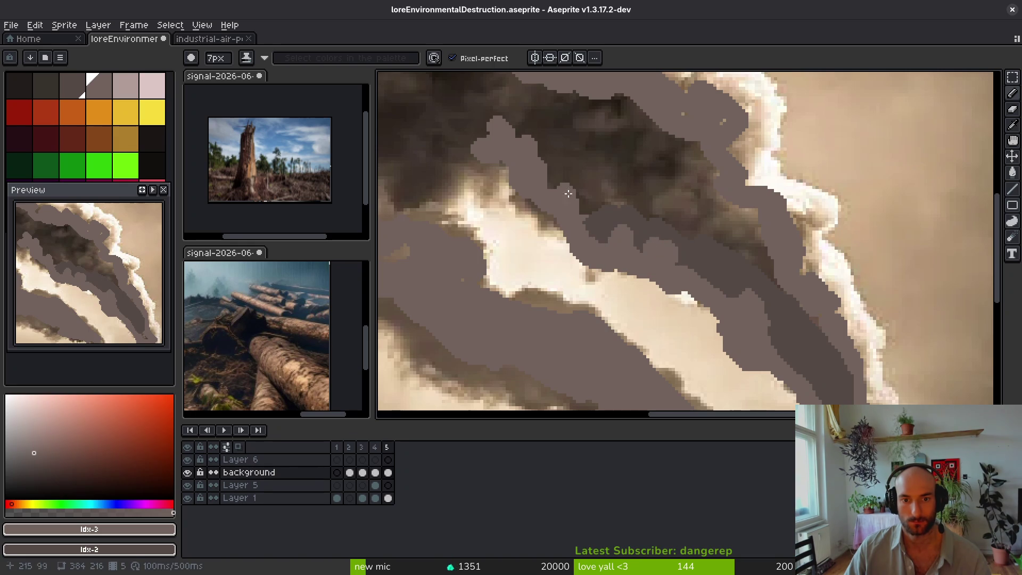
{"action": "left_click_drag", "start_coordinate": [564, 195], "coordinate": [621, 255]}
{"action": "mouse_move", "coordinate": [529, 173]}
{"action": "left_mouse_down"}
{"action": "mouse_move", "coordinate": [572, 170]}
{"action": "mouse_move", "coordinate": [650, 245]}
{"action": "left_mouse_up"}
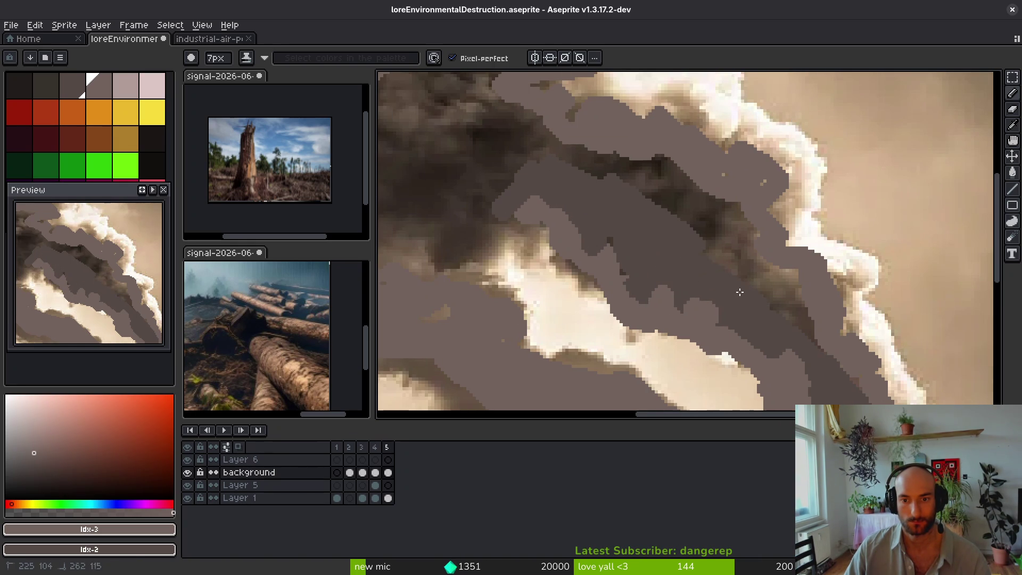
{"action": "left_click_drag", "start_coordinate": [716, 246], "coordinate": [661, 202]}
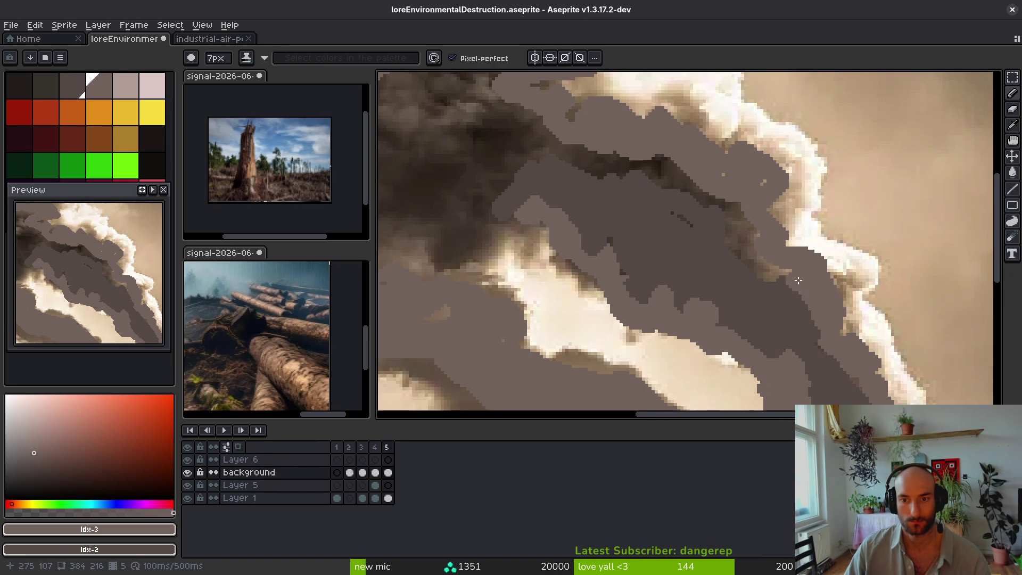
{"action": "left_click_drag", "start_coordinate": [747, 256], "coordinate": [869, 379]}
{"action": "mouse_move", "coordinate": [829, 337]}
{"action": "left_mouse_down"}
{"action": "mouse_move", "coordinate": [696, 285]}
{"action": "mouse_move", "coordinate": [621, 242]}
{"action": "mouse_move", "coordinate": [585, 301]}
{"action": "left_mouse_up"}
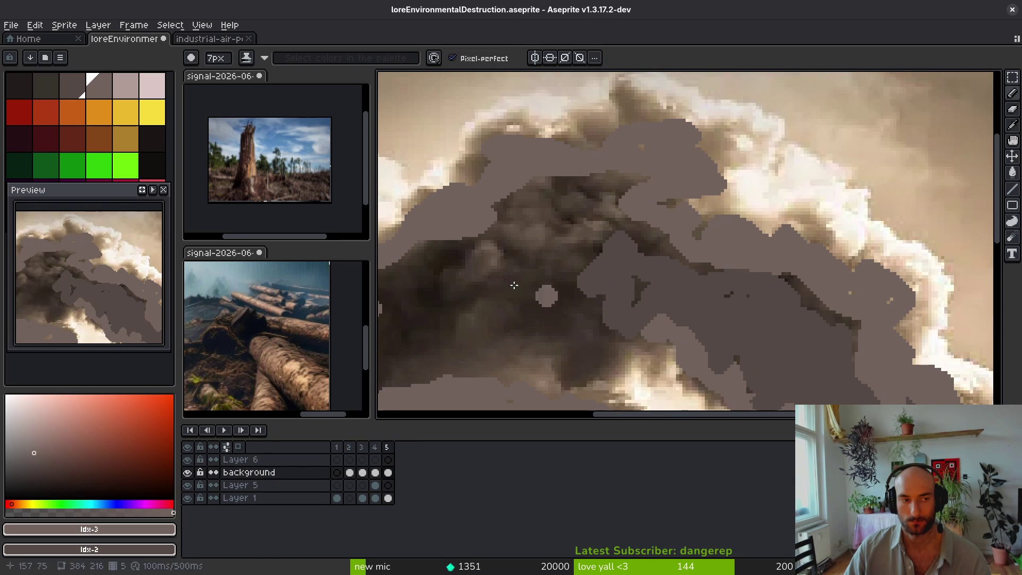
Step: Block in the smoke masses with flat strokes of the darkest grey-green
{"action": "left_click", "coordinate": [46, 98]}
{"action": "mouse_move", "coordinate": [636, 280]}
{"action": "left_mouse_down"}
{"action": "mouse_move", "coordinate": [606, 270]}
{"action": "mouse_move", "coordinate": [532, 315]}
{"action": "mouse_move", "coordinate": [654, 288]}
{"action": "mouse_move", "coordinate": [759, 320]}
{"action": "left_mouse_up"}
{"action": "left_click_drag", "start_coordinate": [561, 318], "coordinate": [684, 228]}
{"action": "mouse_move", "coordinate": [588, 195]}
{"action": "left_mouse_down"}
{"action": "mouse_move", "coordinate": [559, 201]}
{"action": "mouse_move", "coordinate": [514, 266]}
{"action": "mouse_move", "coordinate": [535, 212]}
{"action": "left_mouse_up"}
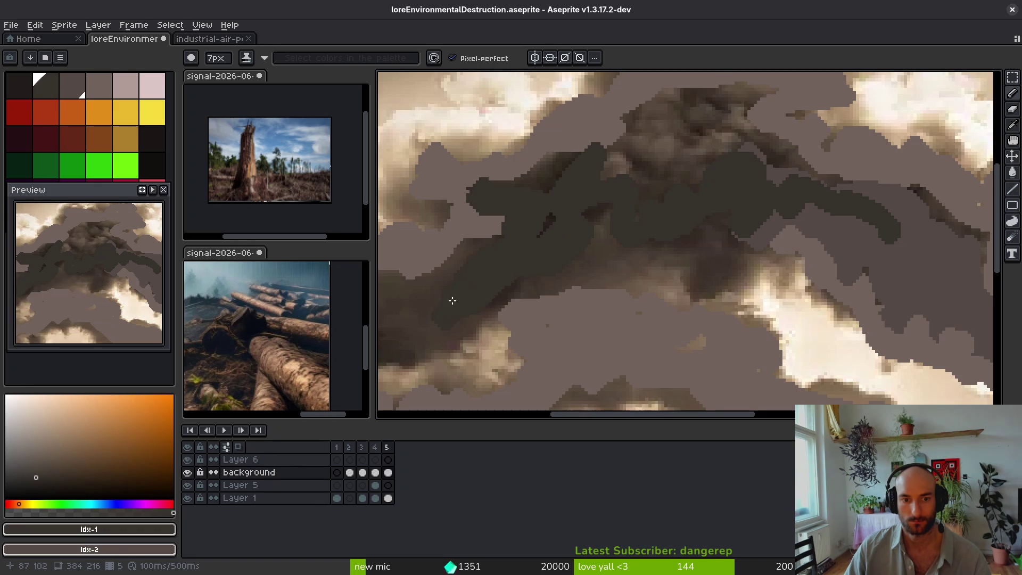
{"action": "left_click_drag", "start_coordinate": [452, 293], "coordinate": [745, 241]}
{"action": "mouse_move", "coordinate": [932, 226]}
{"action": "left_mouse_down"}
{"action": "mouse_move", "coordinate": [838, 209]}
{"action": "mouse_move", "coordinate": [855, 204]}
{"action": "left_mouse_up"}
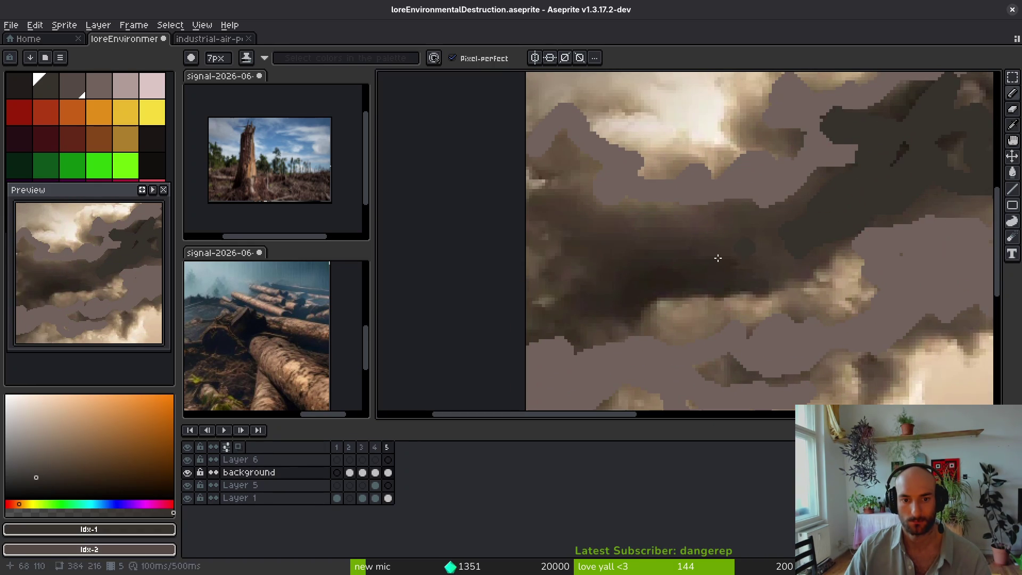
{"action": "scroll", "coordinate": [717, 255], "scroll_direction": "left", "scroll_amount": 5}
{"action": "left_click_drag", "start_coordinate": [714, 262], "coordinate": [569, 296]}
{"action": "scroll", "coordinate": [766, 278], "scroll_direction": "right", "scroll_amount": 3}
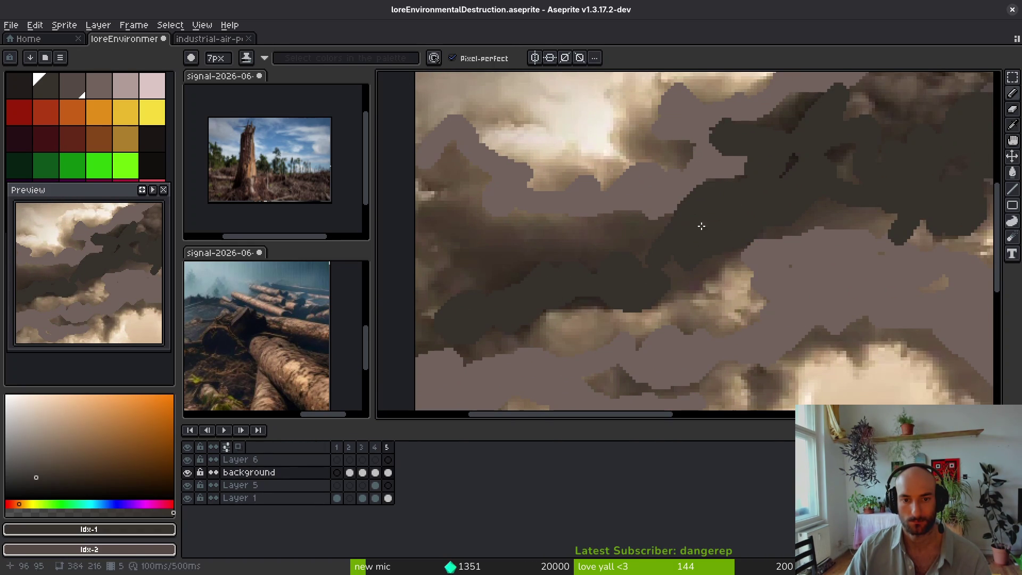
Step: Paint grey-brown over the dark cloud, then add dark #36312c strokes with a smaller brush
{"action": "key", "text": "0"}
{"action": "mouse_move", "coordinate": [691, 190]}
{"action": "left_mouse_down"}
{"action": "mouse_move", "coordinate": [772, 176]}
{"action": "mouse_move", "coordinate": [719, 120]}
{"action": "mouse_move", "coordinate": [801, 104]}
{"action": "mouse_move", "coordinate": [791, 160]}
{"action": "left_mouse_up"}
{"action": "key", "text": "Right"}
{"action": "mouse_move", "coordinate": [689, 226]}
{"action": "left_mouse_down"}
{"action": "mouse_move", "coordinate": [724, 192]}
{"action": "mouse_move", "coordinate": [777, 224]}
{"action": "mouse_move", "coordinate": [825, 213]}
{"action": "mouse_move", "coordinate": [822, 179]}
{"action": "mouse_move", "coordinate": [799, 185]}
{"action": "left_mouse_up"}
{"action": "left_click", "coordinate": [820, 256], "text": "alt"}
{"action": "key", "text": "minus"}
{"action": "mouse_move", "coordinate": [713, 239]}
{"action": "left_mouse_down"}
{"action": "mouse_move", "coordinate": [831, 211]}
{"action": "mouse_move", "coordinate": [795, 224]}
{"action": "left_mouse_up"}
{"action": "scroll", "coordinate": [798, 288], "scroll_direction": "down", "scroll_amount": 5}
{"action": "scroll", "coordinate": [852, 274], "scroll_direction": "up", "scroll_amount": 6}
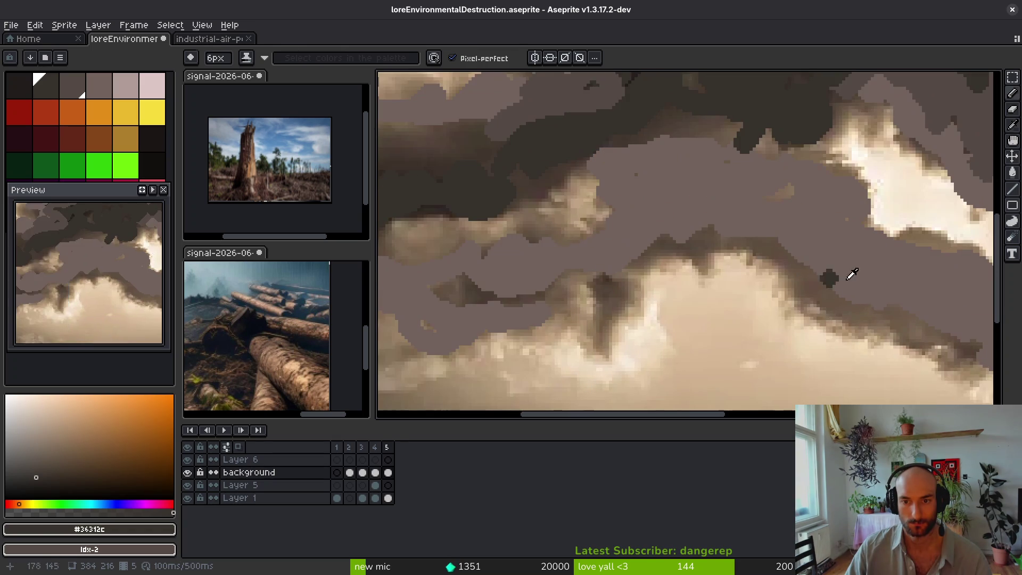
Step: Sample #544a45 and paint dark bands along the cloud edges and under the dark cloud
{"action": "left_click_drag", "start_coordinate": [852, 274], "coordinate": [655, 243]}
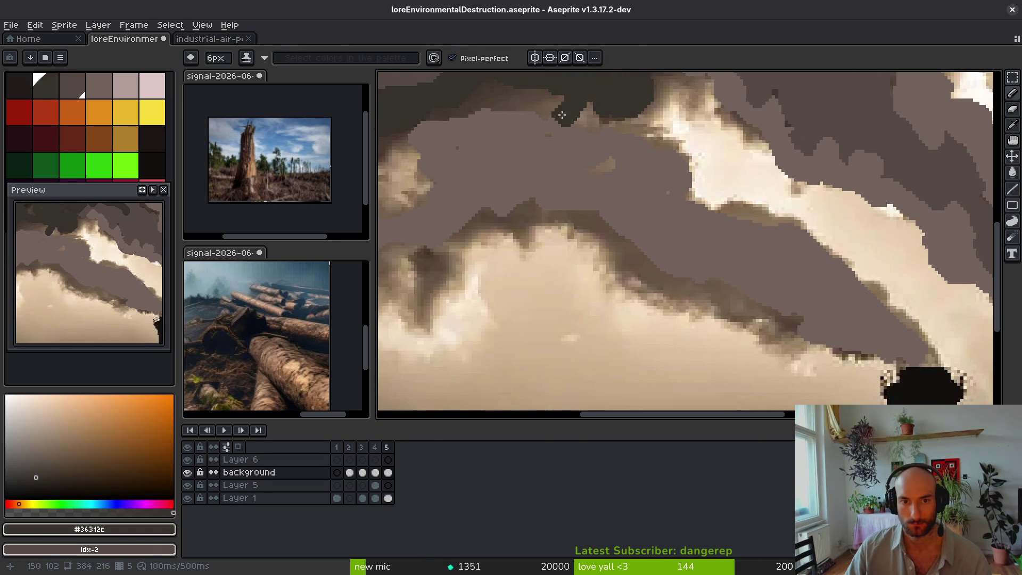
{"action": "left_click", "coordinate": [833, 98], "text": "alt"}
{"action": "mouse_move", "coordinate": [763, 309]}
{"action": "left_mouse_down"}
{"action": "mouse_move", "coordinate": [799, 319]}
{"action": "mouse_move", "coordinate": [706, 288]}
{"action": "left_mouse_up"}
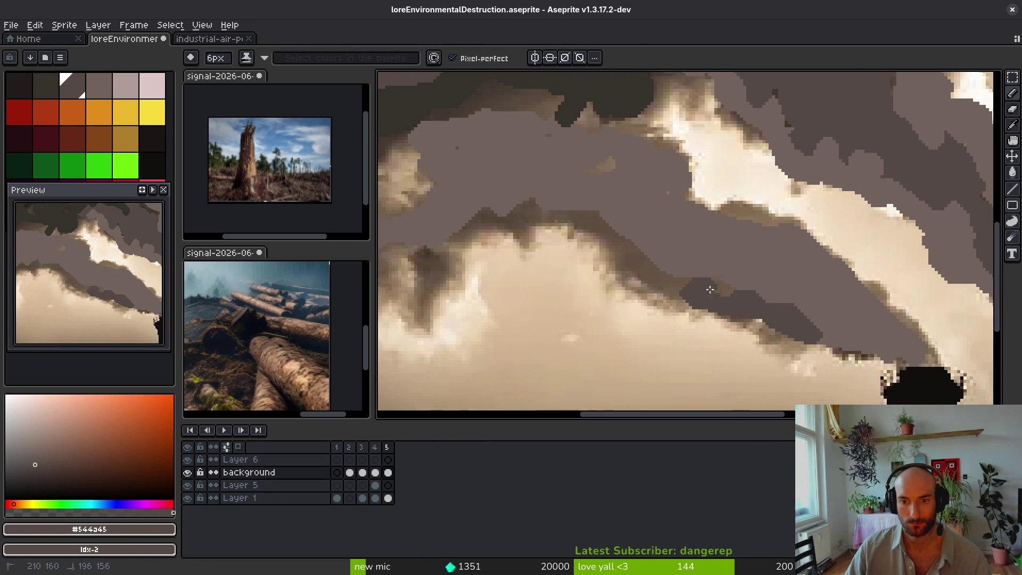
{"action": "mouse_move", "coordinate": [651, 271]}
{"action": "left_mouse_down"}
{"action": "mouse_move", "coordinate": [569, 237]}
{"action": "mouse_move", "coordinate": [516, 239]}
{"action": "mouse_move", "coordinate": [434, 298]}
{"action": "mouse_move", "coordinate": [410, 240]}
{"action": "left_mouse_up"}
{"action": "mouse_move", "coordinate": [416, 250]}
{"action": "left_mouse_down"}
{"action": "mouse_move", "coordinate": [621, 258]}
{"action": "mouse_move", "coordinate": [664, 238]}
{"action": "mouse_move", "coordinate": [522, 208]}
{"action": "left_mouse_up"}
{"action": "mouse_move", "coordinate": [762, 234]}
{"action": "left_mouse_down"}
{"action": "mouse_move", "coordinate": [698, 213]}
{"action": "mouse_move", "coordinate": [573, 231]}
{"action": "mouse_move", "coordinate": [610, 210]}
{"action": "left_mouse_up"}
{"action": "mouse_move", "coordinate": [700, 210]}
{"action": "left_mouse_down"}
{"action": "mouse_move", "coordinate": [671, 206]}
{"action": "mouse_move", "coordinate": [571, 234]}
{"action": "mouse_move", "coordinate": [469, 184]}
{"action": "mouse_move", "coordinate": [501, 196]}
{"action": "left_mouse_up"}
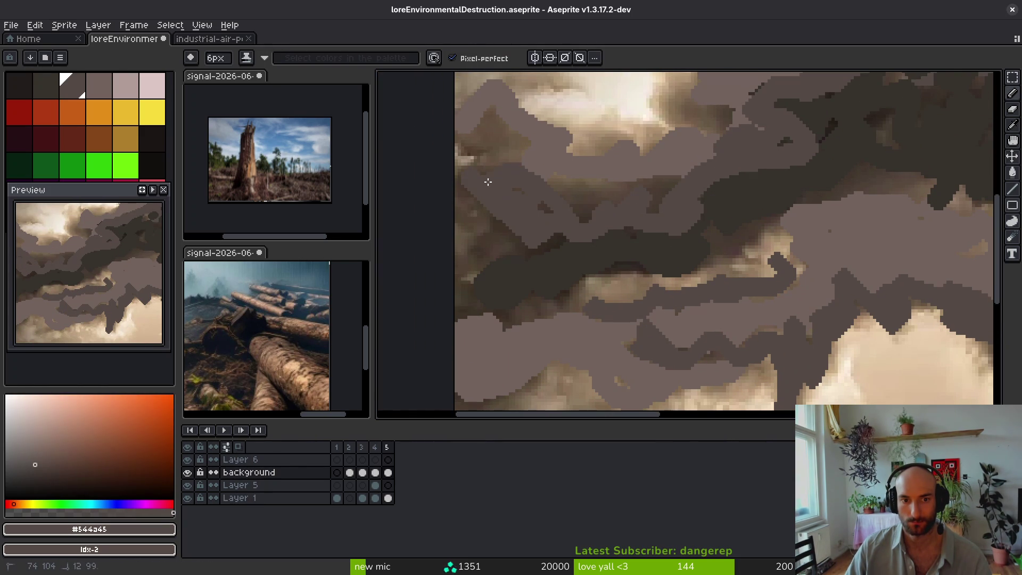
{"action": "left_click_drag", "start_coordinate": [599, 336], "coordinate": [510, 320]}
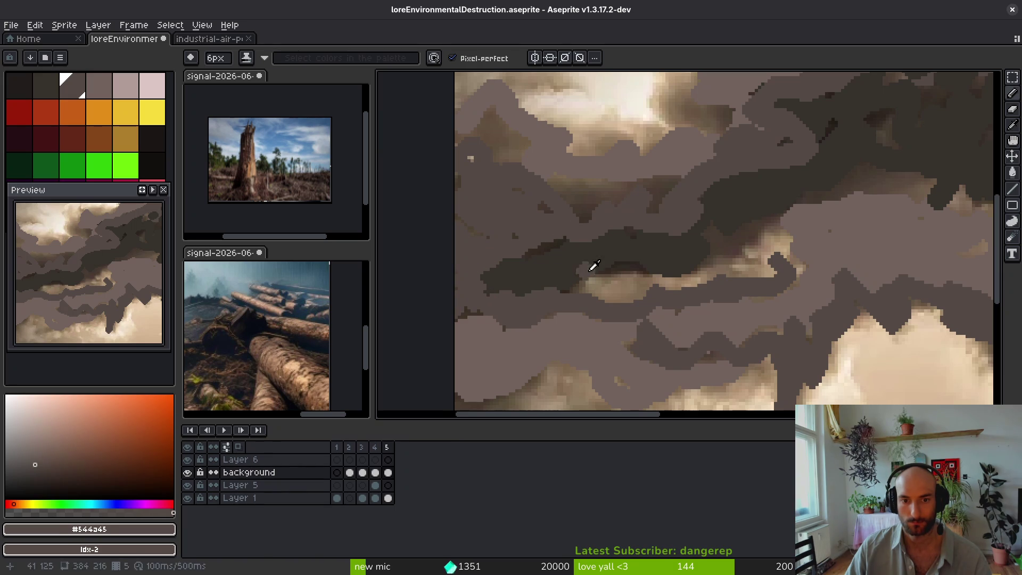
Step: Add a small #544a45 patch, then cover the light streaks with #71625d grey
{"action": "left_click", "coordinate": [575, 255], "text": "alt"}
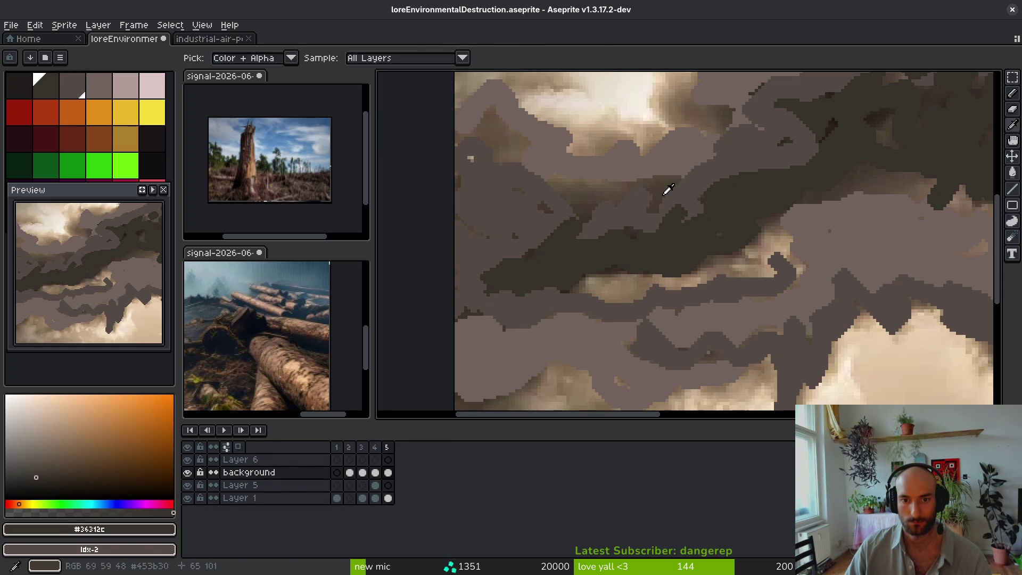
{"action": "left_click", "coordinate": [664, 191], "text": "alt"}
{"action": "left_click", "coordinate": [610, 206], "text": "alt"}
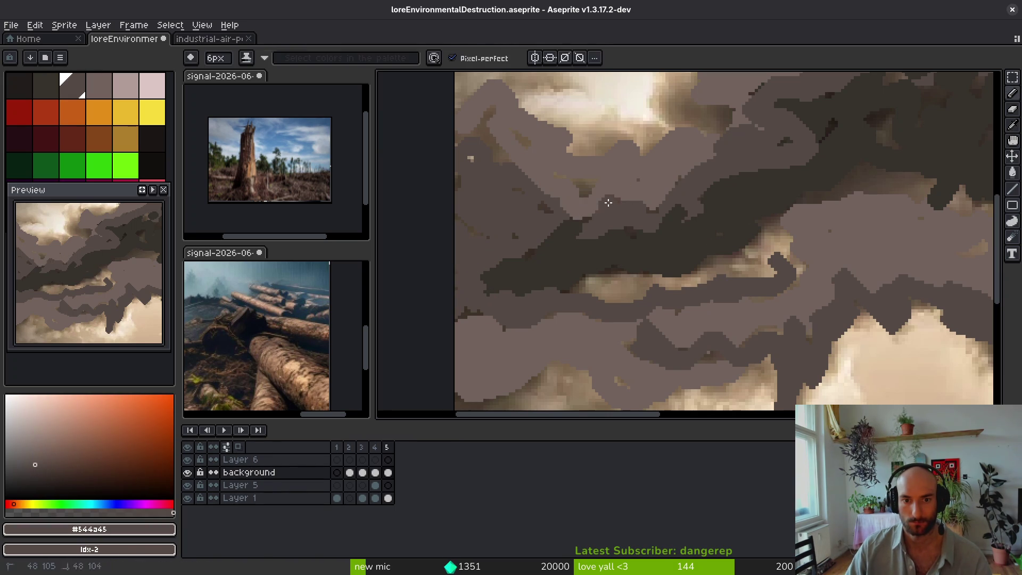
{"action": "left_click_drag", "start_coordinate": [609, 205], "coordinate": [571, 229]}
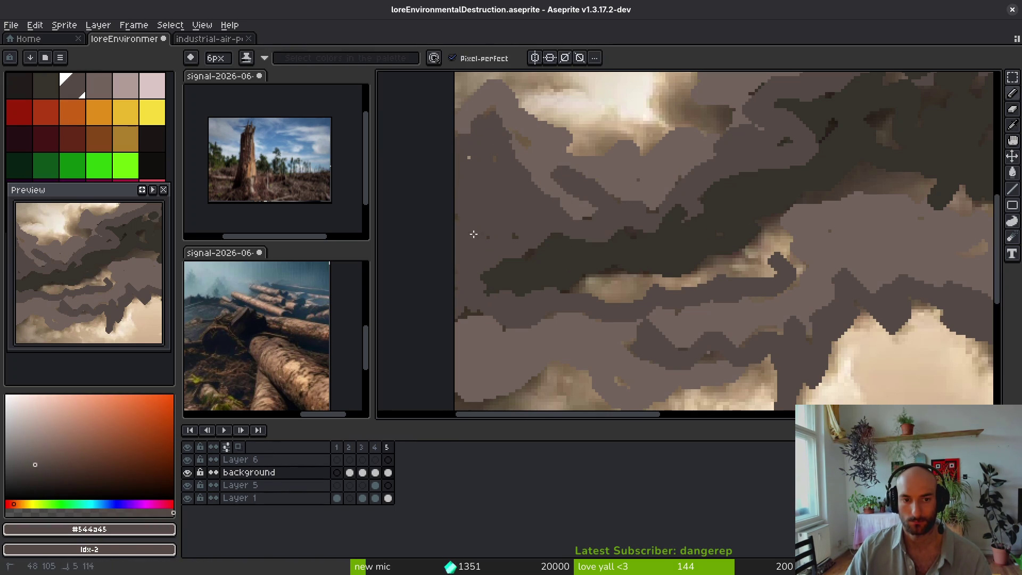
{"action": "scroll", "coordinate": [812, 296], "scroll_direction": "down", "scroll_amount": 3}
{"action": "scroll", "coordinate": [696, 221], "scroll_direction": "up", "scroll_amount": 4}
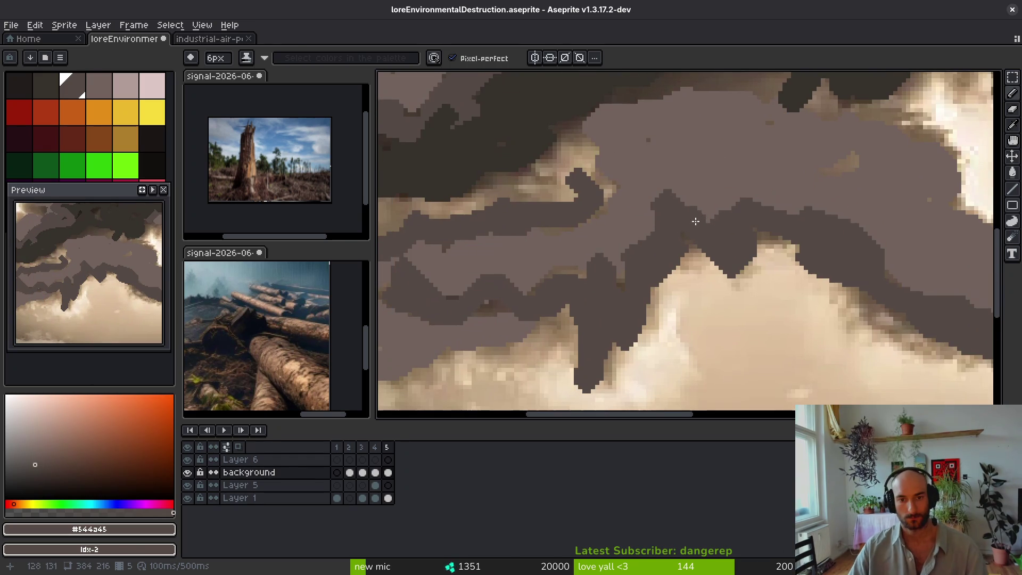
{"action": "left_click", "coordinate": [696, 221], "text": "alt"}
{"action": "scroll", "coordinate": [696, 221], "scroll_direction": "up", "scroll_amount": 2}
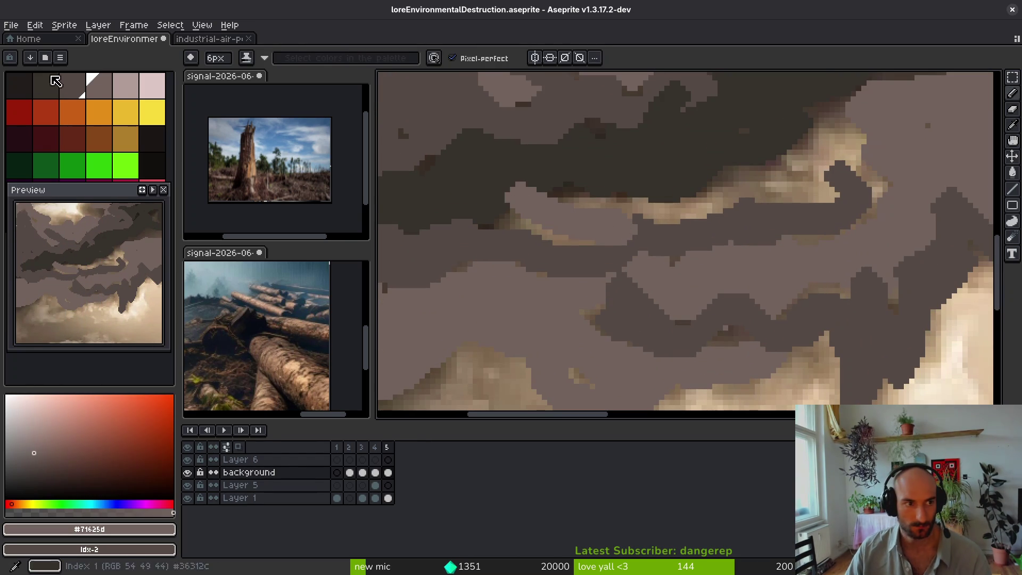
{"action": "mouse_move", "coordinate": [509, 202]}
{"action": "left_mouse_down"}
{"action": "mouse_move", "coordinate": [539, 210]}
{"action": "mouse_move", "coordinate": [730, 198]}
{"action": "mouse_move", "coordinate": [817, 140]}
{"action": "left_mouse_up"}
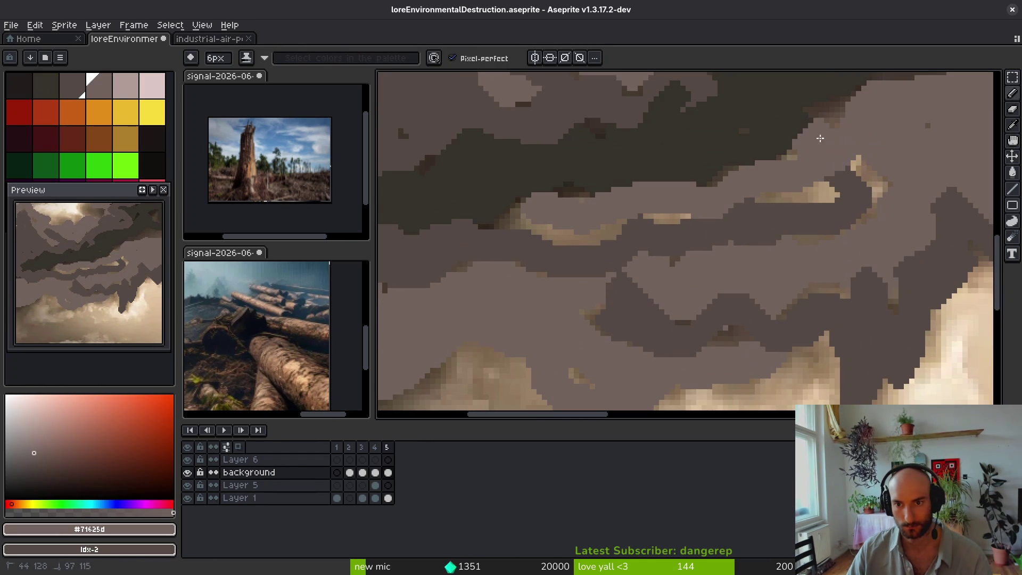
Step: Paint #544a45 strokes across the middle band and reduce the brush to 3px
{"action": "left_click", "coordinate": [873, 162], "text": "alt"}
{"action": "left_click_drag", "start_coordinate": [807, 240], "coordinate": [479, 218]}
{"action": "scroll", "coordinate": [630, 296], "scroll_direction": "right", "scroll_amount": 3}
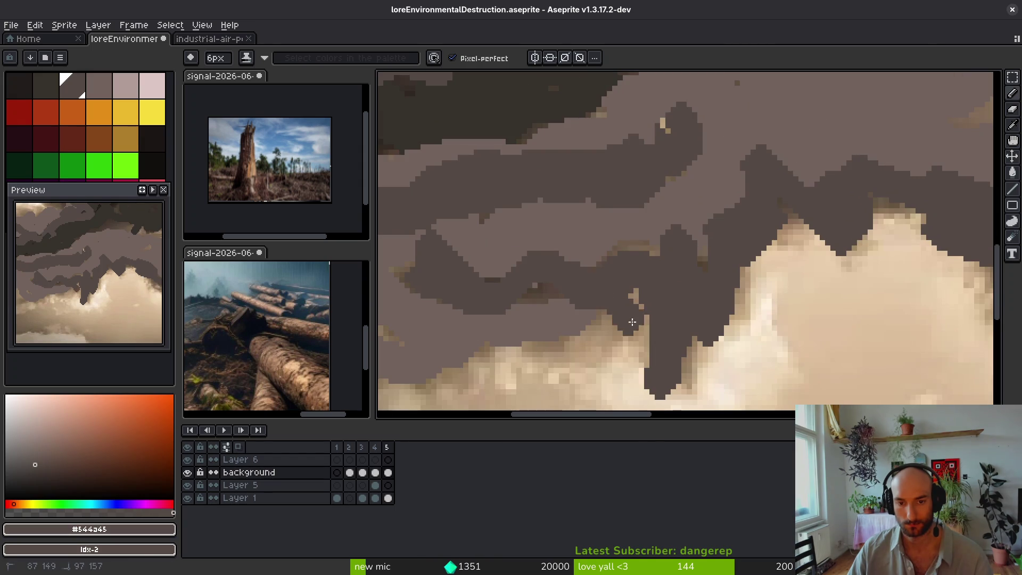
{"action": "scroll", "coordinate": [628, 318], "scroll_direction": "down", "scroll_amount": 3}
{"action": "scroll", "coordinate": [596, 306], "scroll_direction": "up", "scroll_amount": 3}
{"action": "key", "text": "minus"}
{"action": "key", "text": "minus"}
{"action": "key", "text": "minus"}
{"action": "scroll", "coordinate": [555, 267], "scroll_direction": "right", "scroll_amount": 2}
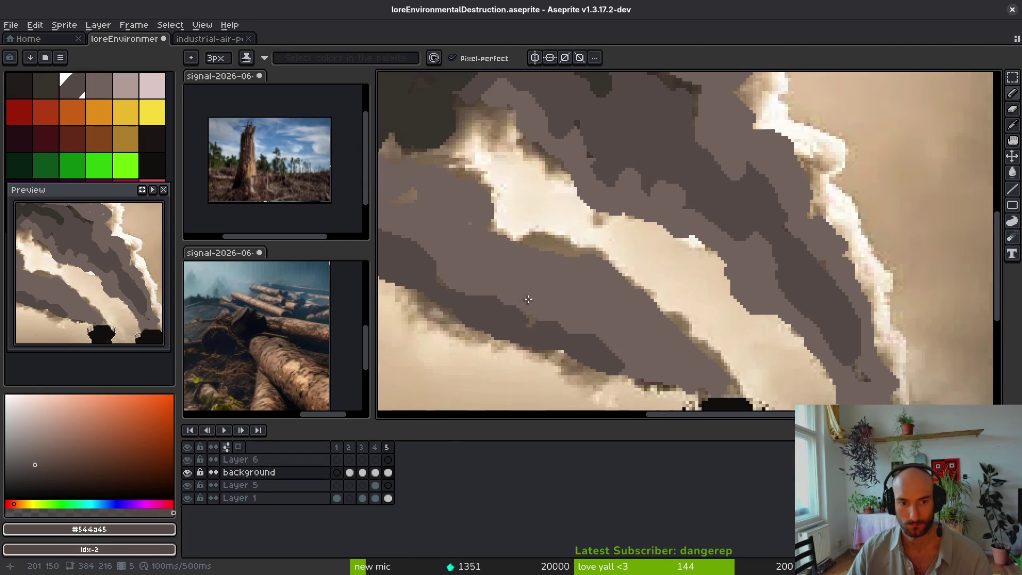
Step: With the darkest colour and a 3px brush, shade dark lines along the smoke's lower edge
{"action": "scroll", "coordinate": [528, 300], "scroll_direction": "left", "scroll_amount": 2}
{"action": "left_click", "coordinate": [46, 85]}
{"action": "scroll", "coordinate": [714, 338], "scroll_direction": "up", "scroll_amount": 1}
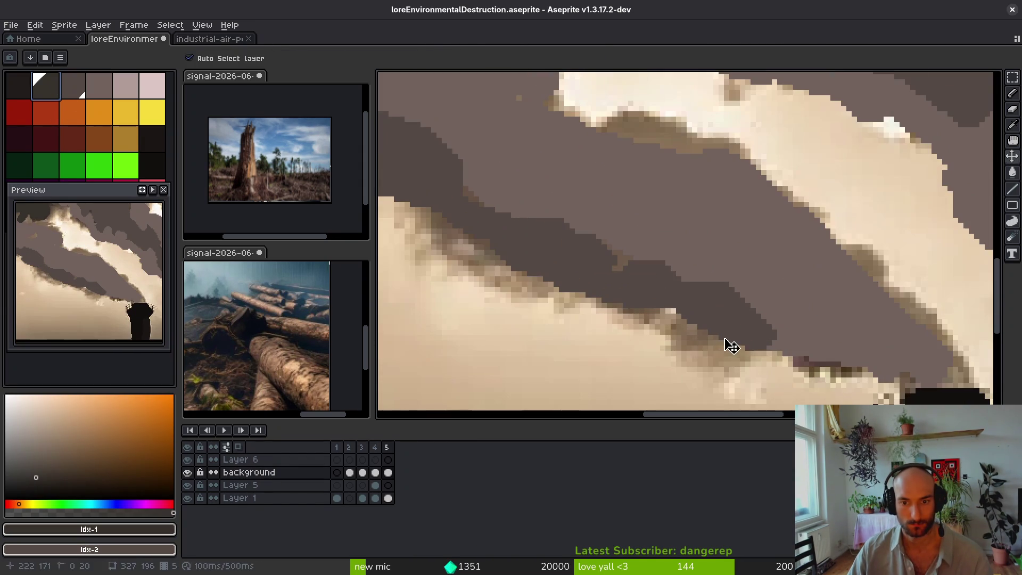
{"action": "key", "text": "minus"}
{"action": "mouse_move", "coordinate": [801, 368]}
{"action": "left_mouse_down"}
{"action": "mouse_move", "coordinate": [820, 369]}
{"action": "mouse_move", "coordinate": [554, 280]}
{"action": "mouse_move", "coordinate": [438, 223]}
{"action": "mouse_move", "coordinate": [413, 182]}
{"action": "left_mouse_up"}
{"action": "left_click", "coordinate": [634, 279], "text": "alt"}
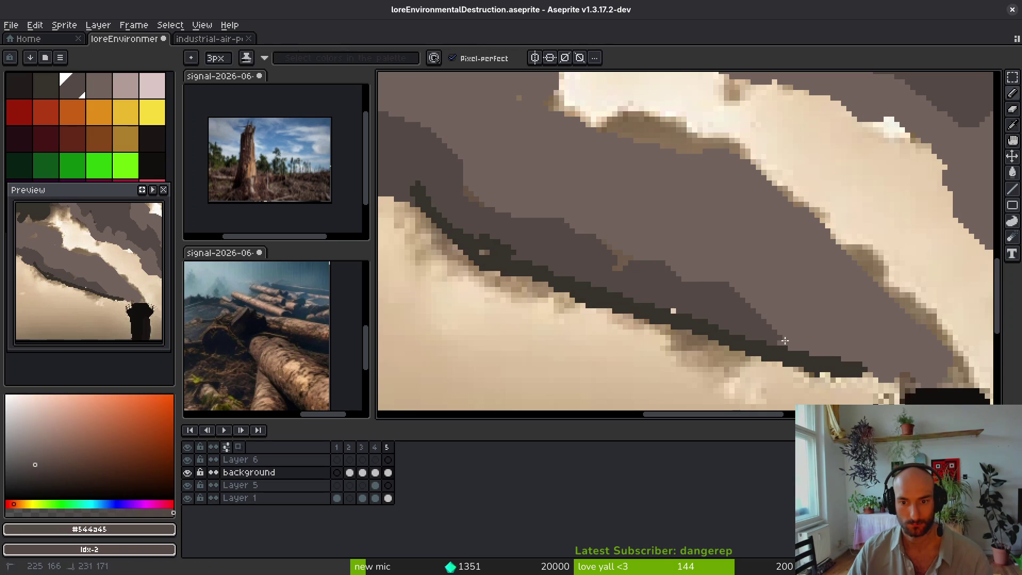
{"action": "left_click_drag", "start_coordinate": [767, 331], "coordinate": [841, 368]}
{"action": "left_click", "coordinate": [672, 314], "text": "alt"}
{"action": "left_click_drag", "start_coordinate": [687, 306], "coordinate": [652, 307]}
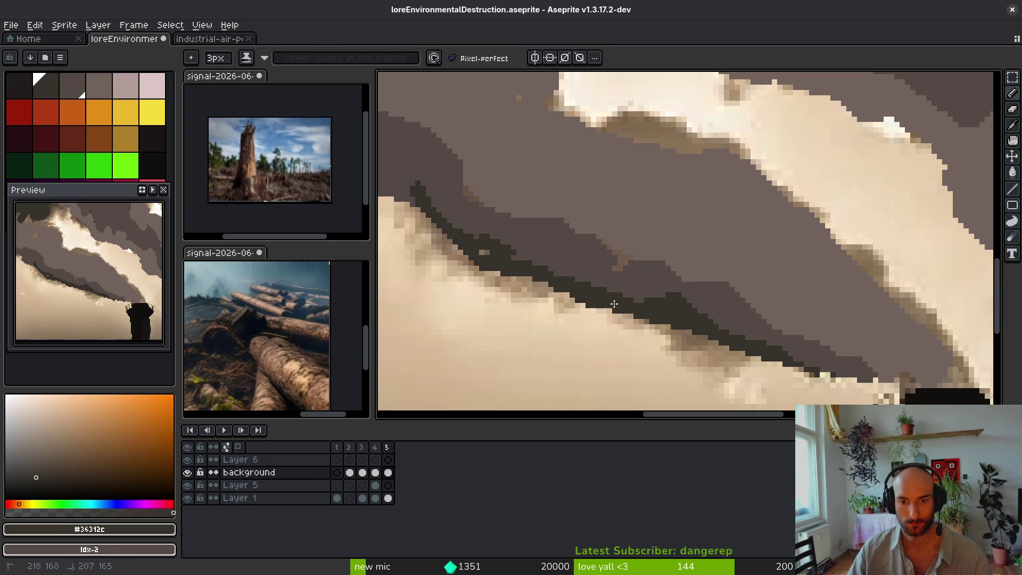
{"action": "left_click_drag", "start_coordinate": [523, 270], "coordinate": [686, 345]}
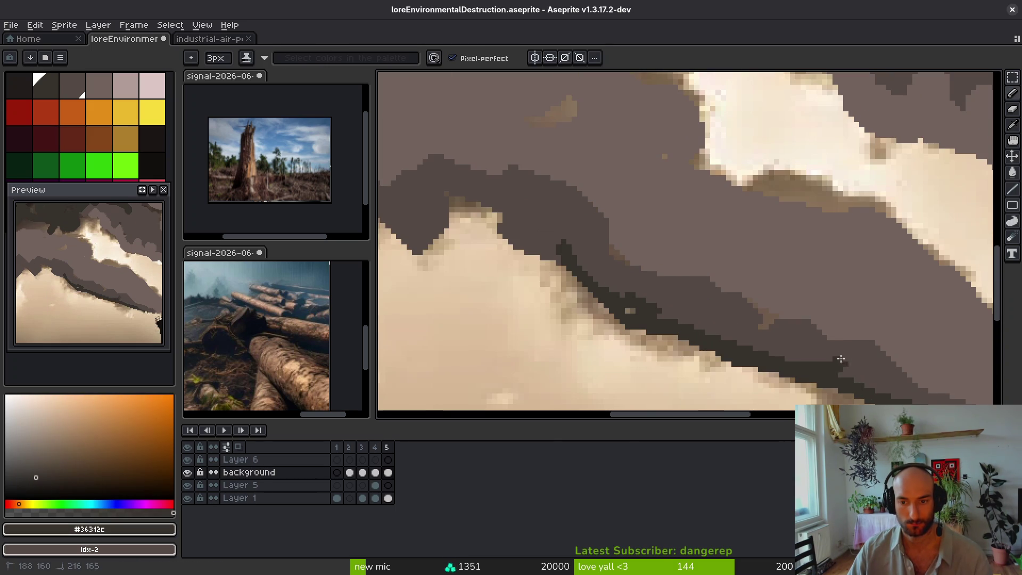
{"action": "mouse_move", "coordinate": [574, 271]}
{"action": "left_mouse_down"}
{"action": "mouse_move", "coordinate": [501, 235]}
{"action": "mouse_move", "coordinate": [493, 216]}
{"action": "mouse_move", "coordinate": [506, 213]}
{"action": "left_mouse_up"}
Step: Add small dark marks inside the smoke, sampling dark grey-browns from the canvas
{"action": "scroll", "coordinate": [745, 256], "scroll_direction": "down", "scroll_amount": 3}
{"action": "scroll", "coordinate": [701, 218], "scroll_direction": "up", "scroll_amount": 2}
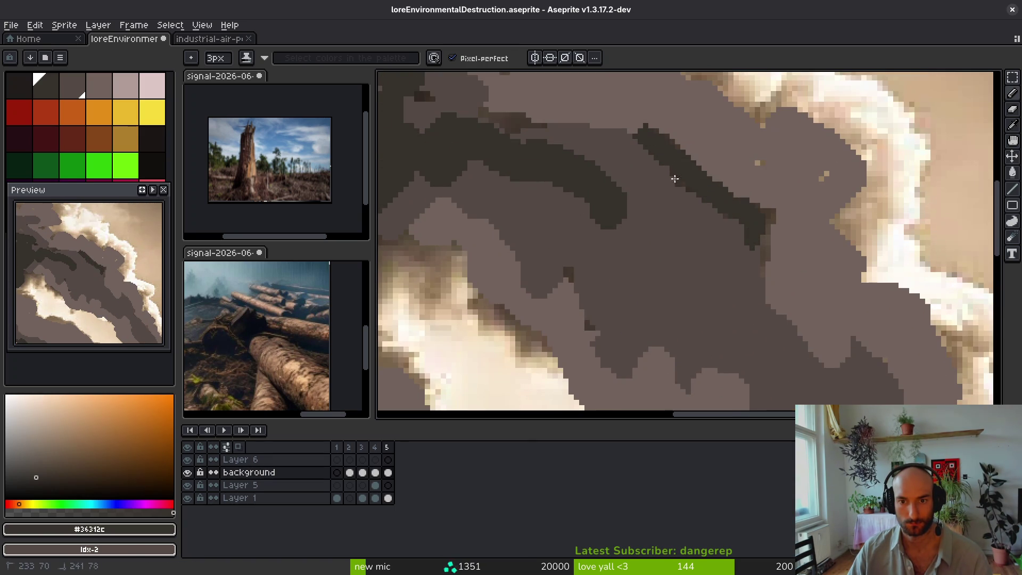
{"action": "scroll", "coordinate": [718, 191], "scroll_direction": "down", "scroll_amount": 2}
{"action": "scroll", "coordinate": [701, 243], "scroll_direction": "up", "scroll_amount": 2}
{"action": "left_click_drag", "start_coordinate": [693, 288], "coordinate": [701, 243]}
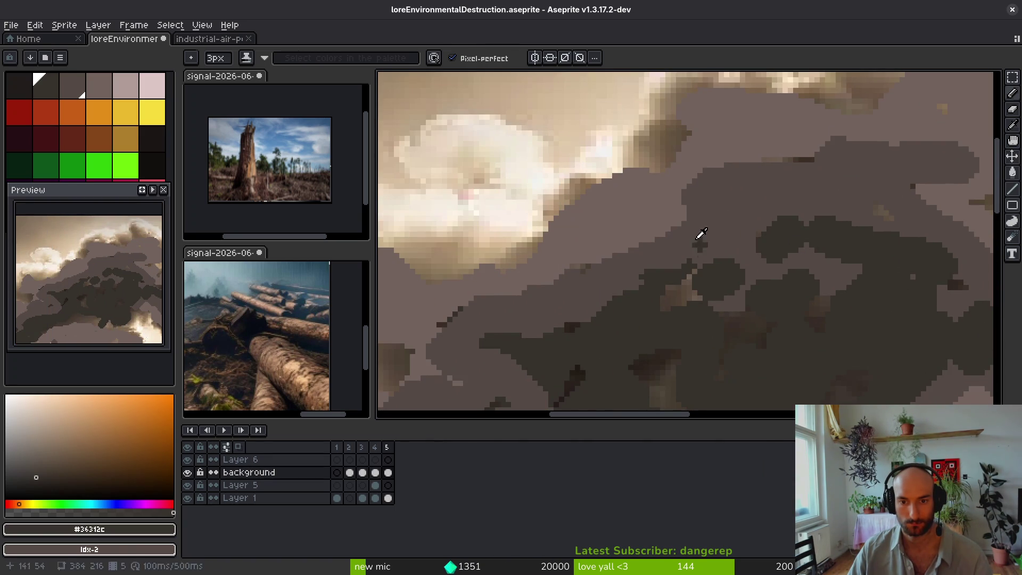
{"action": "left_click", "coordinate": [692, 281], "text": "alt"}
{"action": "scroll", "coordinate": [879, 233], "scroll_direction": "down", "scroll_amount": 2}
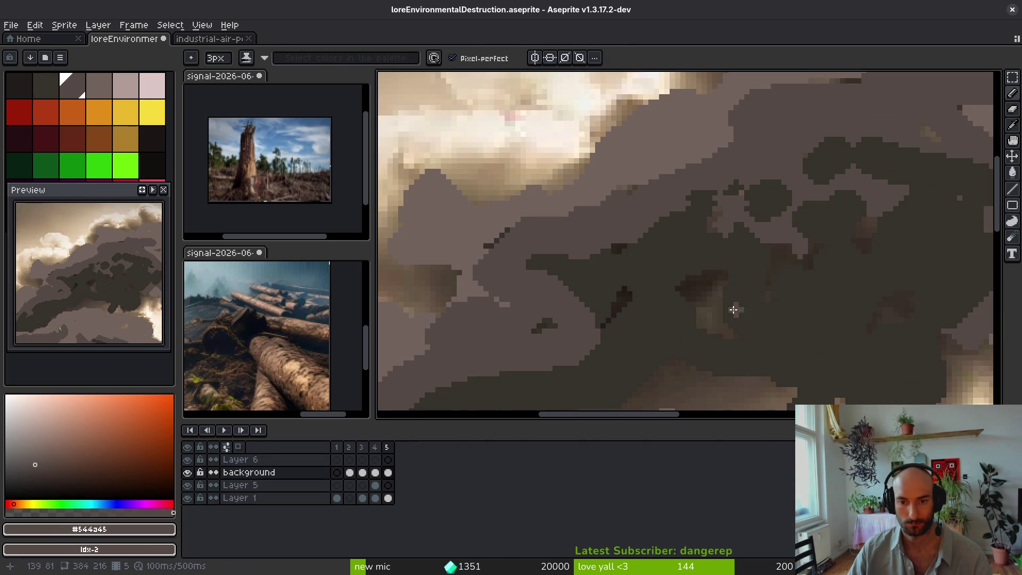
{"action": "left_click", "coordinate": [735, 303], "text": "alt"}
{"action": "key", "text": "g"}
{"action": "scroll", "coordinate": [672, 216], "scroll_direction": "up", "scroll_amount": 2}
{"action": "left_click", "coordinate": [469, 181], "text": "alt"}
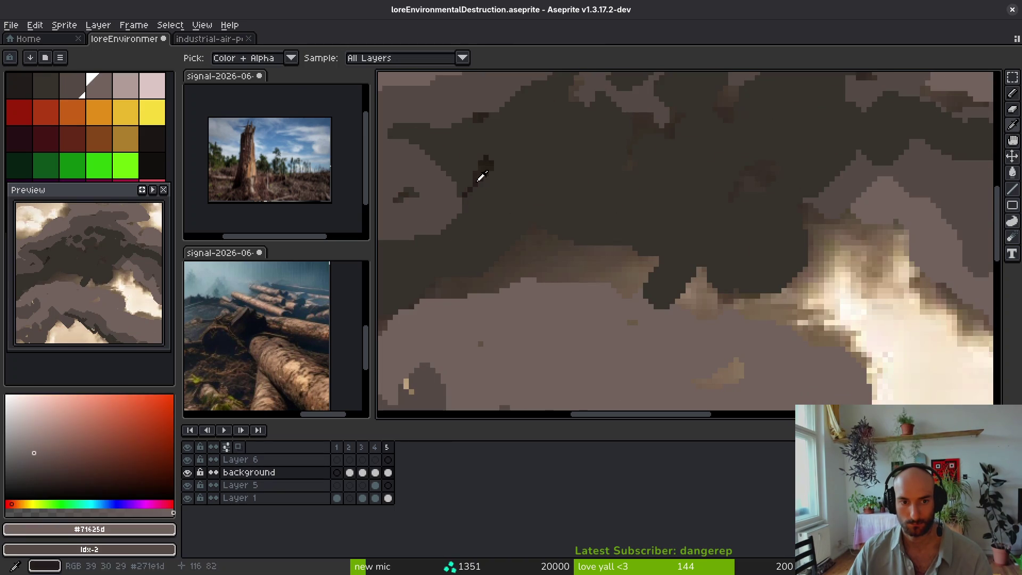
{"action": "left_click", "coordinate": [425, 180], "text": "alt"}
{"action": "key", "text": "b"}
{"action": "key", "text": "g"}
{"action": "key", "text": "b"}
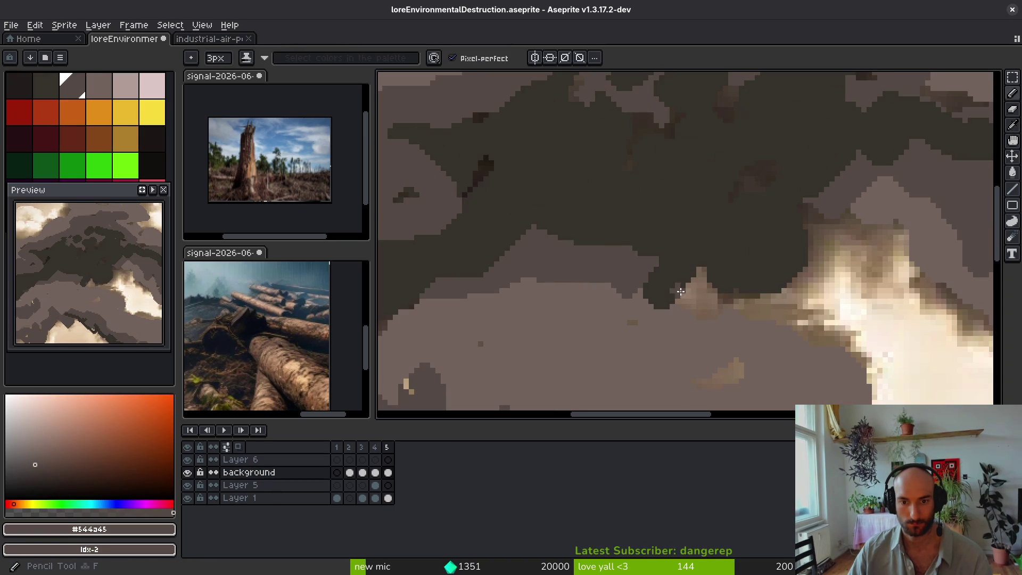
Step: Paint a dark grey stroke across the smoke and cover the light patch
{"action": "left_click_drag", "start_coordinate": [643, 286], "coordinate": [774, 315]}
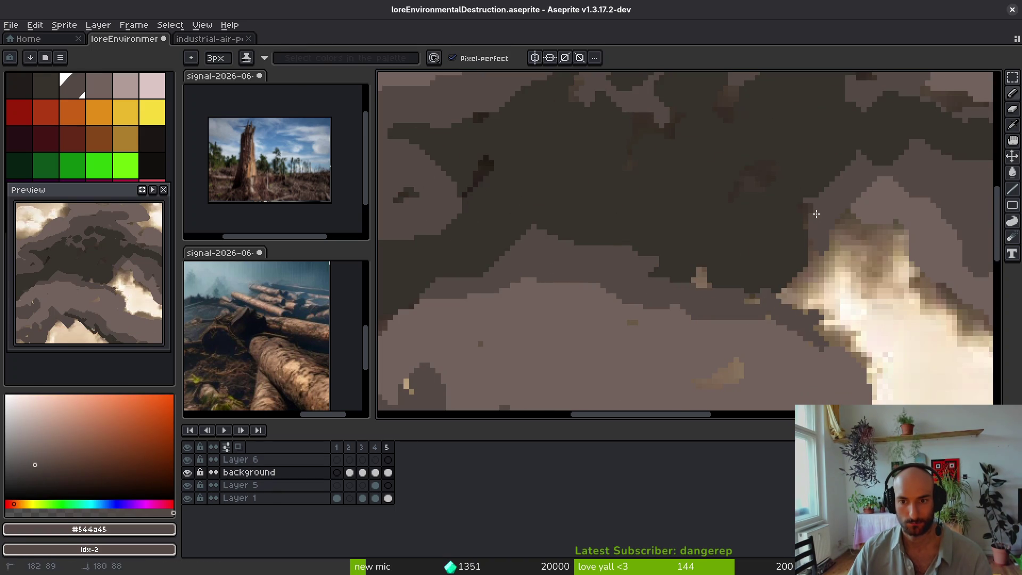
{"action": "scroll", "coordinate": [714, 249], "scroll_direction": "right", "scroll_amount": 3}
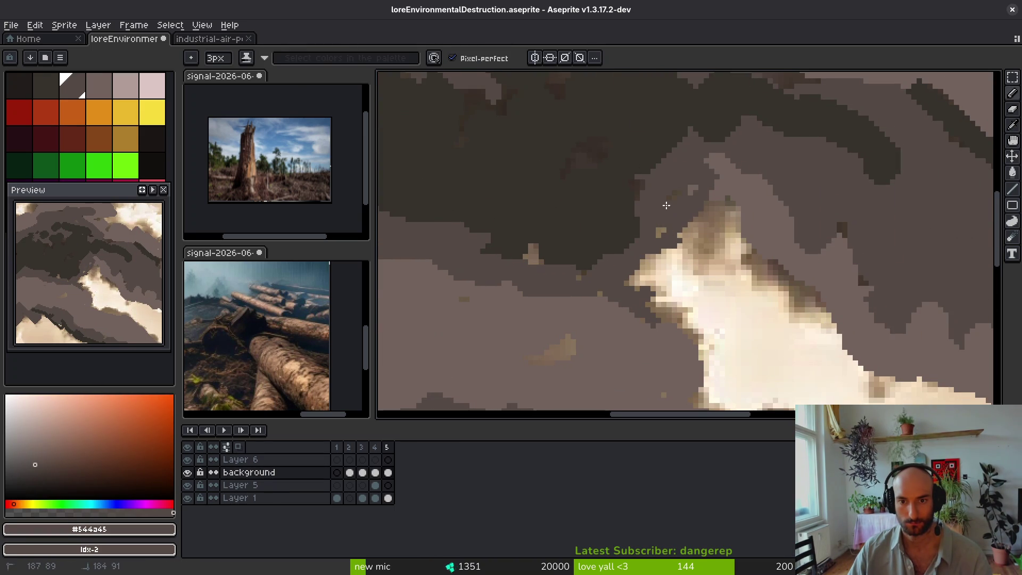
{"action": "left_click_drag", "start_coordinate": [695, 229], "coordinate": [720, 242]}
{"action": "scroll", "coordinate": [666, 238], "scroll_direction": "down", "scroll_amount": 10}
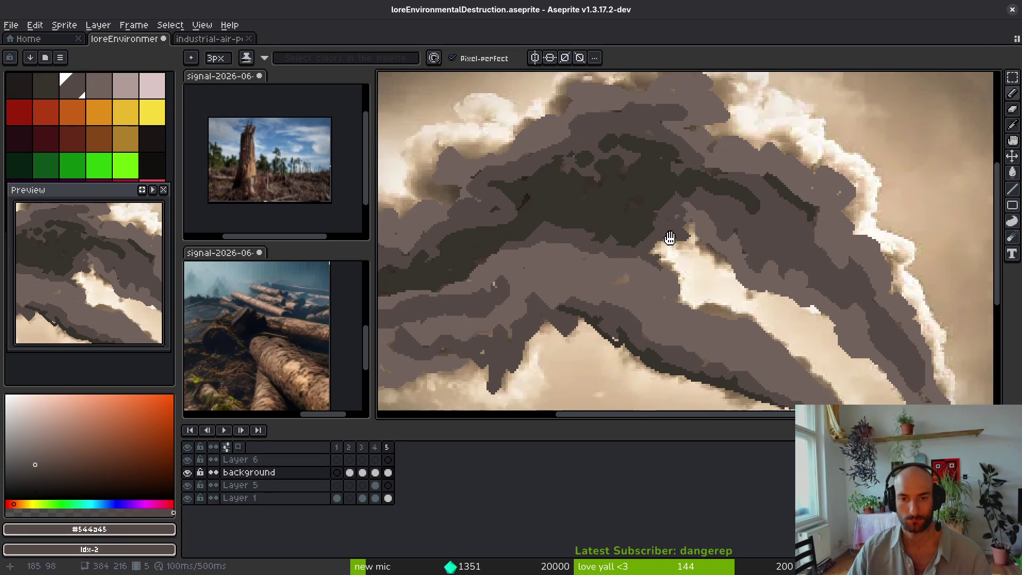
{"action": "scroll", "coordinate": [643, 271], "scroll_direction": "up", "scroll_amount": 3}
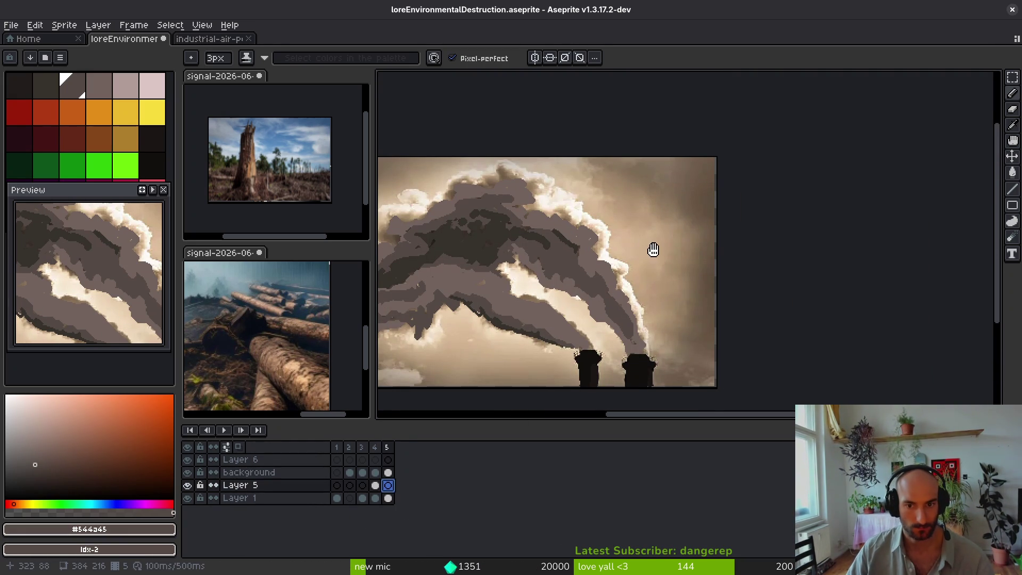
Step: Select the background layer's frame 5 cel; set pale pink-grey primary and lighter pink secondary colours
{"action": "scroll", "coordinate": [648, 215], "scroll_direction": "up", "scroll_amount": 3}
{"action": "scroll", "coordinate": [659, 223], "scroll_direction": "down", "scroll_amount": 3}
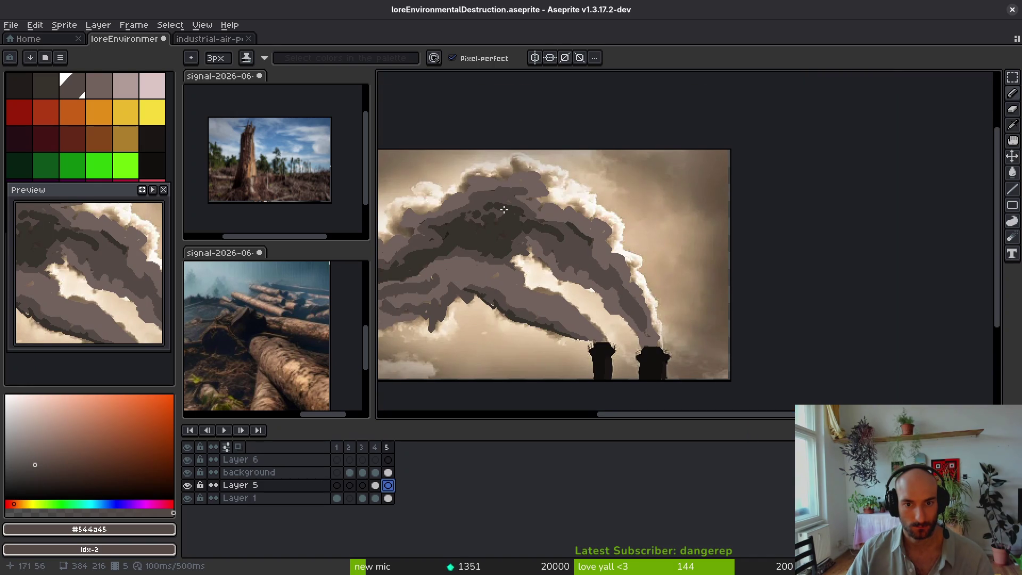
{"action": "left_click", "coordinate": [388, 472]}
{"action": "scroll", "coordinate": [660, 285], "scroll_direction": "up", "scroll_amount": 2}
{"action": "left_click", "coordinate": [125, 85]}
{"action": "right_click", "coordinate": [152, 85]}
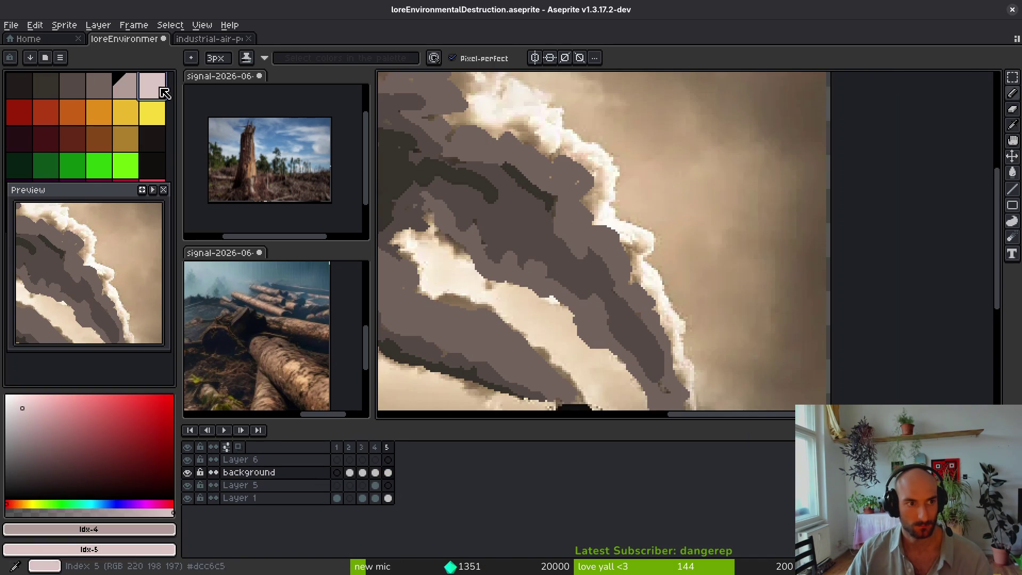
Step: With a 5px Pencil, paint pale grey along the smoke's bright right edge, covering the white streak
{"action": "scroll", "coordinate": [713, 308], "scroll_direction": "up", "scroll_amount": 3}
{"action": "scroll", "coordinate": [632, 304], "scroll_direction": "down", "scroll_amount": 1}
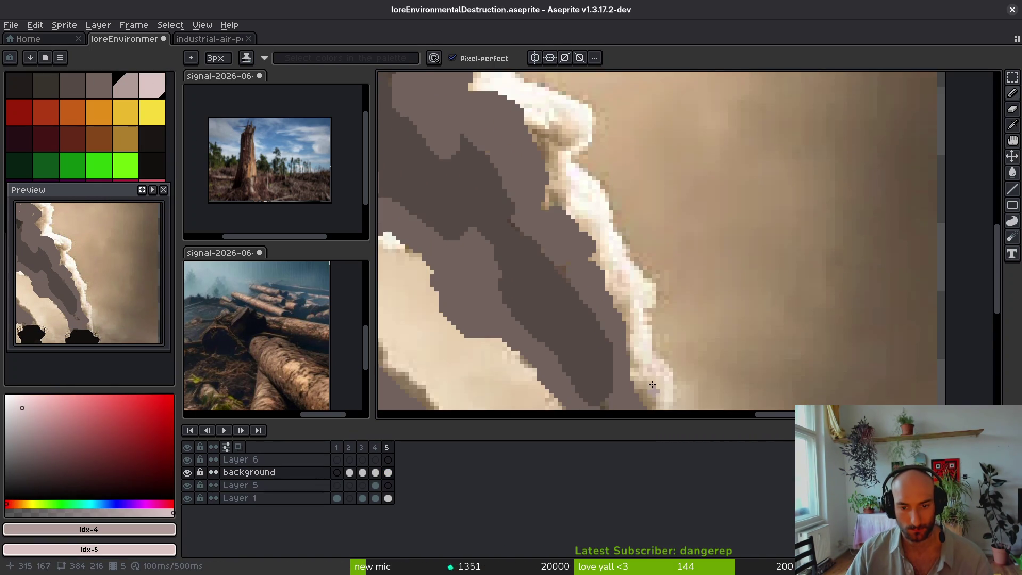
{"action": "scroll", "coordinate": [654, 393], "scroll_direction": "down", "scroll_amount": 2}
{"action": "key", "text": "plus"}
{"action": "key", "text": "plus"}
{"action": "mouse_move", "coordinate": [662, 346]}
{"action": "left_mouse_down"}
{"action": "mouse_move", "coordinate": [639, 269]}
{"action": "mouse_move", "coordinate": [662, 297]}
{"action": "mouse_move", "coordinate": [638, 191]}
{"action": "left_mouse_up"}
{"action": "scroll", "coordinate": [638, 192], "scroll_direction": "up", "scroll_amount": 1}
{"action": "mouse_move", "coordinate": [648, 333]}
{"action": "left_mouse_down"}
{"action": "mouse_move", "coordinate": [630, 292]}
{"action": "mouse_move", "coordinate": [599, 274]}
{"action": "mouse_move", "coordinate": [572, 212]}
{"action": "left_mouse_up"}
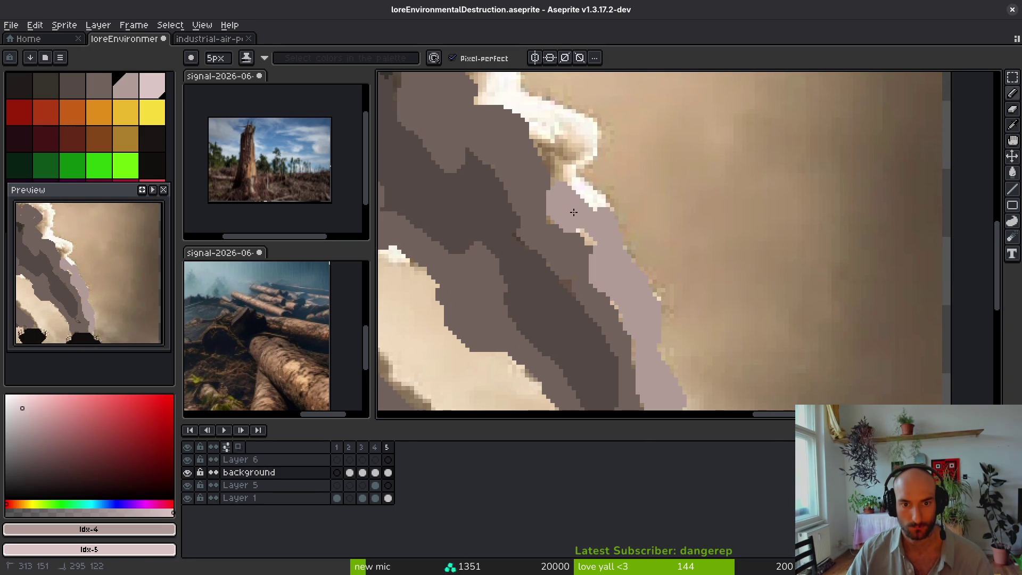
{"action": "mouse_move", "coordinate": [568, 175]}
{"action": "left_mouse_down"}
{"action": "mouse_move", "coordinate": [607, 293]}
{"action": "mouse_move", "coordinate": [637, 256]}
{"action": "mouse_move", "coordinate": [555, 187]}
{"action": "mouse_move", "coordinate": [575, 250]}
{"action": "mouse_move", "coordinate": [602, 282]}
{"action": "left_mouse_up"}
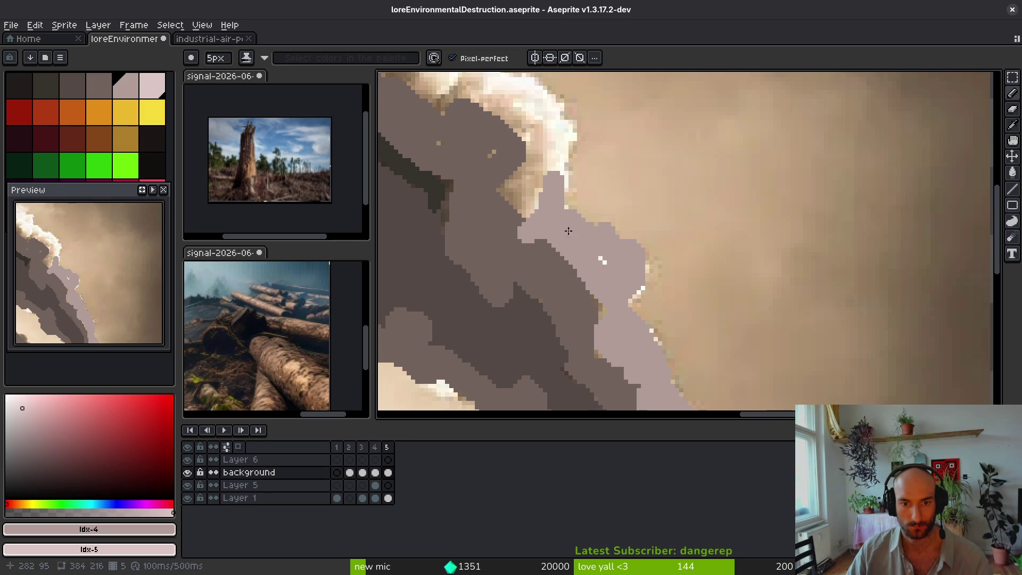
{"action": "mouse_move", "coordinate": [558, 192]}
{"action": "left_mouse_down"}
{"action": "mouse_move", "coordinate": [567, 283]}
{"action": "mouse_move", "coordinate": [554, 266]}
{"action": "mouse_move", "coordinate": [550, 215]}
{"action": "mouse_move", "coordinate": [532, 234]}
{"action": "left_mouse_up"}
{"action": "mouse_move", "coordinate": [652, 290]}
{"action": "left_mouse_down"}
{"action": "mouse_move", "coordinate": [639, 282]}
{"action": "mouse_move", "coordinate": [656, 303]}
{"action": "mouse_move", "coordinate": [537, 256]}
{"action": "mouse_move", "coordinate": [497, 213]}
{"action": "mouse_move", "coordinate": [716, 301]}
{"action": "mouse_move", "coordinate": [679, 277]}
{"action": "mouse_move", "coordinate": [628, 306]}
{"action": "mouse_move", "coordinate": [548, 280]}
{"action": "mouse_move", "coordinate": [588, 223]}
{"action": "mouse_move", "coordinate": [543, 158]}
{"action": "mouse_move", "coordinate": [477, 115]}
{"action": "mouse_move", "coordinate": [641, 171]}
{"action": "mouse_move", "coordinate": [756, 261]}
{"action": "mouse_move", "coordinate": [793, 308]}
{"action": "mouse_move", "coordinate": [858, 339]}
{"action": "left_mouse_up"}
Step: Add more pale grey strokes down the cloud edge to enclose the bright cloud area
{"action": "scroll", "coordinate": [660, 256], "scroll_direction": "up", "scroll_amount": 2}
{"action": "scroll", "coordinate": [660, 256], "scroll_direction": "left", "scroll_amount": 5}
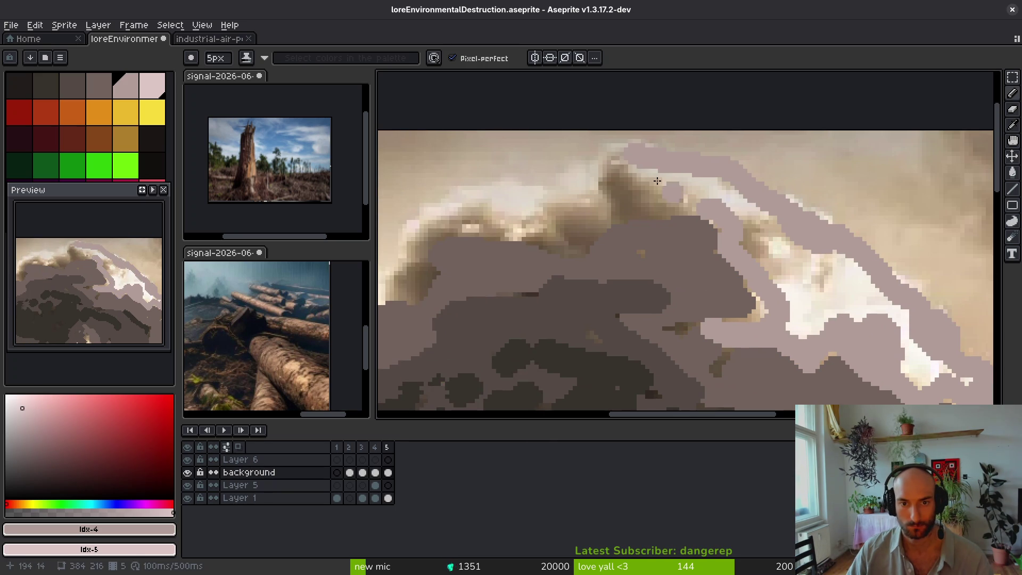
{"action": "scroll", "coordinate": [497, 219], "scroll_direction": "left", "scroll_amount": 7}
{"action": "scroll", "coordinate": [496, 219], "scroll_direction": "down", "scroll_amount": 1}
{"action": "mouse_move", "coordinate": [663, 173]}
{"action": "left_mouse_down"}
{"action": "mouse_move", "coordinate": [618, 226]}
{"action": "mouse_move", "coordinate": [559, 266]}
{"action": "mouse_move", "coordinate": [459, 237]}
{"action": "mouse_move", "coordinate": [530, 316]}
{"action": "left_mouse_up"}
{"action": "scroll", "coordinate": [532, 314], "scroll_direction": "left", "scroll_amount": 6}
{"action": "scroll", "coordinate": [532, 314], "scroll_direction": "down", "scroll_amount": 1}
{"action": "left_click_drag", "start_coordinate": [688, 254], "coordinate": [549, 272]}
{"action": "scroll", "coordinate": [714, 227], "scroll_direction": "left", "scroll_amount": 6}
{"action": "scroll", "coordinate": [715, 227], "scroll_direction": "down", "scroll_amount": 1}
{"action": "mouse_move", "coordinate": [715, 228]}
{"action": "left_mouse_down"}
{"action": "mouse_move", "coordinate": [716, 275]}
{"action": "mouse_move", "coordinate": [677, 264]}
{"action": "mouse_move", "coordinate": [573, 283]}
{"action": "mouse_move", "coordinate": [547, 308]}
{"action": "left_mouse_up"}
{"action": "key", "text": "shift+b"}
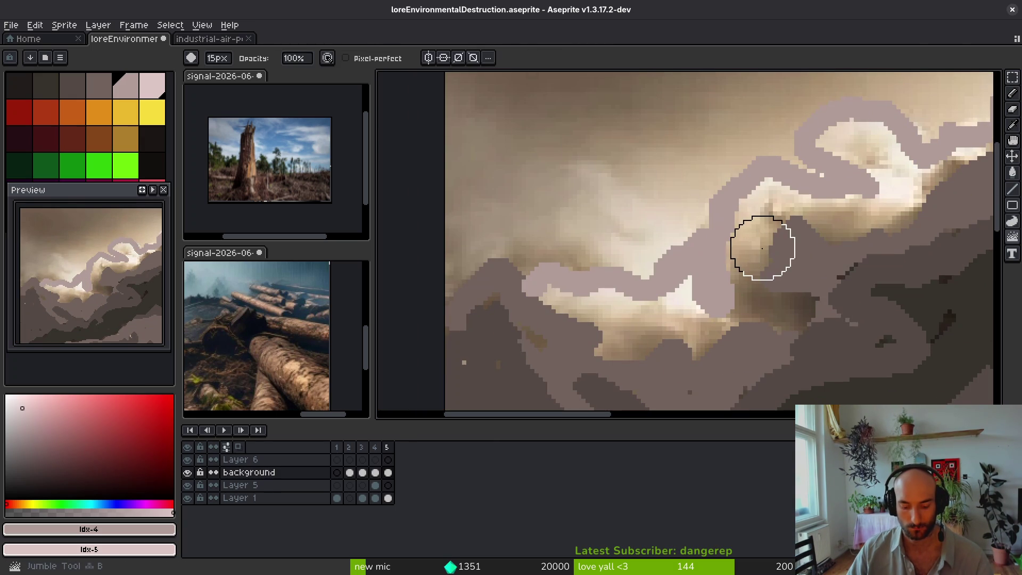
Step: Bucket-fill the enclosed bright cloud area with pale grey
{"action": "key", "text": "g"}
{"action": "left_click", "coordinate": [760, 244]}
{"action": "left_click_drag", "start_coordinate": [762, 245], "coordinate": [869, 258]}
{"action": "scroll", "coordinate": [869, 258], "scroll_direction": "right", "scroll_amount": 5}
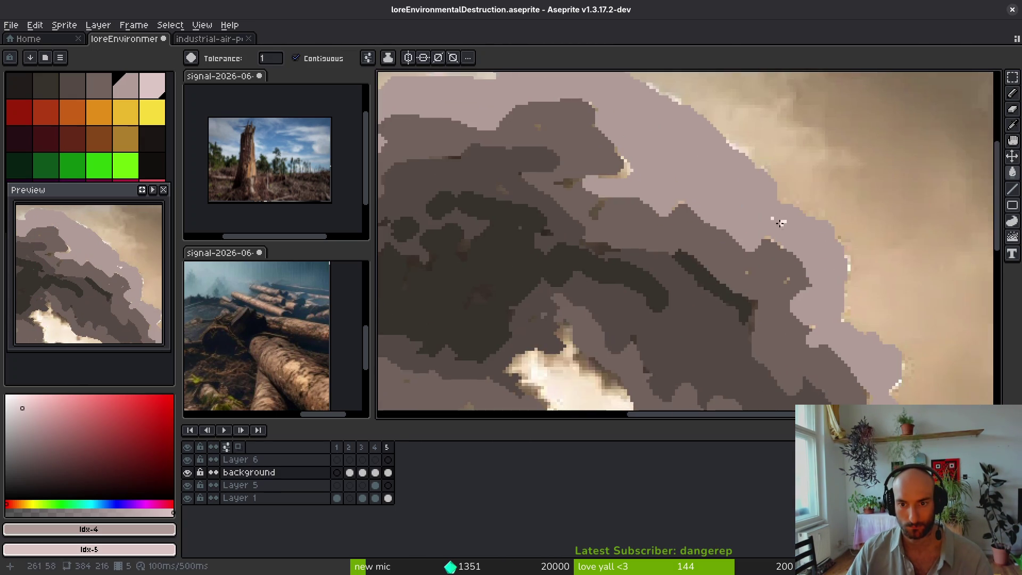
{"action": "scroll", "coordinate": [802, 251], "scroll_direction": "up", "scroll_amount": 3}
Step: Outline the cloud's right edge in light pink with the 5px Pencil, extending it down and right
{"action": "key", "text": "b"}
{"action": "scroll", "coordinate": [802, 251], "scroll_direction": "up", "scroll_amount": 3}
{"action": "mouse_move", "coordinate": [830, 205]}
{"action": "left_mouse_down"}
{"action": "mouse_move", "coordinate": [874, 296]}
{"action": "mouse_move", "coordinate": [725, 114]}
{"action": "mouse_move", "coordinate": [799, 263]}
{"action": "mouse_move", "coordinate": [740, 194]}
{"action": "mouse_move", "coordinate": [660, 141]}
{"action": "mouse_move", "coordinate": [720, 207]}
{"action": "left_mouse_up"}
{"action": "scroll", "coordinate": [721, 274], "scroll_direction": "up", "scroll_amount": 5}
{"action": "mouse_move", "coordinate": [767, 285]}
{"action": "left_mouse_down"}
{"action": "mouse_move", "coordinate": [671, 207]}
{"action": "mouse_move", "coordinate": [756, 296]}
{"action": "mouse_move", "coordinate": [531, 210]}
{"action": "mouse_move", "coordinate": [442, 255]}
{"action": "left_mouse_up"}
{"action": "scroll", "coordinate": [741, 217], "scroll_direction": "down", "scroll_amount": 2}
{"action": "scroll", "coordinate": [676, 200], "scroll_direction": "up", "scroll_amount": 2}
{"action": "mouse_move", "coordinate": [646, 245]}
{"action": "left_mouse_down"}
{"action": "mouse_move", "coordinate": [761, 362]}
{"action": "mouse_move", "coordinate": [767, 386]}
{"action": "left_mouse_up"}
{"action": "scroll", "coordinate": [766, 386], "scroll_direction": "down", "scroll_amount": 3}
{"action": "scroll", "coordinate": [936, 300], "scroll_direction": "down", "scroll_amount": 2}
Step: Dot single 1px light pink pixels down the cloud edge
{"action": "key", "text": "minus"}
{"action": "key", "text": "minus"}
{"action": "key", "text": "minus"}
{"action": "scroll", "coordinate": [746, 160], "scroll_direction": "up", "scroll_amount": 4}
{"action": "mouse_move", "coordinate": [764, 140]}
{"action": "left_mouse_down"}
{"action": "mouse_move", "coordinate": [748, 162]}
{"action": "mouse_move", "coordinate": [746, 140]}
{"action": "mouse_move", "coordinate": [814, 288]}
{"action": "left_mouse_up"}
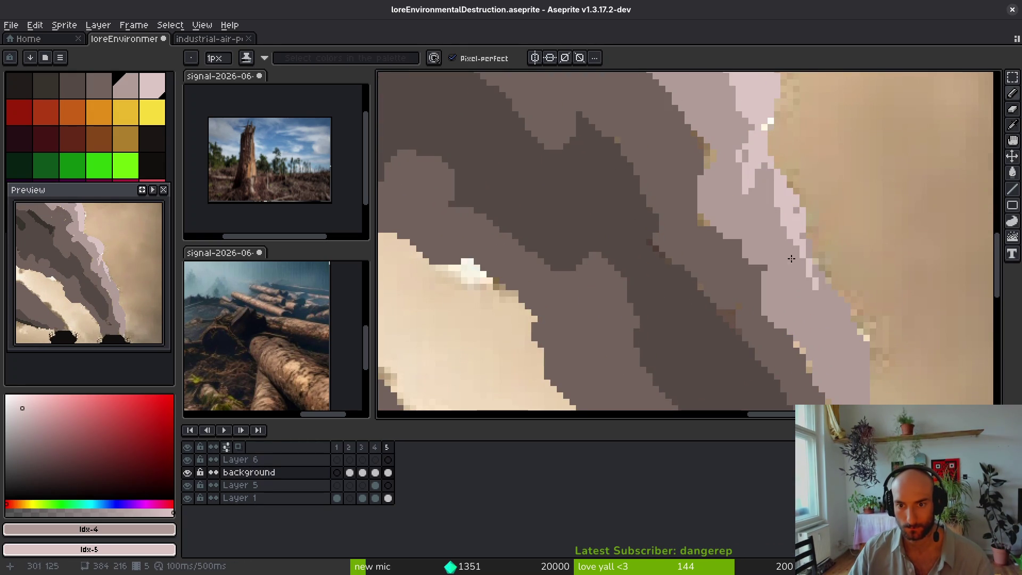
{"action": "scroll", "coordinate": [815, 288], "scroll_direction": "down", "scroll_amount": 1}
{"action": "scroll", "coordinate": [788, 239], "scroll_direction": "up", "scroll_amount": 1}
{"action": "mouse_move", "coordinate": [772, 224]}
{"action": "left_mouse_down"}
{"action": "mouse_move", "coordinate": [826, 286]}
{"action": "mouse_move", "coordinate": [815, 300]}
{"action": "left_mouse_up"}
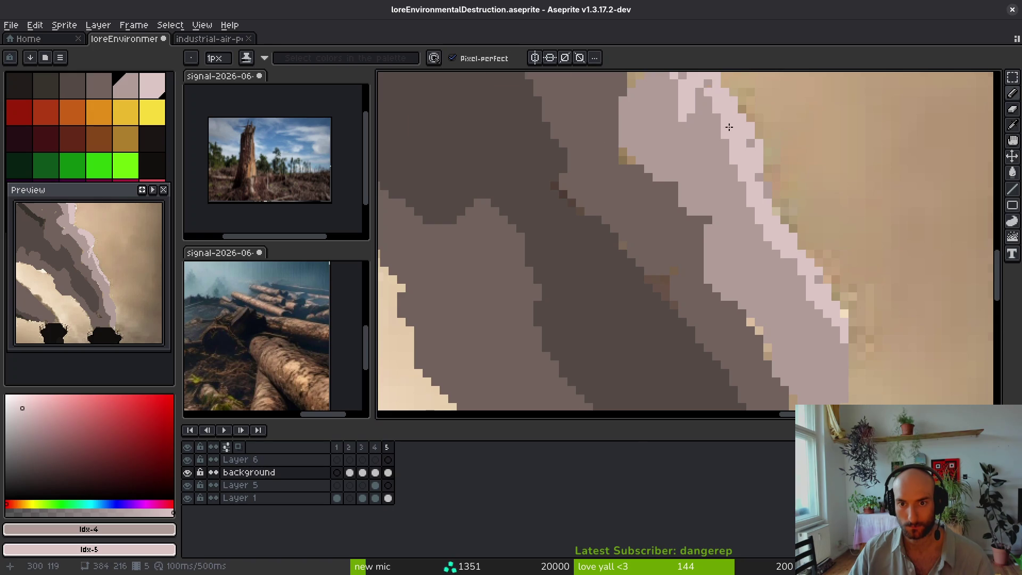
{"action": "scroll", "coordinate": [785, 307], "scroll_direction": "down", "scroll_amount": 5}
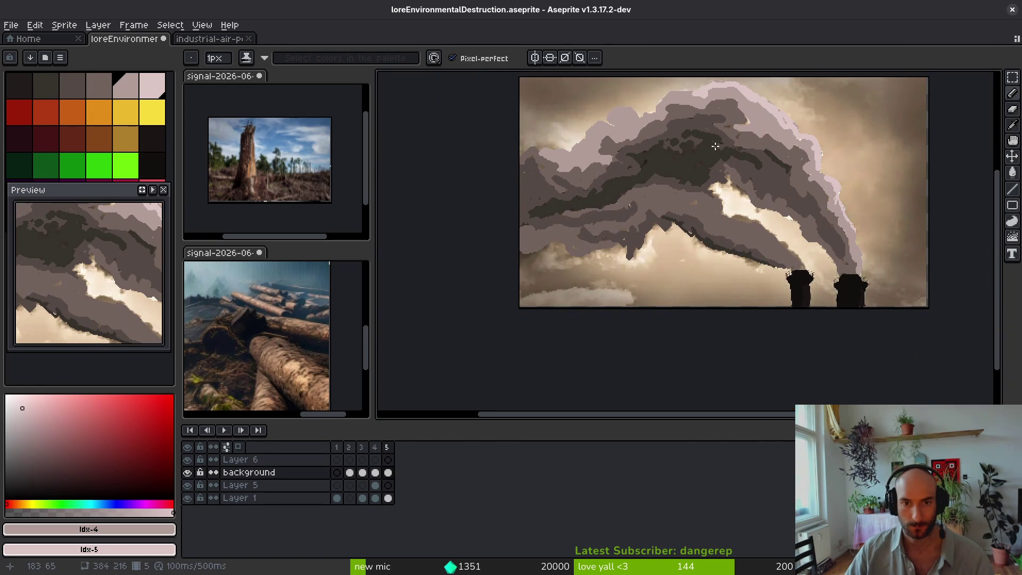
Step: With a 4px brush, trace light pink along the upper cloud edge and leftward
{"action": "key", "text": "plus"}
{"action": "key", "text": "plus"}
{"action": "key", "text": "plus"}
{"action": "scroll", "coordinate": [715, 146], "scroll_direction": "up", "scroll_amount": 4}
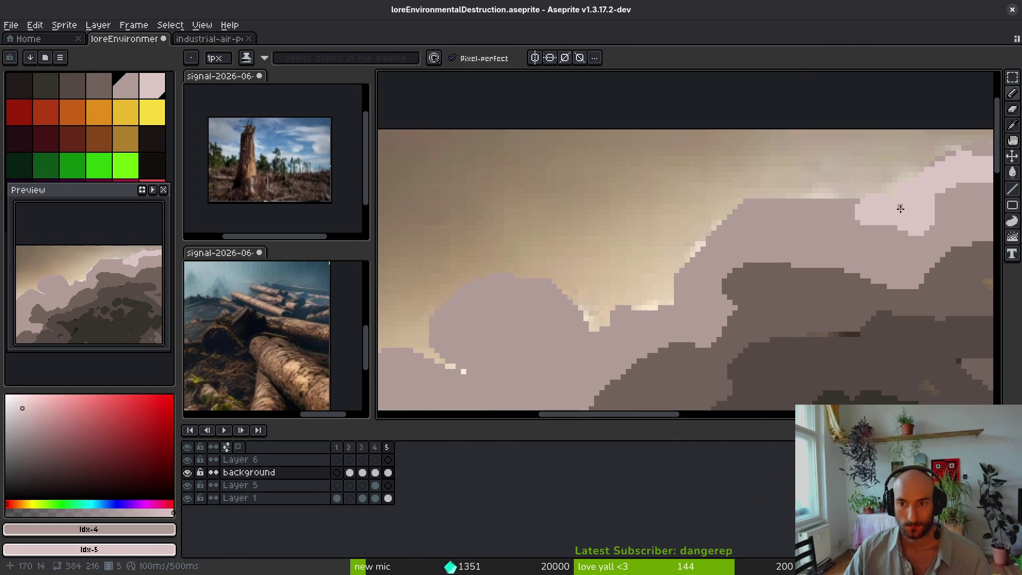
{"action": "mouse_move", "coordinate": [879, 208]}
{"action": "left_mouse_down"}
{"action": "mouse_move", "coordinate": [804, 208]}
{"action": "mouse_move", "coordinate": [740, 235]}
{"action": "mouse_move", "coordinate": [666, 304]}
{"action": "mouse_move", "coordinate": [766, 243]}
{"action": "mouse_move", "coordinate": [724, 255]}
{"action": "mouse_move", "coordinate": [620, 216]}
{"action": "mouse_move", "coordinate": [532, 264]}
{"action": "mouse_move", "coordinate": [566, 308]}
{"action": "mouse_move", "coordinate": [742, 227]}
{"action": "left_mouse_up"}
{"action": "mouse_move", "coordinate": [772, 166]}
{"action": "left_mouse_down"}
{"action": "mouse_move", "coordinate": [730, 245]}
{"action": "mouse_move", "coordinate": [623, 292]}
{"action": "mouse_move", "coordinate": [764, 238]}
{"action": "mouse_move", "coordinate": [648, 280]}
{"action": "mouse_move", "coordinate": [519, 266]}
{"action": "left_mouse_up"}
{"action": "left_click_drag", "start_coordinate": [519, 266], "coordinate": [631, 207]}
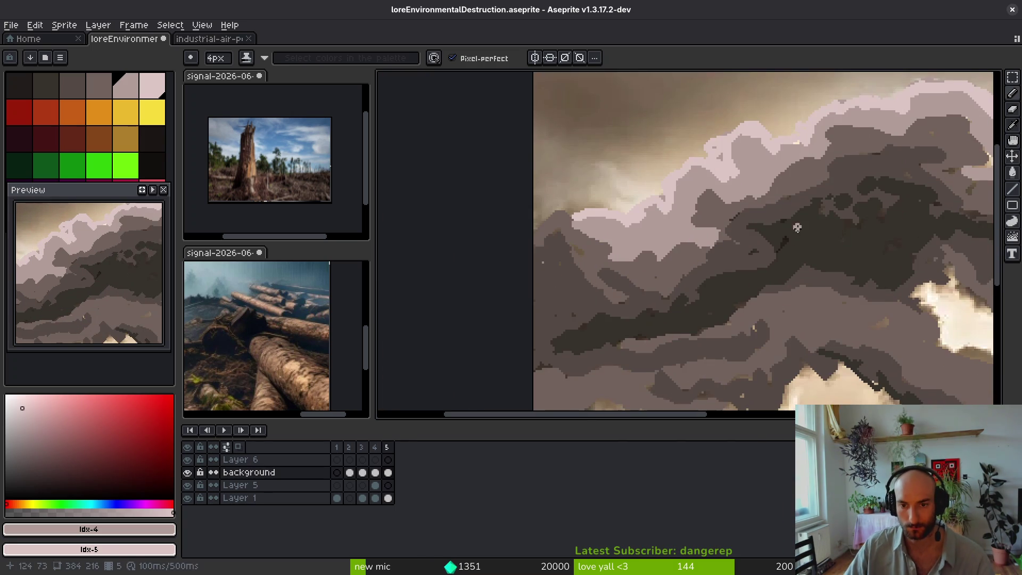
{"action": "scroll", "coordinate": [570, 286], "scroll_direction": "right", "scroll_amount": 5}
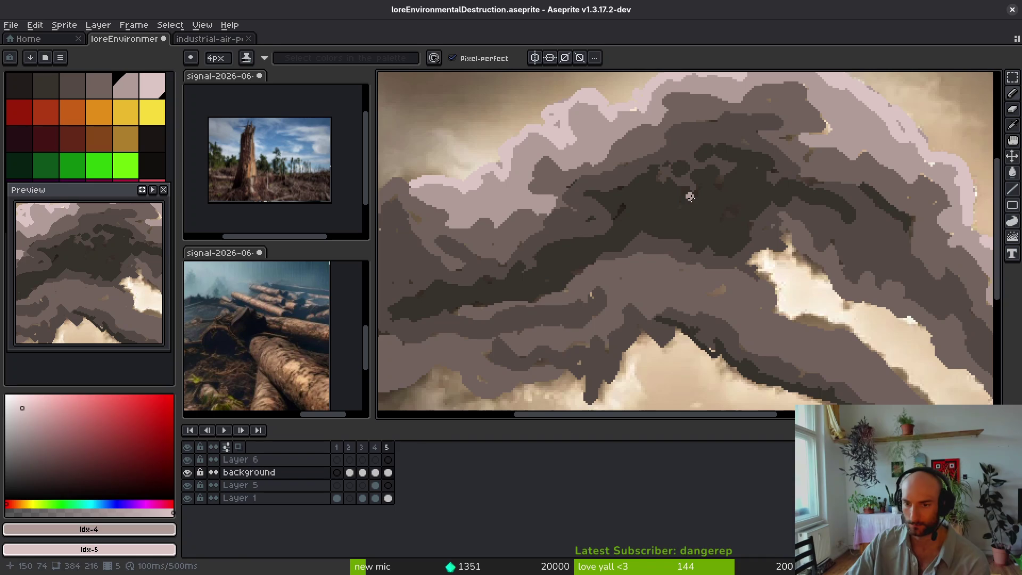
{"action": "scroll", "coordinate": [691, 219], "scroll_direction": "up", "scroll_amount": 3}
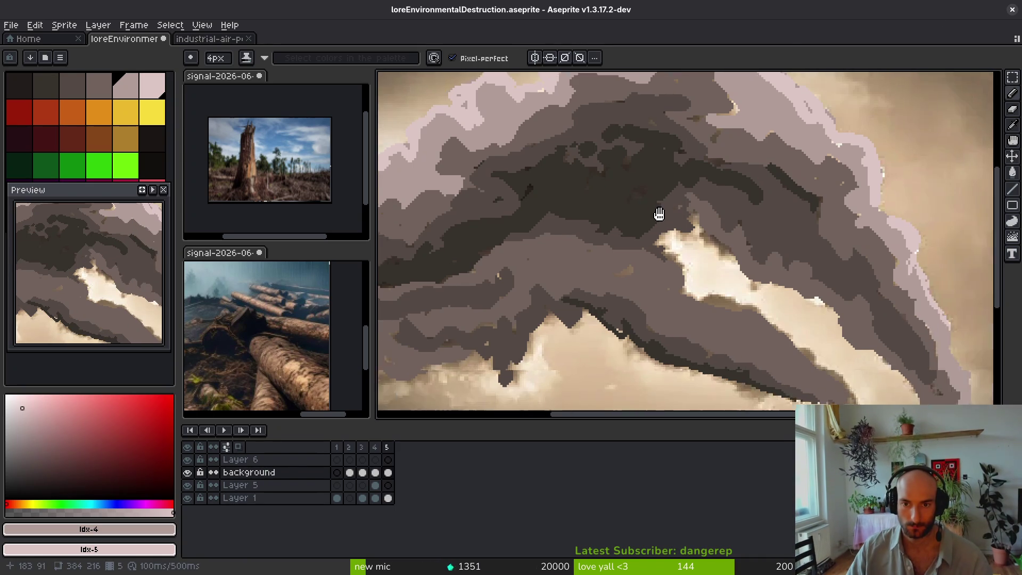
Step: Sample the mid-brown #71625d from the smoke and stroke it near the pale gap
{"action": "left_click", "coordinate": [565, 197], "text": "alt"}
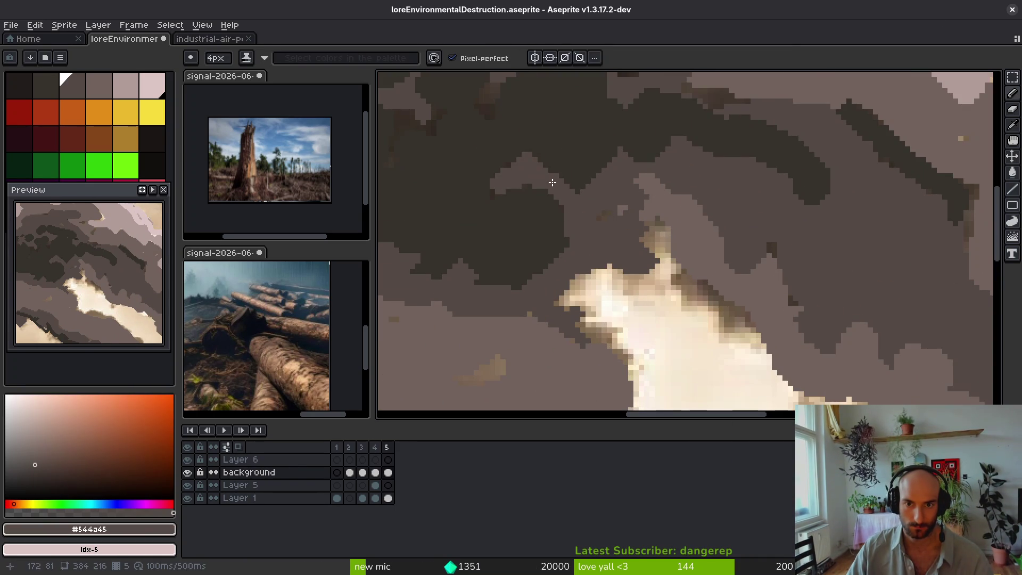
{"action": "scroll", "coordinate": [612, 213], "scroll_direction": "up", "scroll_amount": 3}
{"action": "left_click", "coordinate": [733, 187], "text": "alt"}
{"action": "left_click_drag", "start_coordinate": [708, 160], "coordinate": [675, 112]}
{"action": "scroll", "coordinate": [480, 204], "scroll_direction": "down", "scroll_amount": 5}
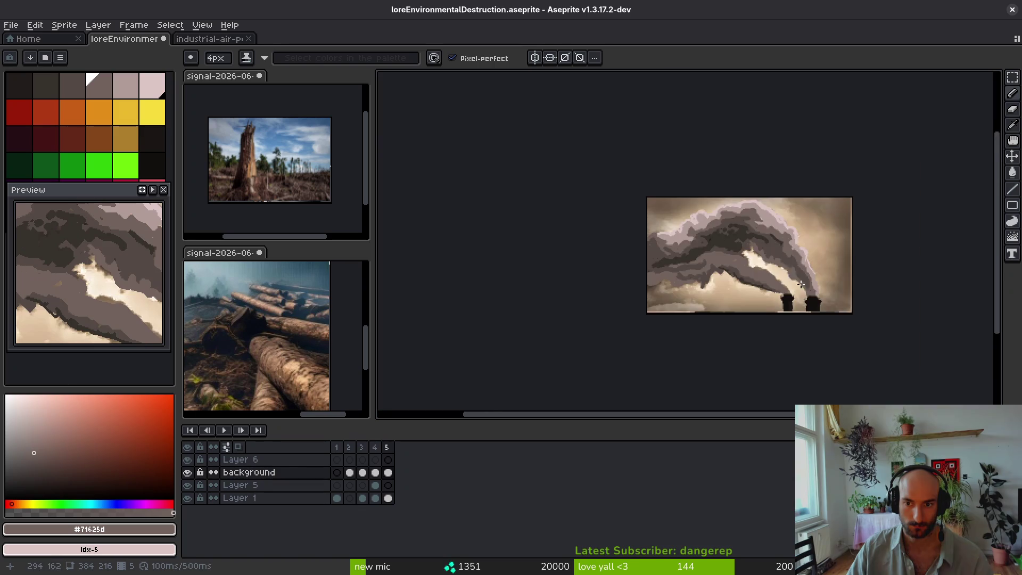
{"action": "scroll", "coordinate": [480, 204], "scroll_direction": "up", "scroll_amount": 2}
{"action": "left_click", "coordinate": [71, 138]}
Step: Trial-fill the sky behind the smoke with dark red and another colour, undoing each
{"action": "key", "text": "g"}
{"action": "left_click", "coordinate": [388, 485]}
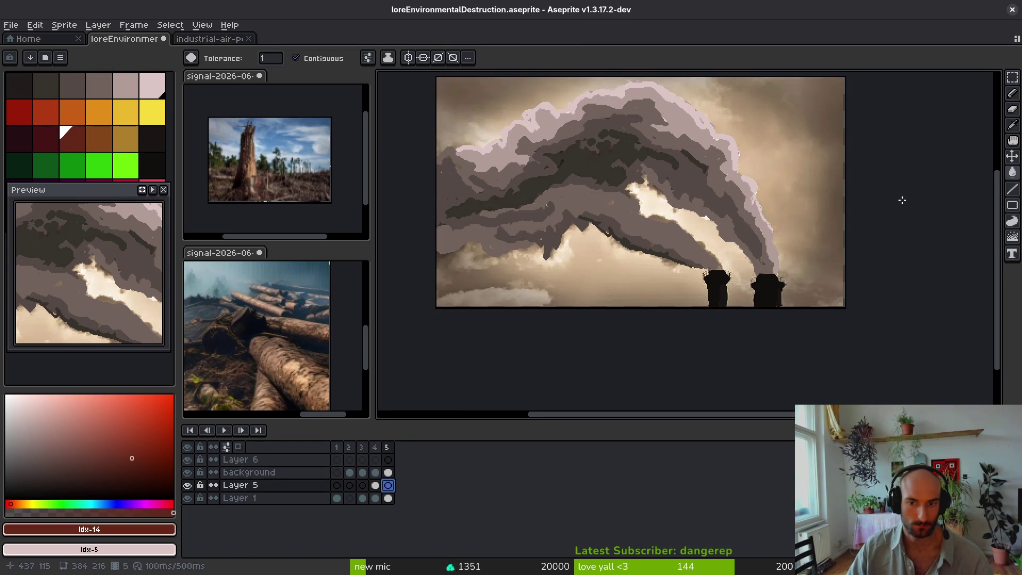
{"action": "left_click", "coordinate": [772, 158]}
{"action": "key", "text": "ctrl+z"}
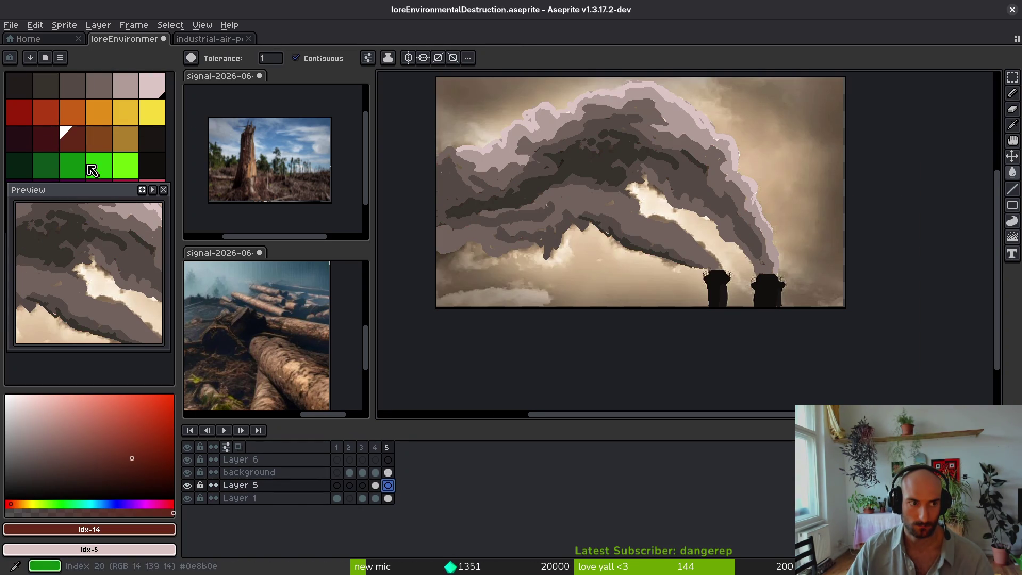
{"action": "left_click", "coordinate": [48, 142]}
{"action": "left_click", "coordinate": [817, 160]}
{"action": "key", "text": "ctrl+z"}
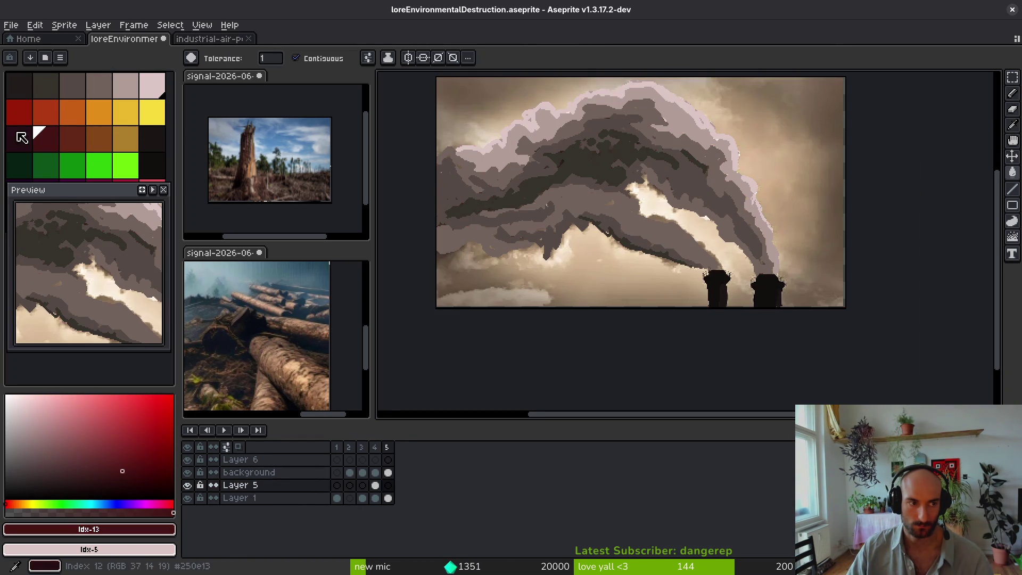
Step: Set brown primary and dark red secondary, then trial brown and ochre sky fills, undoing both
{"action": "left_click", "coordinate": [95, 142]}
{"action": "right_click", "coordinate": [74, 141]}
{"action": "left_click", "coordinate": [815, 137]}
{"action": "key", "text": "ctrl+z"}
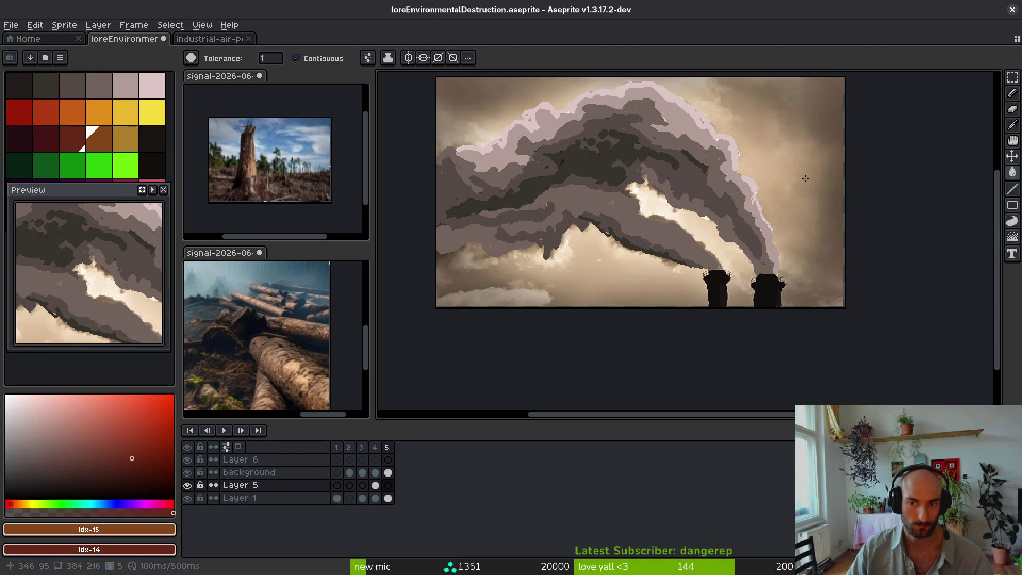
{"action": "left_click", "coordinate": [126, 139]}
{"action": "left_click", "coordinate": [770, 167]}
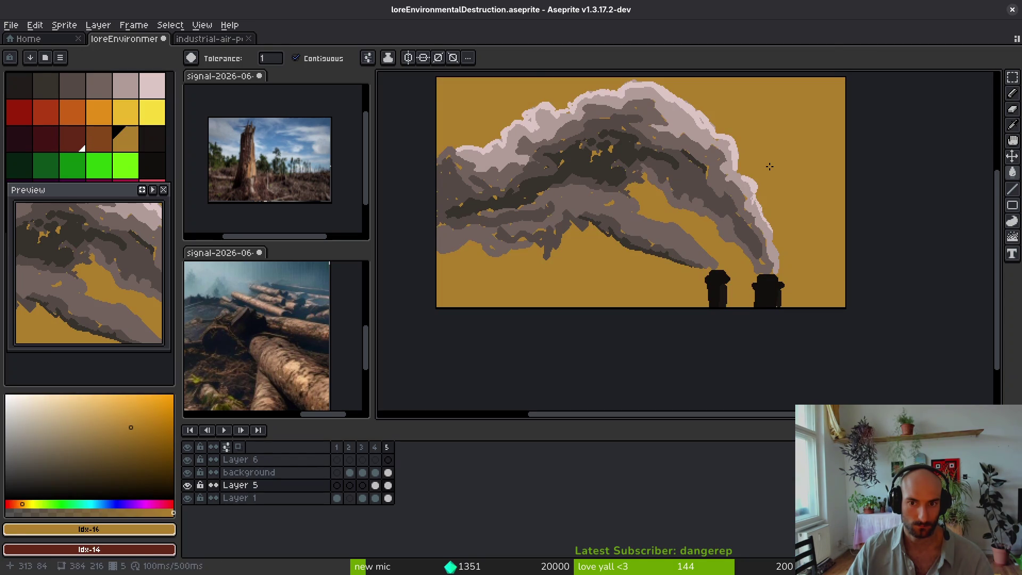
{"action": "key", "text": "ctrl+z"}
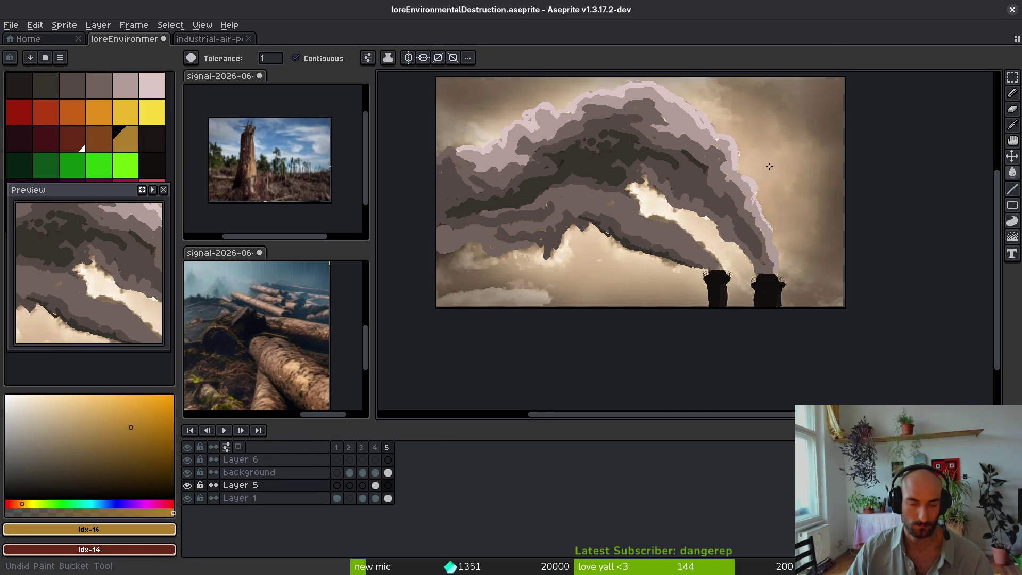
Step: Draw a brown outline around the glow region, closing it down to the bottom edge
{"action": "key", "text": "b"}
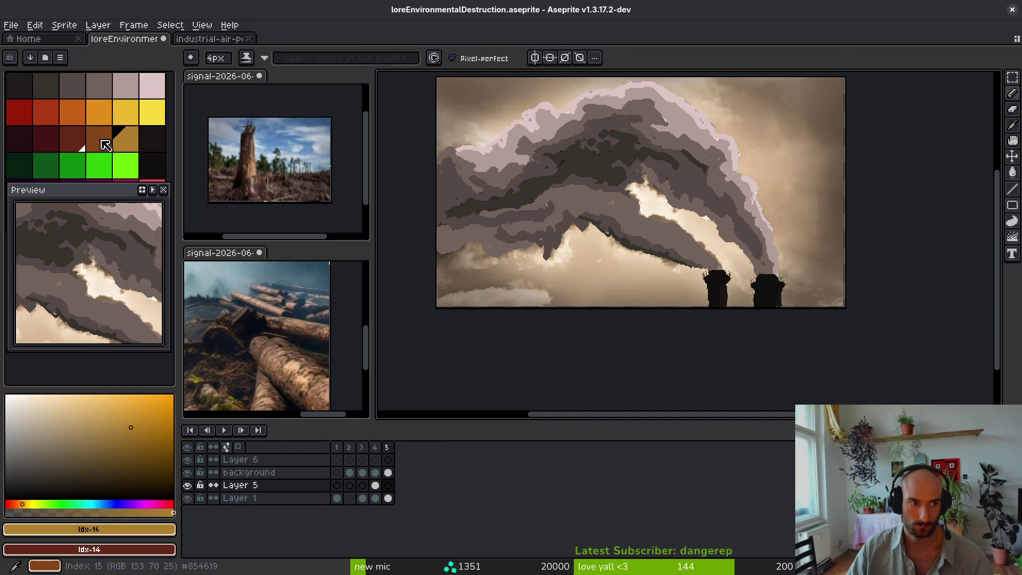
{"action": "left_click", "coordinate": [106, 145]}
{"action": "left_click_drag", "start_coordinate": [714, 79], "coordinate": [771, 110]}
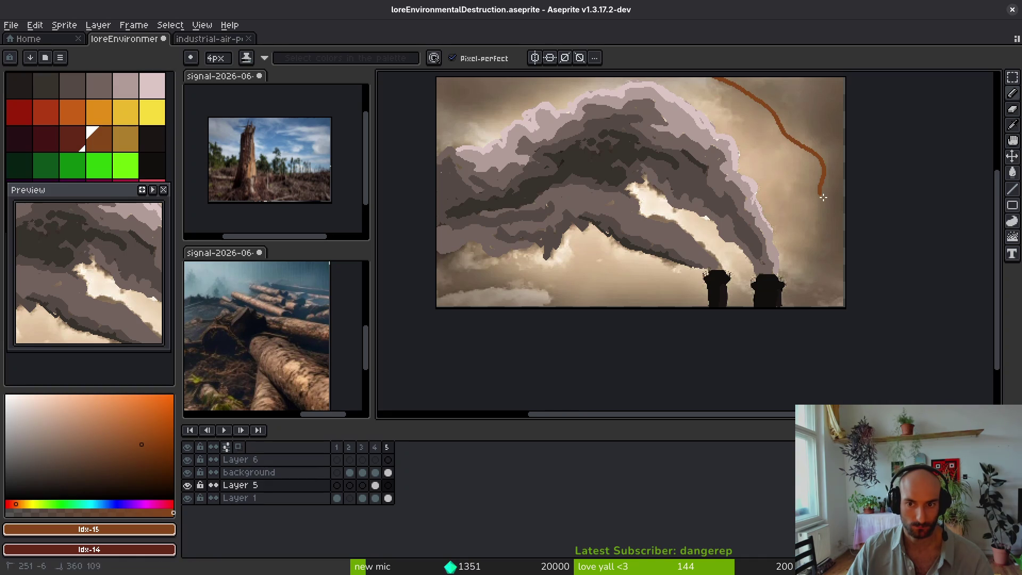
{"action": "left_click_drag", "start_coordinate": [698, 308], "coordinate": [494, 278]}
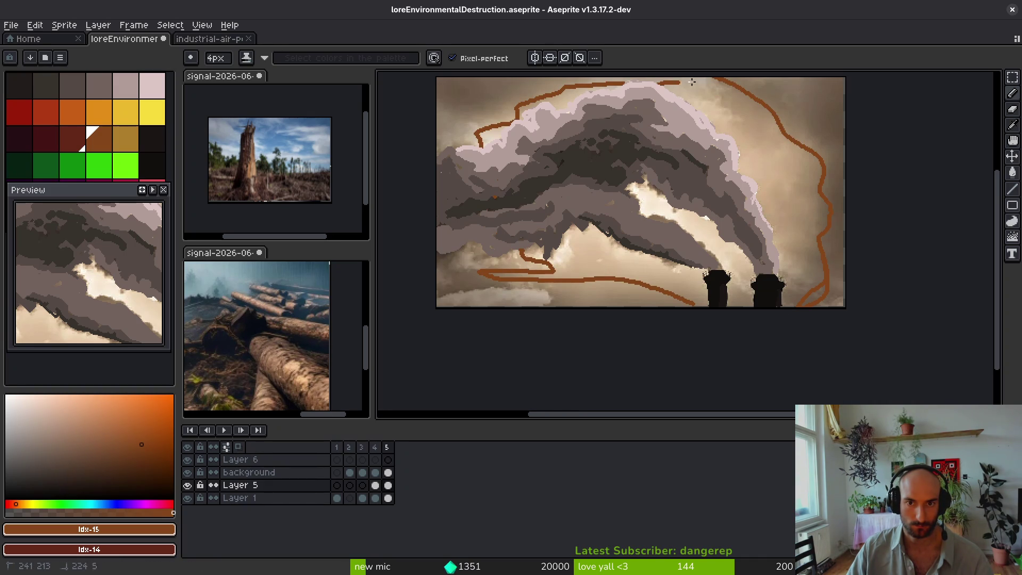
{"action": "key", "text": "g"}
{"action": "left_click", "coordinate": [472, 103]}
{"action": "key", "text": "ctrl+z"}
{"action": "key", "text": "b"}
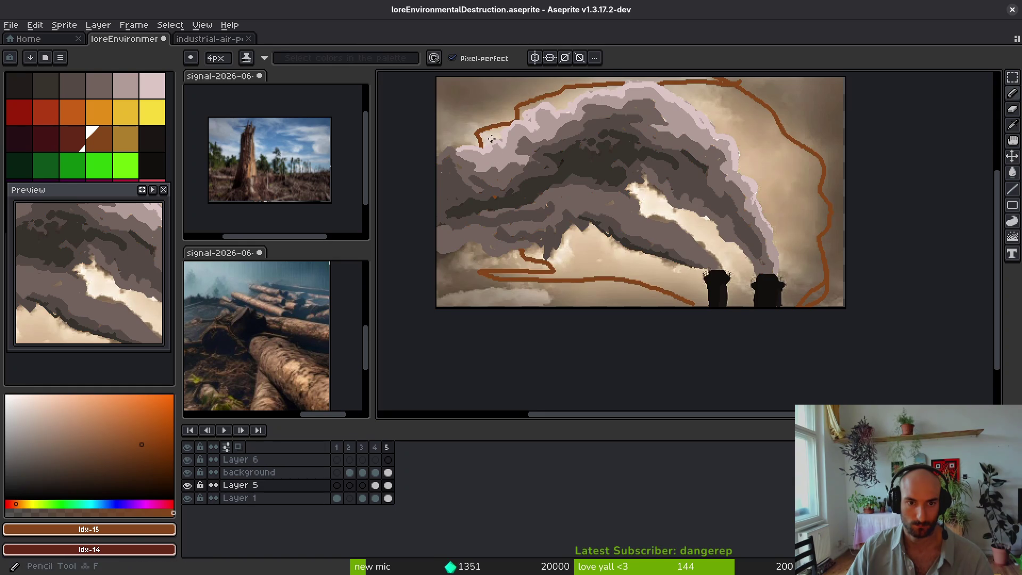
{"action": "left_click_drag", "start_coordinate": [524, 259], "coordinate": [527, 310]}
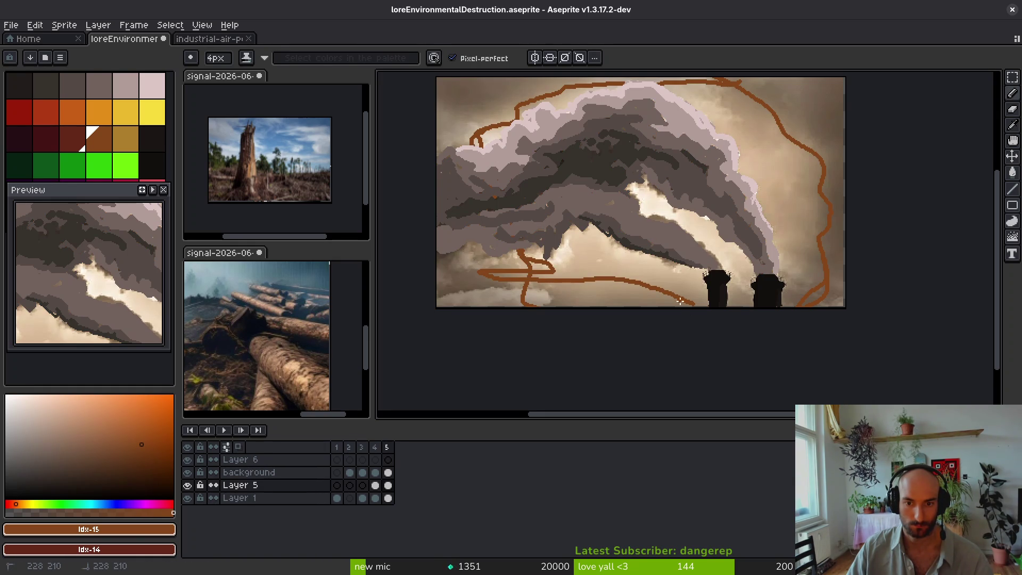
Step: Bucket-fill the glow area brown and the outer sky dark red
{"action": "key", "text": "g"}
{"action": "left_click", "coordinate": [831, 196]}
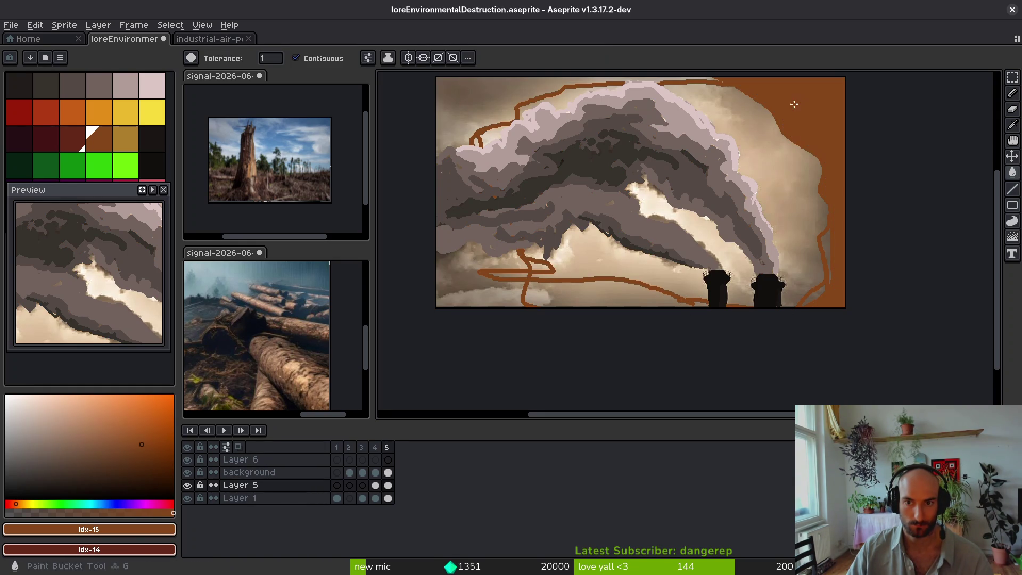
{"action": "left_click", "coordinate": [461, 91]}
{"action": "left_click", "coordinate": [588, 303]}
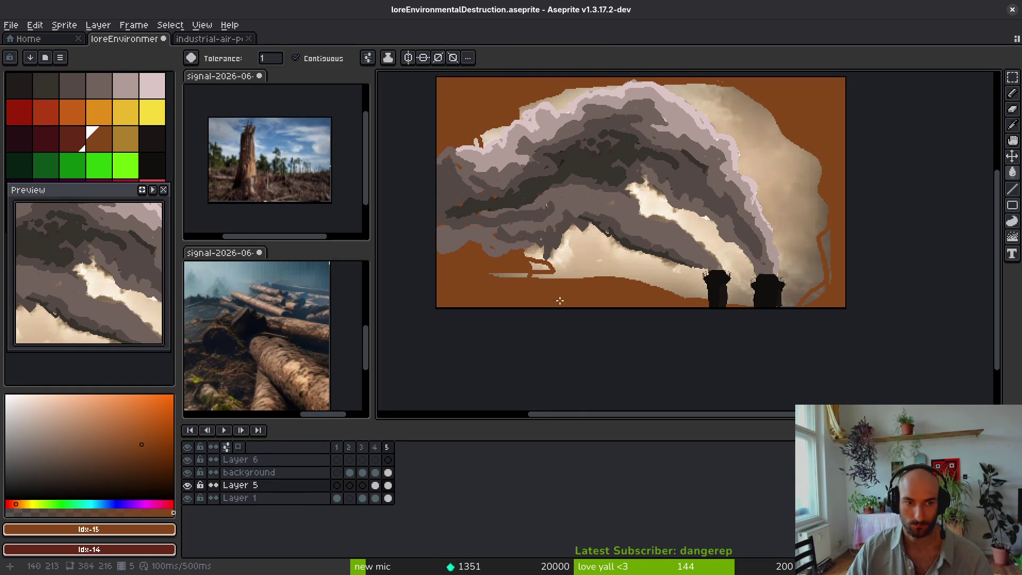
{"action": "right_click", "coordinate": [816, 118]}
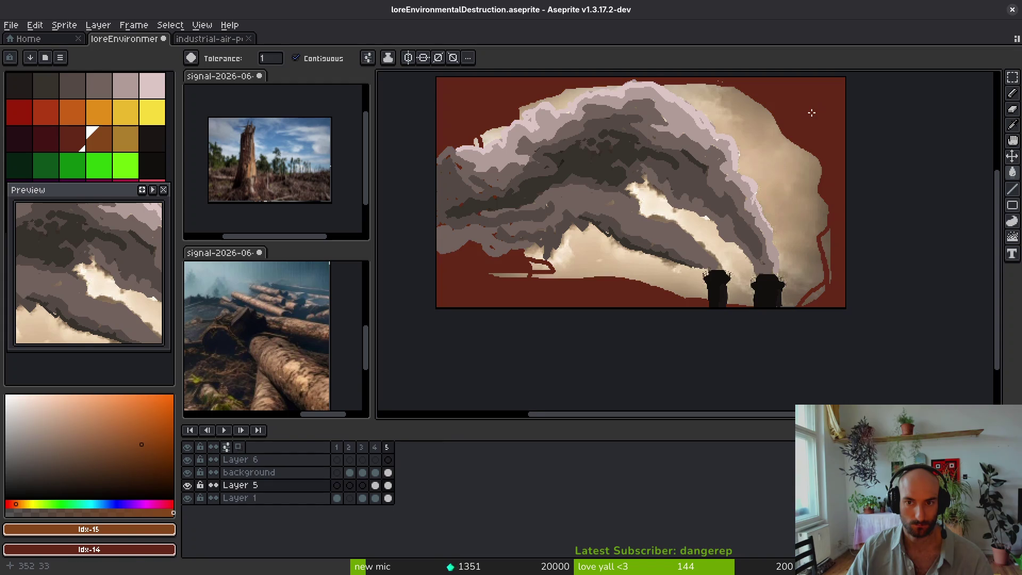
{"action": "left_click", "coordinate": [624, 265]}
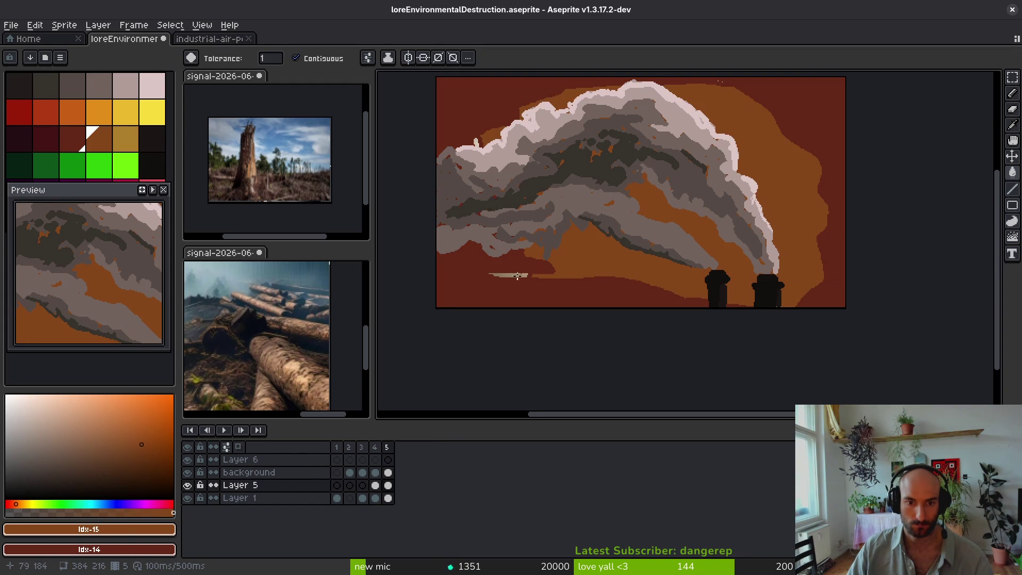
Step: Recolour the inner glow ochre and the outer sky brown using ochre and brown colours
{"action": "scroll", "coordinate": [641, 294], "scroll_direction": "down", "scroll_amount": 4}
{"action": "scroll", "coordinate": [644, 297], "scroll_direction": "up", "scroll_amount": 2}
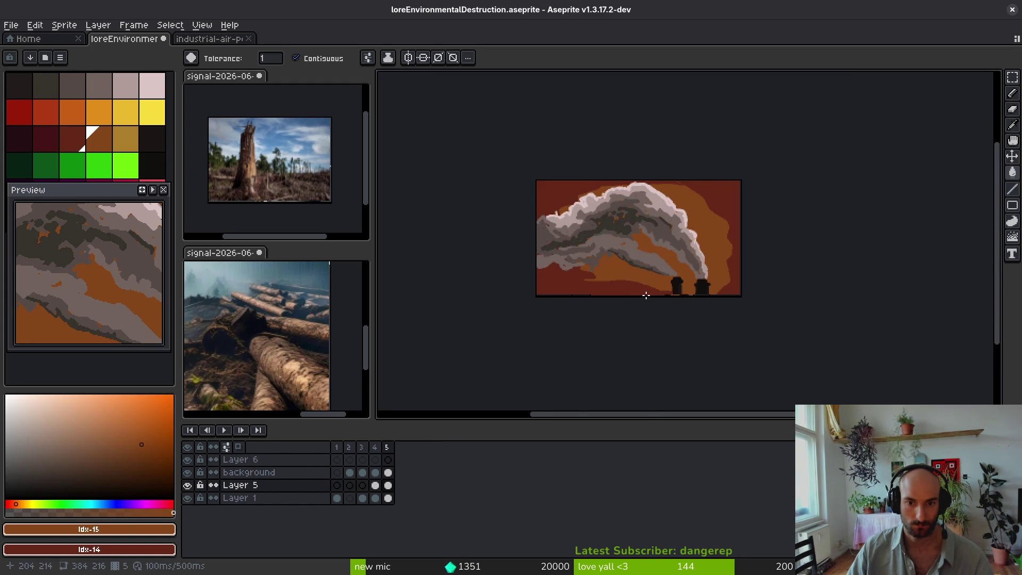
{"action": "left_click", "coordinate": [126, 138]}
{"action": "right_click", "coordinate": [99, 138]}
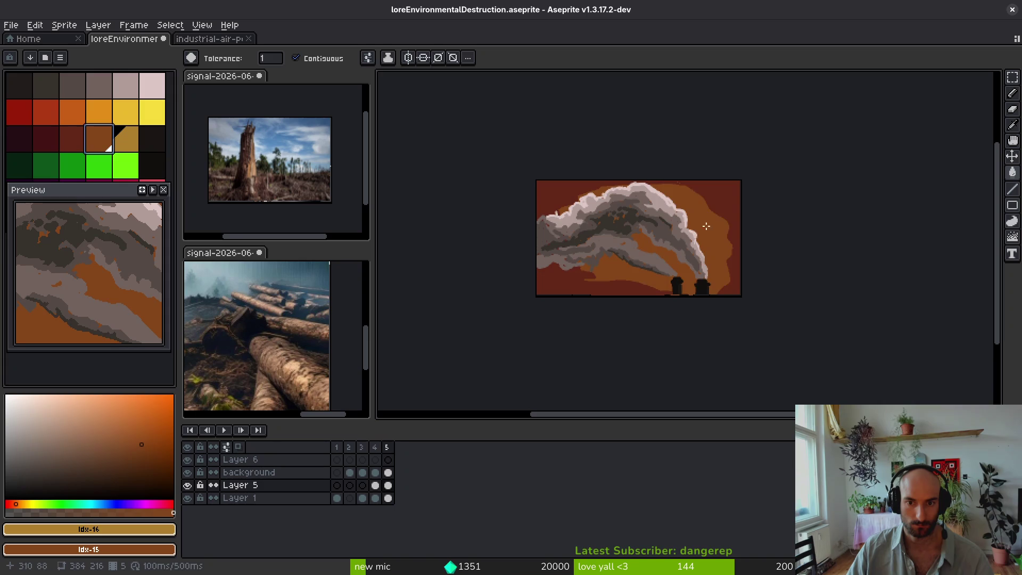
{"action": "left_click", "coordinate": [722, 204]}
{"action": "right_click", "coordinate": [723, 204]}
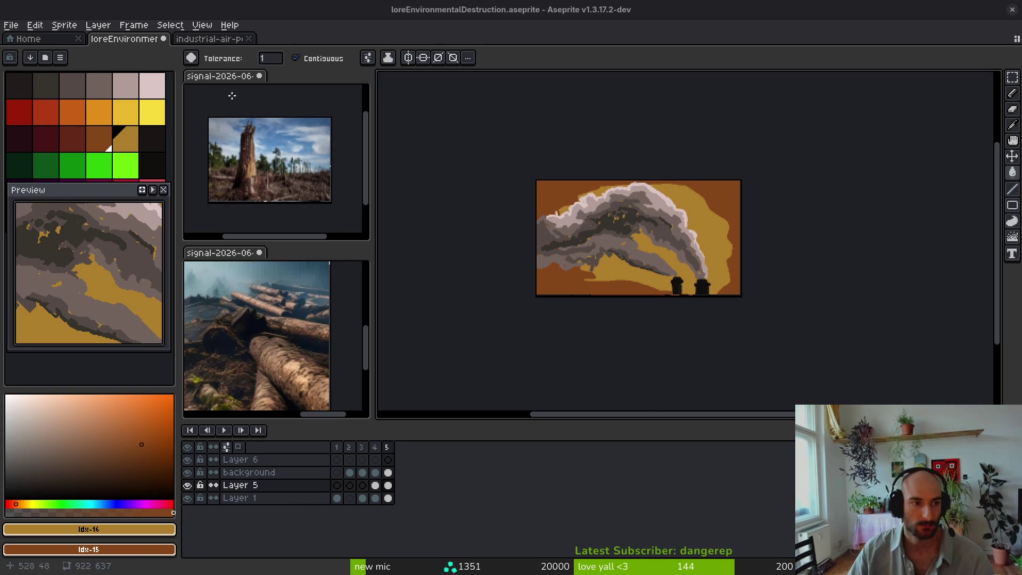
Step: Pick a dark red palette shade as the drawing colour
{"action": "left_click", "coordinate": [69, 144]}
Step: Fill the glow red and the outer sky dark red, then compare with the reference photo
{"action": "right_click", "coordinate": [46, 139]}
{"action": "scroll", "coordinate": [768, 251], "scroll_direction": "up", "scroll_amount": 3}
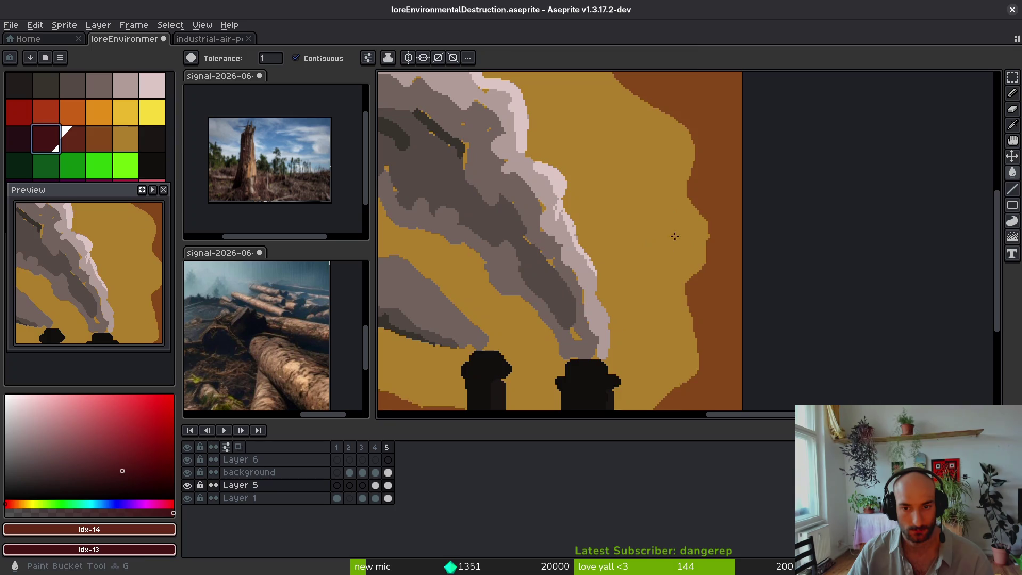
{"action": "left_click", "coordinate": [671, 224]}
{"action": "right_click", "coordinate": [728, 199]}
{"action": "scroll", "coordinate": [723, 224], "scroll_direction": "down", "scroll_amount": 4}
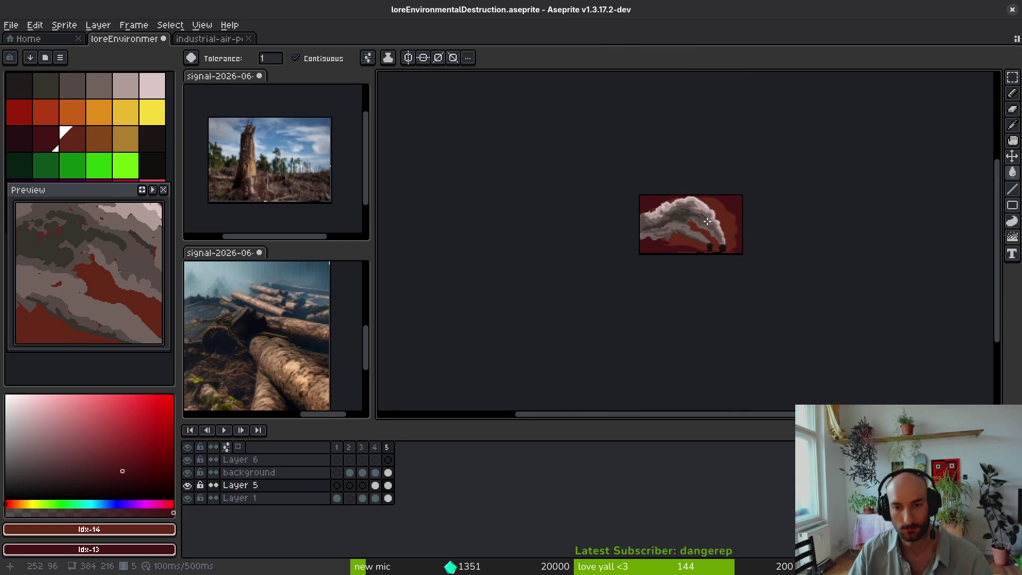
{"action": "scroll", "coordinate": [707, 221], "scroll_direction": "up", "scroll_amount": 5}
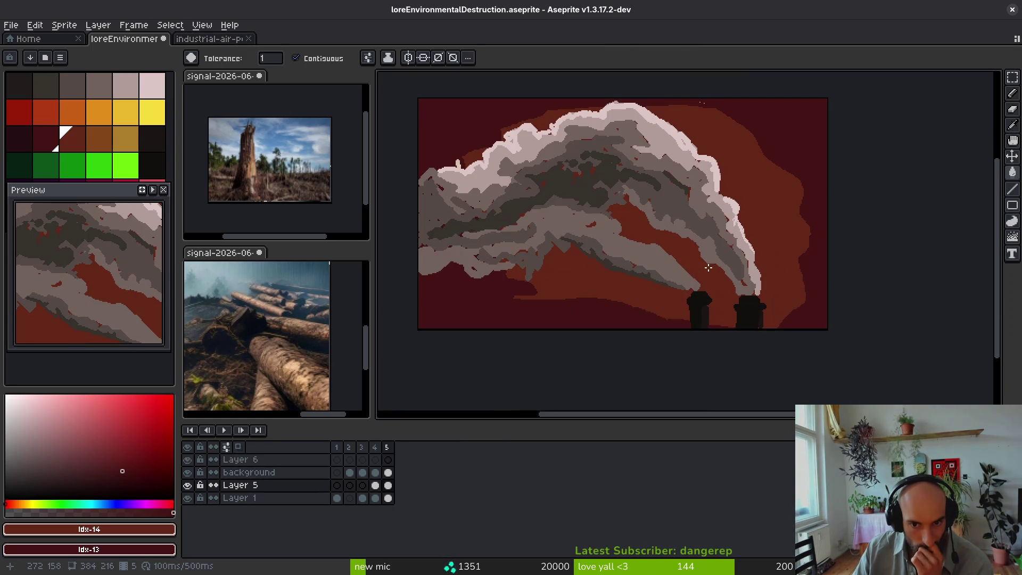
{"action": "left_click_drag", "start_coordinate": [708, 272], "coordinate": [750, 331]}
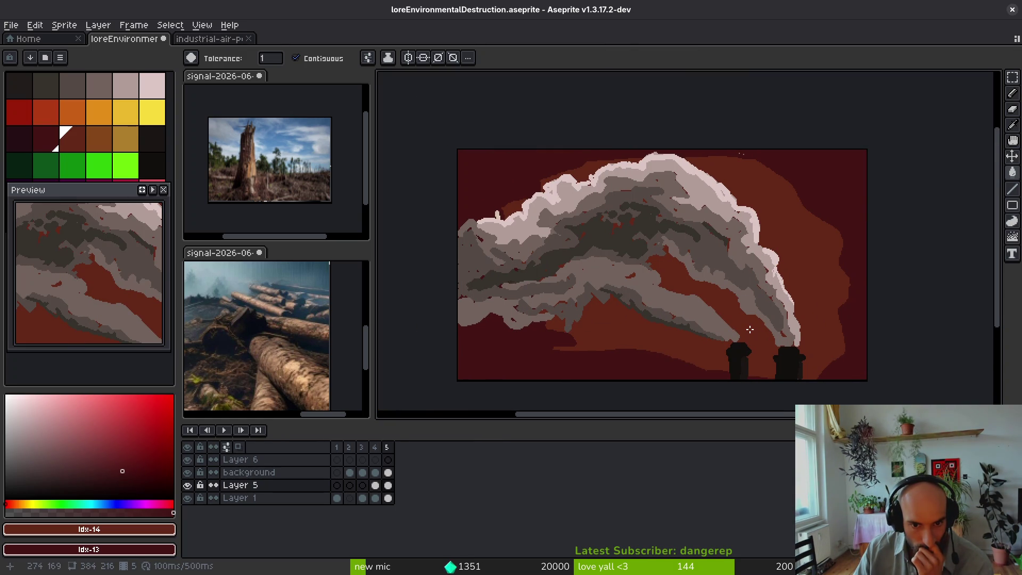
{"action": "left_click", "coordinate": [186, 477]}
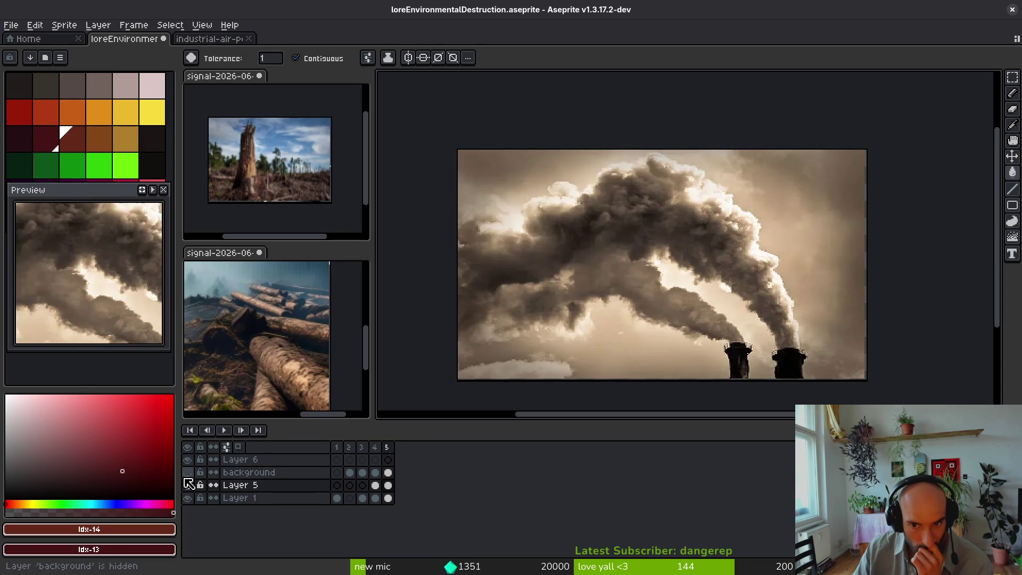
{"action": "left_click", "coordinate": [188, 485]}
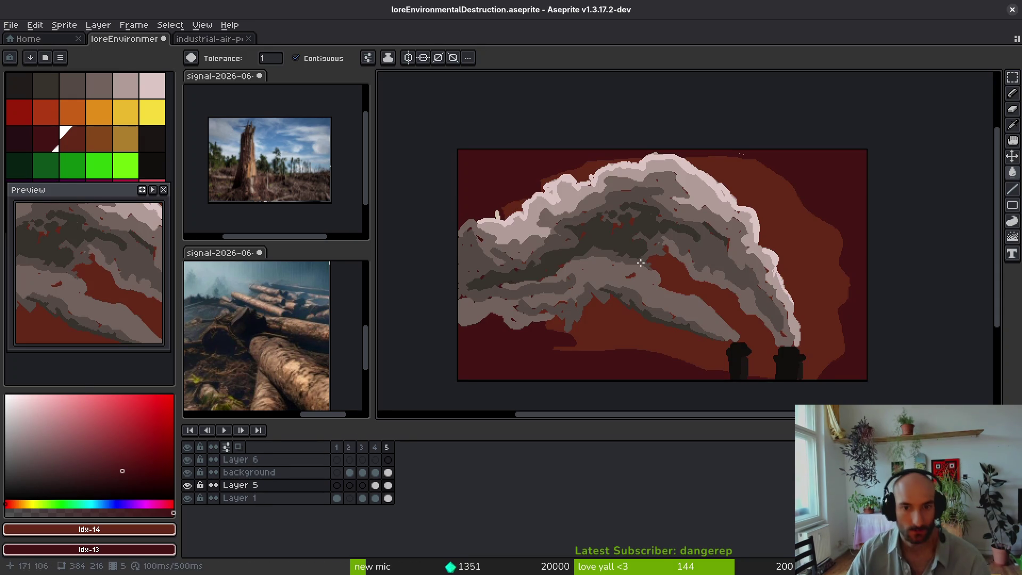
Step: Fill the glow around the smoke light pink and try grey-pink on the outer sky
{"action": "left_click", "coordinate": [142, 87]}
{"action": "right_click", "coordinate": [101, 87]}
{"action": "right_click", "coordinate": [137, 91]}
{"action": "left_click", "coordinate": [800, 255]}
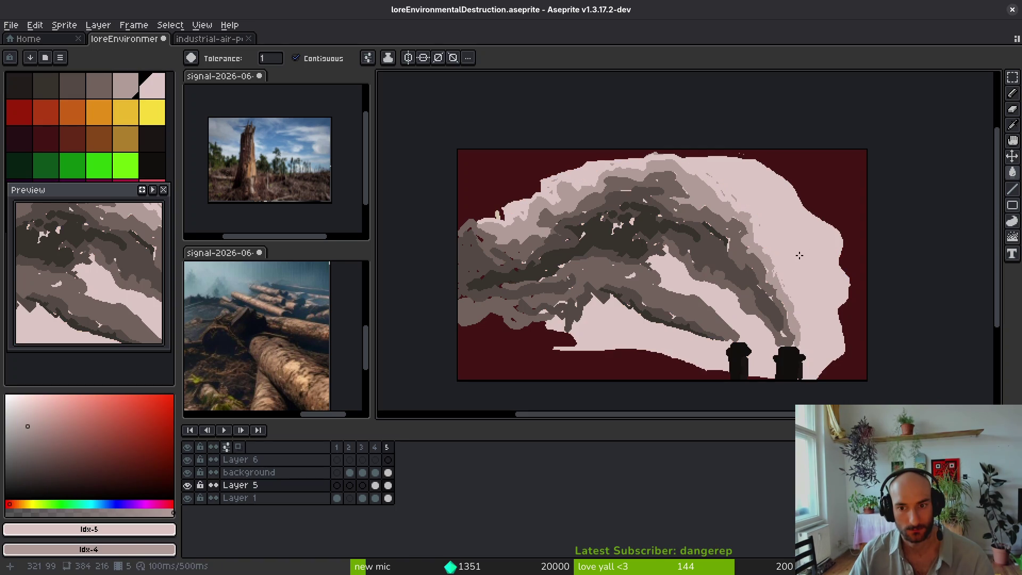
{"action": "key", "text": "ctrl+z"}
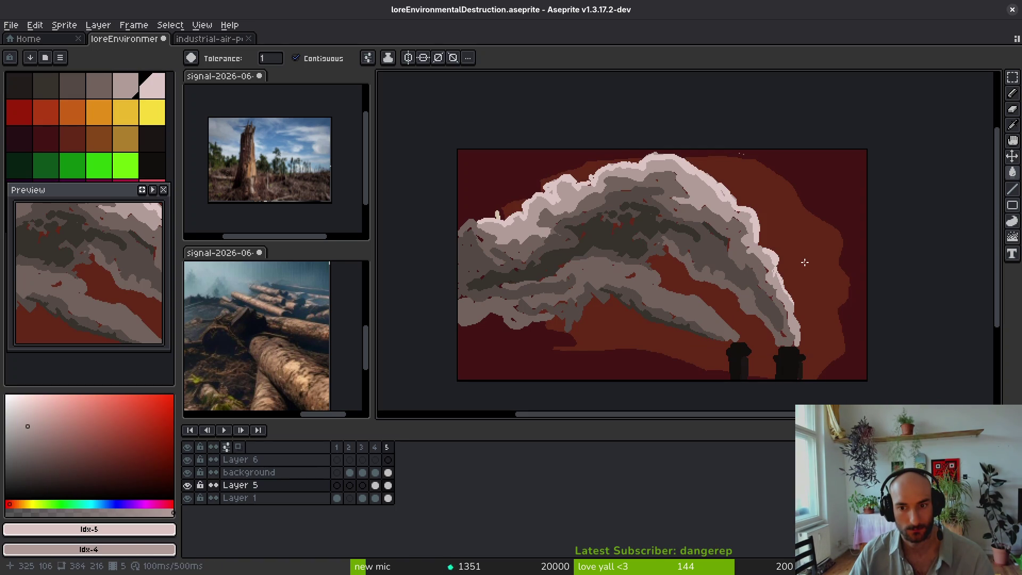
{"action": "left_click", "coordinate": [813, 240]}
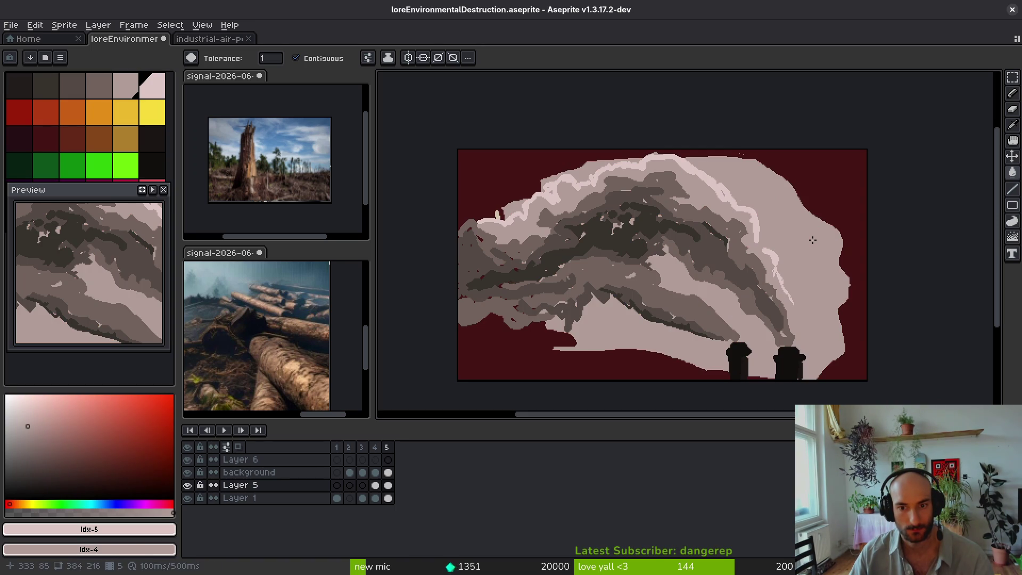
{"action": "left_click", "coordinate": [99, 85]}
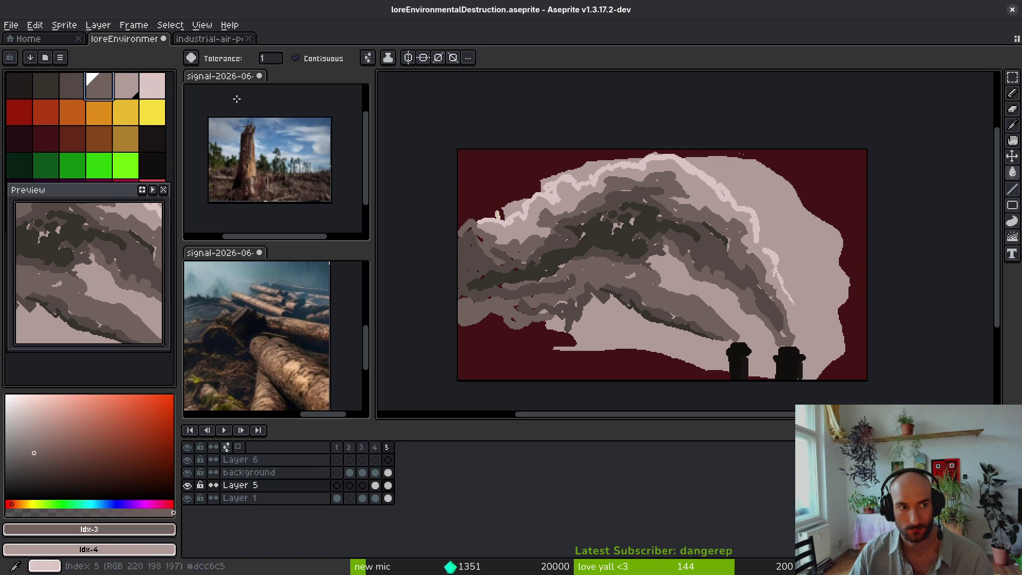
{"action": "left_click", "coordinate": [831, 171]}
Step: Undo the grey-pink outer sky fill and hide Layer 5's painted sky
{"action": "scroll", "coordinate": [811, 308], "scroll_direction": "down", "scroll_amount": 2}
{"action": "scroll", "coordinate": [801, 324], "scroll_direction": "down", "scroll_amount": 1}
{"action": "scroll", "coordinate": [808, 324], "scroll_direction": "up", "scroll_amount": 1}
{"action": "scroll", "coordinate": [788, 336], "scroll_direction": "up", "scroll_amount": 1}
{"action": "scroll", "coordinate": [765, 348], "scroll_direction": "down", "scroll_amount": 1}
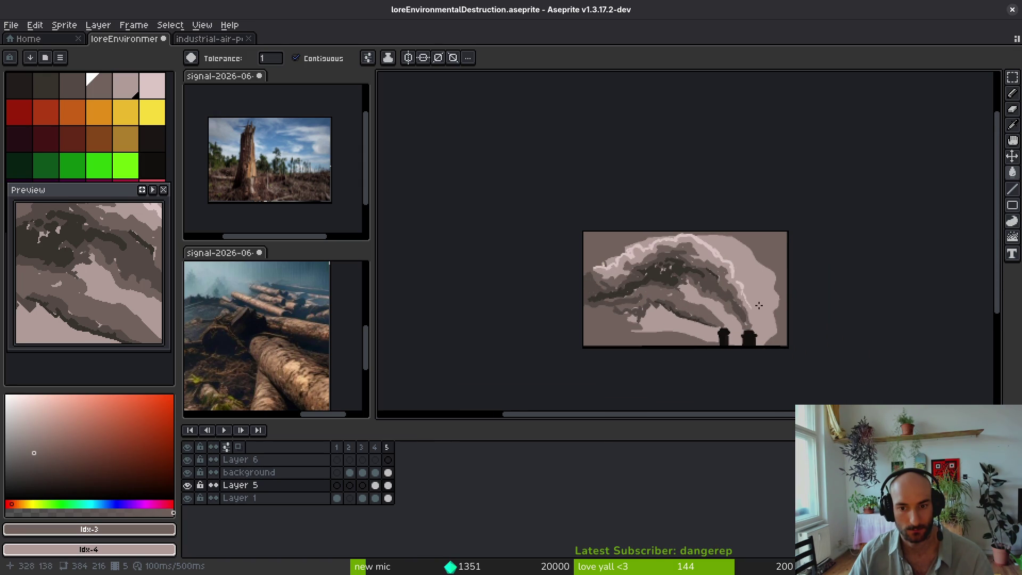
{"action": "key", "text": "ctrl+z"}
{"action": "left_click", "coordinate": [188, 485]}
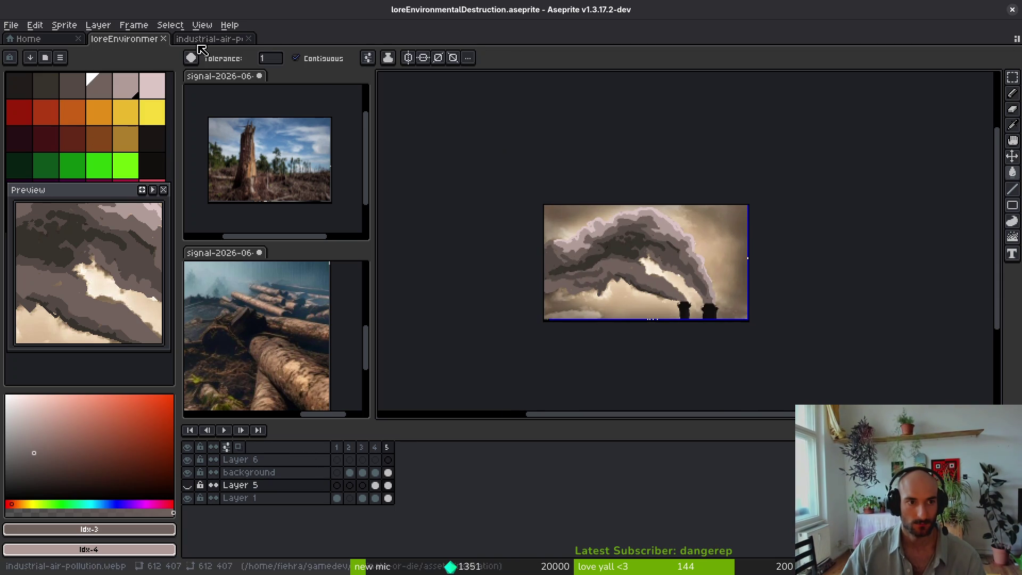
Step: Close the industrial-air-pollution.webp reference tab
{"action": "left_click", "coordinate": [233, 42]}
{"action": "left_click", "coordinate": [249, 38]}
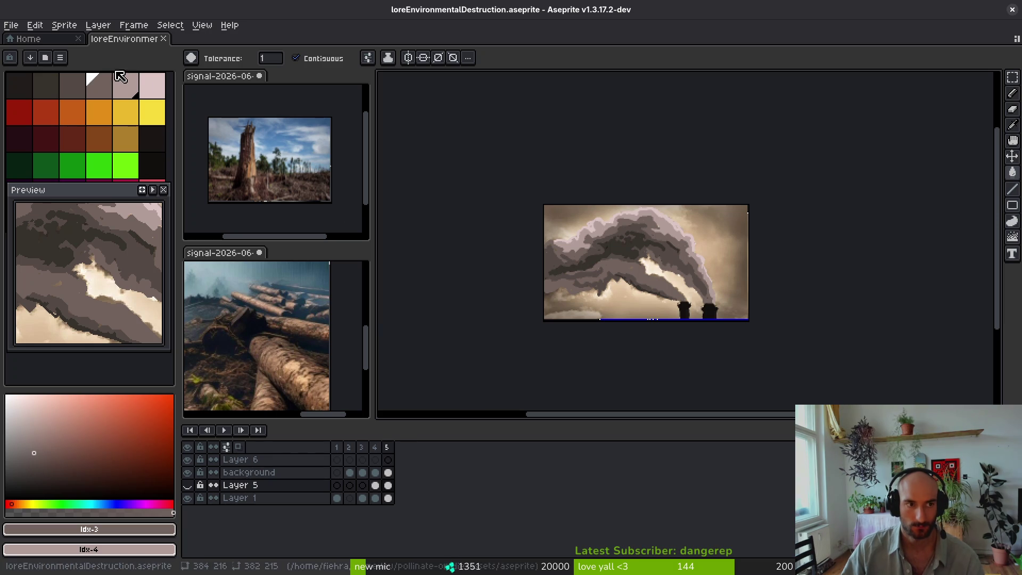
{"action": "scroll", "coordinate": [666, 326], "scroll_direction": "right", "scroll_amount": 1}
{"action": "key", "text": "i"}
{"action": "left_click", "coordinate": [28, 39]}
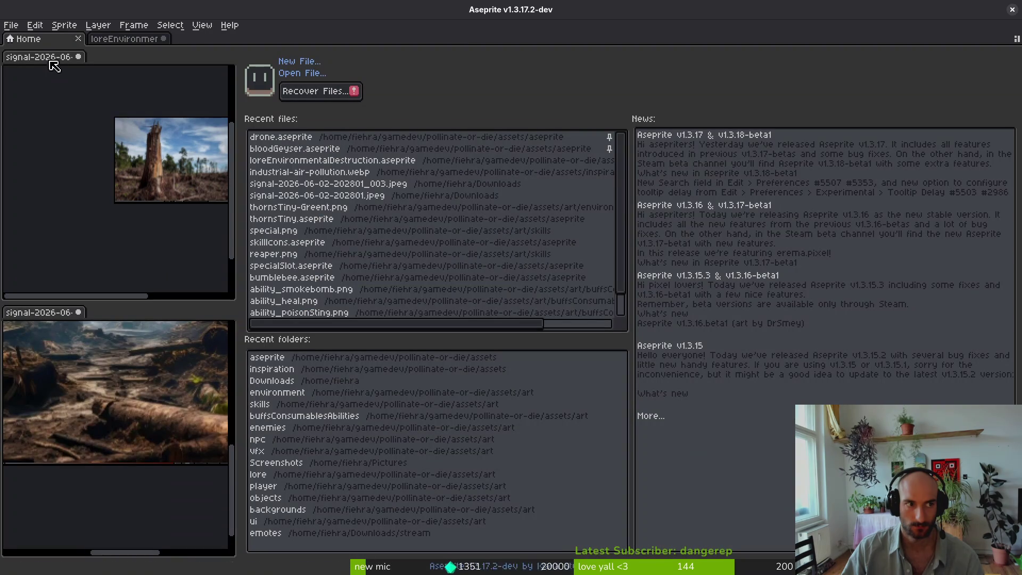
{"action": "left_click", "coordinate": [127, 39]}
{"action": "left_click", "coordinate": [372, 120]}
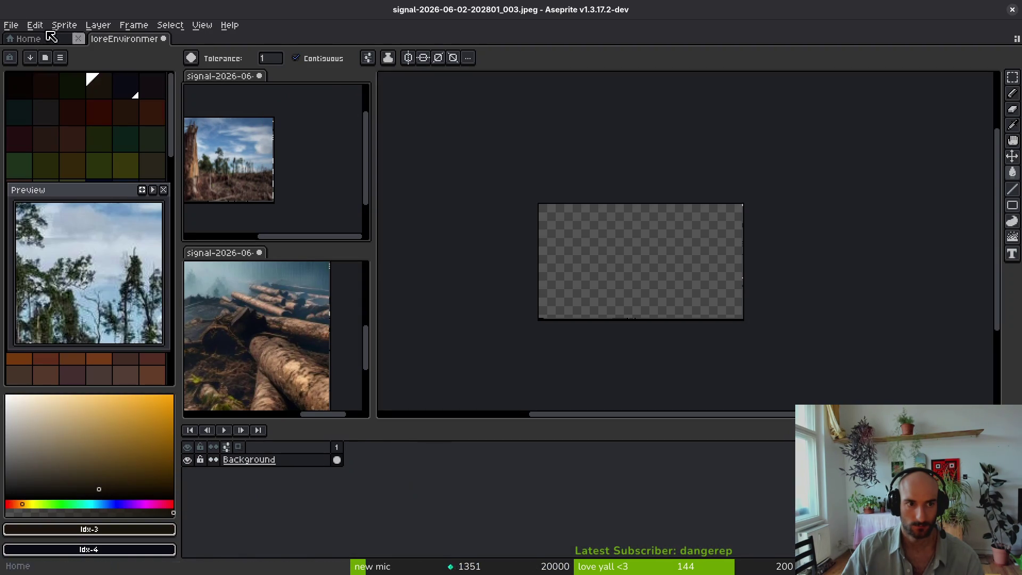
{"action": "left_click", "coordinate": [11, 25]}
{"action": "left_click", "coordinate": [26, 52]}
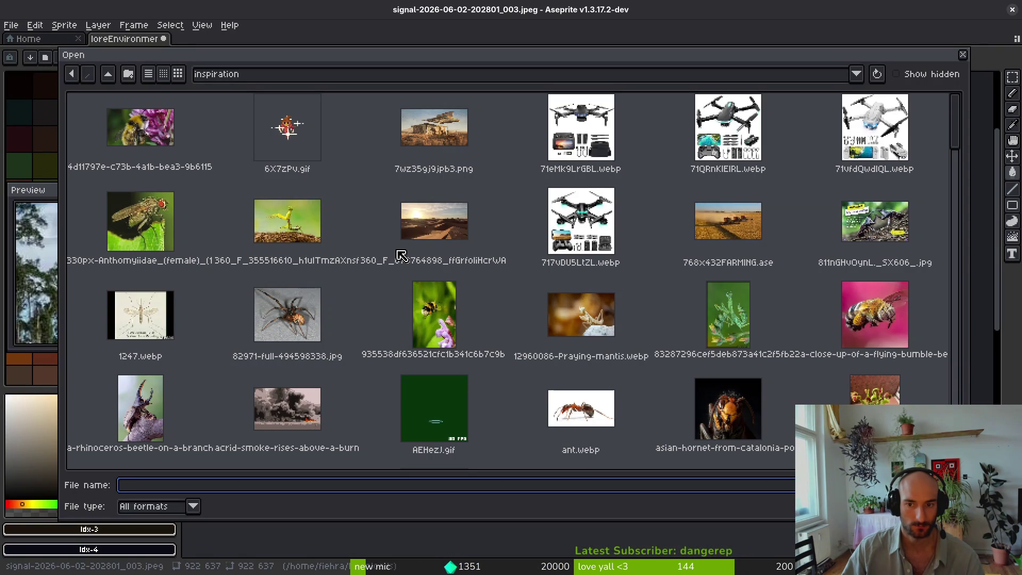
{"action": "left_click", "coordinate": [108, 73]}
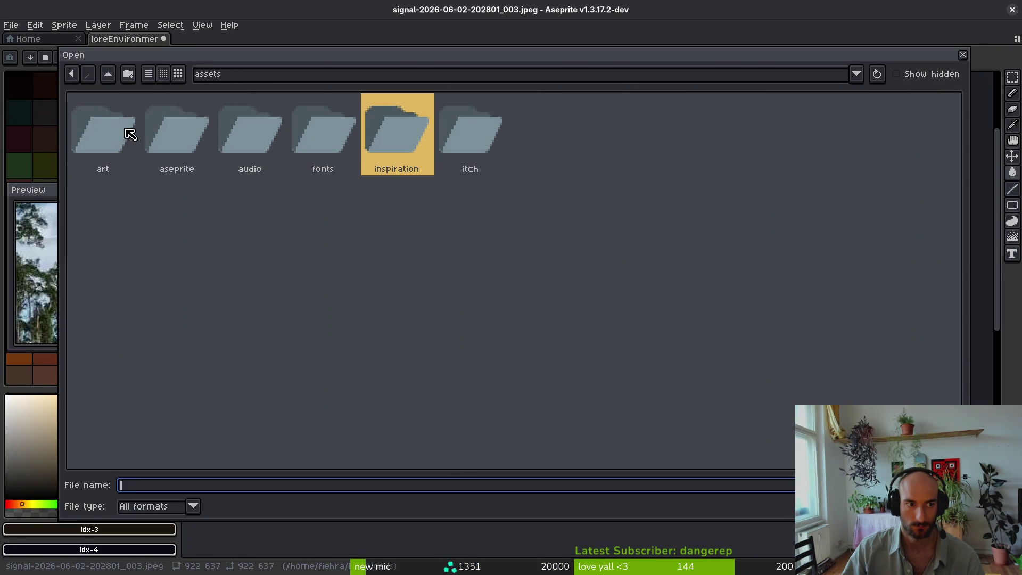
{"action": "left_click", "coordinate": [108, 74]}
{"action": "left_click", "coordinate": [108, 74]}
{"action": "double_click", "coordinate": [178, 163]}
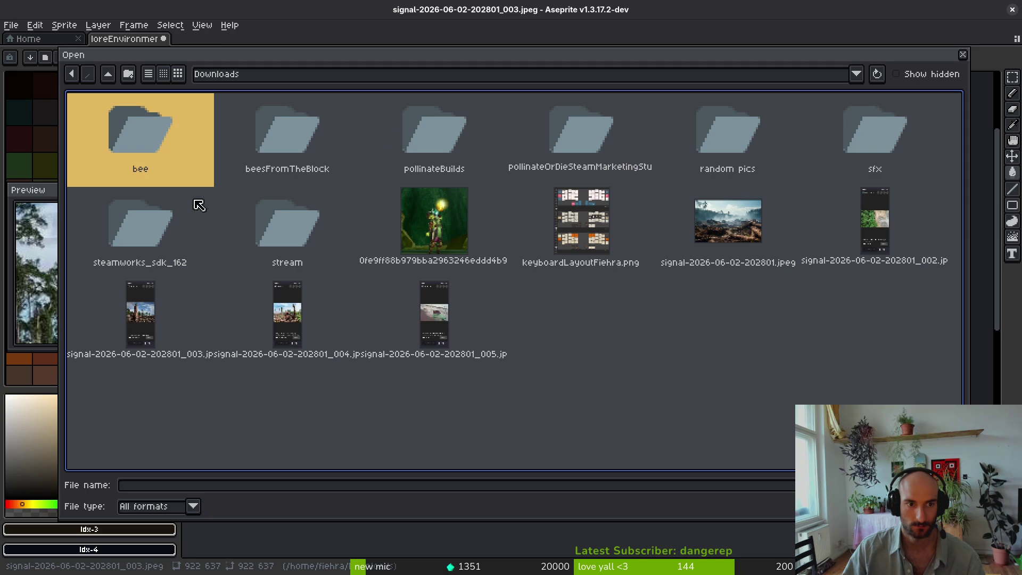
{"action": "double_click", "coordinate": [876, 220]}
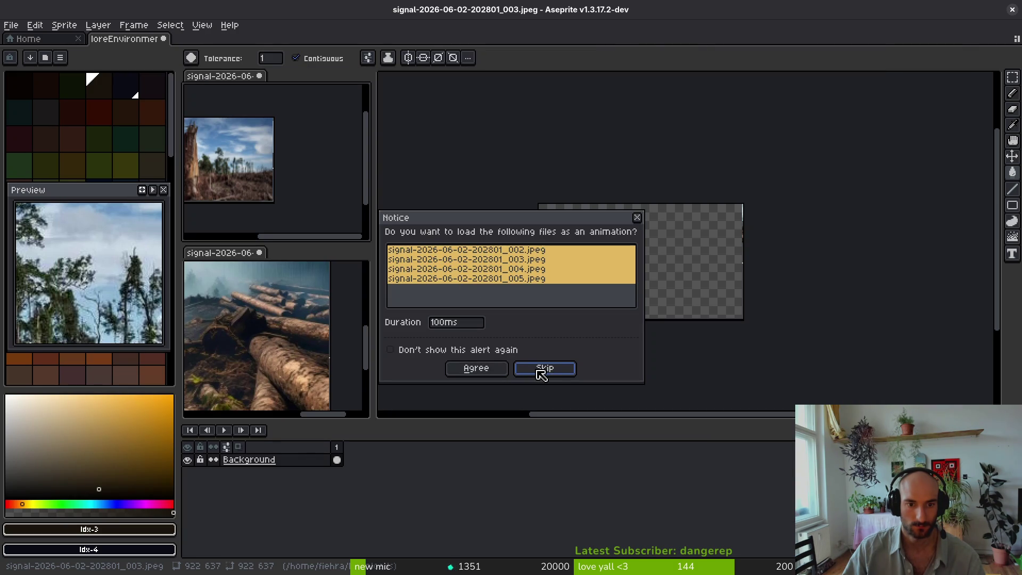
{"action": "left_click", "coordinate": [542, 374]}
Step: Crop the canvas to 922×523 so only the aerial forest-clearing photo remains
{"action": "scroll", "coordinate": [553, 234], "scroll_direction": "down", "scroll_amount": 3}
{"action": "scroll", "coordinate": [554, 234], "scroll_direction": "up", "scroll_amount": 3}
{"action": "key", "text": "ctrl+alt+c"}
{"action": "left_click_drag", "start_coordinate": [569, 89], "coordinate": [581, 203]}
{"action": "scroll", "coordinate": [590, 285], "scroll_direction": "down", "scroll_amount": 3}
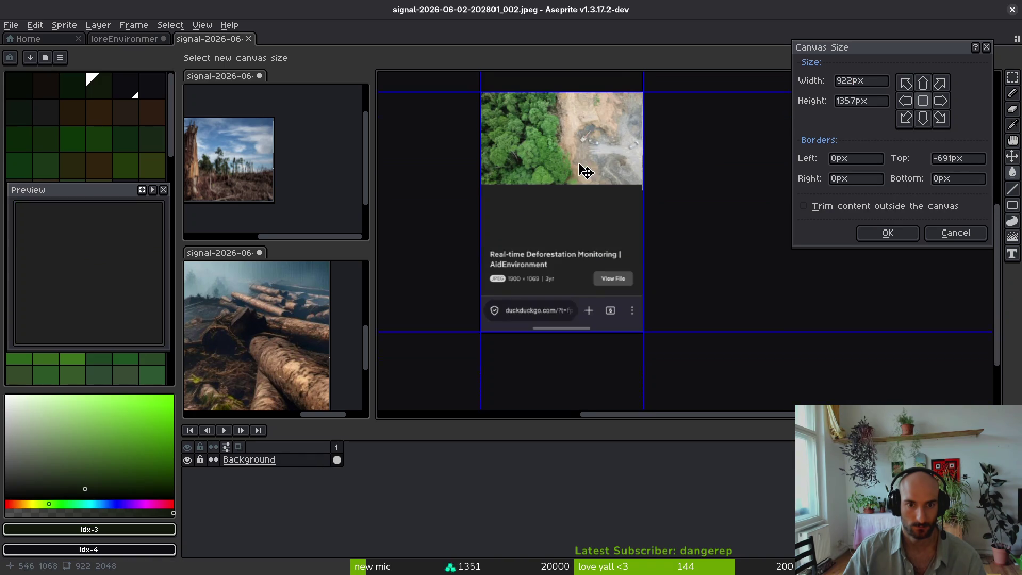
{"action": "left_click_drag", "start_coordinate": [566, 330], "coordinate": [599, 182]}
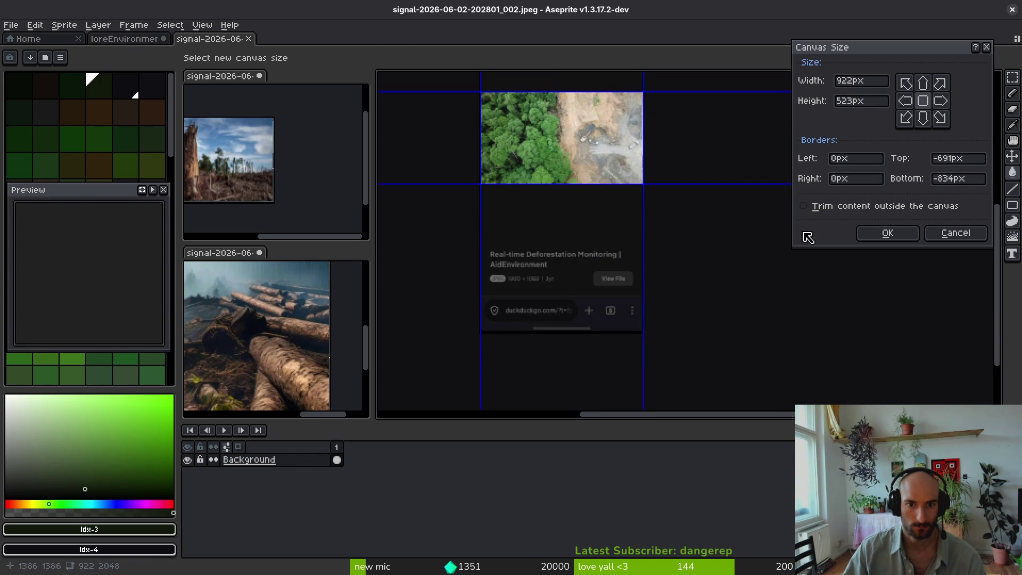
{"action": "left_click", "coordinate": [900, 237]}
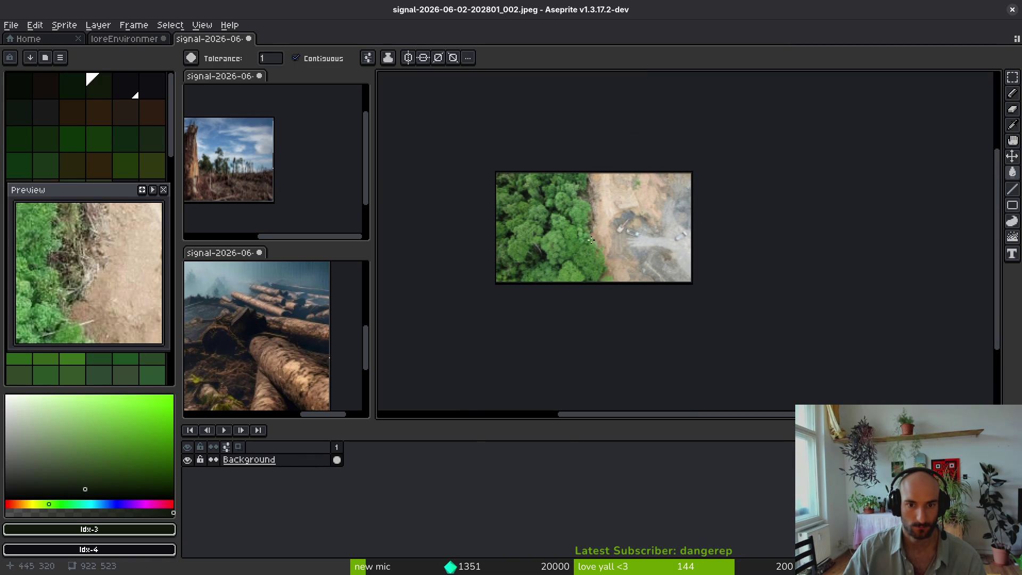
Step: Select all in the cropped screenshot, close it without saving, then reopen it
{"action": "key", "text": "m"}
{"action": "key", "text": "ctrl+a"}
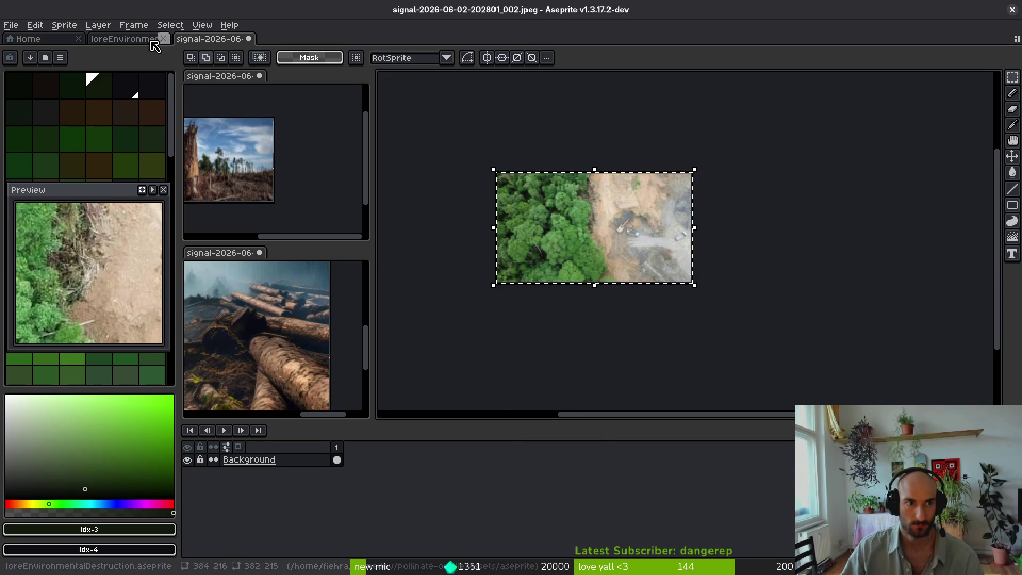
{"action": "left_click", "coordinate": [248, 38]}
{"action": "left_click", "coordinate": [495, 321]}
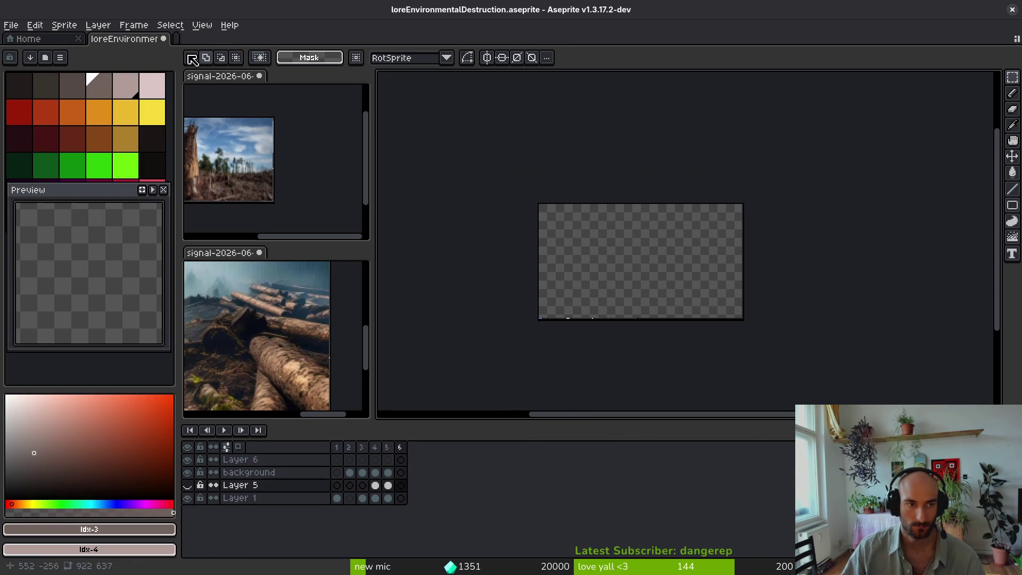
{"action": "key", "text": "ctrl+shift+t"}
Step: Cut the whole forest photo and paste it into frame 6 of loreEnvironmentalDestruction, scaled to the canvas
{"action": "key", "text": "ctrl+a"}
{"action": "scroll", "coordinate": [664, 242], "scroll_direction": "down", "scroll_amount": 3}
{"action": "key", "text": "ctrl+x"}
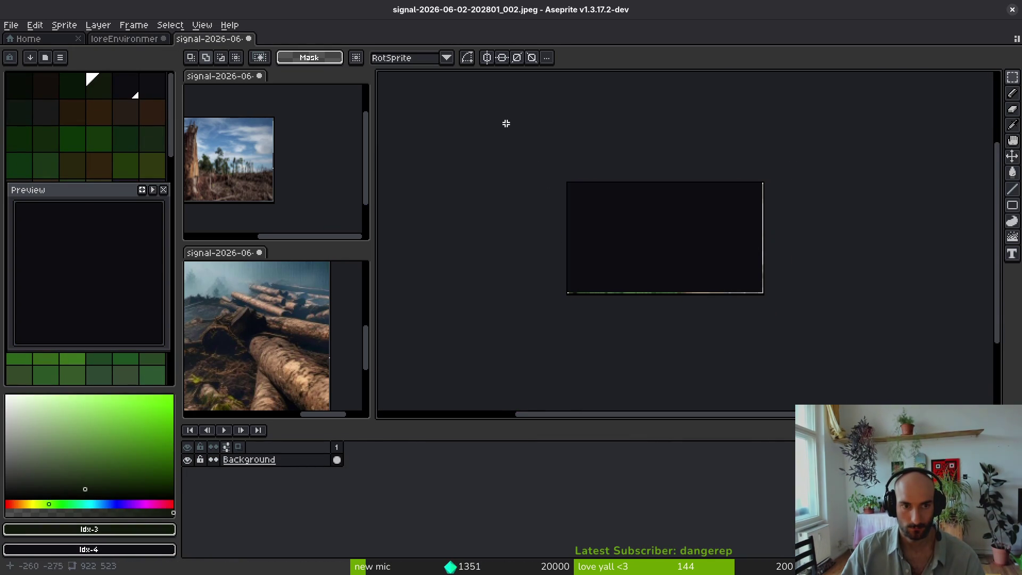
{"action": "key", "text": "ctrl+shift+Tab"}
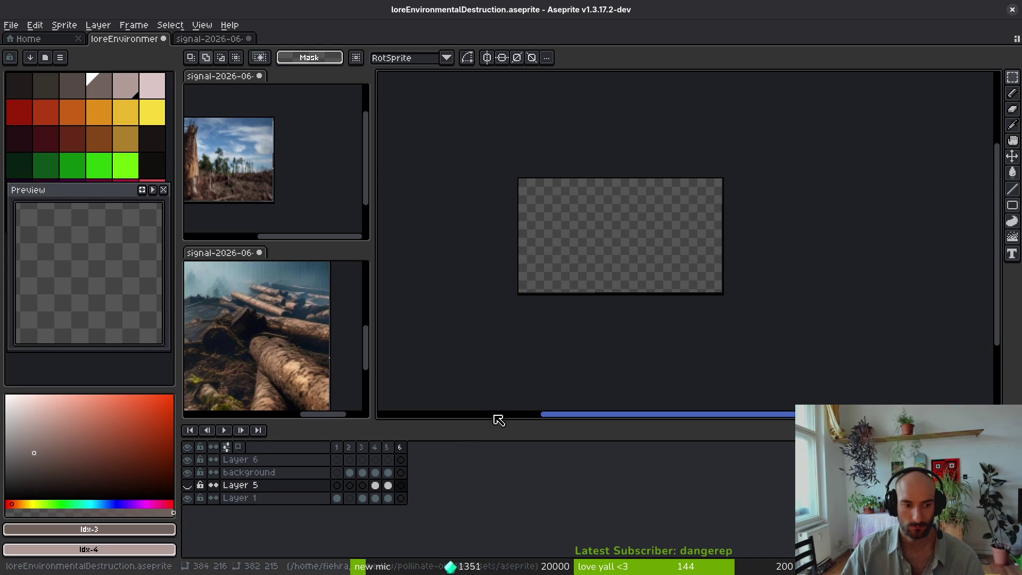
{"action": "key", "text": "alt+Up"}
{"action": "key", "text": "Return"}
{"action": "key", "text": "ctrl+v"}
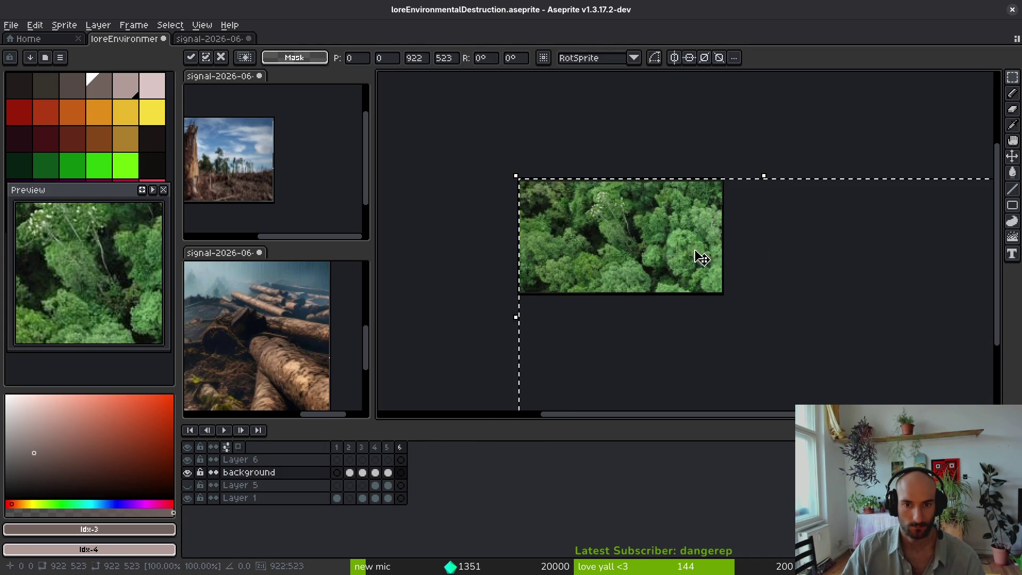
{"action": "mouse_move", "coordinate": [928, 352]}
{"action": "left_mouse_down"}
{"action": "mouse_move", "coordinate": [705, 219]}
{"action": "mouse_move", "coordinate": [668, 173]}
{"action": "left_mouse_up"}
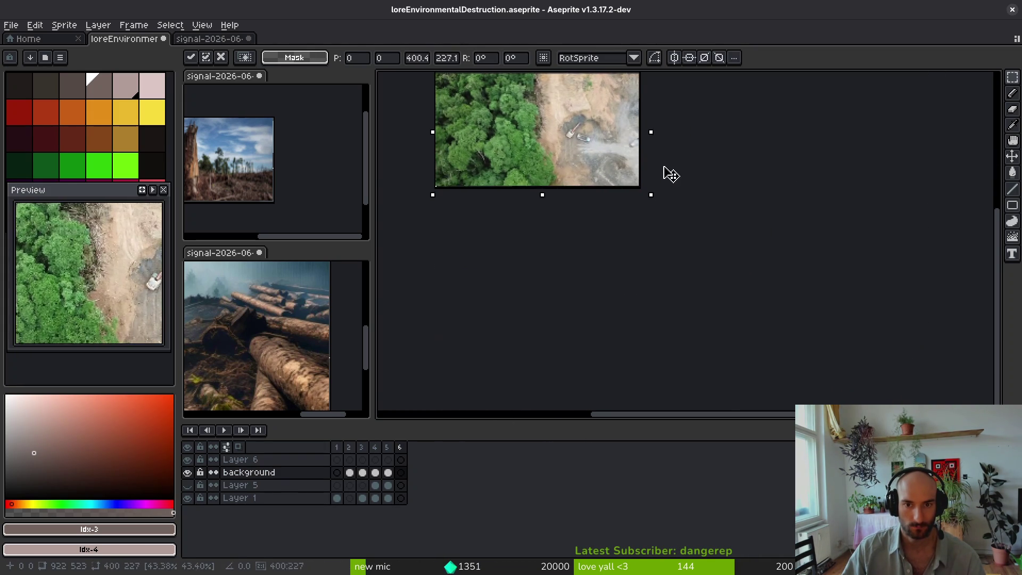
{"action": "left_click", "coordinate": [401, 473]}
Step: Select Layer 1 on frame 6 and pick the green swatch for bucket filling
{"action": "left_click", "coordinate": [405, 498]}
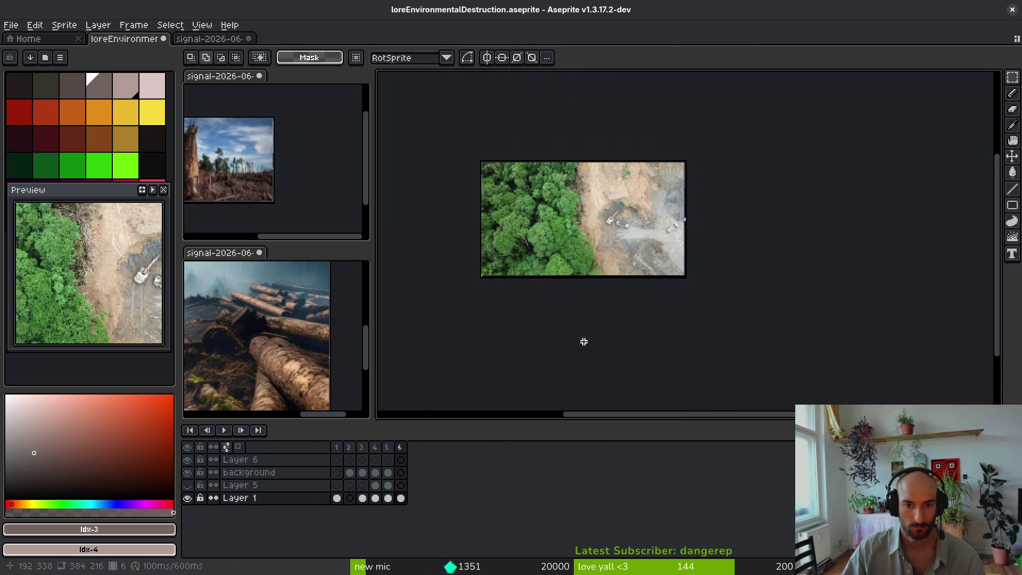
{"action": "scroll", "coordinate": [575, 304], "scroll_direction": "up", "scroll_amount": 3}
{"action": "scroll", "coordinate": [718, 264], "scroll_direction": "up", "scroll_amount": 3}
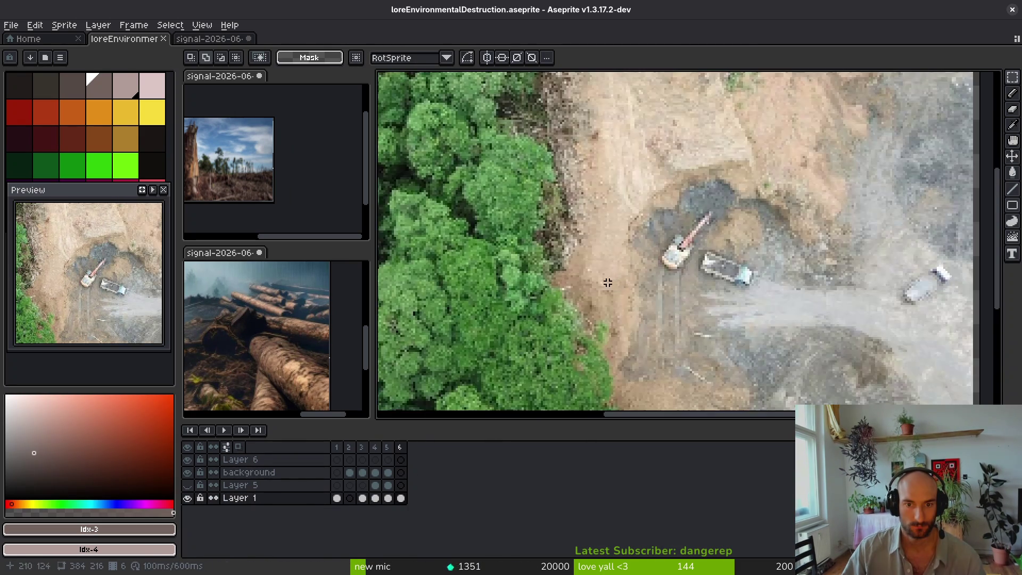
{"action": "scroll", "coordinate": [717, 264], "scroll_direction": "down", "scroll_amount": 2}
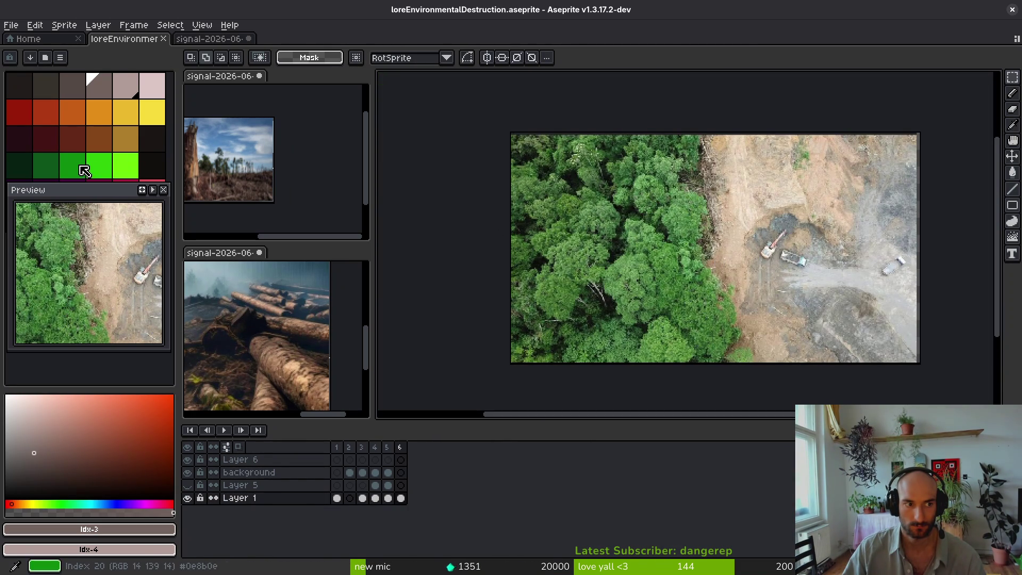
{"action": "left_click", "coordinate": [74, 165]}
{"action": "key", "text": "g"}
{"action": "key", "text": "Up"}
{"action": "key", "text": "Up"}
Step: Paint a green pencil stroke over the lower forest edge
{"action": "key", "text": "v"}
{"action": "key", "text": "g"}
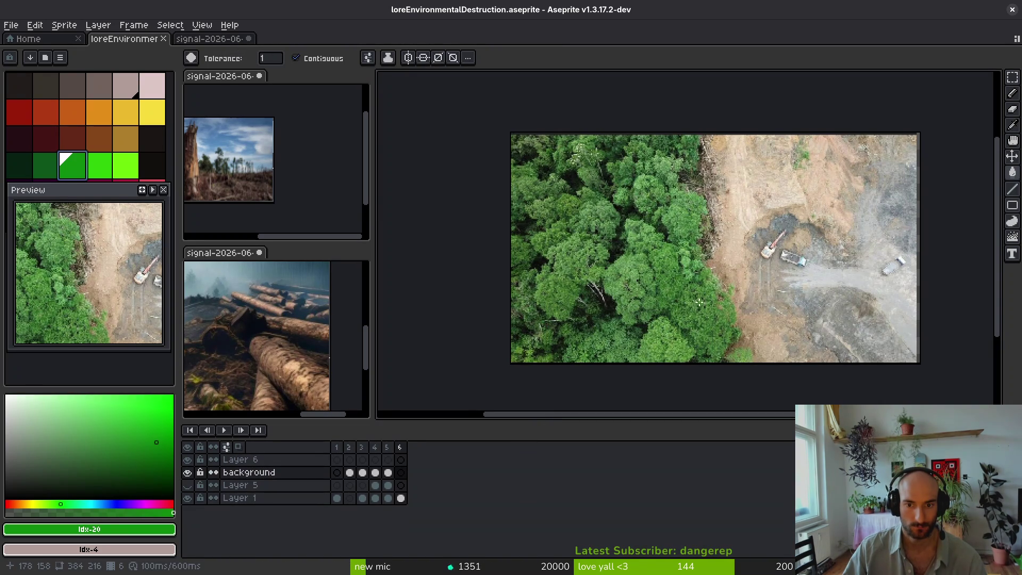
{"action": "scroll", "coordinate": [698, 308], "scroll_direction": "up", "scroll_amount": 5}
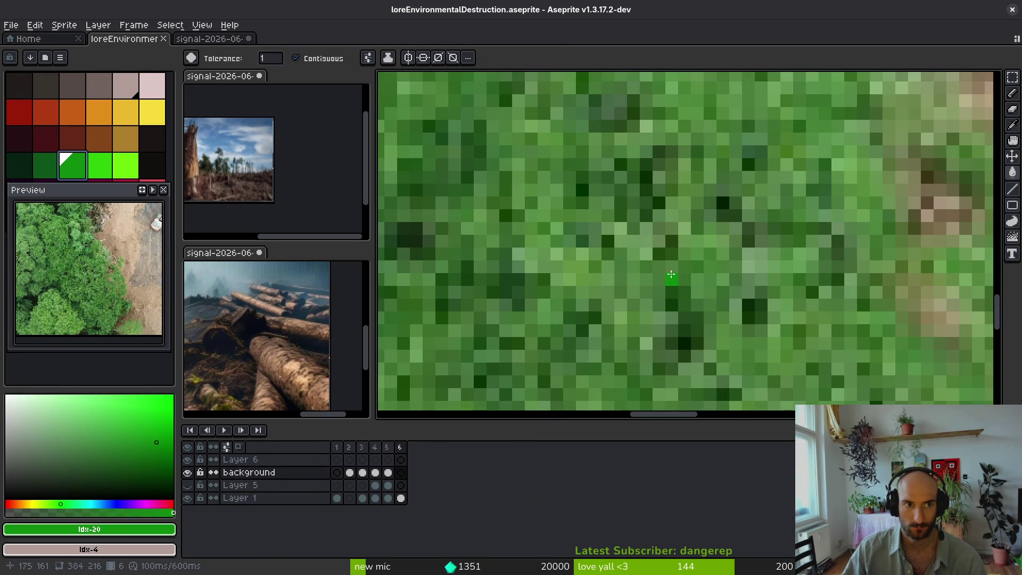
{"action": "key", "text": "b"}
{"action": "scroll", "coordinate": [687, 273], "scroll_direction": "down", "scroll_amount": 9}
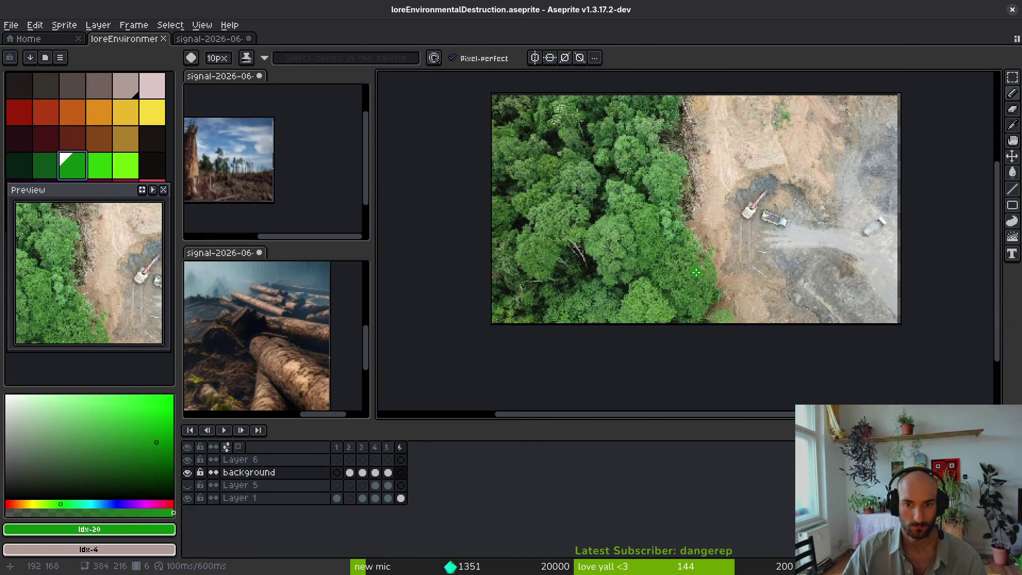
{"action": "mouse_move", "coordinate": [675, 233]}
{"action": "left_mouse_down"}
{"action": "mouse_move", "coordinate": [713, 291]}
{"action": "mouse_move", "coordinate": [655, 278]}
{"action": "mouse_move", "coordinate": [672, 315]}
{"action": "left_mouse_up"}
Step: Paint bright green blobs on the left treetops, then dark green strokes through the middle forest
{"action": "left_click", "coordinate": [99, 165]}
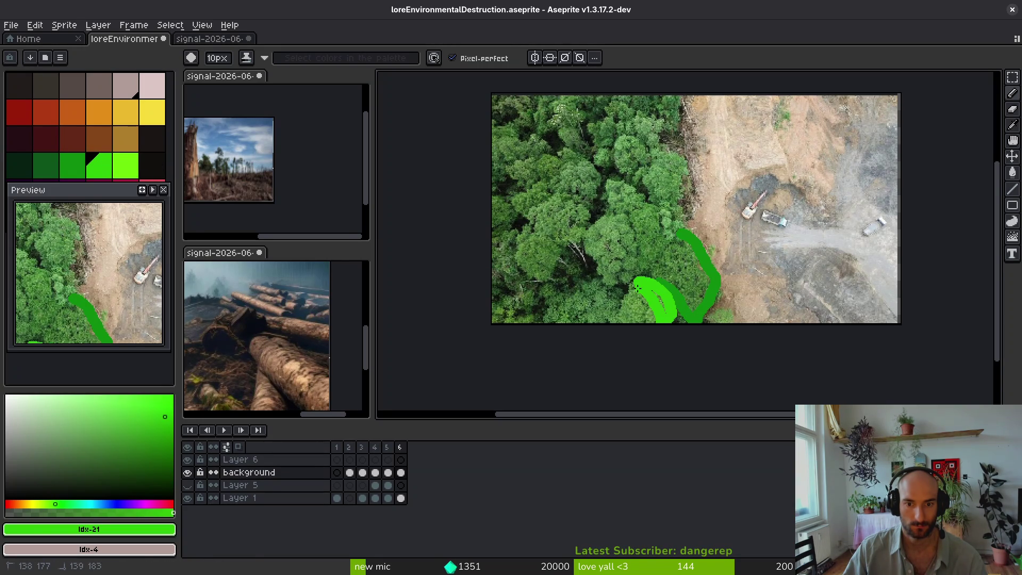
{"action": "left_click_drag", "start_coordinate": [605, 218], "coordinate": [616, 262]}
{"action": "left_click_drag", "start_coordinate": [611, 221], "coordinate": [593, 242]}
{"action": "mouse_move", "coordinate": [552, 216]}
{"action": "left_mouse_down"}
{"action": "mouse_move", "coordinate": [540, 212]}
{"action": "mouse_move", "coordinate": [576, 213]}
{"action": "mouse_move", "coordinate": [565, 226]}
{"action": "left_mouse_up"}
{"action": "right_click", "coordinate": [82, 164]}
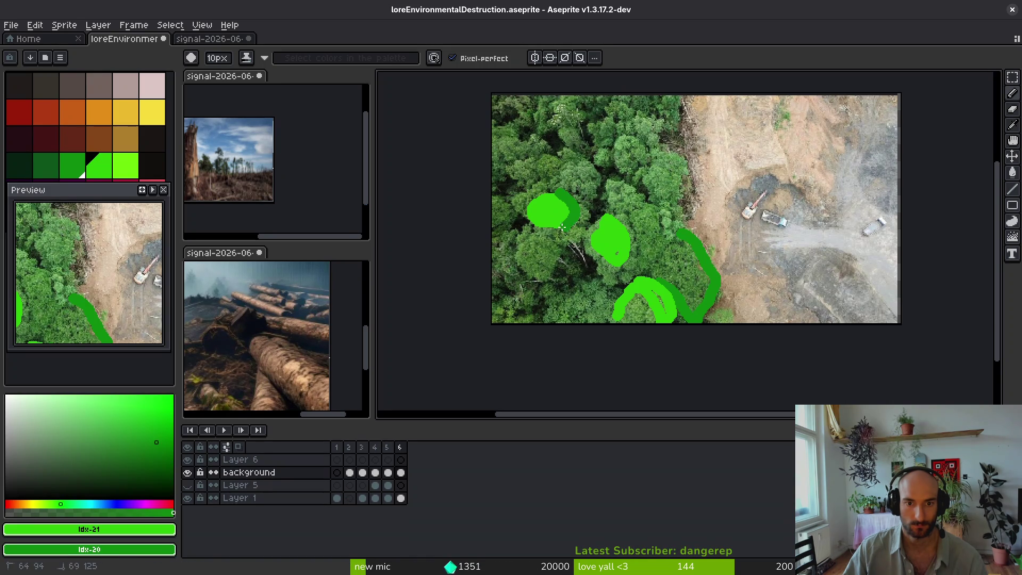
{"action": "left_click_drag", "start_coordinate": [584, 189], "coordinate": [587, 163]}
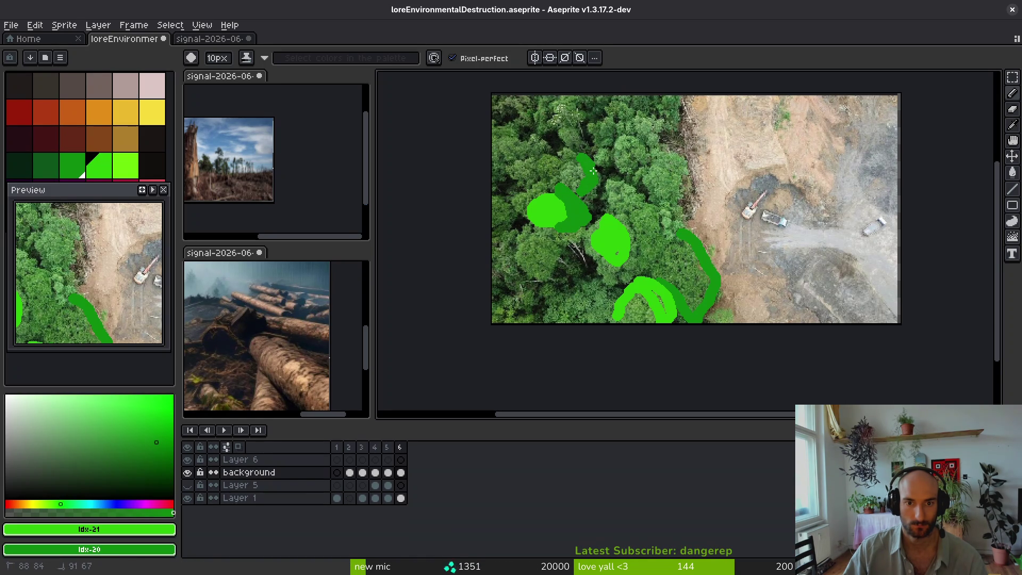
{"action": "left_click_drag", "start_coordinate": [620, 200], "coordinate": [639, 237]}
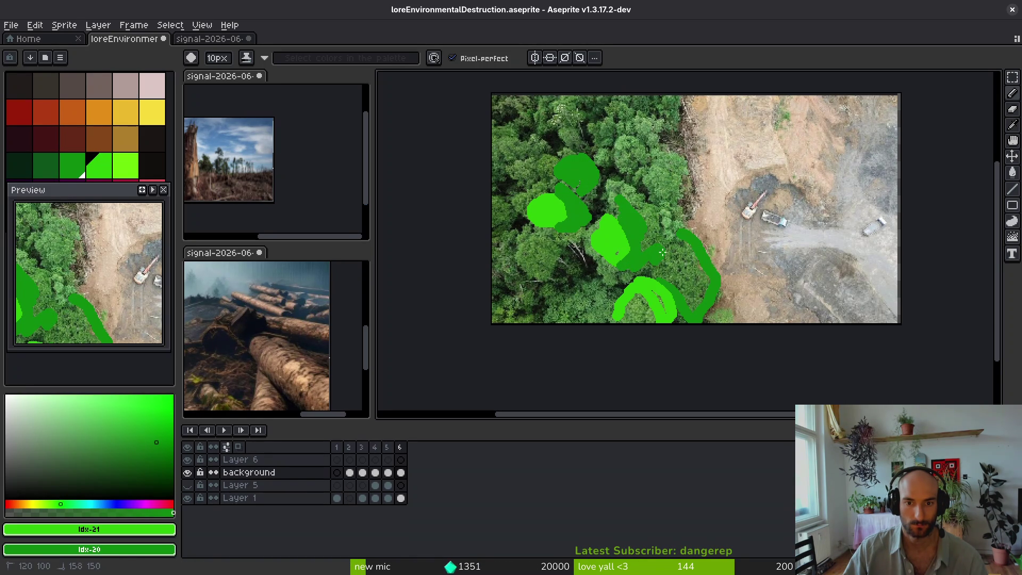
Step: Add very dark green shadow dabs and strokes across the treetops and lower forest
{"action": "left_click", "coordinate": [20, 166]}
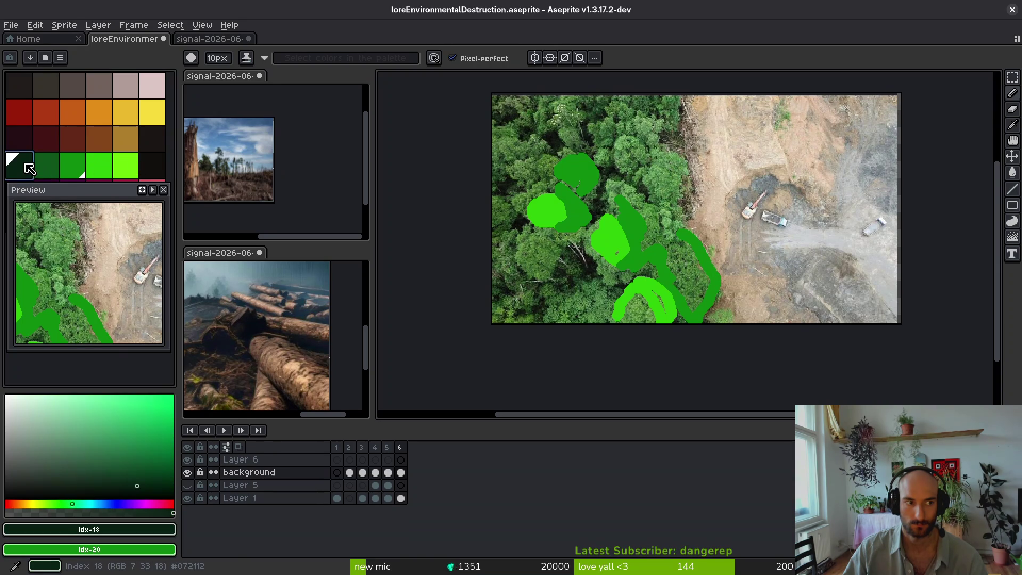
{"action": "left_click", "coordinate": [645, 274]}
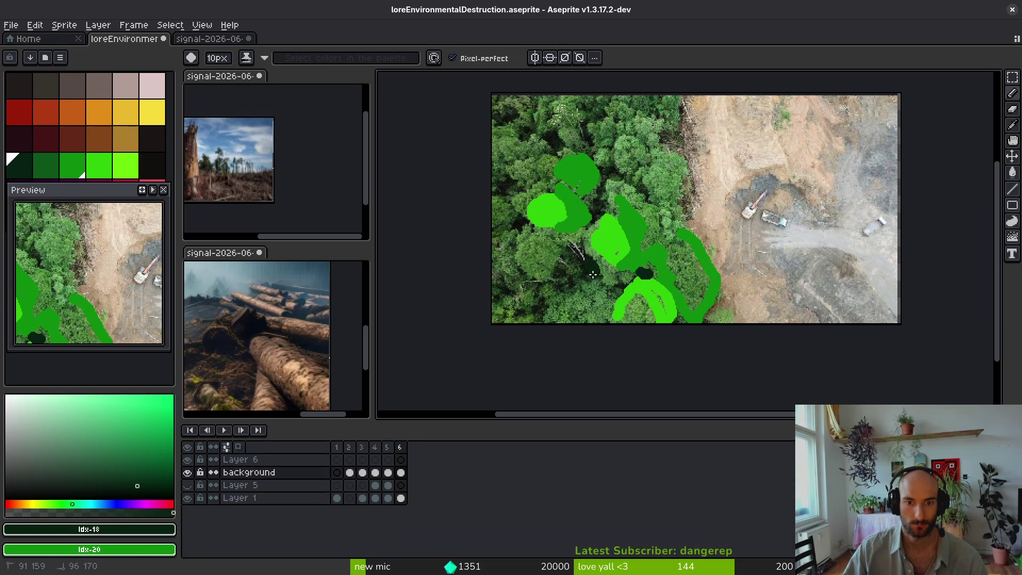
{"action": "mouse_move", "coordinate": [596, 212]}
{"action": "left_mouse_down"}
{"action": "mouse_move", "coordinate": [600, 184]}
{"action": "mouse_move", "coordinate": [648, 197]}
{"action": "left_mouse_up"}
{"action": "mouse_move", "coordinate": [566, 150]}
{"action": "left_mouse_down"}
{"action": "mouse_move", "coordinate": [543, 131]}
{"action": "mouse_move", "coordinate": [504, 132]}
{"action": "left_mouse_up"}
{"action": "left_click_drag", "start_coordinate": [506, 282], "coordinate": [500, 294]}
{"action": "mouse_move", "coordinate": [561, 275]}
{"action": "left_mouse_down"}
{"action": "mouse_move", "coordinate": [570, 288]}
{"action": "mouse_move", "coordinate": [555, 291]}
{"action": "left_mouse_up"}
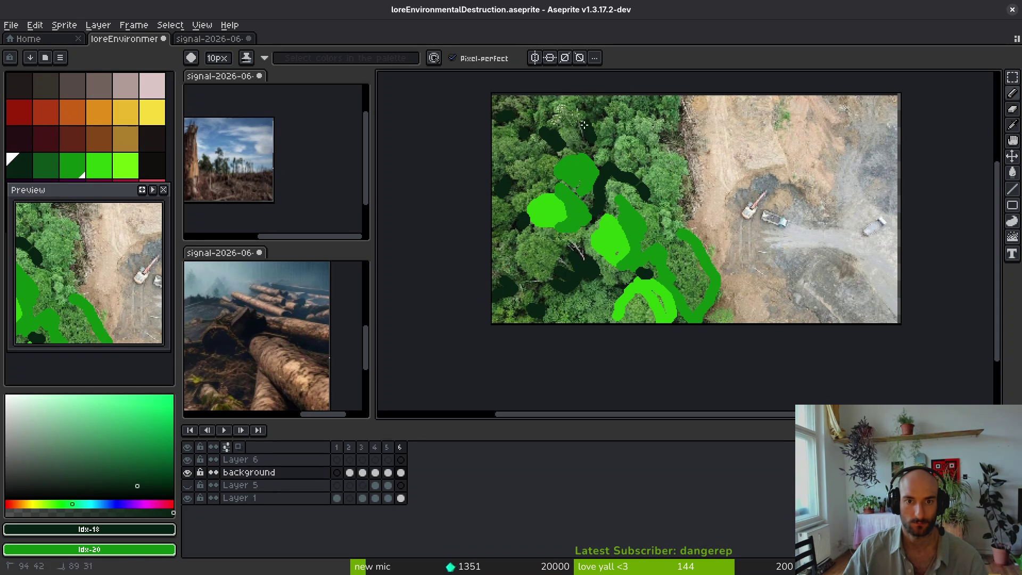
Step: With a 7px brush, paint medium-green strokes widening the chevron and along the forest edge
{"action": "left_click", "coordinate": [45, 165]}
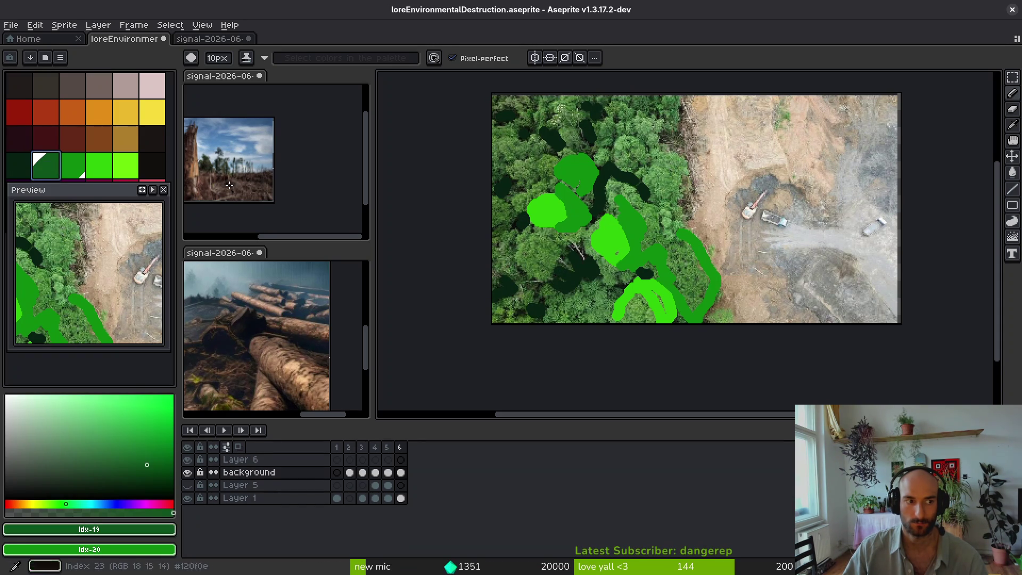
{"action": "scroll", "coordinate": [611, 189], "scroll_direction": "up", "scroll_amount": 4}
{"action": "key", "text": "minus"}
{"action": "key", "text": "minus"}
{"action": "key", "text": "minus"}
{"action": "scroll", "coordinate": [610, 188], "scroll_direction": "down", "scroll_amount": 2}
{"action": "mouse_move", "coordinate": [599, 177]}
{"action": "left_mouse_down"}
{"action": "mouse_move", "coordinate": [567, 256]}
{"action": "mouse_move", "coordinate": [597, 178]}
{"action": "mouse_move", "coordinate": [679, 224]}
{"action": "mouse_move", "coordinate": [599, 143]}
{"action": "left_mouse_up"}
{"action": "mouse_move", "coordinate": [637, 209]}
{"action": "left_mouse_down"}
{"action": "mouse_move", "coordinate": [656, 246]}
{"action": "mouse_move", "coordinate": [650, 256]}
{"action": "mouse_move", "coordinate": [684, 269]}
{"action": "left_mouse_up"}
{"action": "mouse_move", "coordinate": [737, 146]}
{"action": "left_mouse_down"}
{"action": "mouse_move", "coordinate": [737, 277]}
{"action": "mouse_move", "coordinate": [767, 290]}
{"action": "mouse_move", "coordinate": [712, 243]}
{"action": "mouse_move", "coordinate": [713, 190]}
{"action": "mouse_move", "coordinate": [742, 144]}
{"action": "mouse_move", "coordinate": [679, 181]}
{"action": "mouse_move", "coordinate": [694, 245]}
{"action": "mouse_move", "coordinate": [692, 197]}
{"action": "mouse_move", "coordinate": [670, 215]}
{"action": "mouse_move", "coordinate": [715, 207]}
{"action": "mouse_move", "coordinate": [703, 231]}
{"action": "left_mouse_up"}
{"action": "scroll", "coordinate": [738, 277], "scroll_direction": "up", "scroll_amount": 5}
Step: Paint bright green blobs over the tree crowns
{"action": "left_click", "coordinate": [99, 165]}
{"action": "scroll", "coordinate": [748, 322], "scroll_direction": "down", "scroll_amount": 3}
{"action": "mouse_move", "coordinate": [705, 293]}
{"action": "left_mouse_down"}
{"action": "mouse_move", "coordinate": [719, 320]}
{"action": "mouse_move", "coordinate": [713, 279]}
{"action": "left_mouse_up"}
{"action": "mouse_move", "coordinate": [628, 152]}
{"action": "left_mouse_down"}
{"action": "mouse_move", "coordinate": [621, 171]}
{"action": "mouse_move", "coordinate": [682, 159]}
{"action": "mouse_move", "coordinate": [654, 160]}
{"action": "left_mouse_up"}
{"action": "scroll", "coordinate": [639, 171], "scroll_direction": "up", "scroll_amount": 3}
{"action": "scroll", "coordinate": [639, 171], "scroll_direction": "left", "scroll_amount": 5}
{"action": "scroll", "coordinate": [654, 170], "scroll_direction": "down", "scroll_amount": 2}
{"action": "scroll", "coordinate": [653, 170], "scroll_direction": "left", "scroll_amount": 2}
Step: Add another bright green blob, a curved stroke, and fill the lower curved shape bright green
{"action": "left_click_drag", "start_coordinate": [650, 205], "coordinate": [666, 210]}
{"action": "scroll", "coordinate": [760, 233], "scroll_direction": "down", "scroll_amount": 5}
{"action": "scroll", "coordinate": [701, 229], "scroll_direction": "up", "scroll_amount": 7}
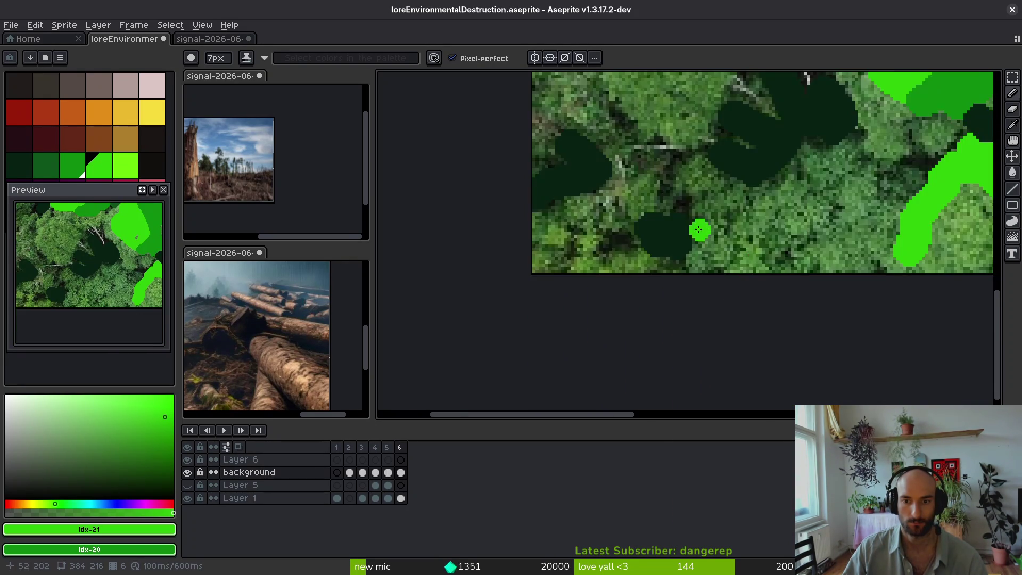
{"action": "mouse_move", "coordinate": [696, 159]}
{"action": "left_mouse_down"}
{"action": "mouse_move", "coordinate": [684, 245]}
{"action": "mouse_move", "coordinate": [735, 275]}
{"action": "mouse_move", "coordinate": [714, 189]}
{"action": "left_mouse_up"}
{"action": "scroll", "coordinate": [756, 236], "scroll_direction": "down", "scroll_amount": 1}
{"action": "scroll", "coordinate": [757, 236], "scroll_direction": "down", "scroll_amount": 2}
{"action": "scroll", "coordinate": [777, 270], "scroll_direction": "up", "scroll_amount": 1}
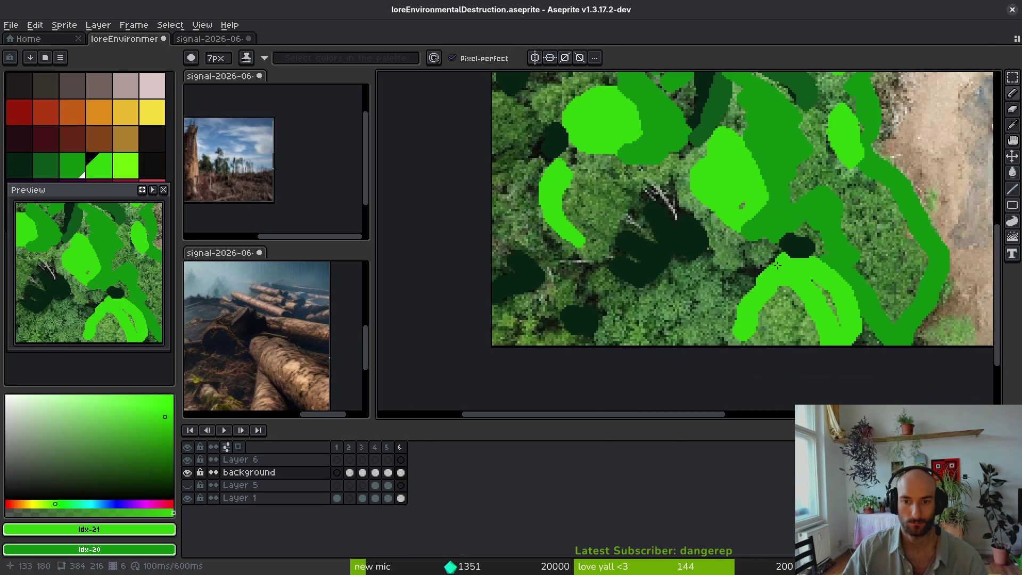
{"action": "left_click_drag", "start_coordinate": [795, 302], "coordinate": [800, 300]}
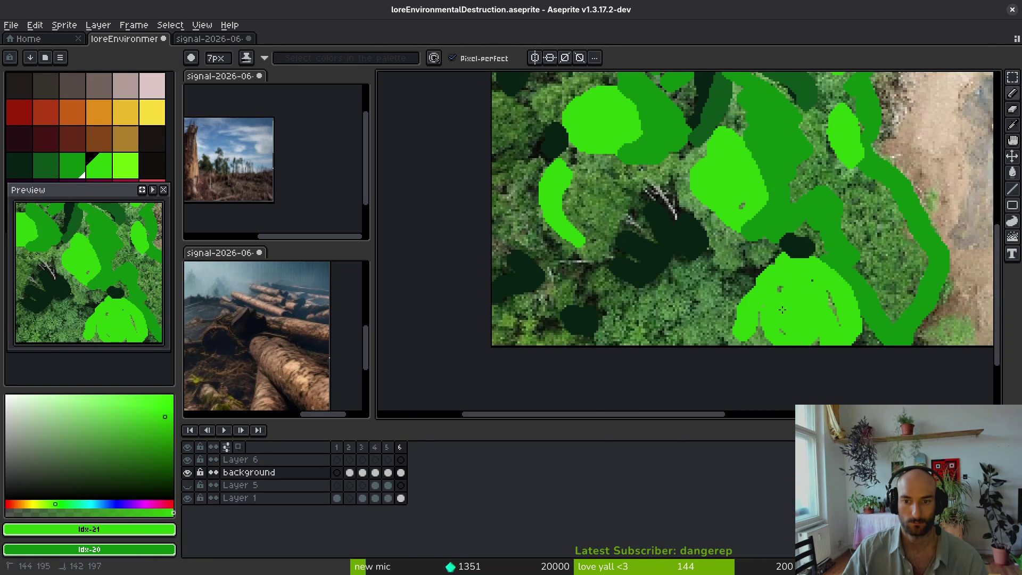
Step: Bucket-fill the remaining forest area with mid-green
{"action": "key", "text": "g"}
{"action": "left_click", "coordinate": [719, 309]}
{"action": "left_click_drag", "start_coordinate": [686, 102], "coordinate": [552, 190]}
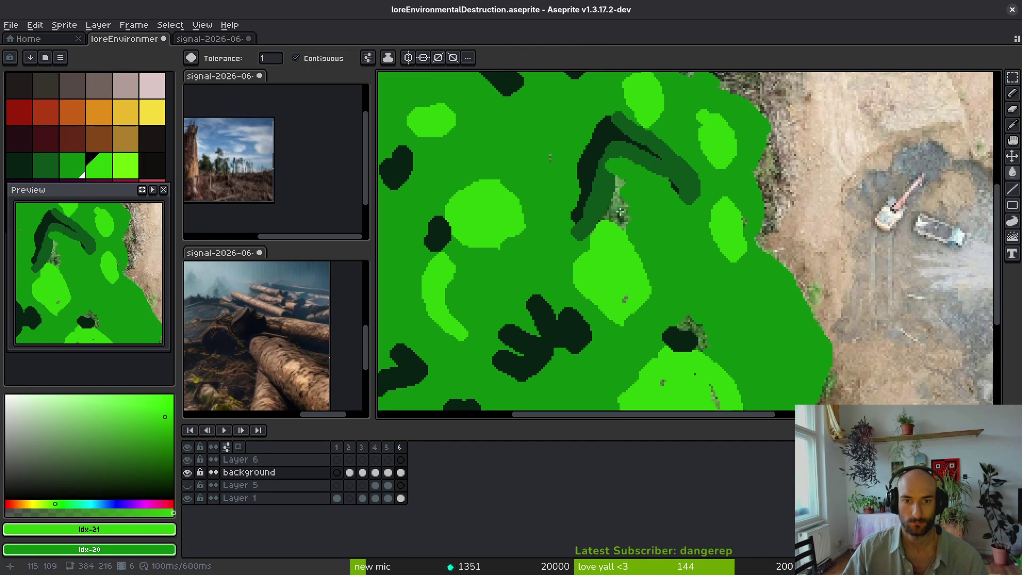
Step: Draw a brown line along the forest edge and a darker brown stroke near the top
{"action": "scroll", "coordinate": [620, 211], "scroll_direction": "down", "scroll_amount": 5}
{"action": "scroll", "coordinate": [639, 222], "scroll_direction": "up", "scroll_amount": 5}
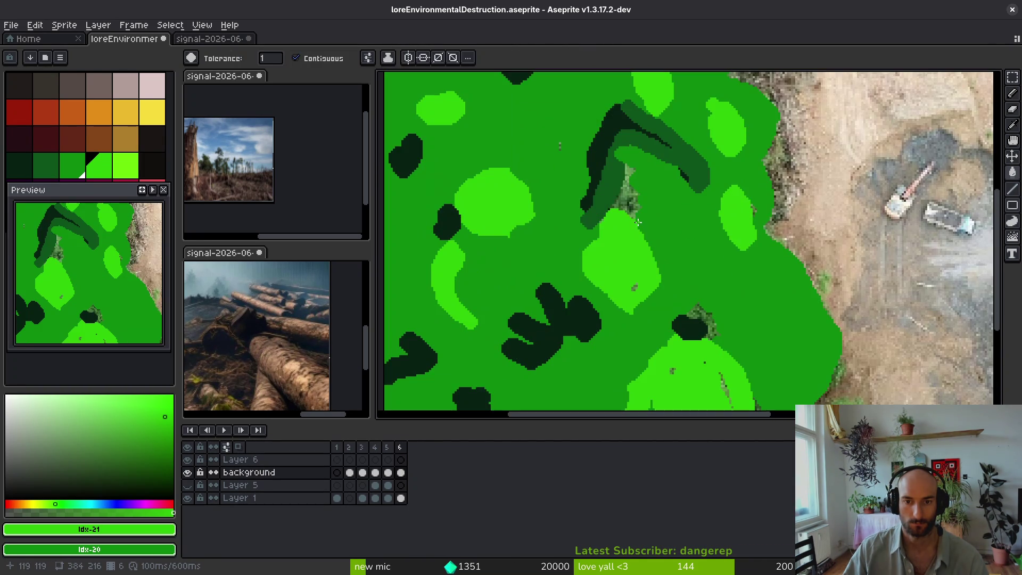
{"action": "scroll", "coordinate": [644, 218], "scroll_direction": "down", "scroll_amount": 3}
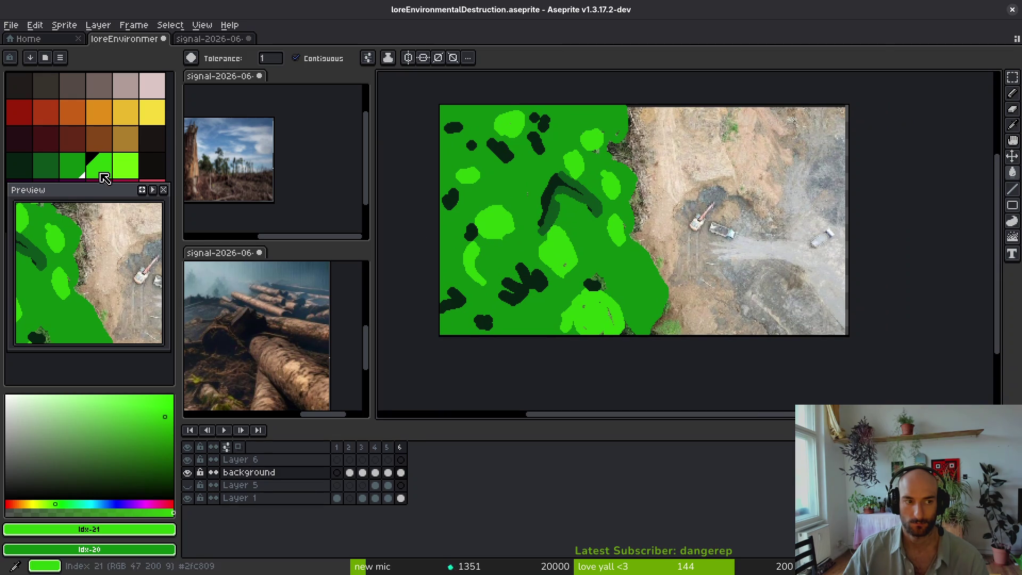
{"action": "left_click", "coordinate": [126, 139]}
{"action": "key", "text": "b"}
{"action": "scroll", "coordinate": [691, 189], "scroll_direction": "up", "scroll_amount": 3}
{"action": "mouse_move", "coordinate": [740, 155]}
{"action": "left_mouse_down"}
{"action": "mouse_move", "coordinate": [672, 196]}
{"action": "mouse_move", "coordinate": [627, 319]}
{"action": "left_mouse_up"}
{"action": "scroll", "coordinate": [627, 319], "scroll_direction": "down", "scroll_amount": 3}
{"action": "left_click", "coordinate": [99, 138]}
{"action": "scroll", "coordinate": [585, 168], "scroll_direction": "up", "scroll_amount": 2}
{"action": "mouse_move", "coordinate": [586, 163]}
{"action": "left_mouse_down"}
{"action": "mouse_move", "coordinate": [592, 271]}
{"action": "mouse_move", "coordinate": [606, 294]}
{"action": "left_mouse_up"}
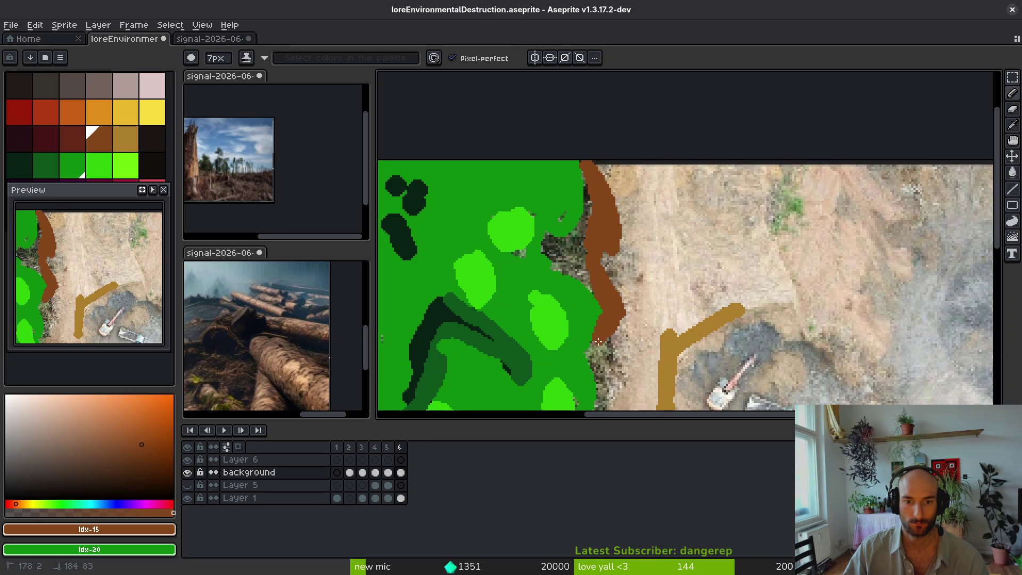
Step: Trace the forest edge in dark red and add dark red patches on the clearing
{"action": "left_click_drag", "start_coordinate": [599, 338], "coordinate": [612, 224]}
{"action": "left_click", "coordinate": [65, 144]}
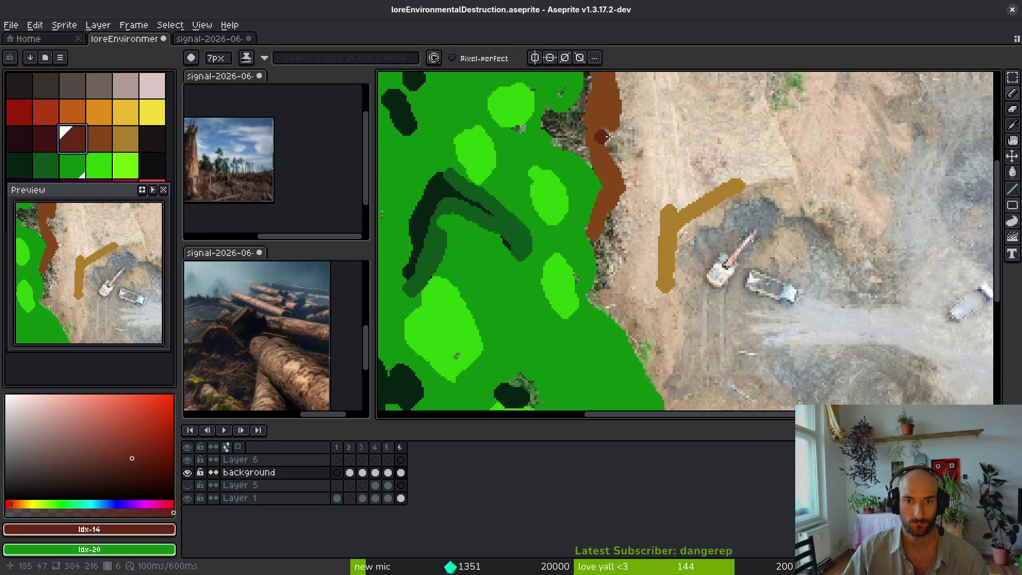
{"action": "scroll", "coordinate": [592, 162], "scroll_direction": "up", "scroll_amount": 2}
{"action": "mouse_move", "coordinate": [586, 78]}
{"action": "left_mouse_down"}
{"action": "mouse_move", "coordinate": [602, 238]}
{"action": "mouse_move", "coordinate": [598, 335]}
{"action": "left_mouse_up"}
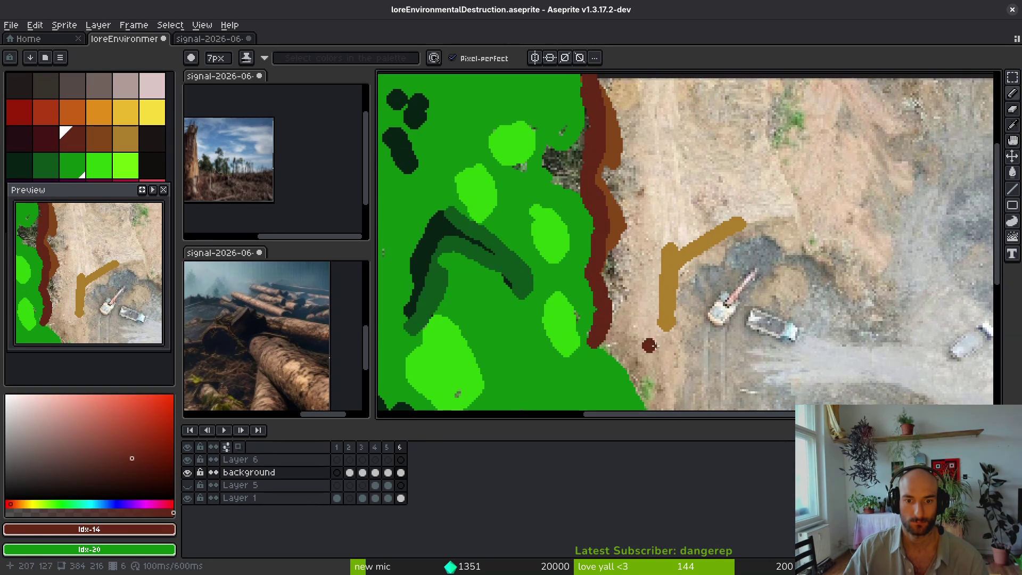
{"action": "scroll", "coordinate": [597, 331], "scroll_direction": "down", "scroll_amount": 3}
{"action": "mouse_move", "coordinate": [590, 178]}
{"action": "left_mouse_down"}
{"action": "mouse_move", "coordinate": [658, 285]}
{"action": "mouse_move", "coordinate": [631, 370]}
{"action": "mouse_move", "coordinate": [666, 297]}
{"action": "left_mouse_up"}
{"action": "scroll", "coordinate": [666, 298], "scroll_direction": "right", "scroll_amount": 3}
{"action": "scroll", "coordinate": [666, 297], "scroll_direction": "up", "scroll_amount": 1}
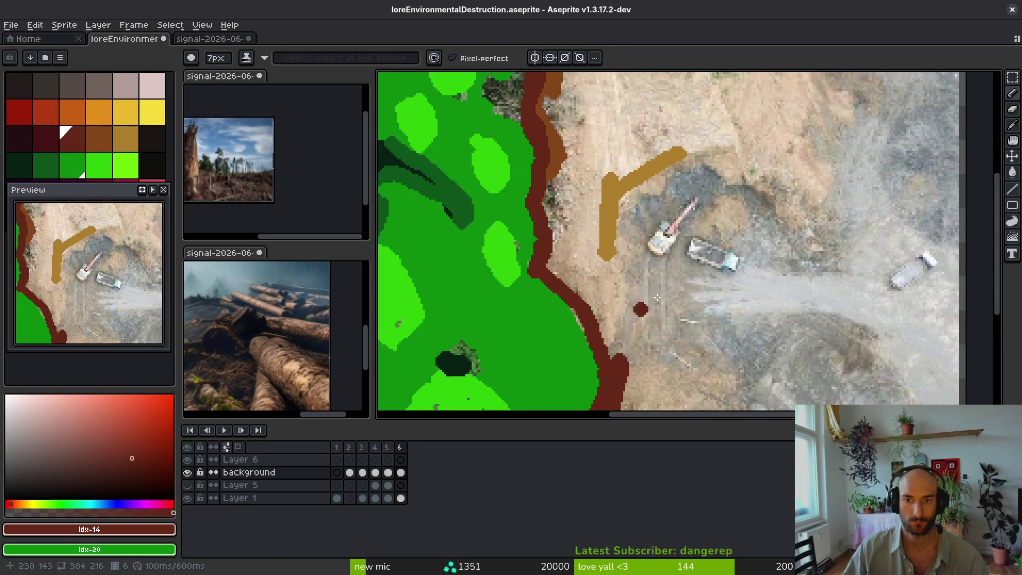
{"action": "mouse_move", "coordinate": [574, 129]}
{"action": "left_mouse_down"}
{"action": "mouse_move", "coordinate": [546, 163]}
{"action": "mouse_move", "coordinate": [518, 169]}
{"action": "mouse_move", "coordinate": [561, 160]}
{"action": "mouse_move", "coordinate": [597, 127]}
{"action": "mouse_move", "coordinate": [661, 181]}
{"action": "mouse_move", "coordinate": [637, 160]}
{"action": "mouse_move", "coordinate": [623, 167]}
{"action": "left_mouse_up"}
{"action": "scroll", "coordinate": [724, 255], "scroll_direction": "down", "scroll_amount": 2}
{"action": "mouse_move", "coordinate": [610, 280]}
{"action": "left_mouse_down"}
{"action": "mouse_move", "coordinate": [627, 314]}
{"action": "mouse_move", "coordinate": [669, 335]}
{"action": "mouse_move", "coordinate": [585, 234]}
{"action": "mouse_move", "coordinate": [656, 318]}
{"action": "mouse_move", "coordinate": [689, 334]}
{"action": "left_mouse_up"}
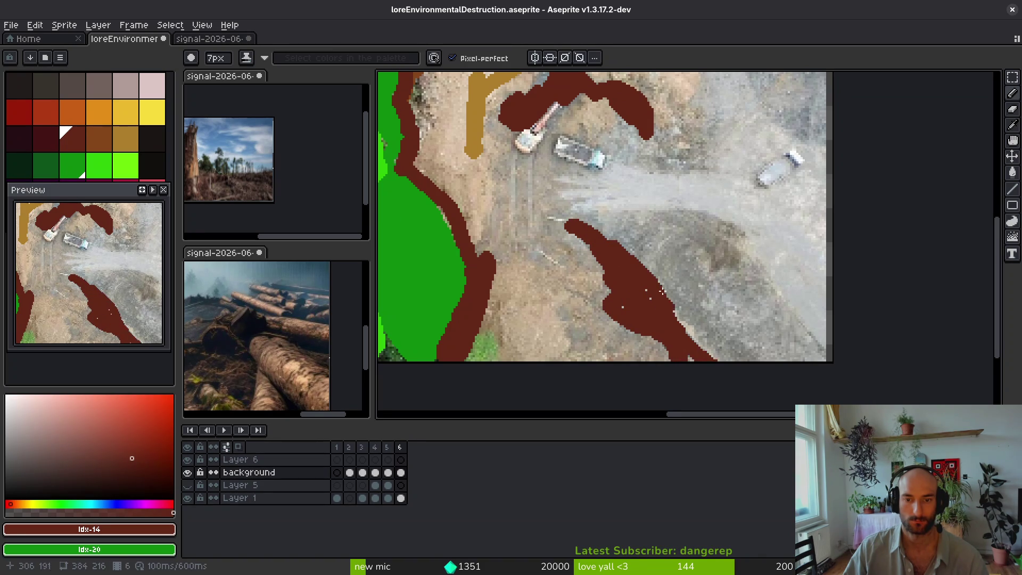
Step: Sample brown #854619 for a trial ground fill, undo it, and sample the tan colour
{"action": "scroll", "coordinate": [688, 334], "scroll_direction": "down", "scroll_amount": 1}
{"action": "scroll", "coordinate": [737, 187], "scroll_direction": "up", "scroll_amount": 1}
{"action": "scroll", "coordinate": [737, 188], "scroll_direction": "down", "scroll_amount": 1}
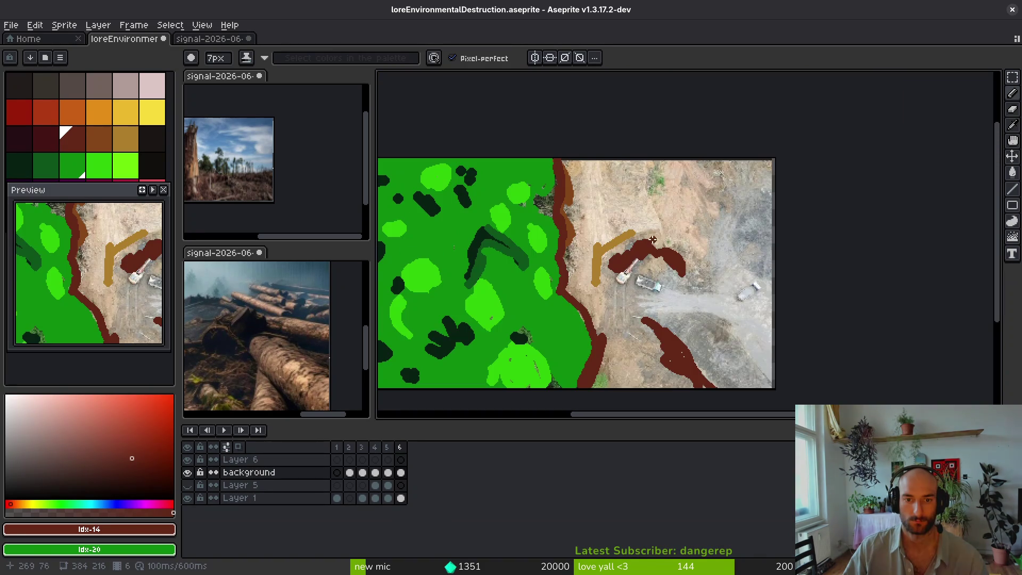
{"action": "left_click", "coordinate": [628, 237], "text": "alt"}
{"action": "scroll", "coordinate": [628, 237], "scroll_direction": "down", "scroll_amount": 3}
{"action": "scroll", "coordinate": [643, 260], "scroll_direction": "up", "scroll_amount": 4}
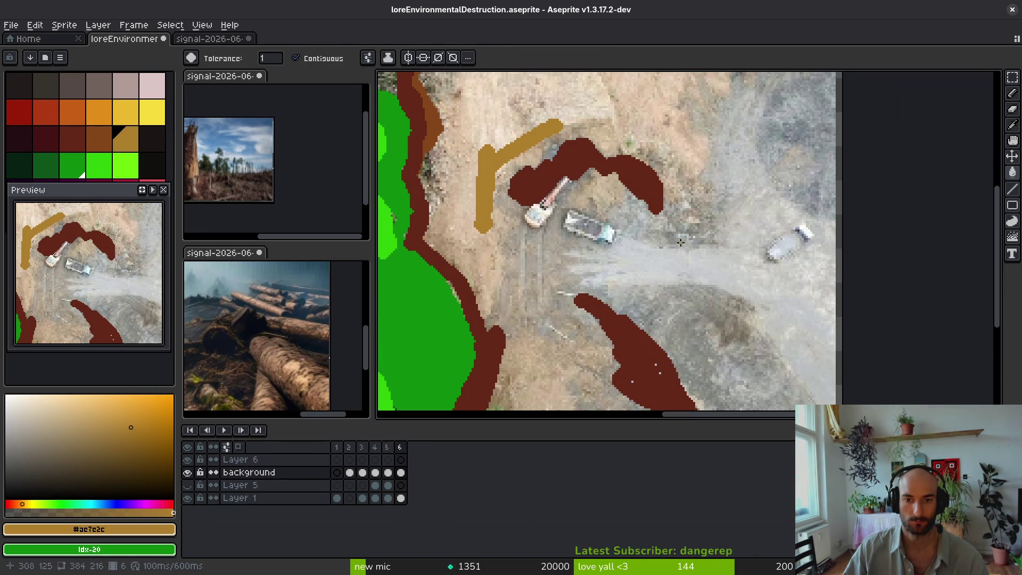
{"action": "key", "text": "alt"}
{"action": "left_click", "coordinate": [446, 118], "text": "alt"}
{"action": "scroll", "coordinate": [446, 118], "scroll_direction": "down", "scroll_amount": 1}
{"action": "left_click", "coordinate": [725, 153]}
{"action": "scroll", "coordinate": [725, 153], "scroll_direction": "up", "scroll_amount": 3}
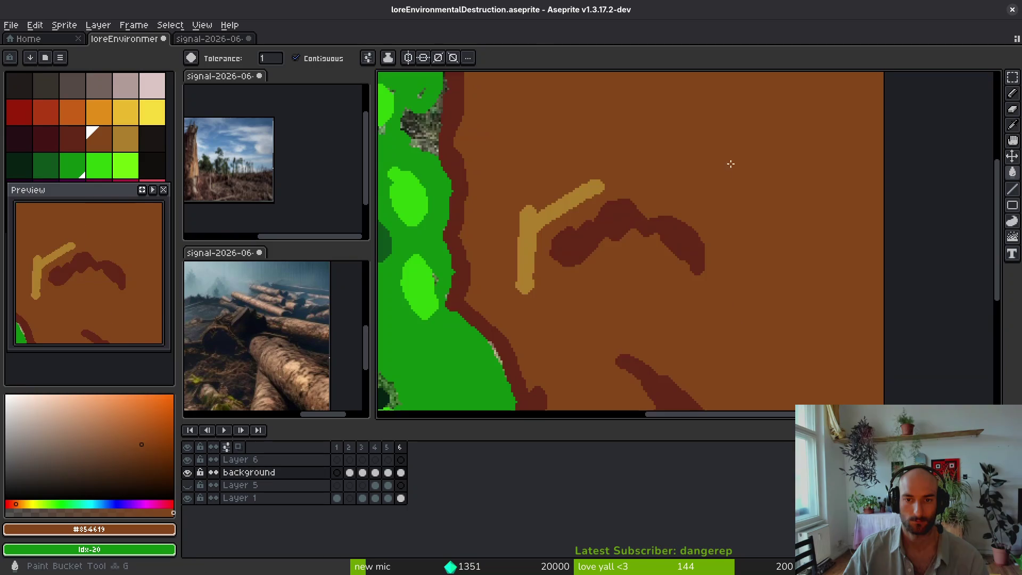
{"action": "left_click", "coordinate": [561, 111], "text": "alt"}
{"action": "scroll", "coordinate": [560, 111], "scroll_direction": "down", "scroll_amount": 2}
{"action": "key", "text": "ctrl+z"}
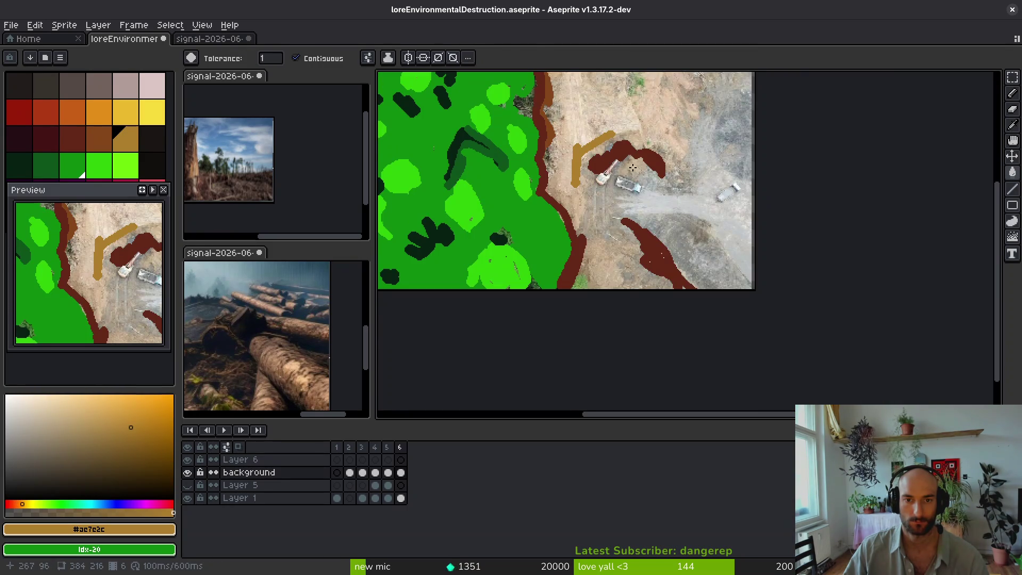
Step: Extend the tan branch stroke upward with the pencil
{"action": "scroll", "coordinate": [584, 187], "scroll_direction": "up", "scroll_amount": 2}
{"action": "scroll", "coordinate": [584, 187], "scroll_direction": "down", "scroll_amount": 2}
{"action": "key", "text": "b"}
{"action": "left_click_drag", "start_coordinate": [559, 128], "coordinate": [573, 207]}
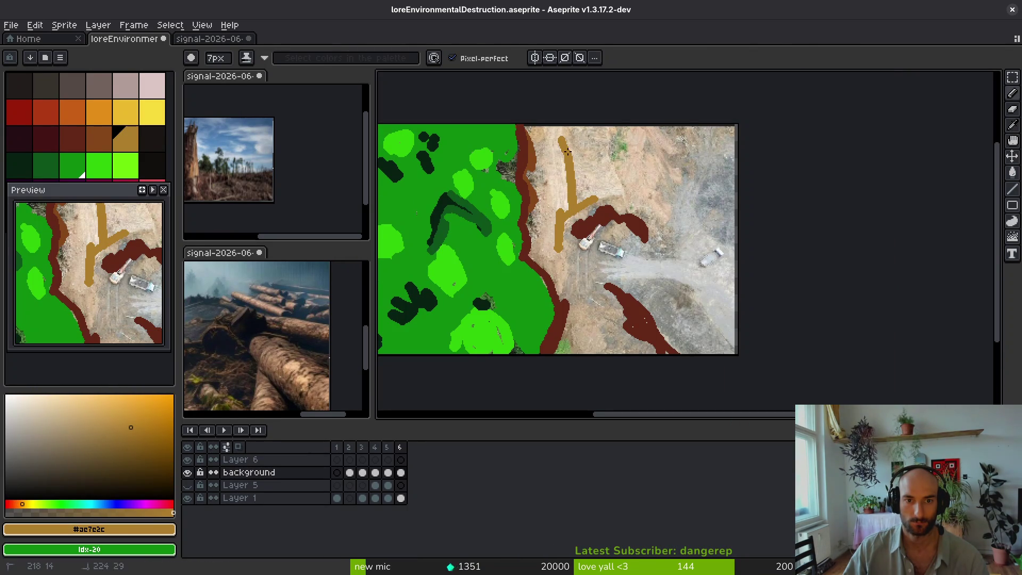
Step: With a 10px tan brush, draw paths across the top and along the bottom, removing a stray dot
{"action": "mouse_move", "coordinate": [540, 128]}
{"action": "left_mouse_down"}
{"action": "mouse_move", "coordinate": [557, 163]}
{"action": "mouse_move", "coordinate": [549, 125]}
{"action": "left_mouse_up"}
{"action": "key", "text": "plus"}
{"action": "key", "text": "plus"}
{"action": "key", "text": "plus"}
{"action": "mouse_move", "coordinate": [673, 130]}
{"action": "left_mouse_down"}
{"action": "mouse_move", "coordinate": [668, 163]}
{"action": "mouse_move", "coordinate": [680, 187]}
{"action": "mouse_move", "coordinate": [663, 226]}
{"action": "mouse_move", "coordinate": [608, 187]}
{"action": "mouse_move", "coordinate": [591, 153]}
{"action": "mouse_move", "coordinate": [637, 160]}
{"action": "mouse_move", "coordinate": [655, 127]}
{"action": "left_mouse_up"}
{"action": "mouse_move", "coordinate": [570, 259]}
{"action": "left_mouse_down"}
{"action": "mouse_move", "coordinate": [623, 272]}
{"action": "mouse_move", "coordinate": [687, 269]}
{"action": "mouse_move", "coordinate": [733, 314]}
{"action": "mouse_move", "coordinate": [696, 284]}
{"action": "mouse_move", "coordinate": [596, 266]}
{"action": "mouse_move", "coordinate": [719, 277]}
{"action": "mouse_move", "coordinate": [688, 256]}
{"action": "left_mouse_up"}
{"action": "key", "text": "ctrl+z"}
{"action": "left_click_drag", "start_coordinate": [650, 194], "coordinate": [646, 152]}
{"action": "mouse_move", "coordinate": [608, 189]}
{"action": "left_mouse_down"}
{"action": "mouse_move", "coordinate": [564, 160]}
{"action": "mouse_move", "coordinate": [570, 247]}
{"action": "mouse_move", "coordinate": [556, 280]}
{"action": "left_mouse_up"}
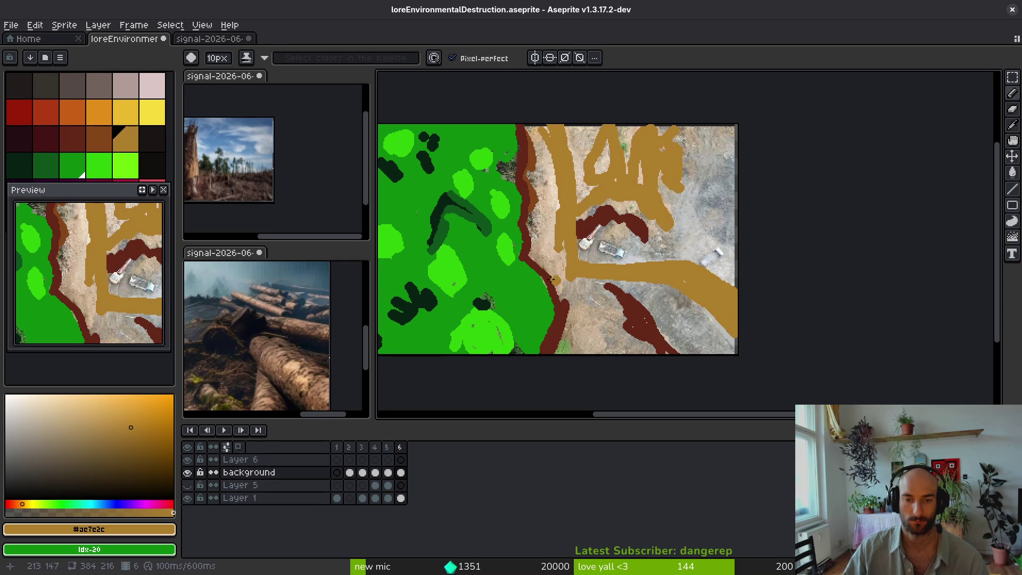
Step: Sample a light beige and trial-fill the tan strokes, then undo it
{"action": "key", "text": "i"}
{"action": "left_click", "coordinate": [543, 187]}
{"action": "key", "text": "g"}
{"action": "left_click", "coordinate": [615, 161]}
{"action": "key", "text": "ctrl+z"}
{"action": "key", "text": "ctrl+z"}
Step: Bucket-fill the exposed ground patches with brown #854619, undoing the last fill
{"action": "left_click", "coordinate": [548, 192], "text": "alt"}
{"action": "left_click", "coordinate": [553, 203]}
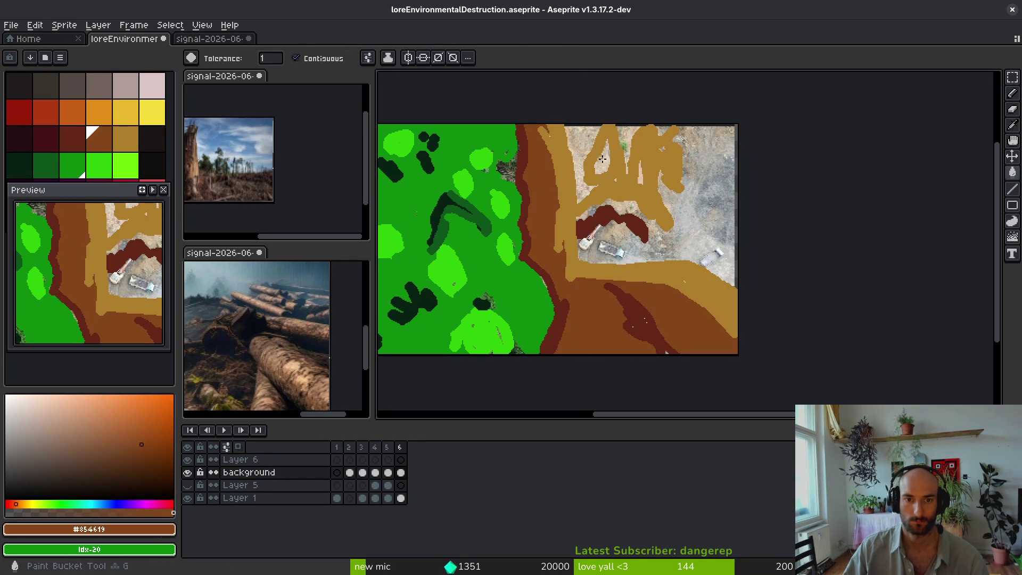
{"action": "left_click", "coordinate": [601, 159]}
{"action": "left_click", "coordinate": [712, 246]}
{"action": "left_click", "coordinate": [633, 138]}
{"action": "key", "text": "ctrl+z"}
{"action": "key", "text": "ctrl+z"}
{"action": "key", "text": "ctrl+z"}
Step: Save loreEnvironmentalDestruction.aseprite
{"action": "scroll", "coordinate": [643, 186], "scroll_direction": "down", "scroll_amount": 1}
{"action": "left_click_drag", "start_coordinate": [534, 248], "coordinate": [569, 278]}
{"action": "key", "text": "g"}
{"action": "key", "text": "ctrl+s"}
{"action": "scroll", "coordinate": [660, 292], "scroll_direction": "down", "scroll_amount": 1}
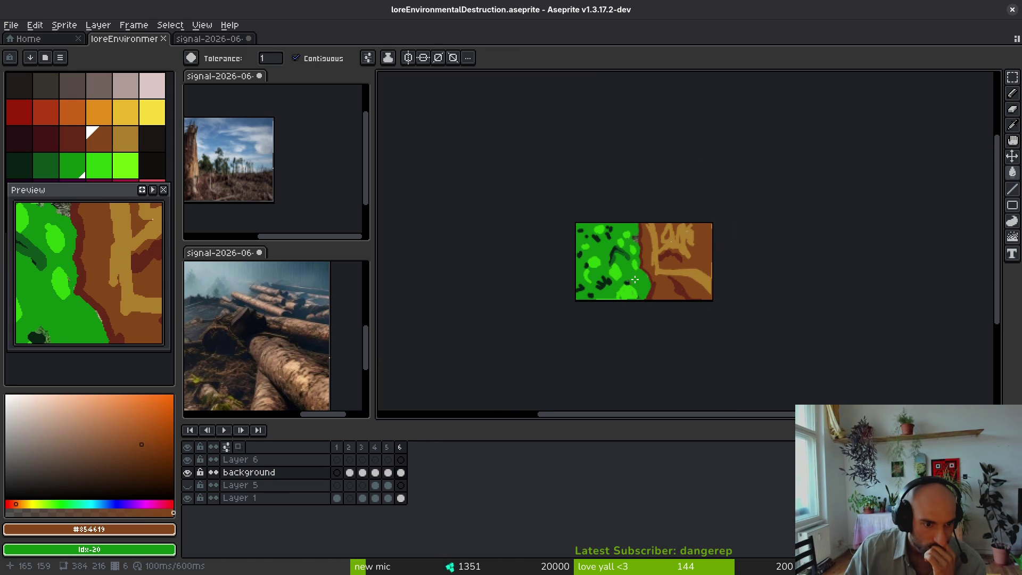
{"action": "scroll", "coordinate": [640, 288], "scroll_direction": "up", "scroll_amount": 3}
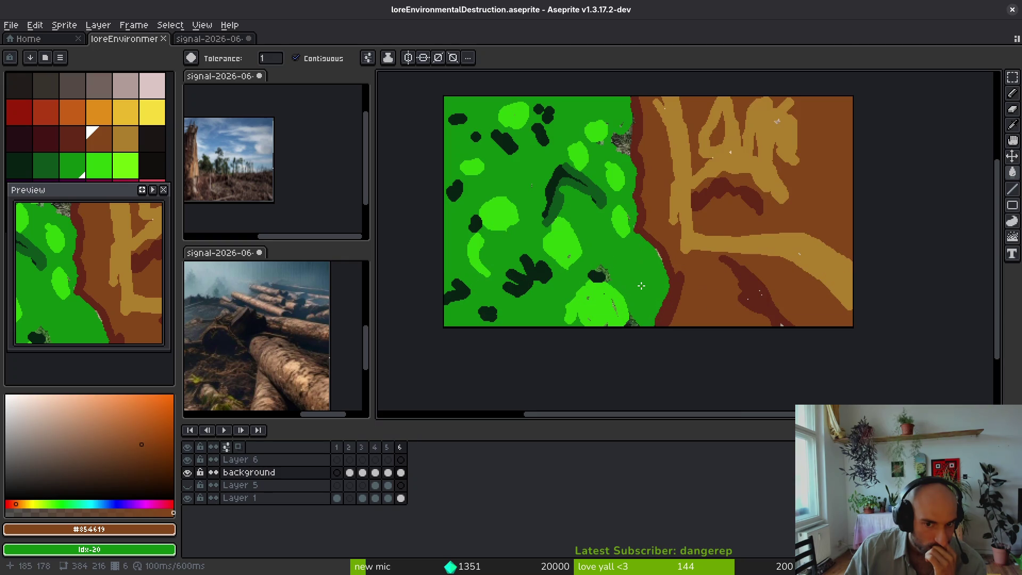
{"action": "left_click_drag", "start_coordinate": [633, 268], "coordinate": [638, 301]}
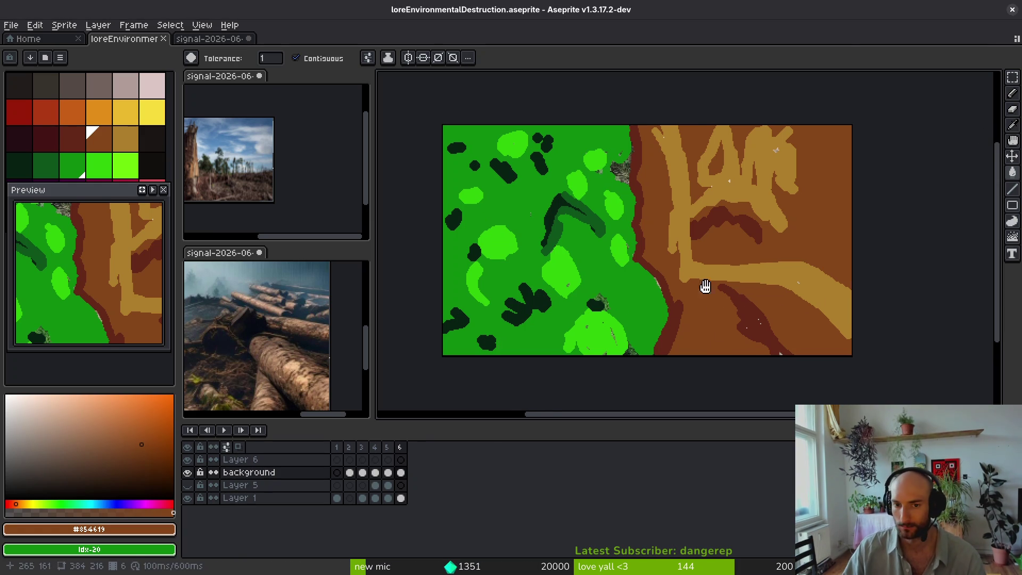
{"action": "scroll", "coordinate": [689, 283], "scroll_direction": "right", "scroll_amount": 2}
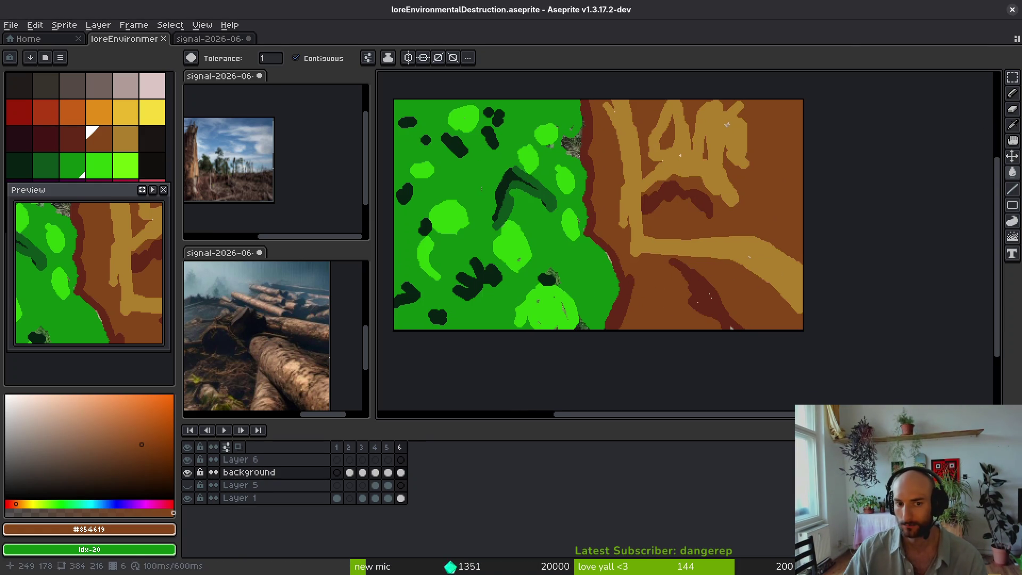
{"action": "left_click_drag", "start_coordinate": [660, 290], "coordinate": [695, 327]}
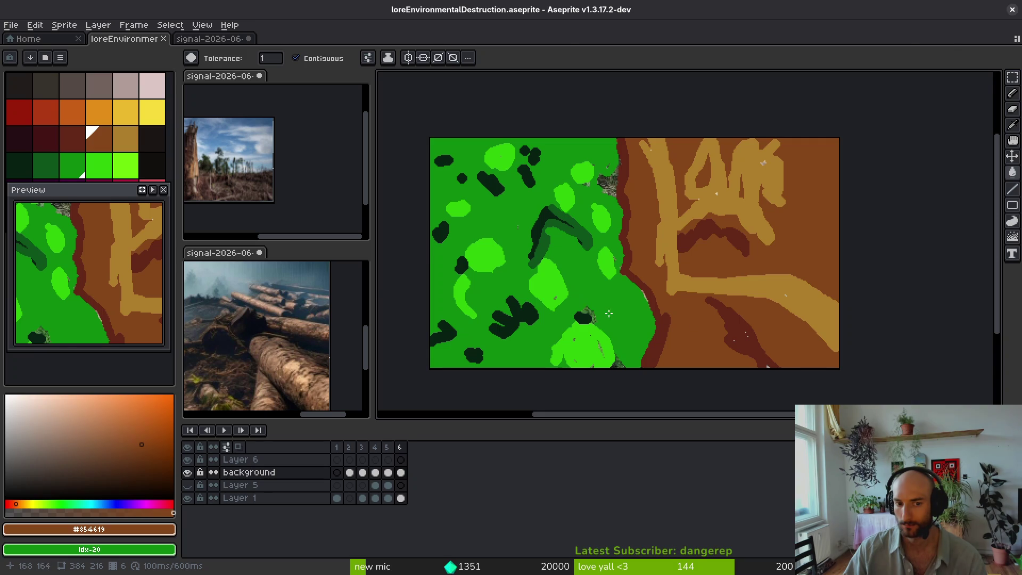
{"action": "scroll", "coordinate": [703, 324], "scroll_direction": "up", "scroll_amount": 2}
{"action": "scroll", "coordinate": [726, 277], "scroll_direction": "down", "scroll_amount": 2}
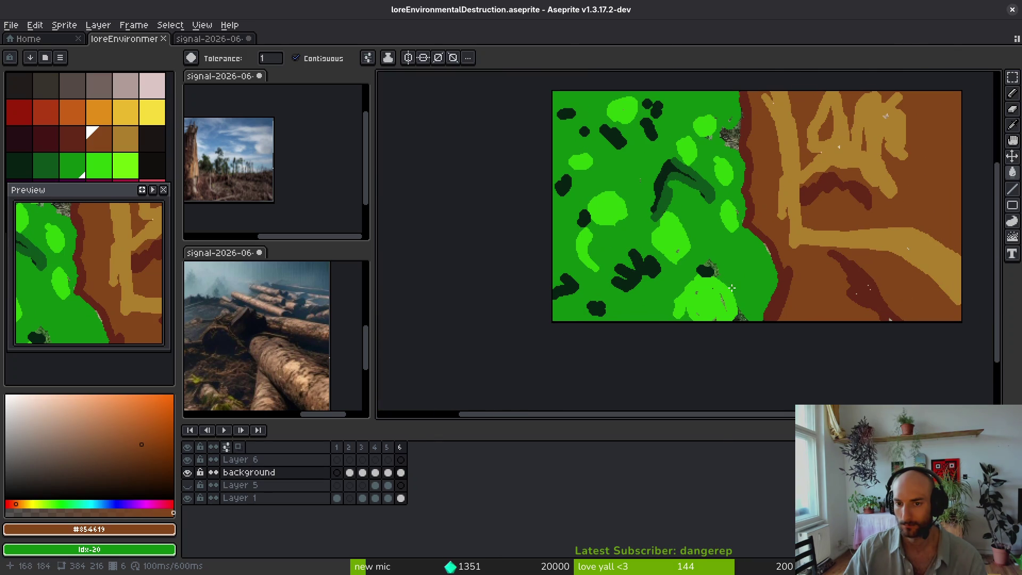
{"action": "scroll", "coordinate": [732, 288], "scroll_direction": "down", "scroll_amount": 2}
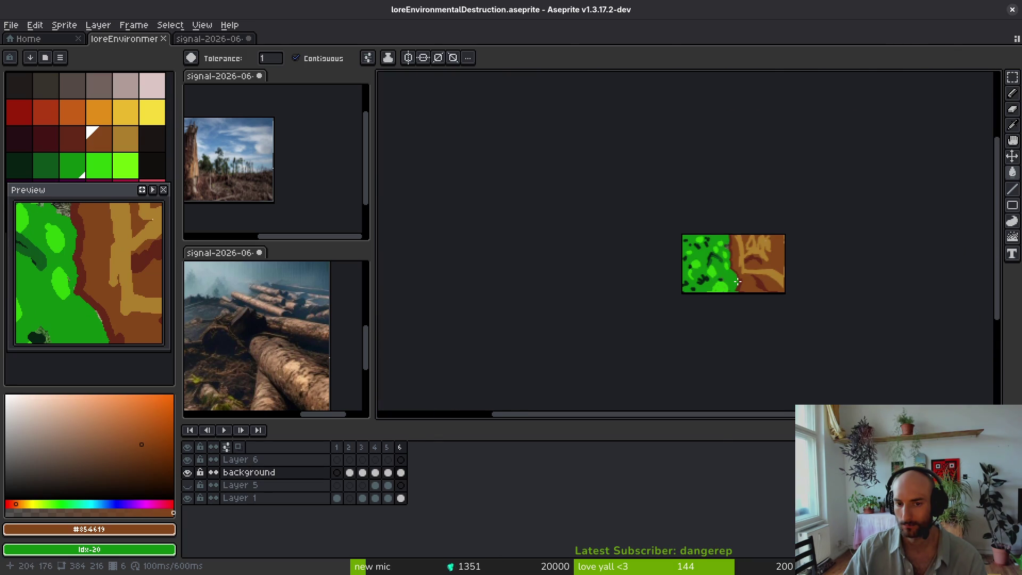
{"action": "scroll", "coordinate": [732, 288], "scroll_direction": "up", "scroll_amount": 2}
{"action": "key", "text": "v"}
Step: Go to the sunset logs frame (frame 3) on Layer 5, comparing it with the neighbouring frame
{"action": "key", "text": "Left"}
{"action": "key", "text": "Left"}
{"action": "key", "text": "Left"}
{"action": "key", "text": "i"}
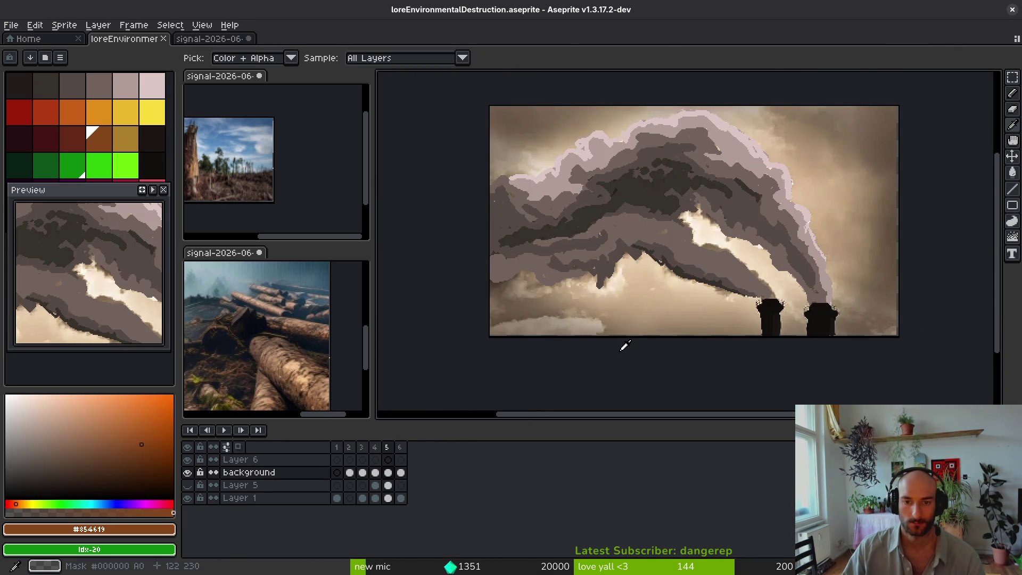
{"action": "key", "text": "Right"}
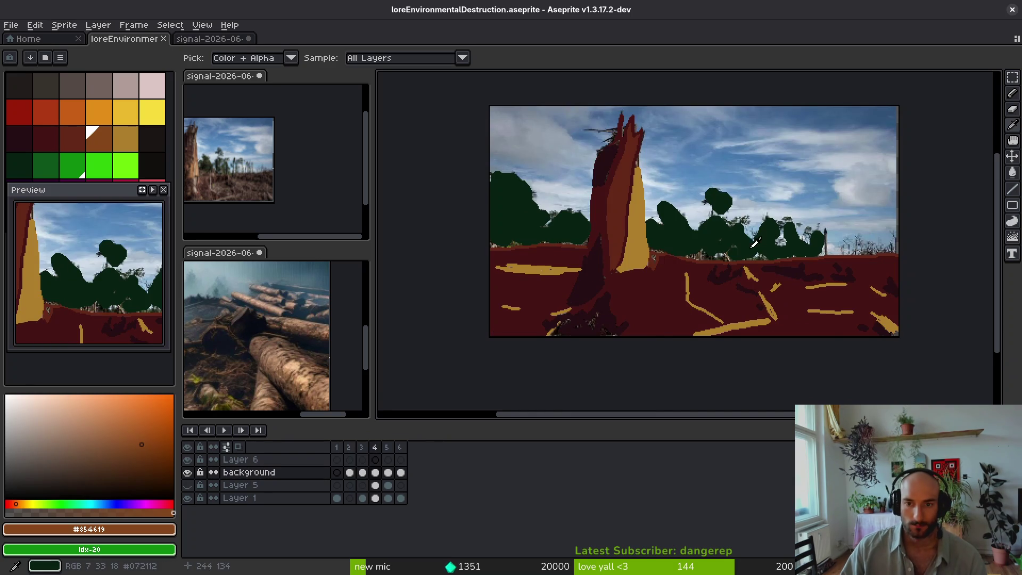
{"action": "key", "text": "g"}
{"action": "left_click_drag", "start_coordinate": [728, 187], "coordinate": [731, 202]}
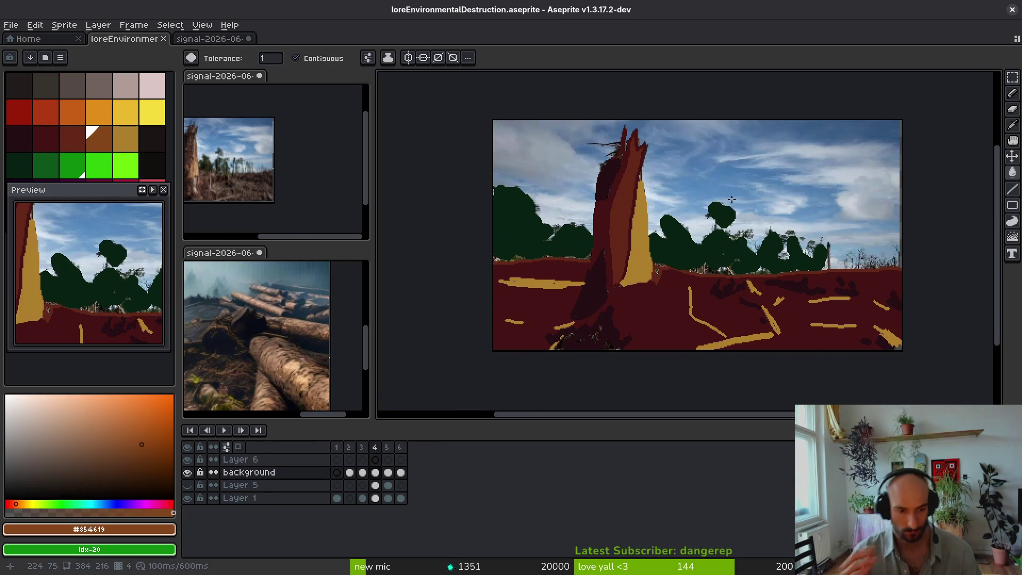
{"action": "key", "text": "i"}
{"action": "left_click", "coordinate": [737, 192], "text": "ctrl"}
{"action": "key", "text": "Down"}
{"action": "key", "text": "Down"}
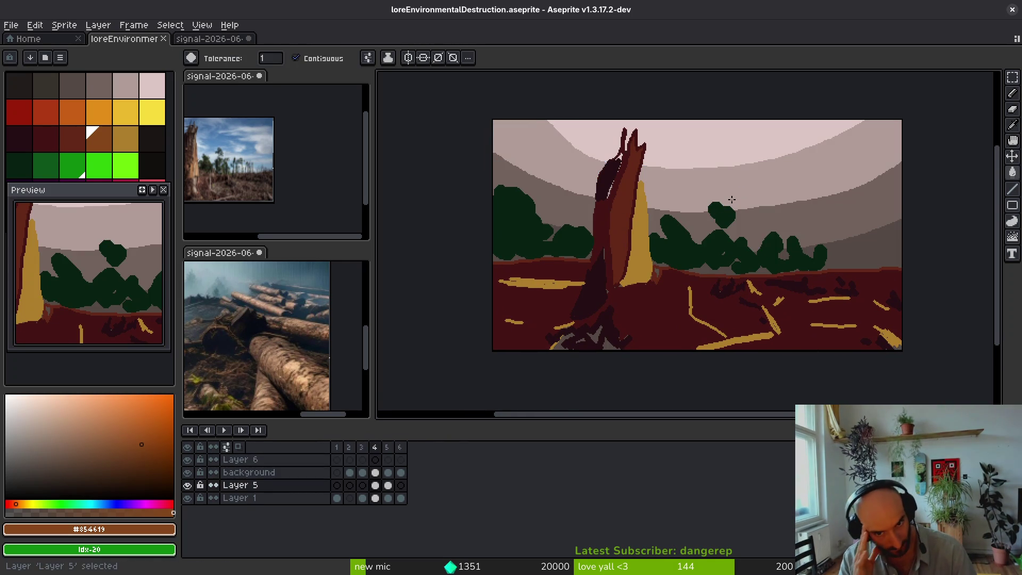
{"action": "key", "text": "Left"}
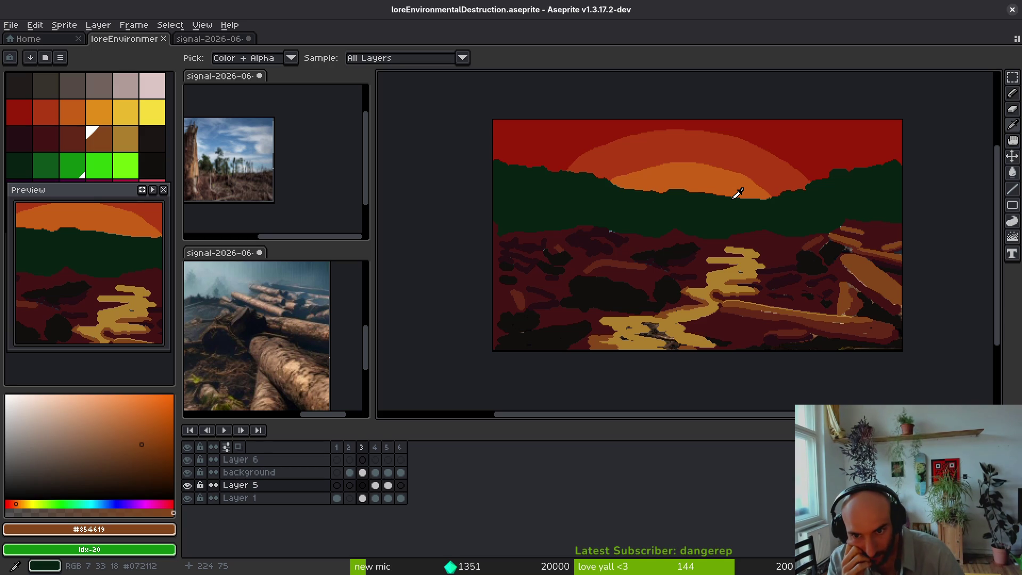
{"action": "key", "text": "Right"}
{"action": "key", "text": "Left"}
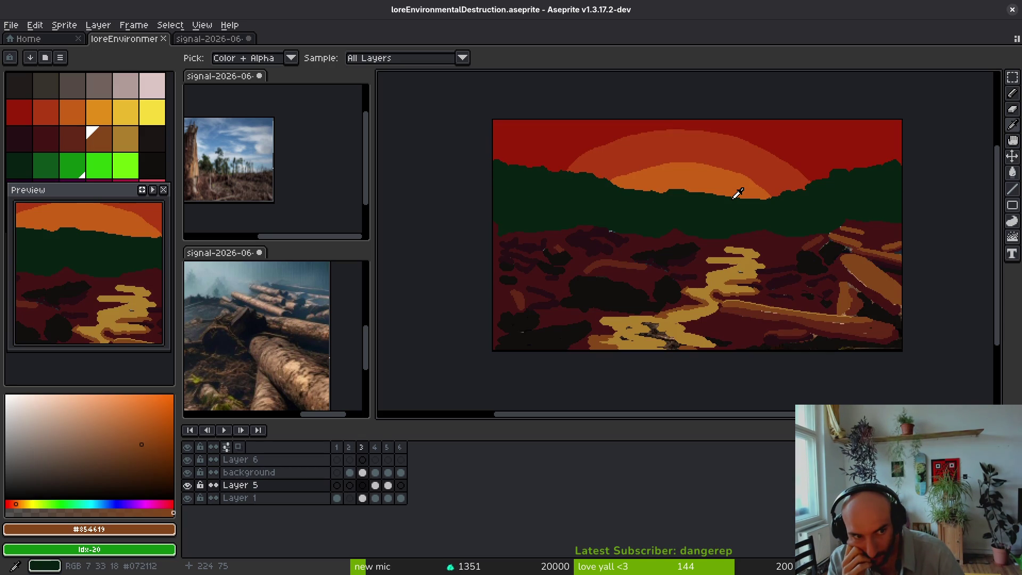
Step: Pick the Magic Wand and bring up the signal-2026-06-02-202801.jpeg log-pile reference photo
{"action": "key", "text": "w"}
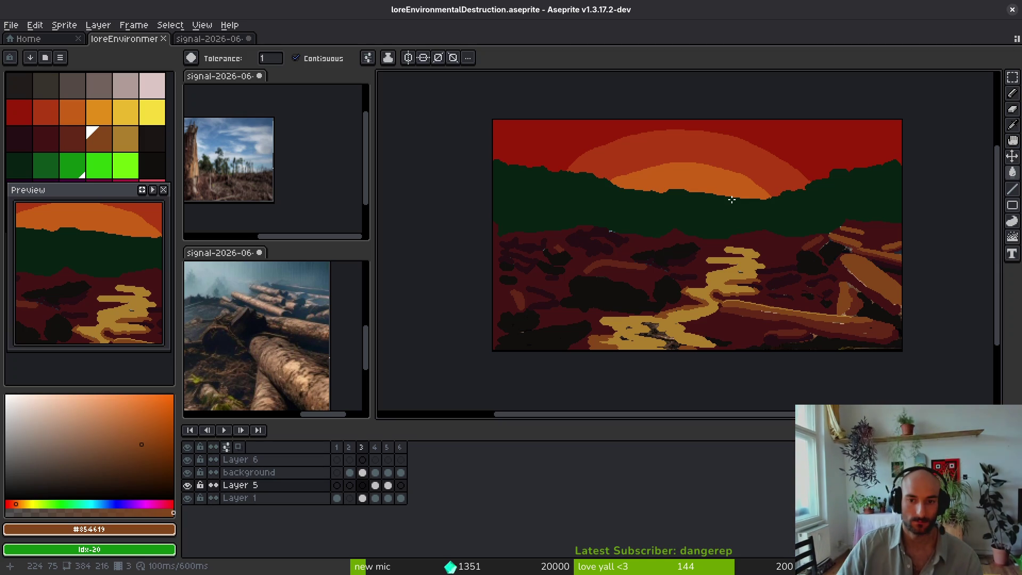
{"action": "scroll", "coordinate": [307, 358], "scroll_direction": "up", "scroll_amount": 5}
{"action": "scroll", "coordinate": [307, 357], "scroll_direction": "down", "scroll_amount": 5}
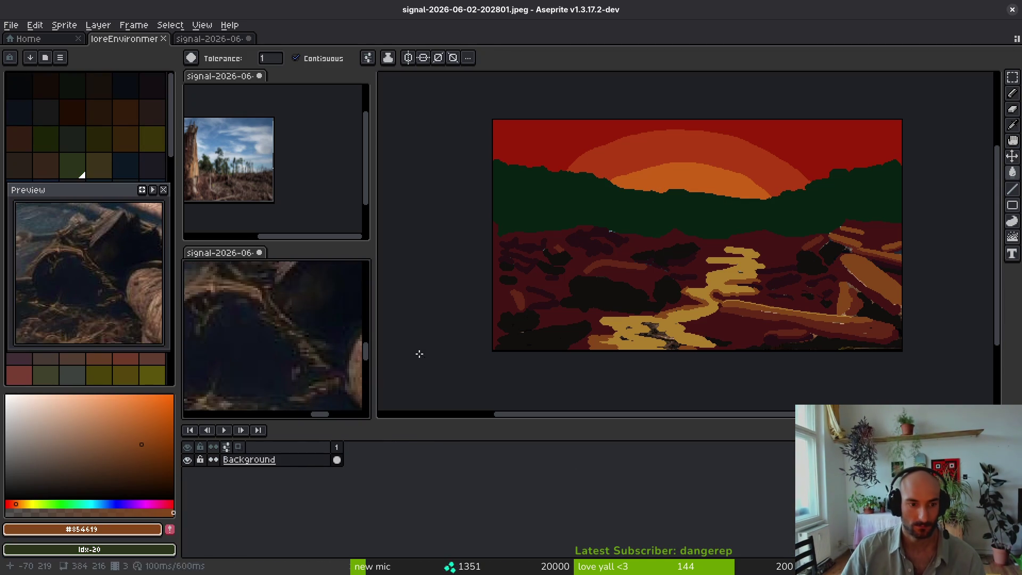
Step: Swap the reference panes, widen the smoky logs photo pane, and make that photo active
{"action": "mouse_move", "coordinate": [238, 256]}
{"action": "left_mouse_down"}
{"action": "mouse_move", "coordinate": [267, 91]}
{"action": "mouse_move", "coordinate": [269, 160]}
{"action": "mouse_move", "coordinate": [303, 251]}
{"action": "left_mouse_up"}
{"action": "mouse_move", "coordinate": [369, 255]}
{"action": "left_mouse_down"}
{"action": "mouse_move", "coordinate": [395, 246]}
{"action": "mouse_move", "coordinate": [502, 256]}
{"action": "left_mouse_up"}
{"action": "left_click", "coordinate": [332, 249]}
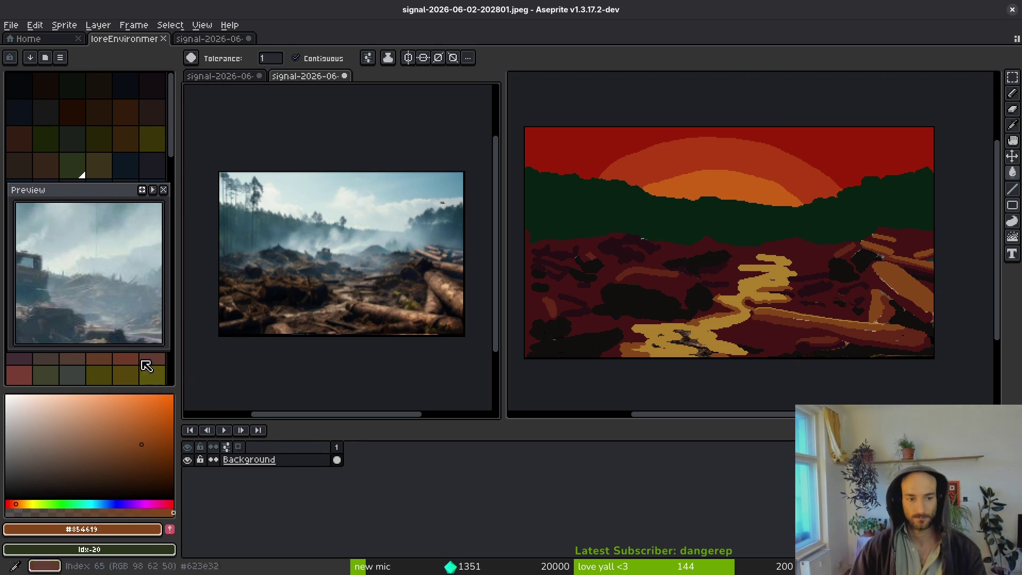
{"action": "key", "text": "ctrl+Tab"}
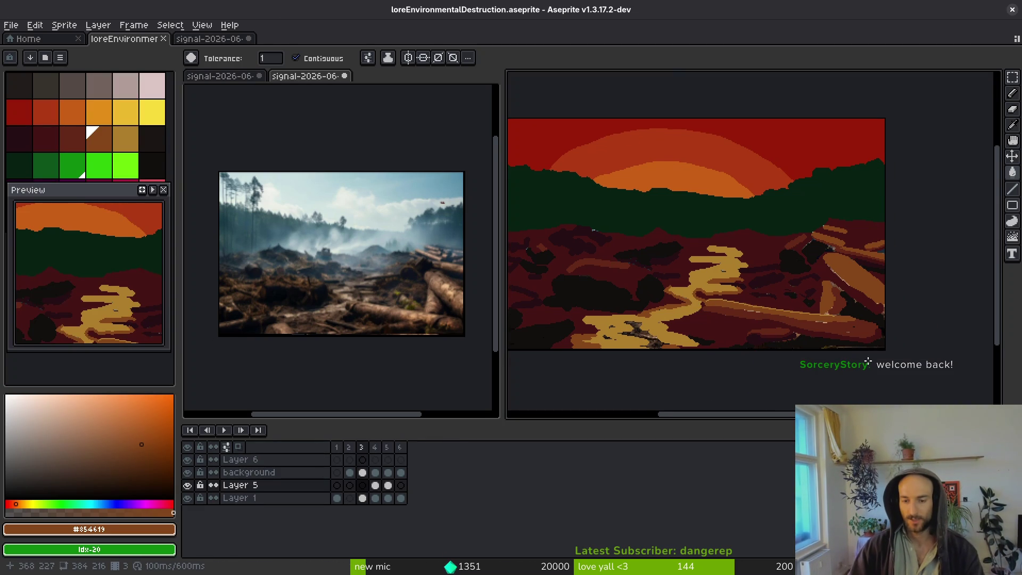
Step: Back on the sunset logs artwork, choose near-black #120f0c and the pencil
{"action": "scroll", "coordinate": [766, 303], "scroll_direction": "up", "scroll_amount": 3}
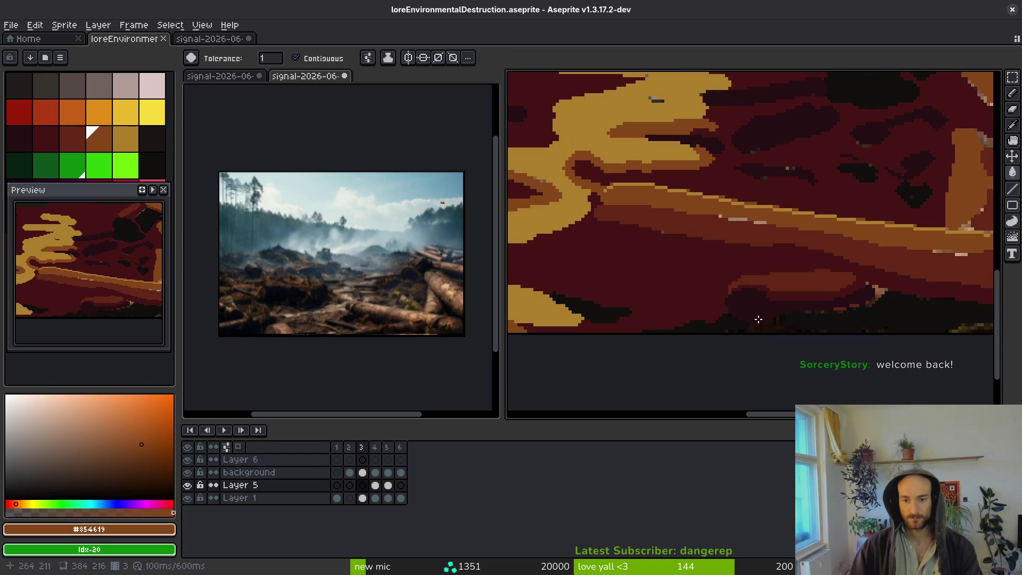
{"action": "scroll", "coordinate": [356, 259], "scroll_direction": "up", "scroll_amount": 5}
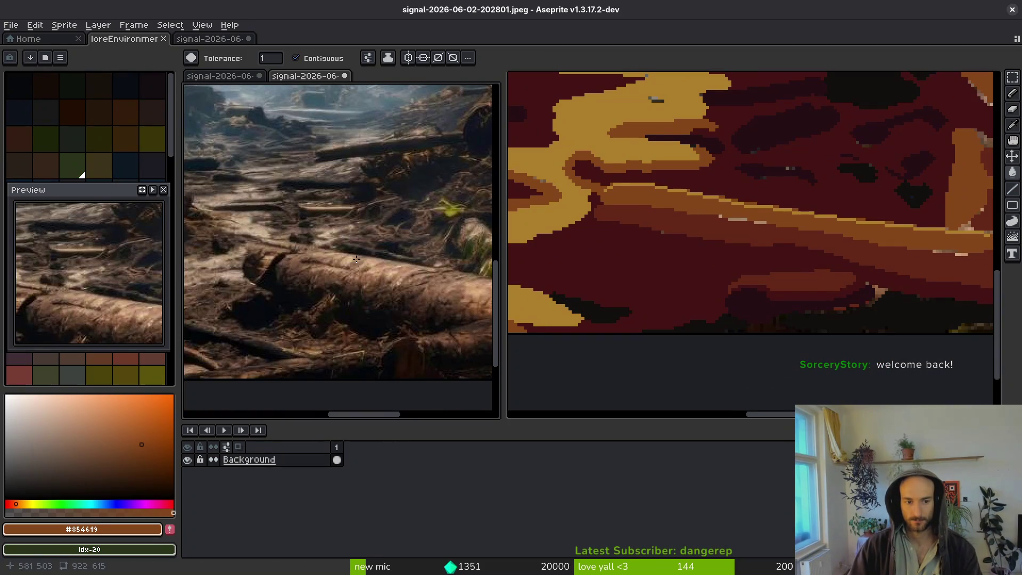
{"action": "left_click", "coordinate": [862, 316]}
{"action": "left_click", "coordinate": [875, 303], "text": "alt"}
{"action": "key", "text": "b"}
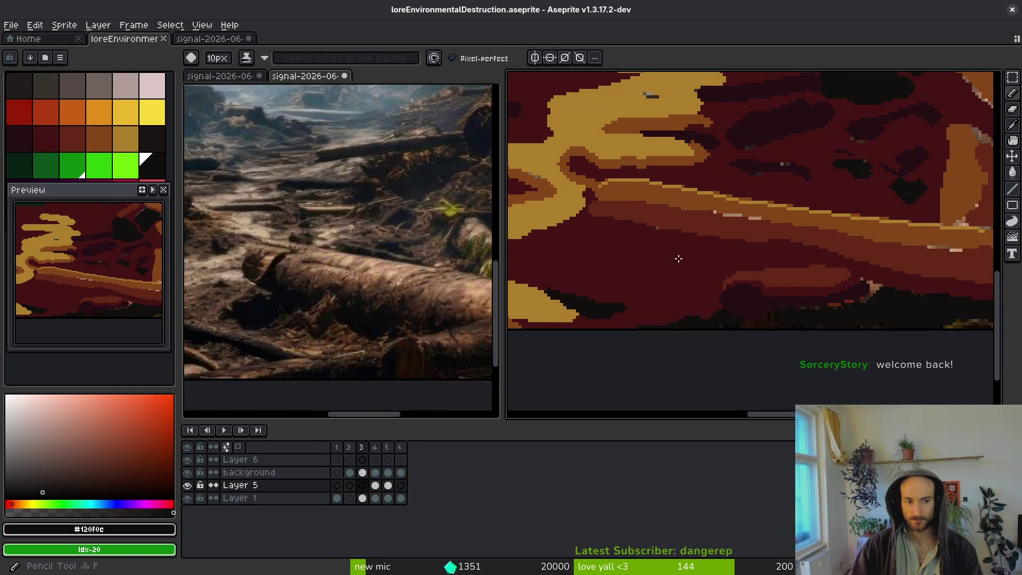
Step: Sample dark maroon #250e13, select the background layer, and shrink the brush to 1px
{"action": "scroll", "coordinate": [720, 287], "scroll_direction": "down", "scroll_amount": 2}
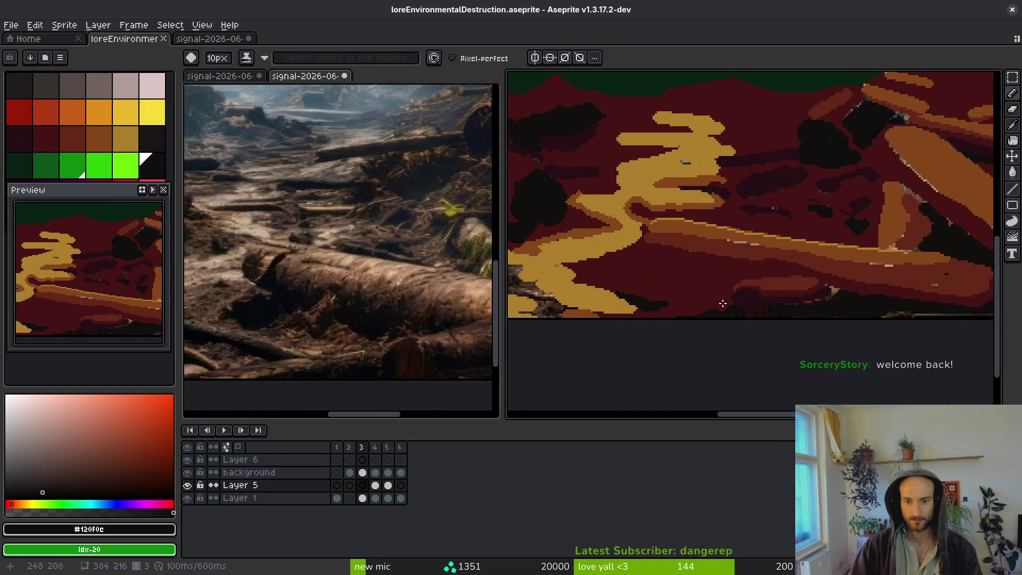
{"action": "left_click", "coordinate": [764, 301], "text": "alt"}
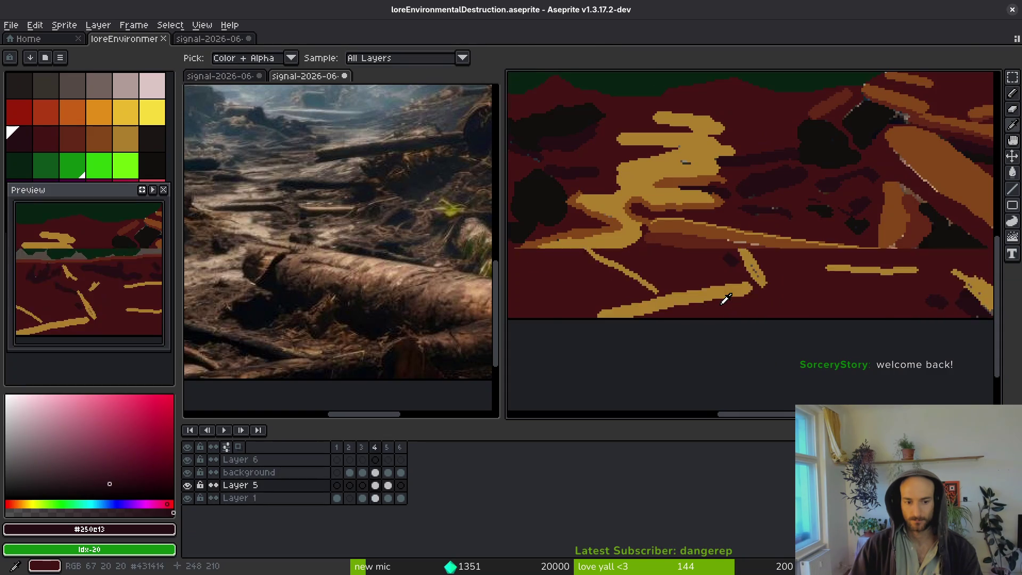
{"action": "left_click", "coordinate": [725, 300], "text": "ctrl"}
{"action": "key", "text": "minus"}
{"action": "key", "text": "minus"}
{"action": "key", "text": "minus"}
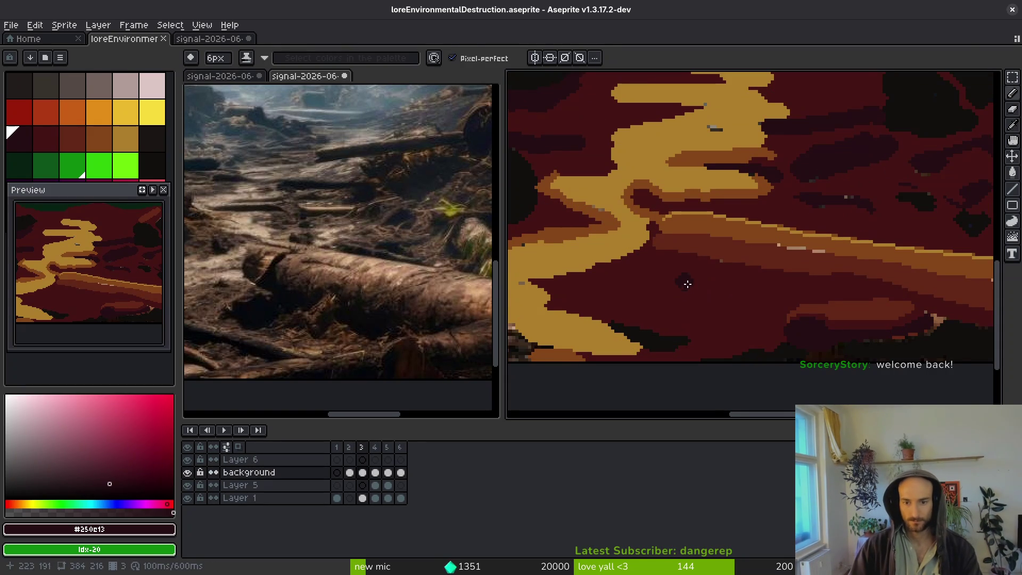
{"action": "scroll", "coordinate": [660, 280], "scroll_direction": "up", "scroll_amount": 2}
{"action": "key", "text": "ctrl"}
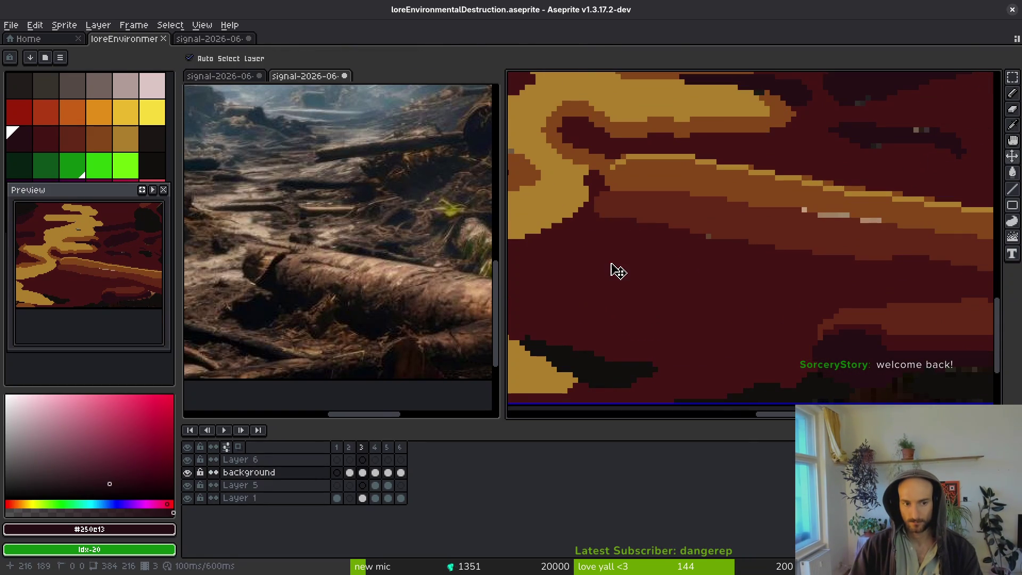
{"action": "key", "text": "ctrl"}
Step: Draw dark 1px shading lines along the foreground log, switching to near-black #120f0c
{"action": "mouse_move", "coordinate": [625, 261]}
{"action": "left_mouse_down"}
{"action": "mouse_move", "coordinate": [833, 309]}
{"action": "mouse_move", "coordinate": [793, 321]}
{"action": "mouse_move", "coordinate": [660, 290]}
{"action": "left_mouse_up"}
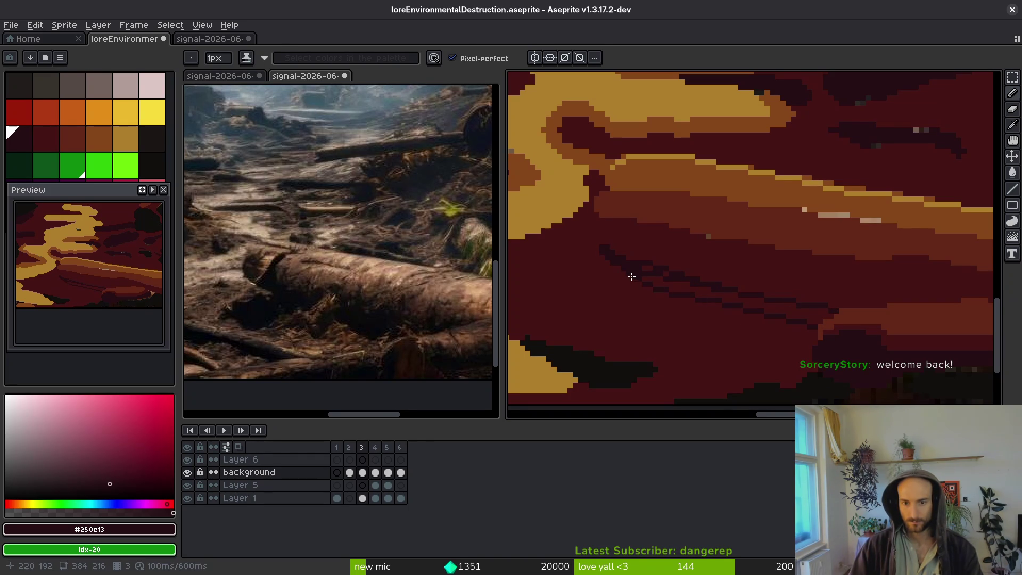
{"action": "scroll", "coordinate": [665, 285], "scroll_direction": "down", "scroll_amount": 2}
{"action": "left_click", "coordinate": [623, 237], "text": "alt"}
{"action": "scroll", "coordinate": [623, 239], "scroll_direction": "up", "scroll_amount": 1}
{"action": "left_click_drag", "start_coordinate": [589, 228], "coordinate": [605, 243]}
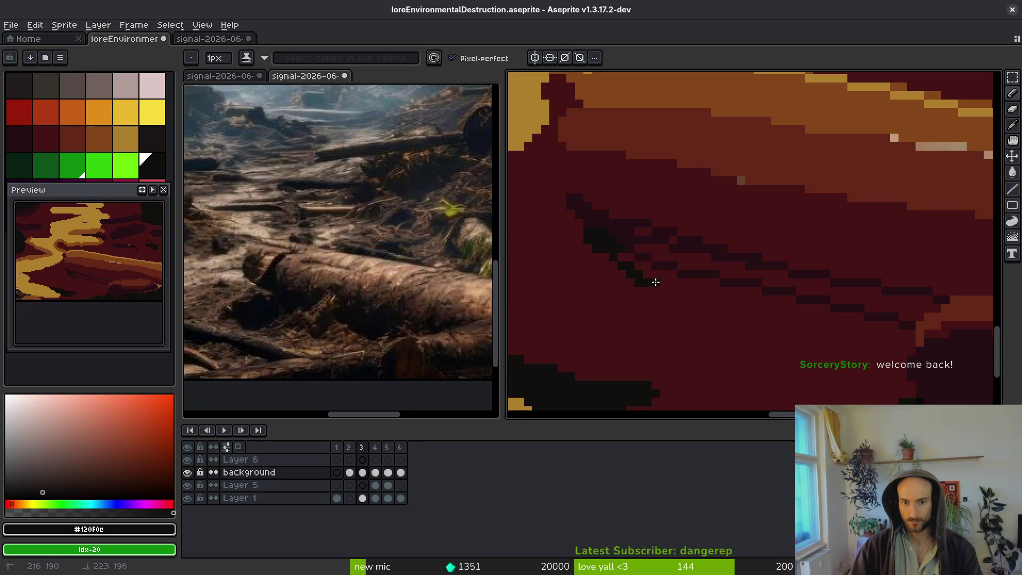
{"action": "mouse_move", "coordinate": [662, 280]}
{"action": "left_mouse_down"}
{"action": "mouse_move", "coordinate": [751, 285]}
{"action": "mouse_move", "coordinate": [695, 282]}
{"action": "mouse_move", "coordinate": [672, 325]}
{"action": "mouse_move", "coordinate": [728, 334]}
{"action": "left_mouse_up"}
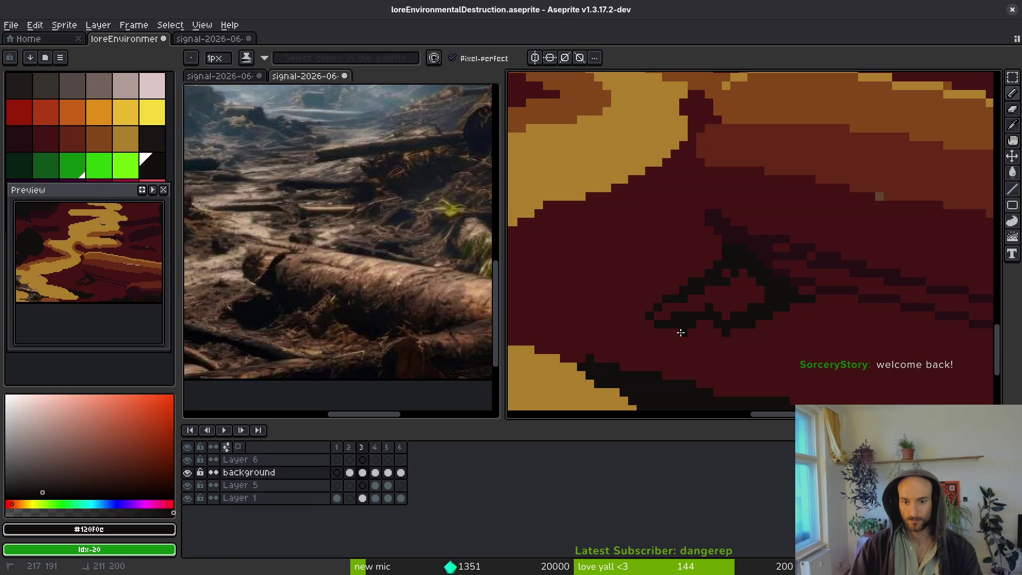
Step: Fill the outlined shadow with near-black, then alternate #250e13 and #120f0c across the log
{"action": "key", "text": "g"}
{"action": "left_click", "coordinate": [733, 295]}
{"action": "scroll", "coordinate": [781, 284], "scroll_direction": "right", "scroll_amount": 2}
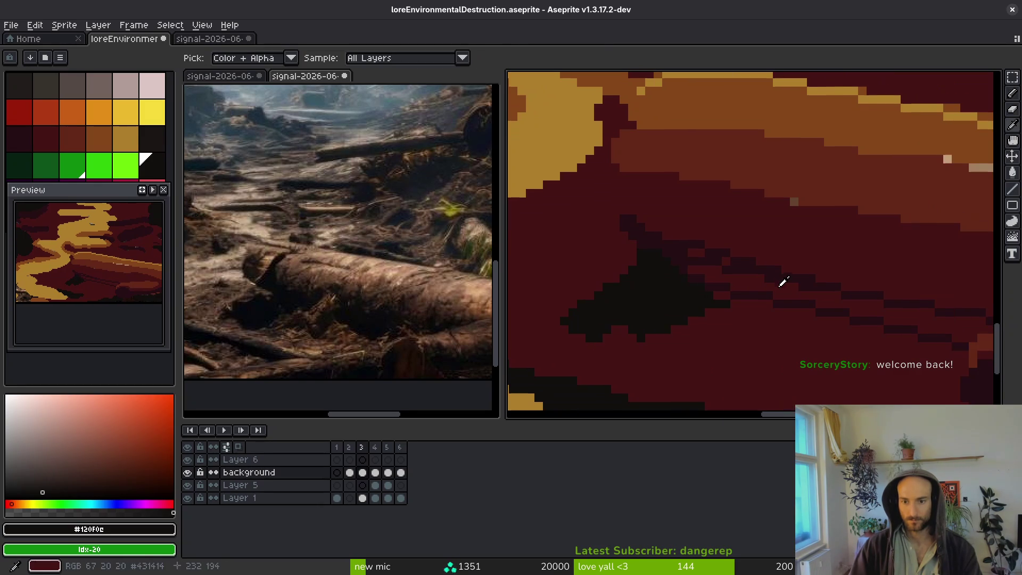
{"action": "left_click", "coordinate": [781, 284], "text": "alt"}
{"action": "left_click_drag", "start_coordinate": [792, 293], "coordinate": [630, 283]}
{"action": "mouse_move", "coordinate": [529, 232]}
{"action": "left_mouse_down"}
{"action": "mouse_move", "coordinate": [698, 292]}
{"action": "mouse_move", "coordinate": [659, 268]}
{"action": "left_mouse_up"}
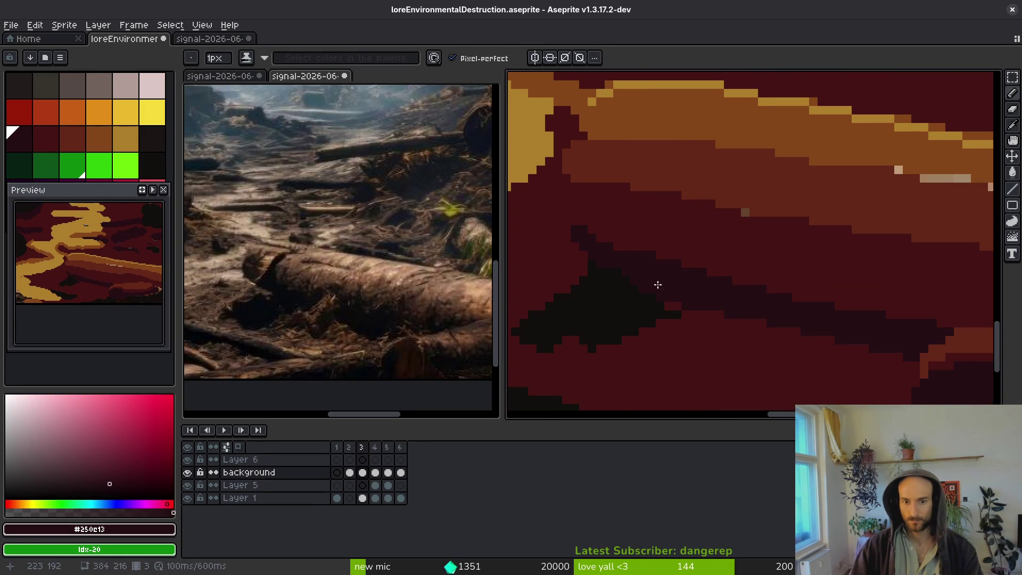
{"action": "left_click", "coordinate": [638, 308], "text": "alt"}
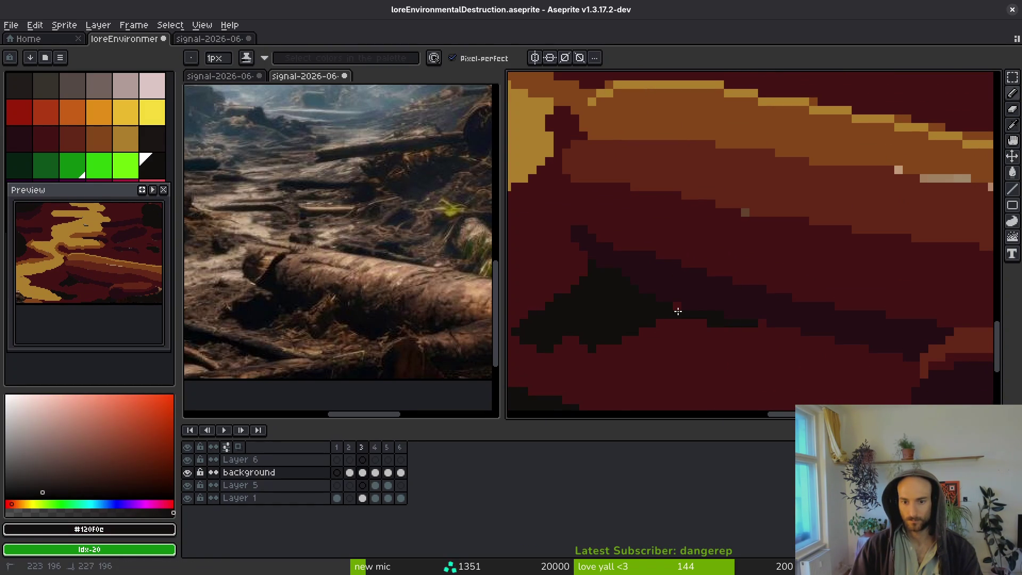
{"action": "left_click", "coordinate": [714, 292], "text": "alt"}
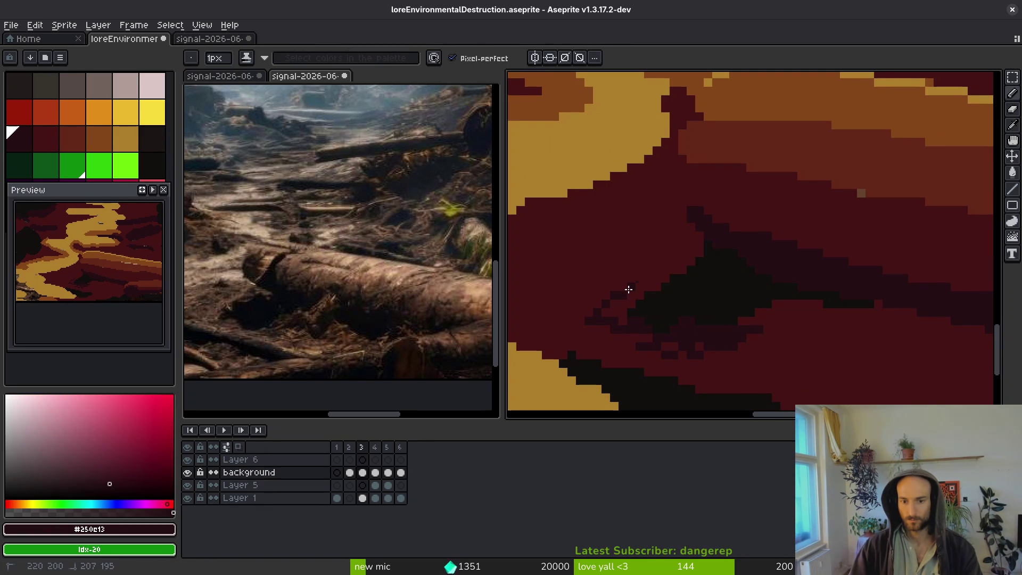
{"action": "scroll", "coordinate": [628, 299], "scroll_direction": "right", "scroll_amount": 5}
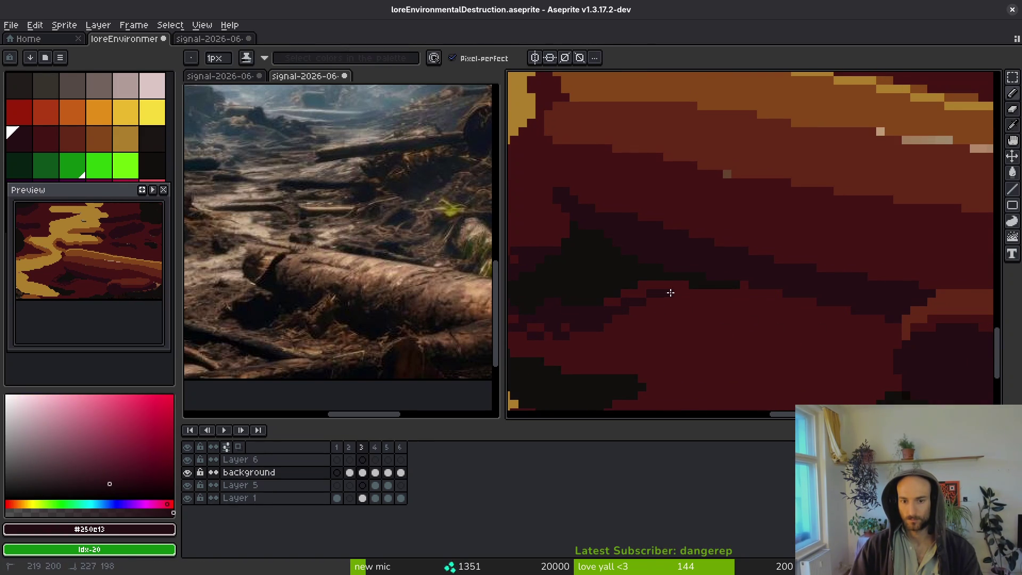
{"action": "scroll", "coordinate": [639, 304], "scroll_direction": "right", "scroll_amount": 4}
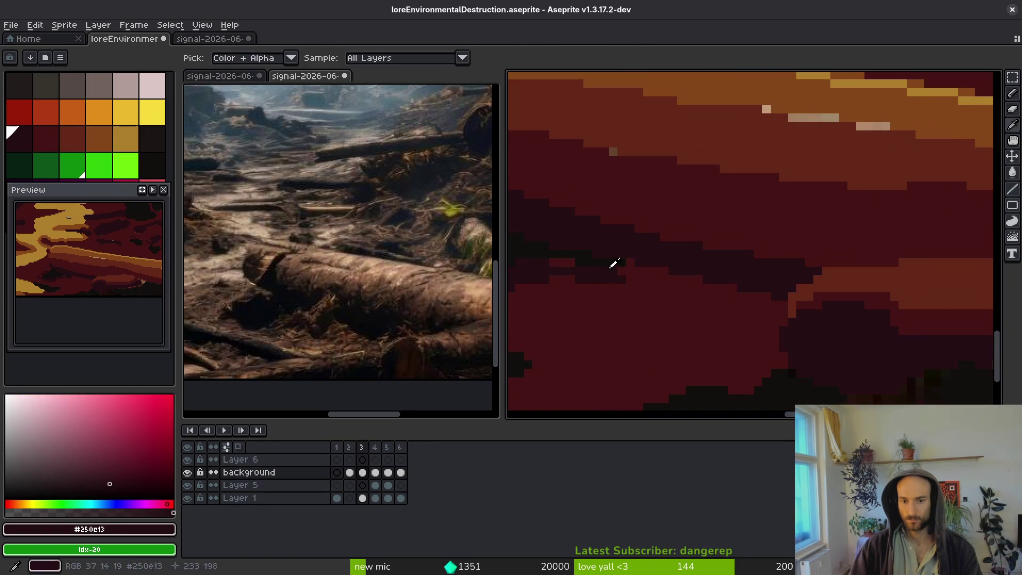